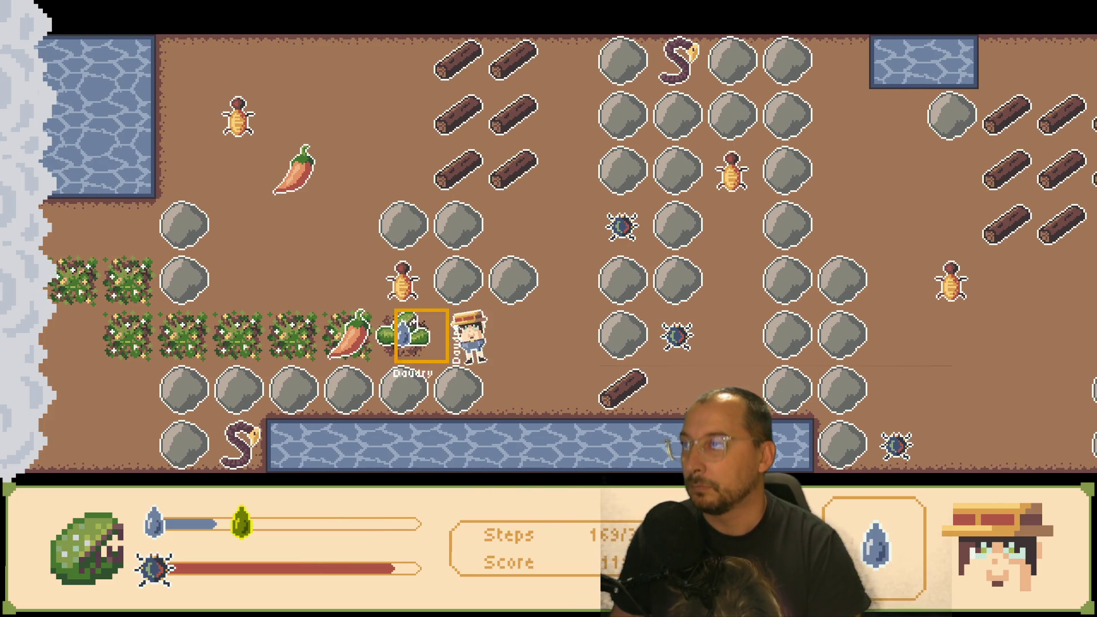
- Give the held water to the plant and walk the farmer right toward the boulder
{"action": "key", "text": "Left"}
{"action": "key", "text": "Right"}
{"action": "key", "text": "Left"}
{"action": "key", "text": "Right"}
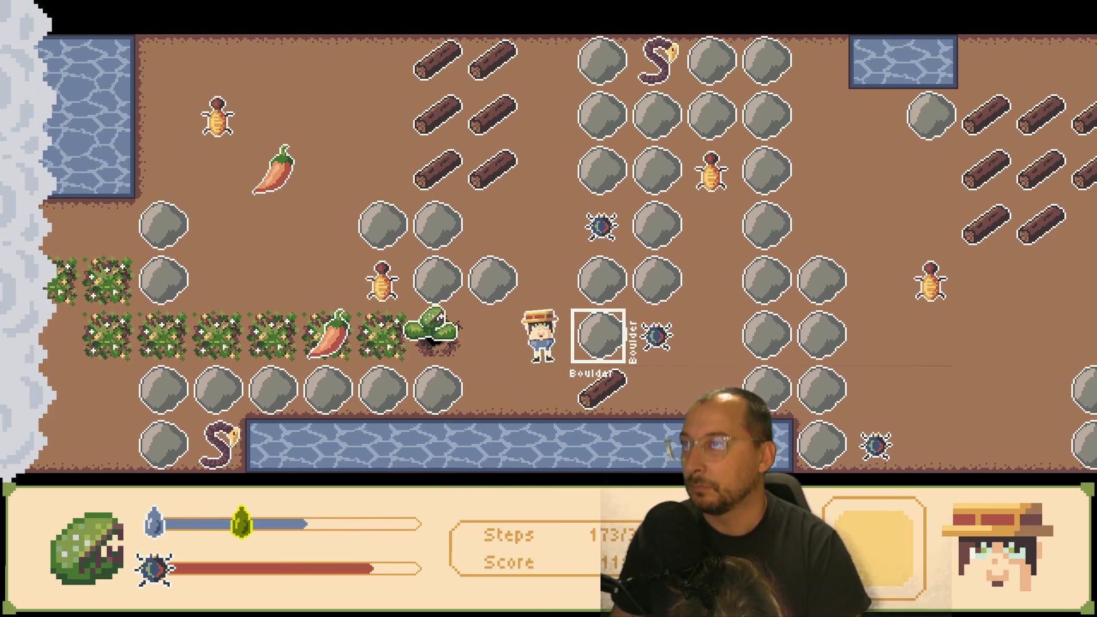
{"action": "key", "text": "Left"}
{"action": "key", "text": "Right"}
{"action": "key", "text": "Down"}
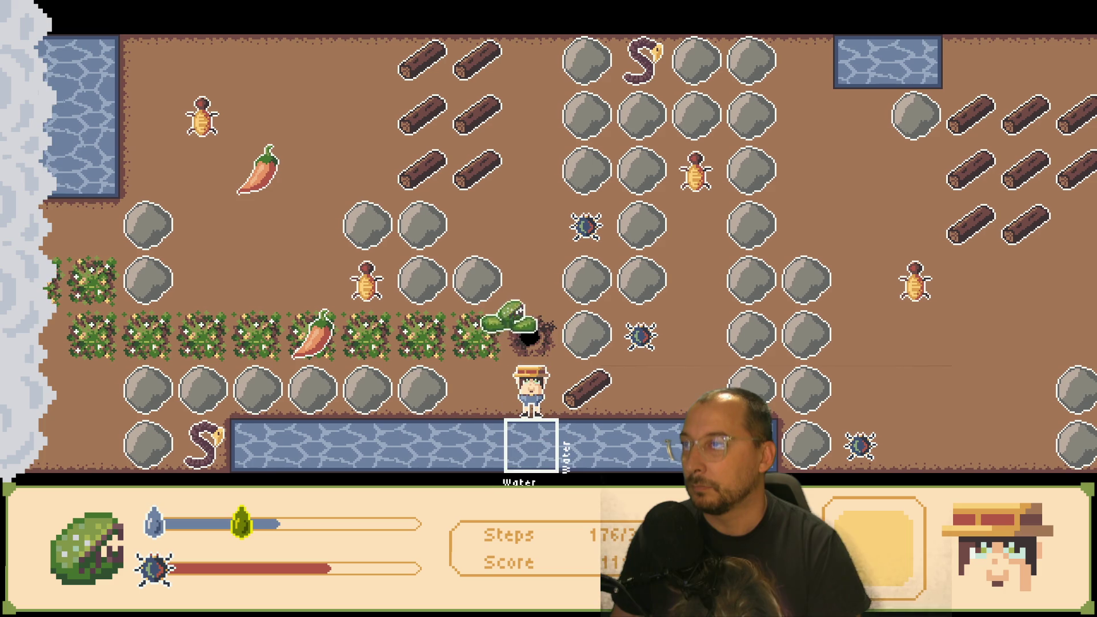
- Fetch the chili pepper from the bush row and drop it in the boulder row
{"action": "key", "text": "Left"}
{"action": "key", "text": "Up"}
{"action": "key", "text": "Left"}
{"action": "key", "text": "Left"}
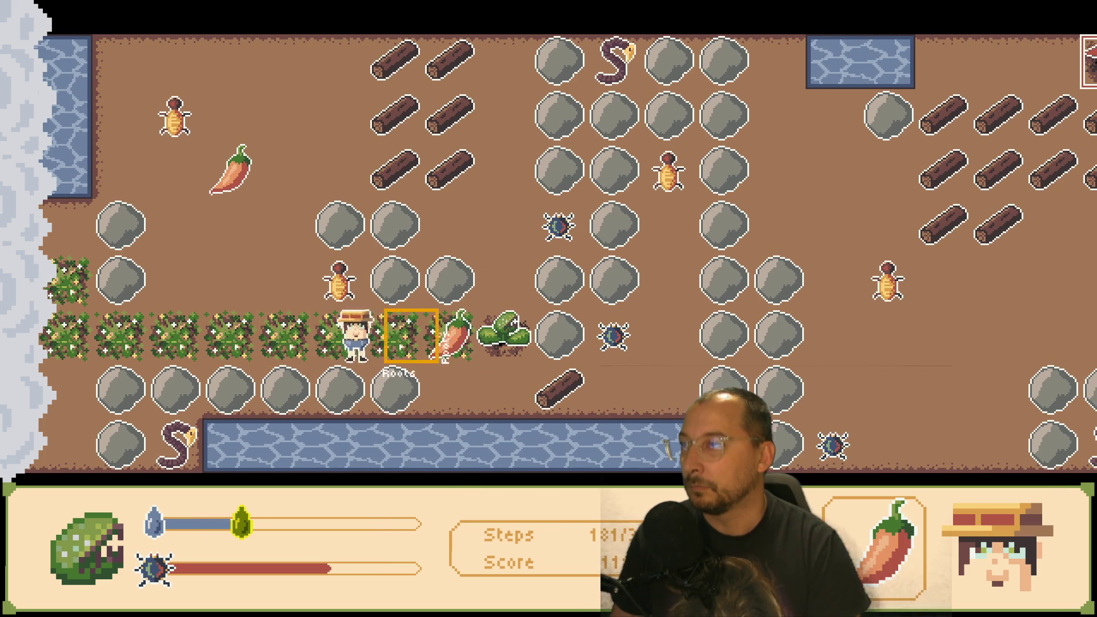
{"action": "key", "text": "Right"}
{"action": "key", "text": "Down"}
{"action": "key", "text": "Right"}
{"action": "key", "text": "space"}
{"action": "key", "text": "Down"}
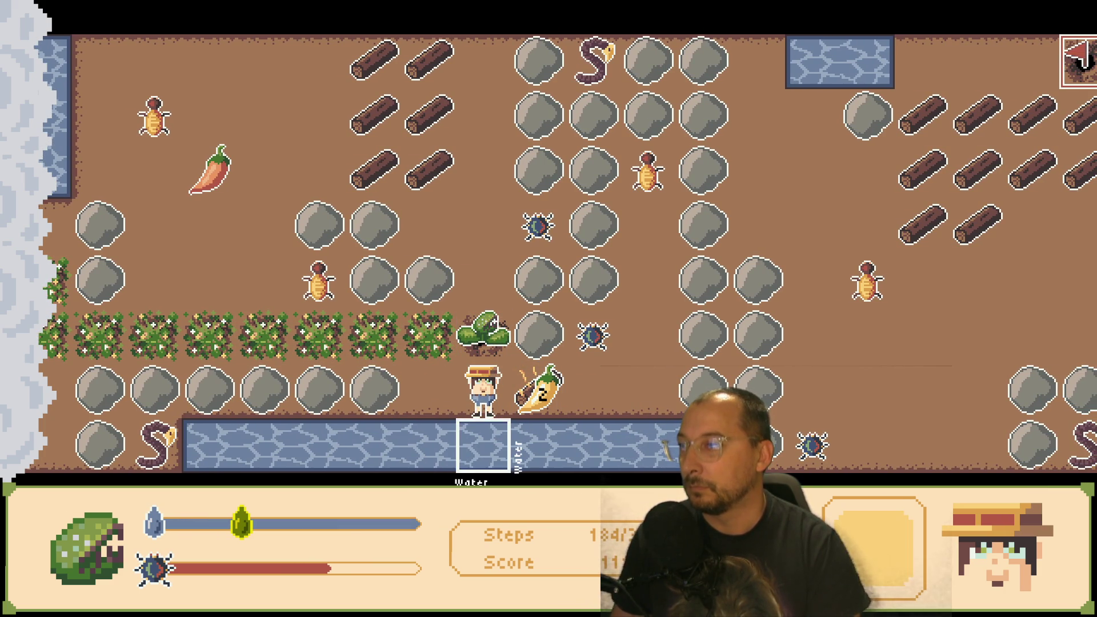
- Walk right past the chili, grab the BoomBug and feed it to the plant
{"action": "key", "text": "Right"}
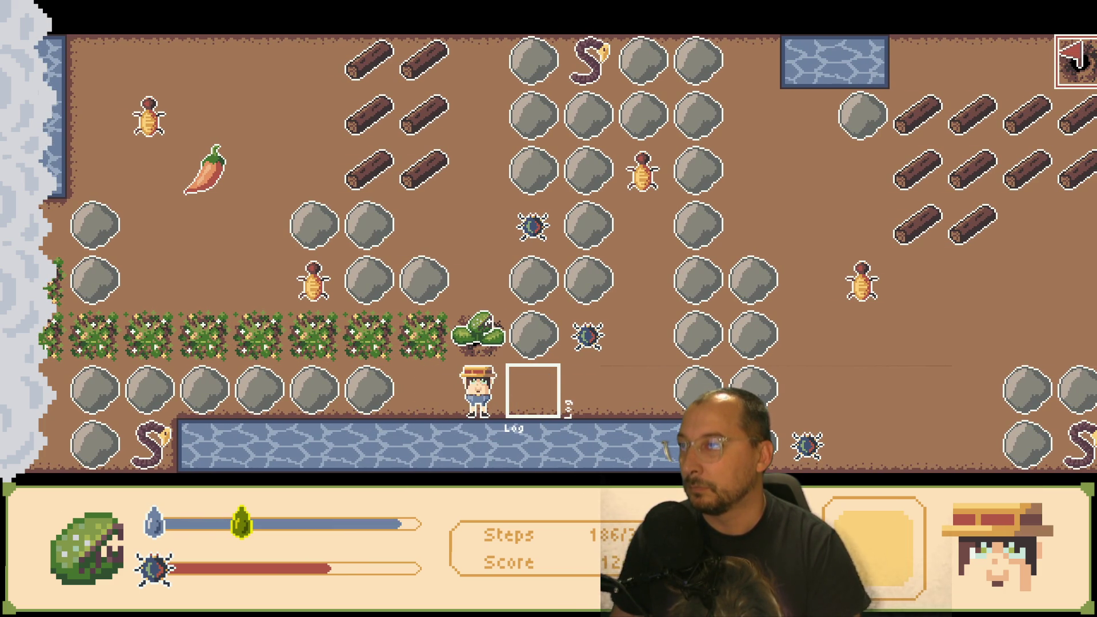
{"action": "key", "text": "Right"}
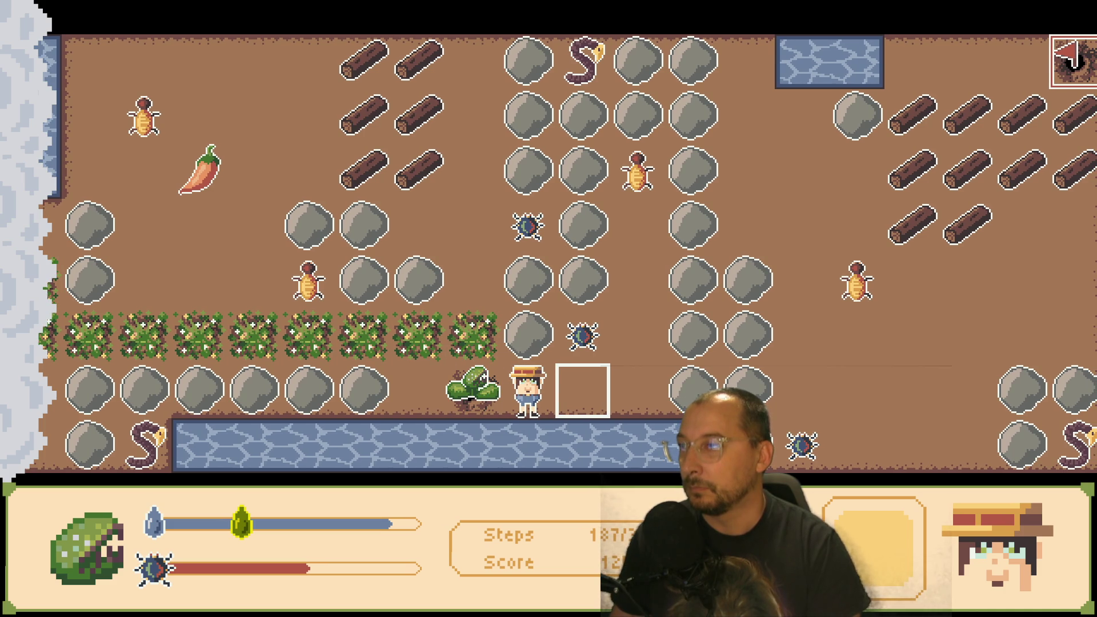
{"action": "key", "text": "Right"}
{"action": "key", "text": "Up"}
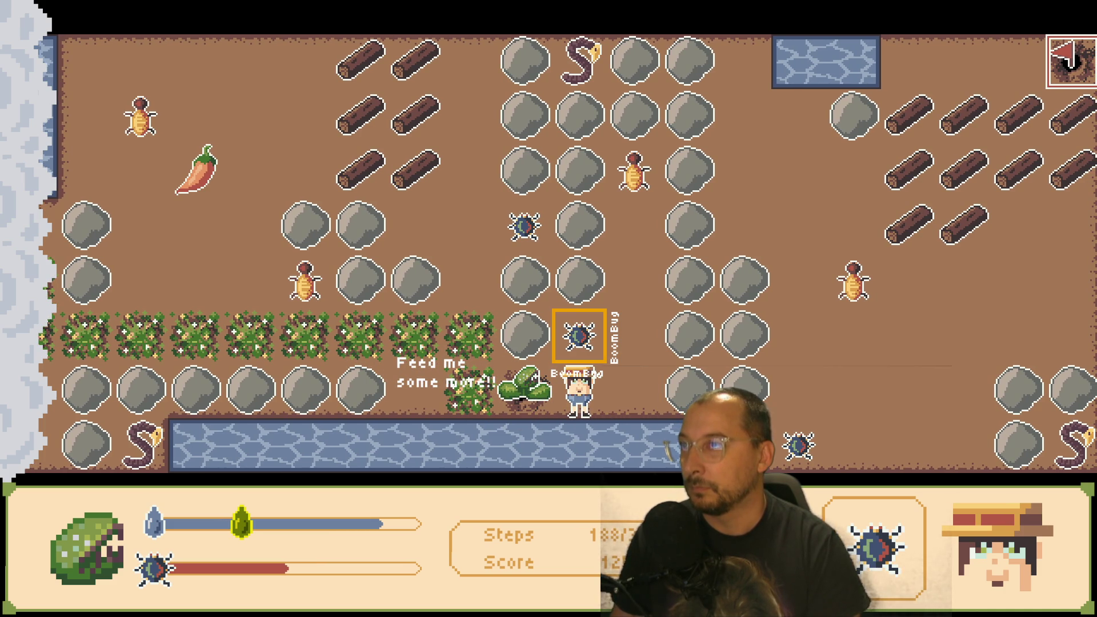
{"action": "key", "text": "Right"}
{"action": "key", "text": "Left"}
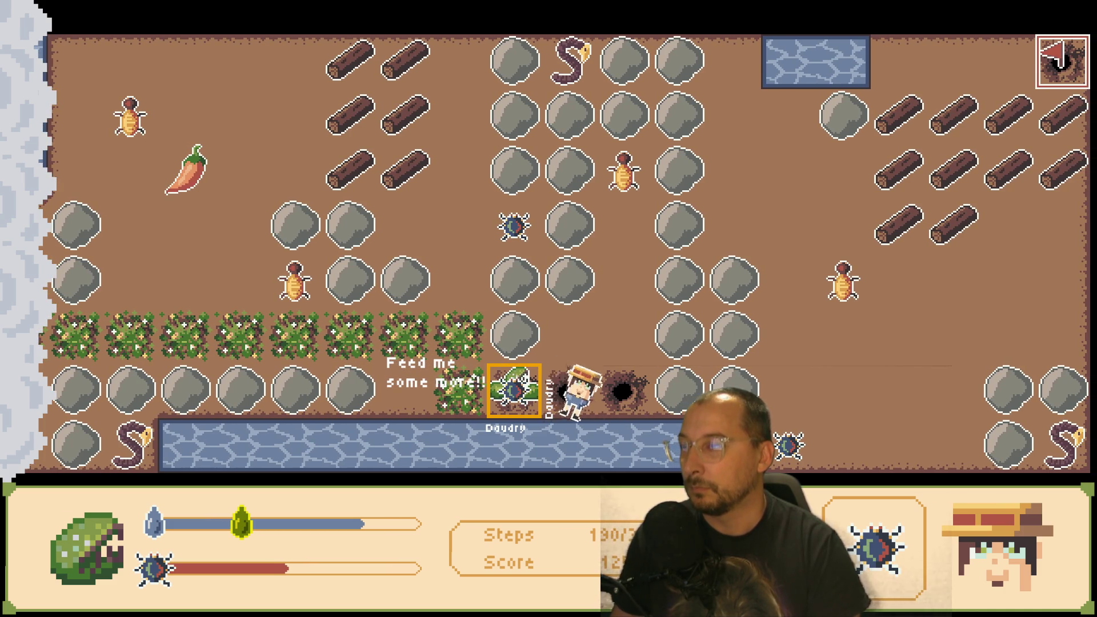
- Pick up the dropped bomb and place it lit against the boulder column
{"action": "key", "text": "Right"}
{"action": "key", "text": "Up"}
{"action": "key", "text": "Down"}
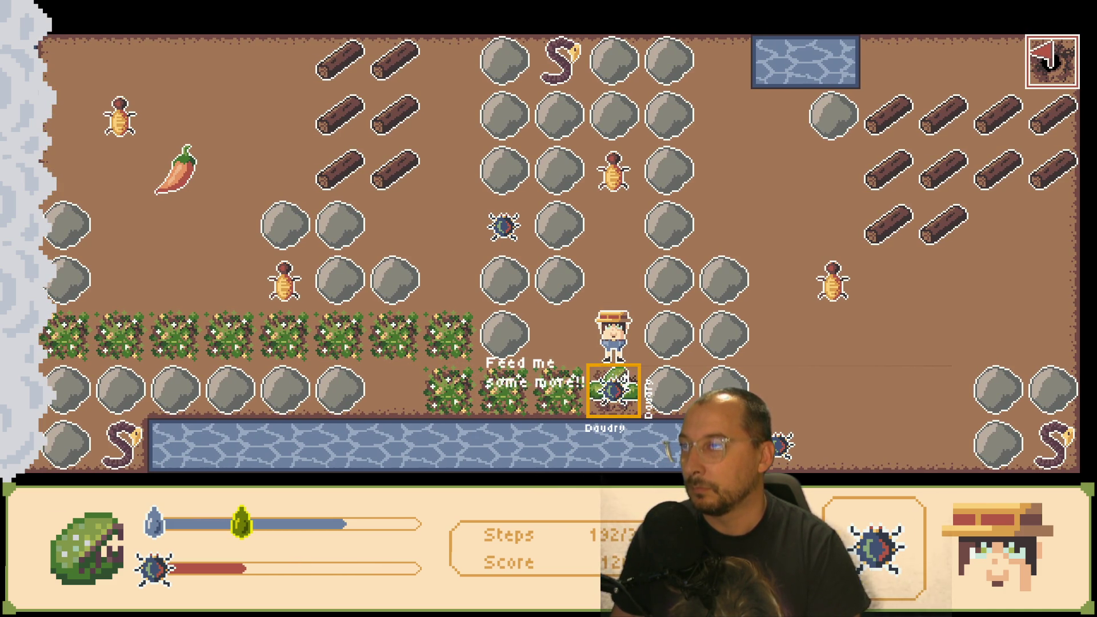
{"action": "key", "text": "Left"}
{"action": "key", "text": "Down"}
{"action": "key", "text": "Right"}
{"action": "key", "text": "Up"}
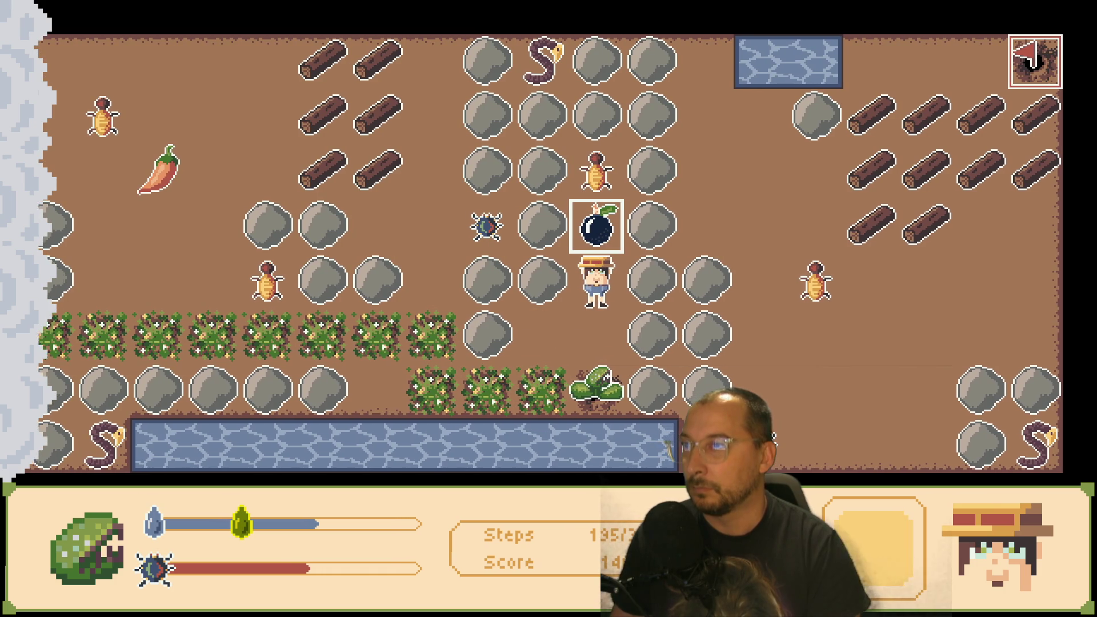
{"action": "key", "text": "Up"}
{"action": "key", "text": "Right"}
- Stay beside the lit bomb until it goes off
{"action": "key", "text": "space"}
{"action": "key", "text": "Up"}
{"action": "key", "text": "Right"}
{"action": "key", "text": "Down"}
{"action": "key", "text": "Up"}
{"action": "key", "text": "Right"}
- Step clear of the blast, then return to face the crater where the boulder was
{"action": "key", "text": "Down"}
{"action": "key", "text": "Left"}
{"action": "key", "text": "Right"}
{"action": "key", "text": "Up"}
{"action": "key", "text": "Right"}
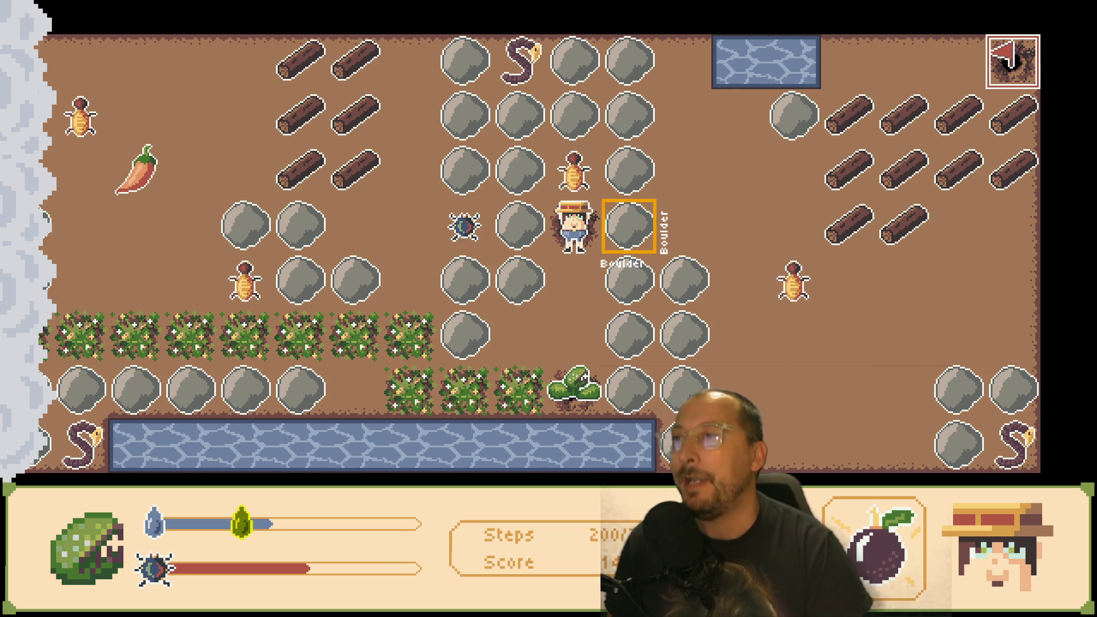
- Pick up the spicy bug and feed it to the plant
{"action": "key", "text": "Down"}
{"action": "key", "text": "Down"}
{"action": "key", "text": "Up"}
{"action": "key", "text": "Up"}
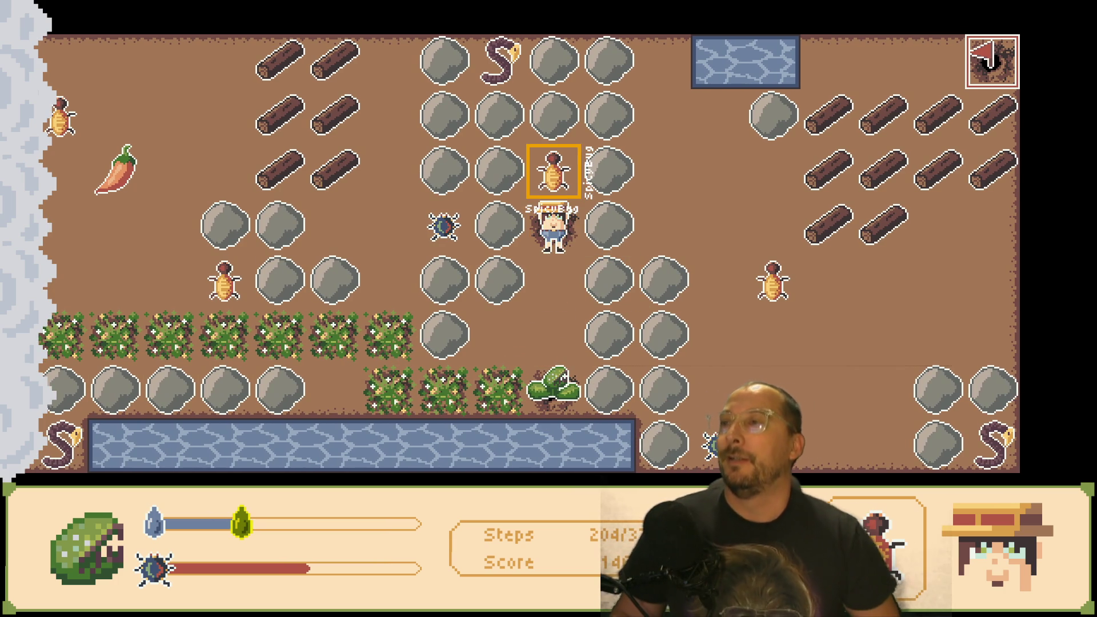
{"action": "key", "text": "Down"}
{"action": "key", "text": "Down"}
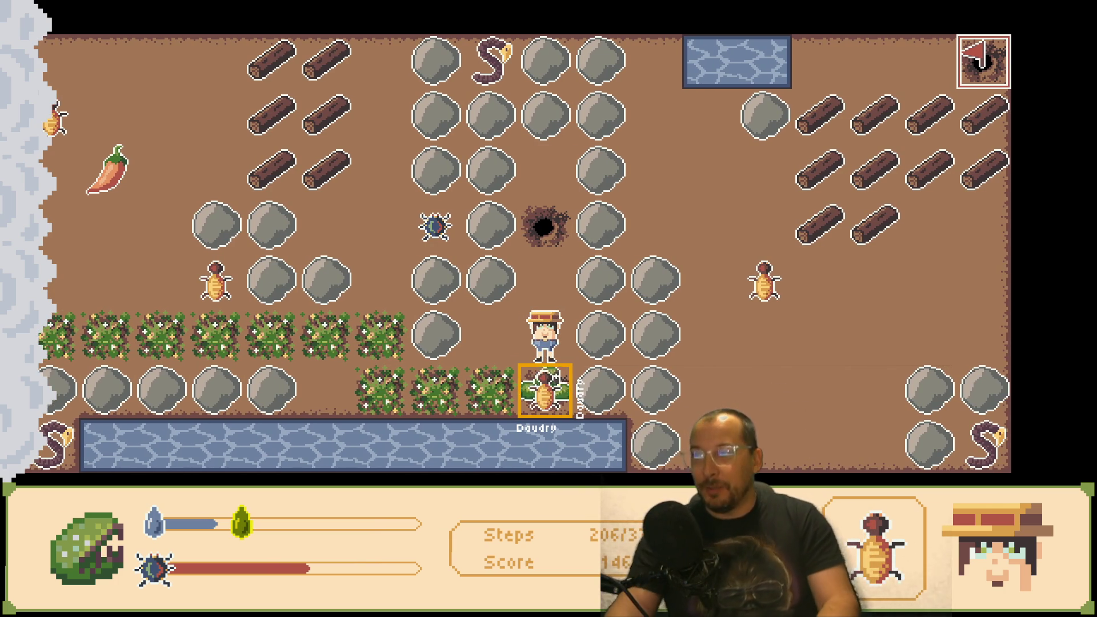
{"action": "key", "text": "Left"}
{"action": "key", "text": "Down"}
- Pick up the pepper and drop it further along the bush row
{"action": "key", "text": "Left"}
{"action": "key", "text": "Right"}
{"action": "key", "text": "Left"}
{"action": "key", "text": "Left"}
{"action": "key", "text": "Right"}
{"action": "key", "text": "Right"}
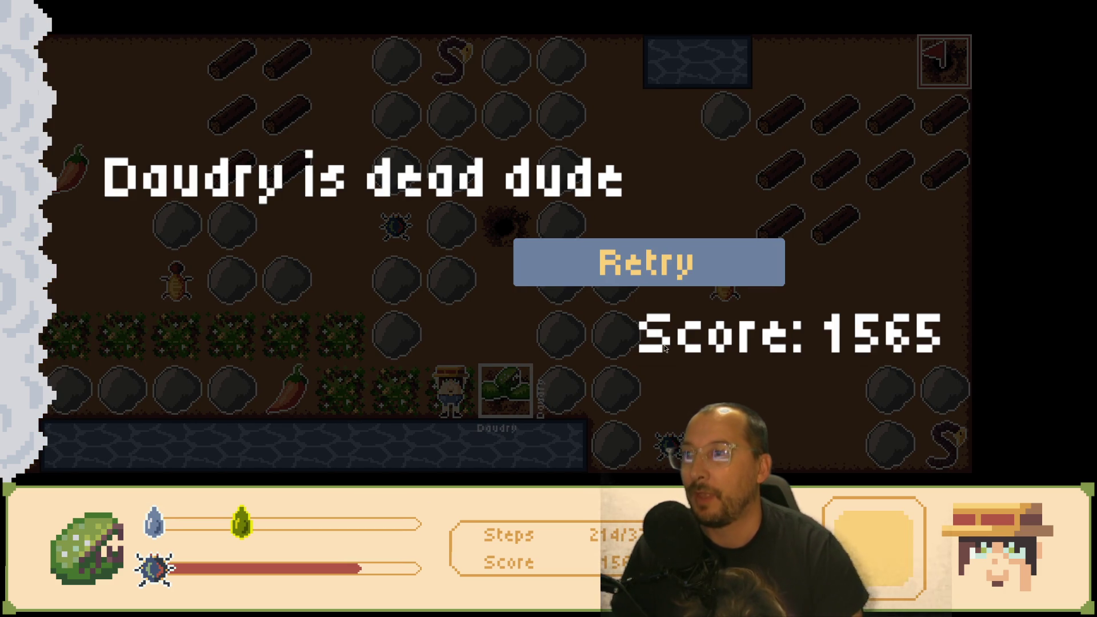
- Retry after the plant's death and start the level again from the title screen
{"action": "left_click", "coordinate": [670, 265]}
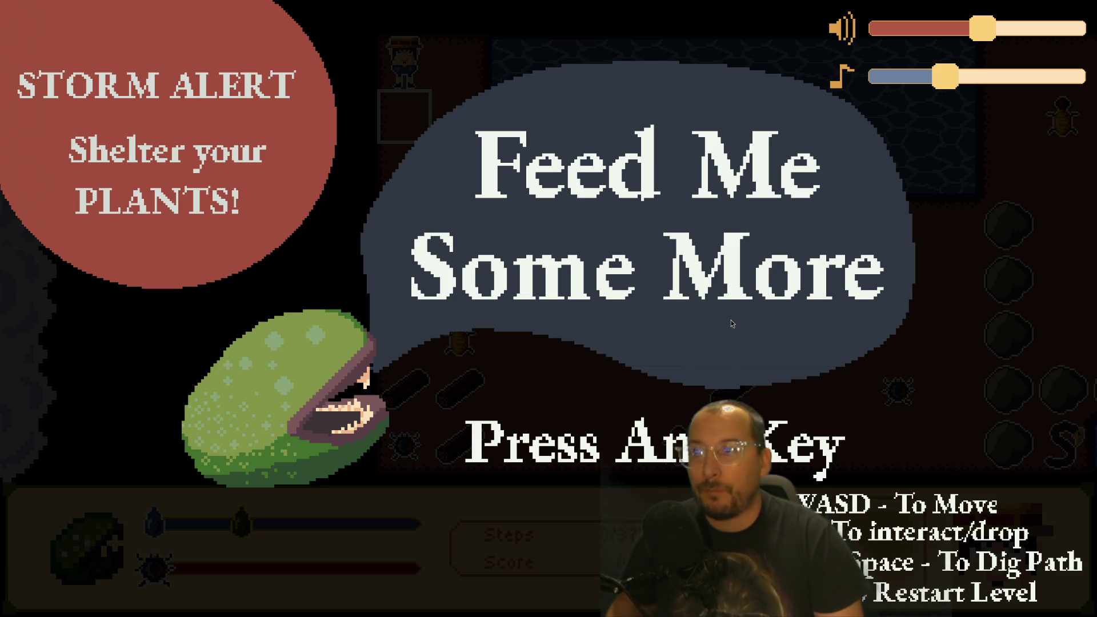
{"action": "key", "text": "Return"}
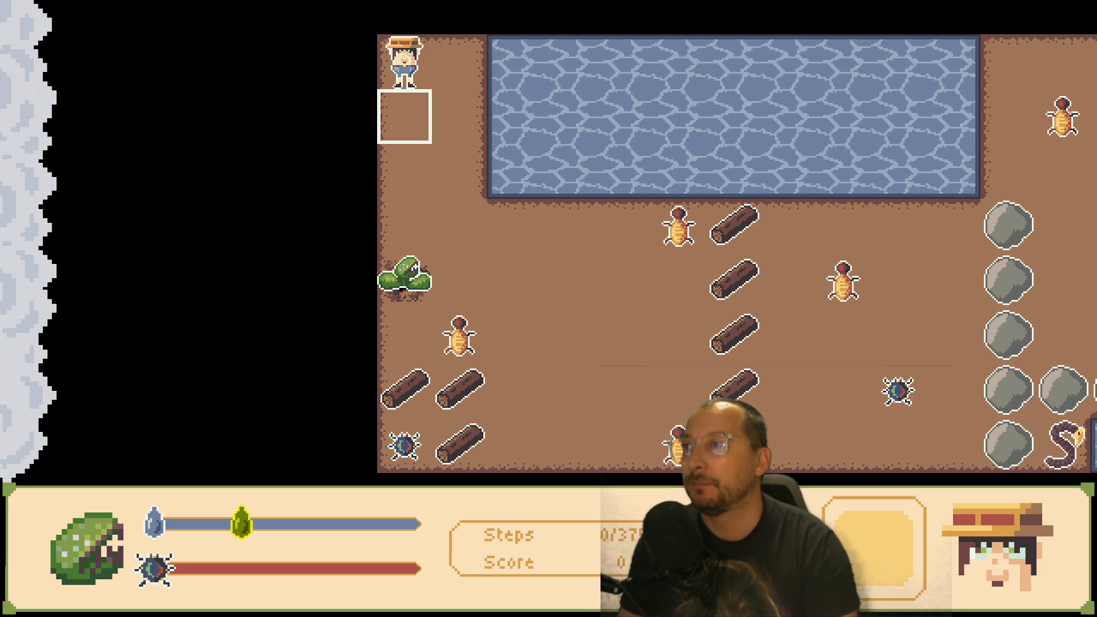
- Scoop water from the pond and water the plant
{"action": "key", "text": "Down"}
{"action": "key", "text": "Down"}
{"action": "key", "text": "Right"}
{"action": "key", "text": "Down"}
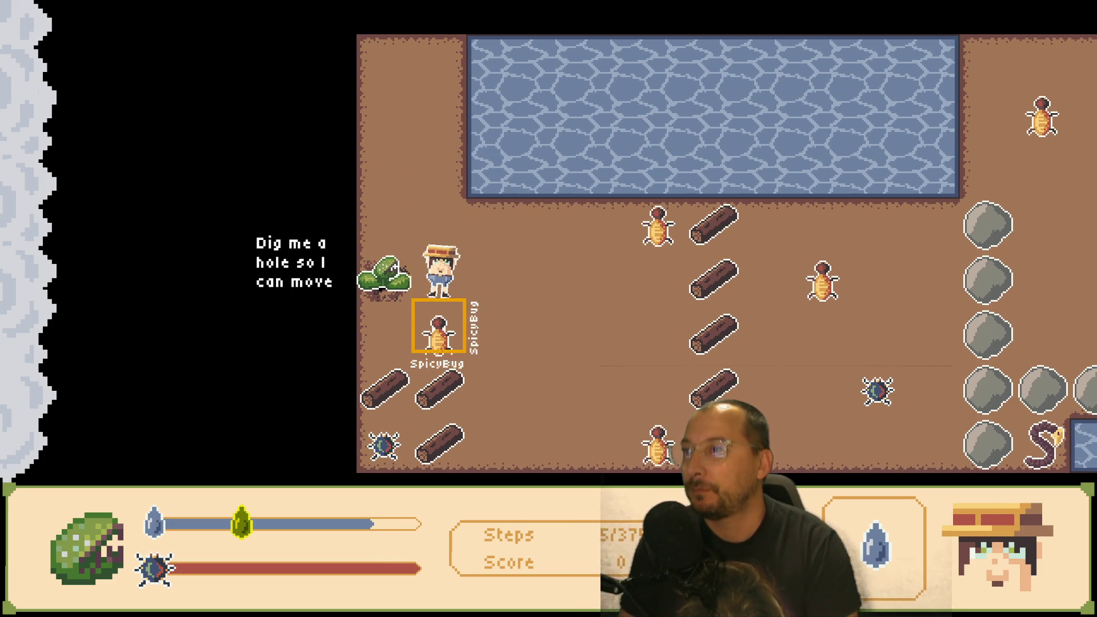
{"action": "key", "text": "Left"}
{"action": "key", "text": "space"}
- Pick up the SpicyBug, then carry the chili pepper left and down
{"action": "key", "text": "Down"}
{"action": "key", "text": "space"}
{"action": "key", "text": "Right"}
{"action": "key", "text": "Right"}
{"action": "key", "text": "Right"}
{"action": "key", "text": "Right"}
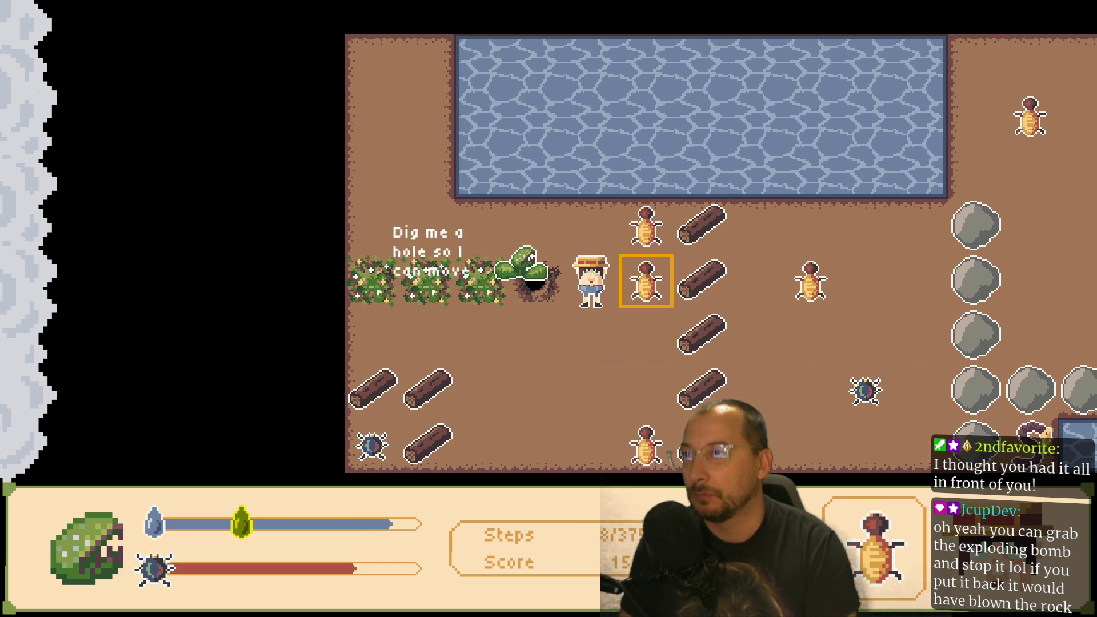
{"action": "key", "text": "Right"}
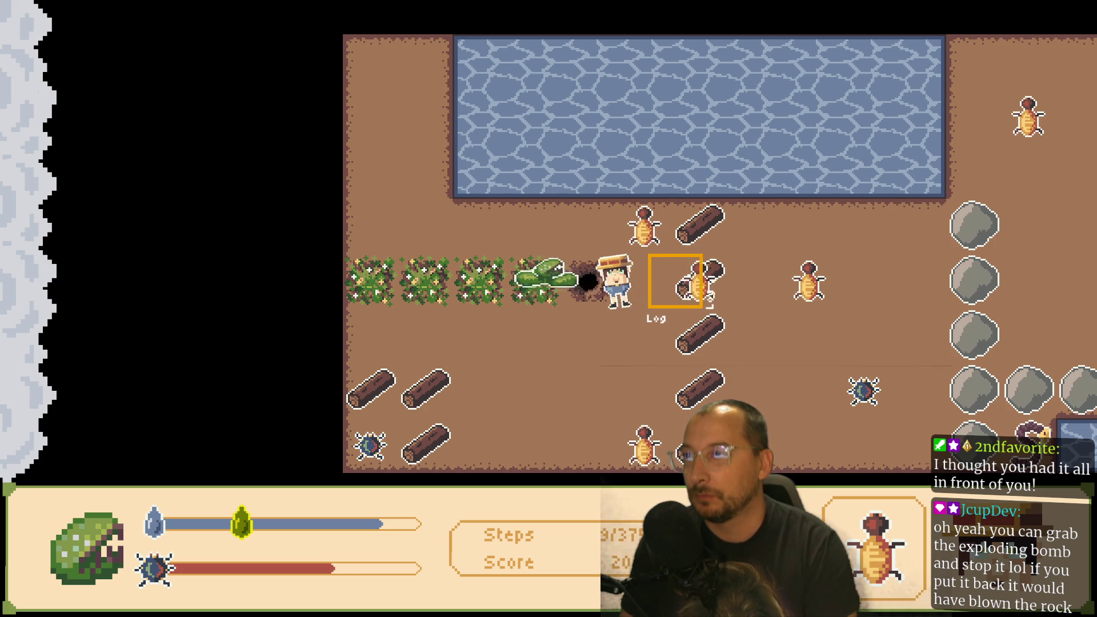
{"action": "key", "text": "Down"}
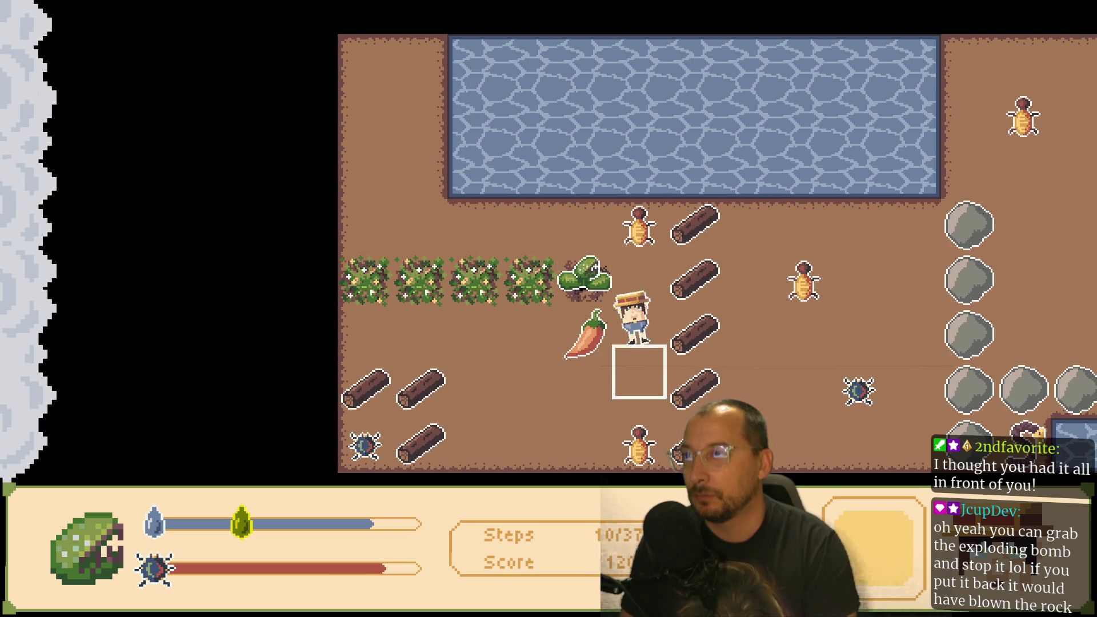
{"action": "key", "text": "Left"}
{"action": "key", "text": "Left"}
{"action": "key", "text": "Down"}
- Walk back up past the plant and down-left toward the bomb
{"action": "key", "text": "Left"}
{"action": "key", "text": "Down"}
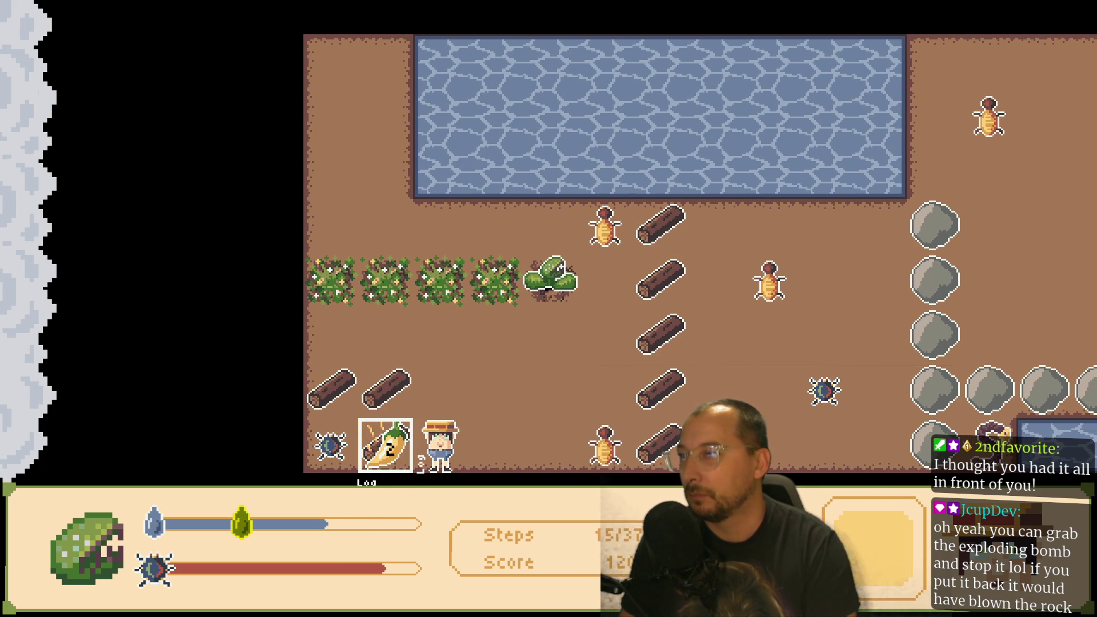
{"action": "key", "text": "Up"}
{"action": "key", "text": "Up"}
- Carry the bomb right and up, drop it, and grab the orange bug
{"action": "key", "text": "Up"}
{"action": "key", "text": "Right"}
{"action": "key", "text": "Down"}
{"action": "key", "text": "Down"}
{"action": "key", "text": "Left"}
{"action": "key", "text": "Down"}
{"action": "key", "text": "Down"}
{"action": "key", "text": "Left"}
{"action": "key", "text": "Right"}
{"action": "key", "text": "Right"}
{"action": "key", "text": "Up"}
{"action": "key", "text": "Right"}
{"action": "key", "text": "space"}
{"action": "key", "text": "Up"}
{"action": "key", "text": "Right"}
{"action": "key", "text": "Up"}
{"action": "key", "text": "Up"}
{"action": "key", "text": "Left"}
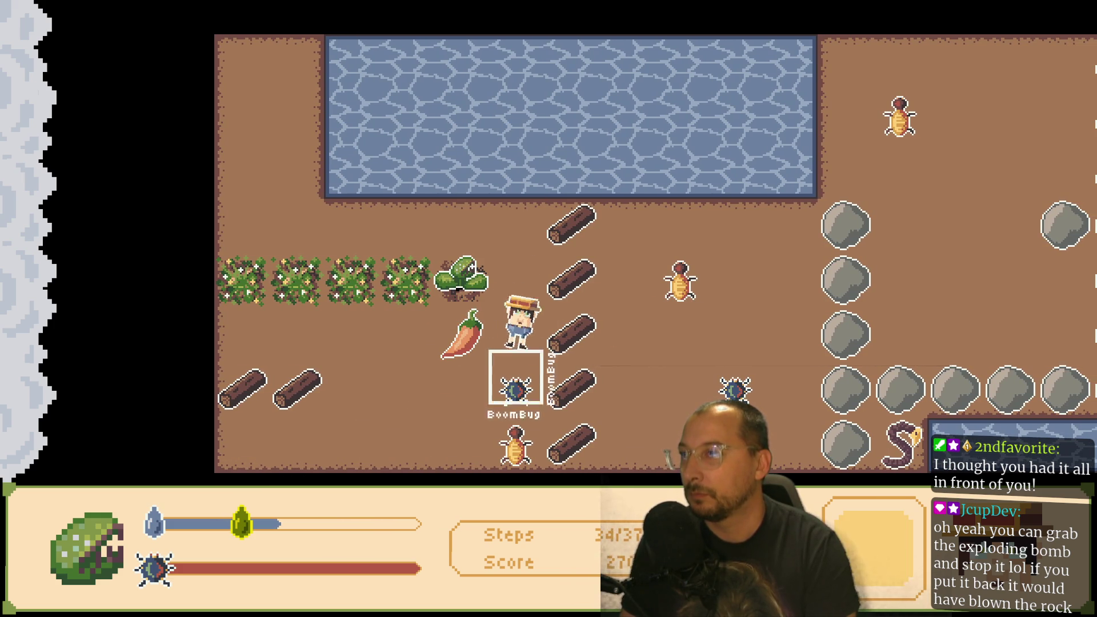
- Move up by the log and water, then pick up the BoomBug
{"action": "key", "text": "Up"}
{"action": "key", "text": "Right"}
{"action": "key", "text": "Up"}
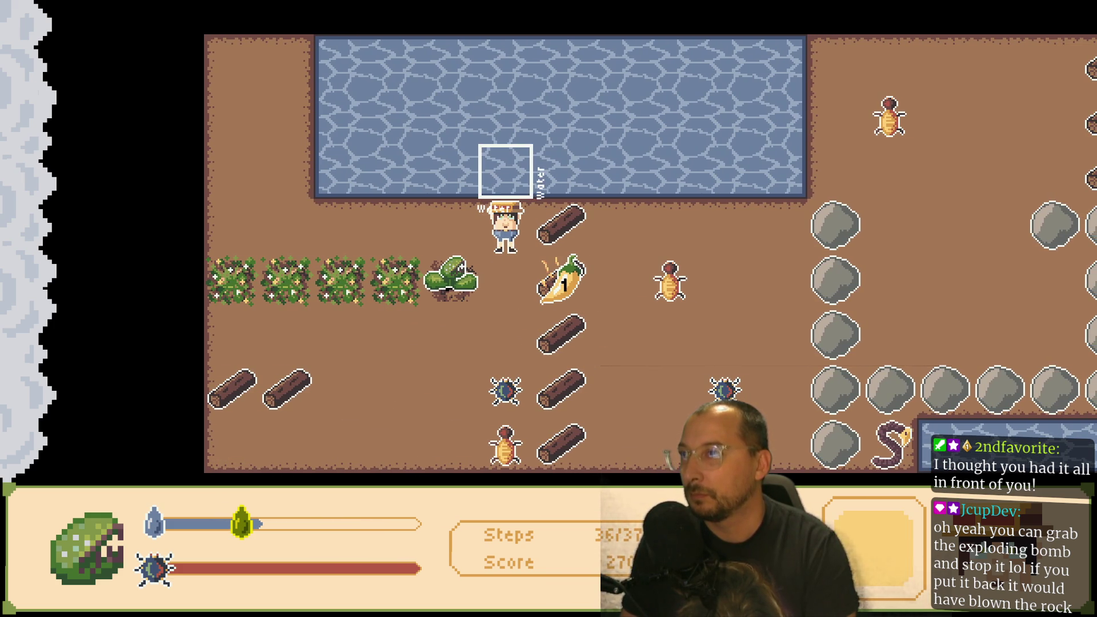
{"action": "key", "text": "Left"}
{"action": "key", "text": "Up"}
{"action": "key", "text": "Left"}
{"action": "key", "text": "Down"}
{"action": "key", "text": "space"}
- Carry the BoomBug around the SpicyBug and feed it to the plant
{"action": "key", "text": "Up"}
{"action": "key", "text": "Right"}
{"action": "key", "text": "Right"}
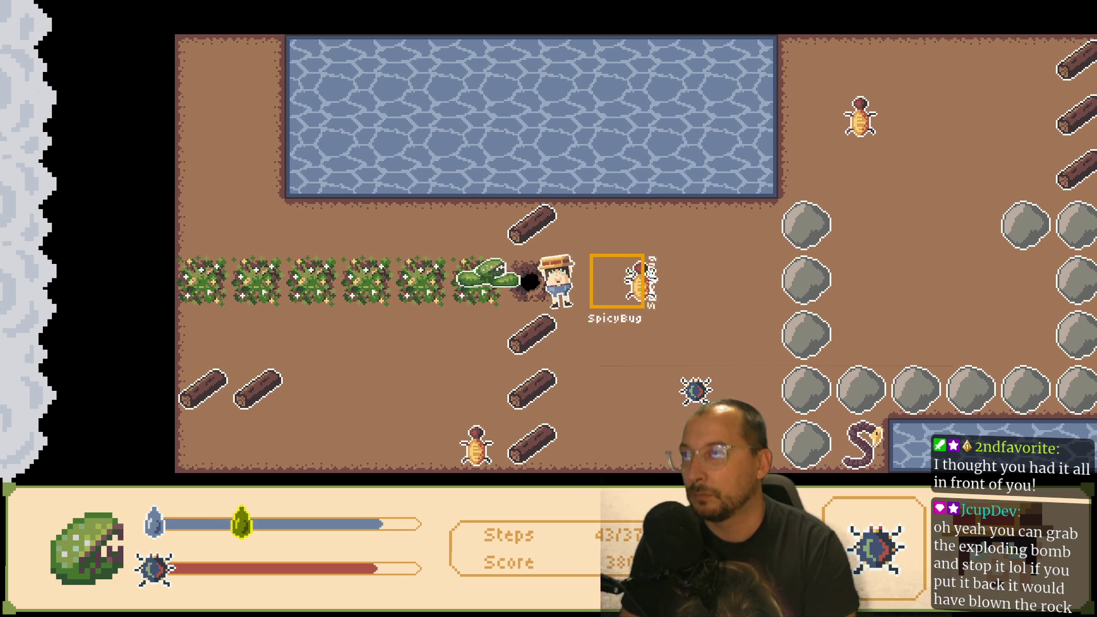
{"action": "key", "text": "Up"}
{"action": "key", "text": "Right"}
{"action": "key", "text": "Right"}
{"action": "key", "text": "Down"}
- Fetch the bomb and drop it against the blocking boulder
{"action": "key", "text": "Down"}
{"action": "key", "text": "Left"}
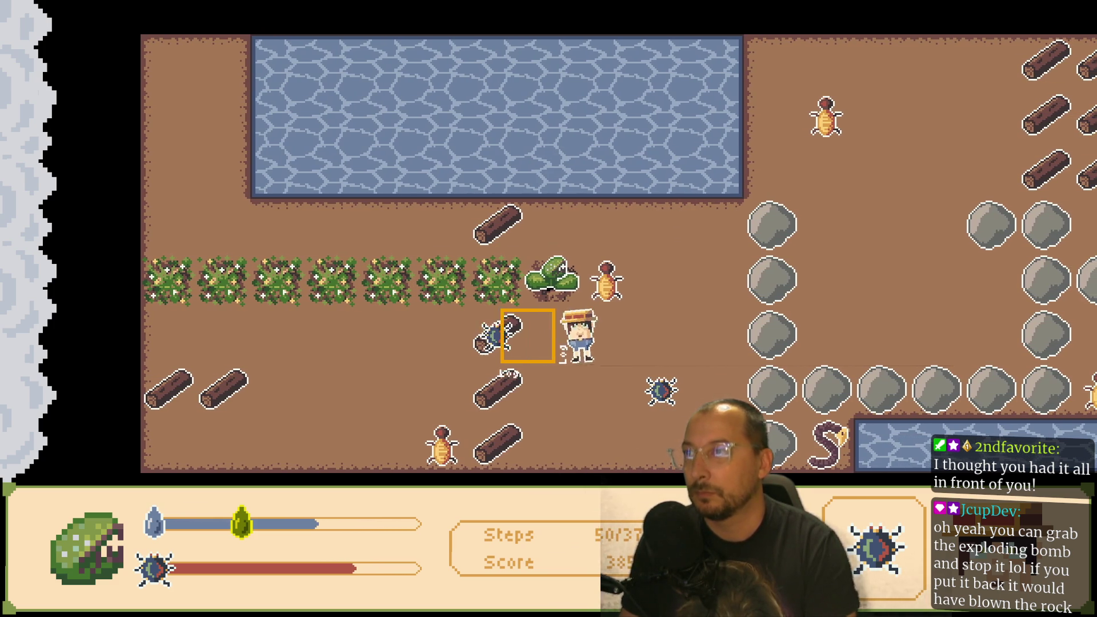
{"action": "key", "text": "Left"}
{"action": "key", "text": "Up"}
{"action": "key", "text": "space"}
{"action": "key", "text": "Right"}
{"action": "key", "text": "Right"}
{"action": "key", "text": "Up"}
{"action": "key", "text": "Up"}
{"action": "key", "text": "Left"}
{"action": "key", "text": "space"}
{"action": "key", "text": "Right"}
{"action": "key", "text": "Down"}
{"action": "key", "text": "Right"}
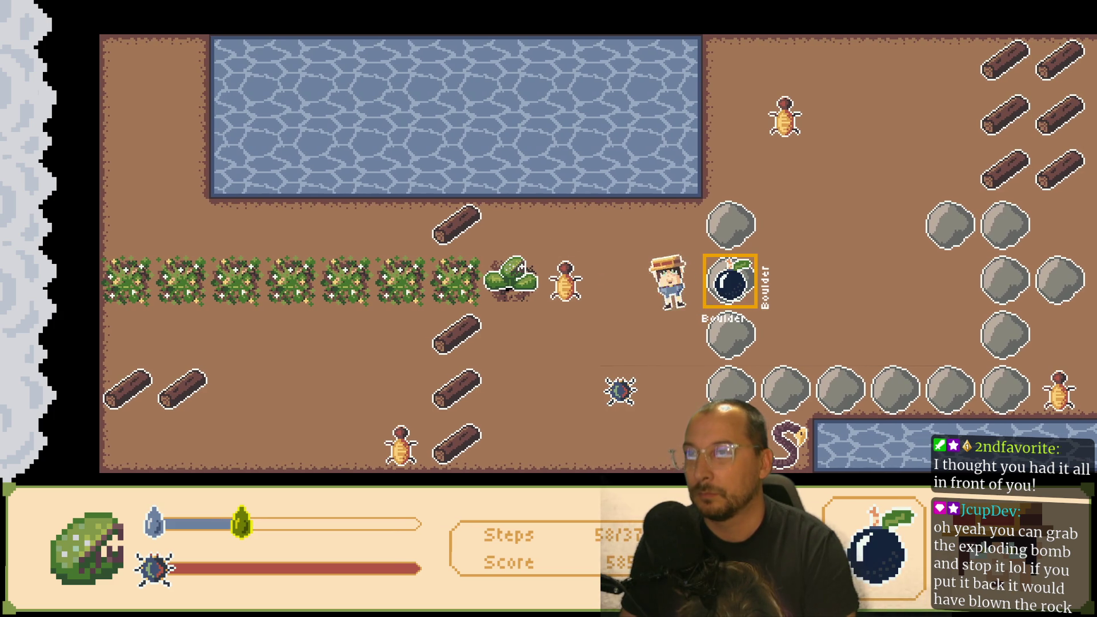
{"action": "key", "text": "space"}
{"action": "key", "text": "Left"}
- Scoop more water from the pond and water the plant again
{"action": "key", "text": "Up"}
{"action": "key", "text": "space"}
{"action": "key", "text": "Left"}
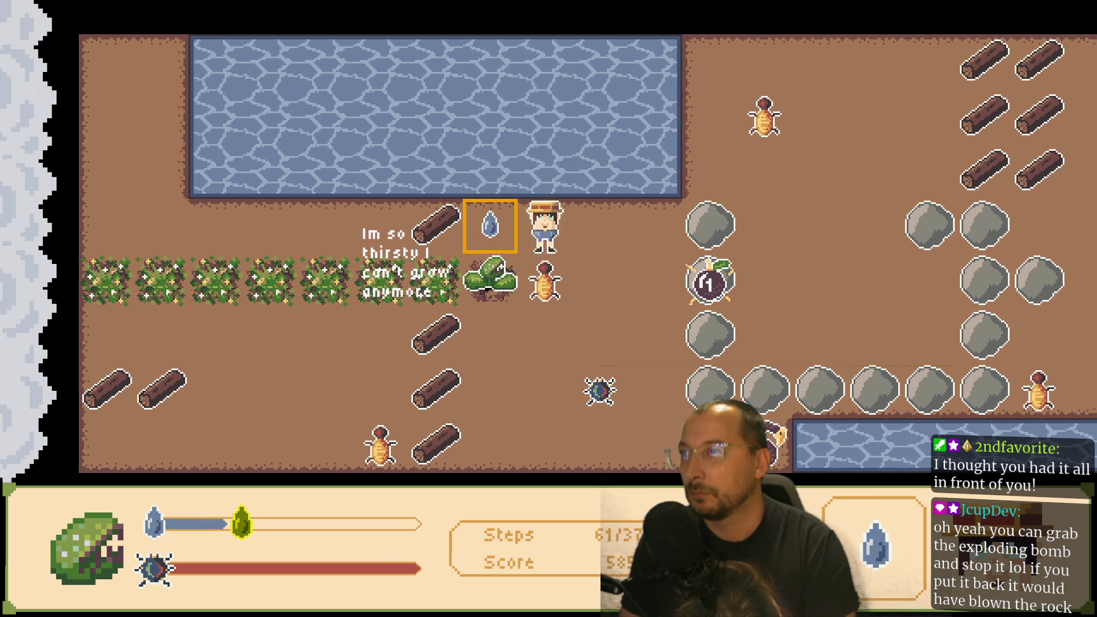
{"action": "key", "text": "Left"}
{"action": "key", "text": "Down"}
{"action": "key", "text": "space"}
- Walk right beside the plant so the vine grows along the row
{"action": "key", "text": "Down"}
{"action": "key", "text": "Right"}
{"action": "key", "text": "Right"}
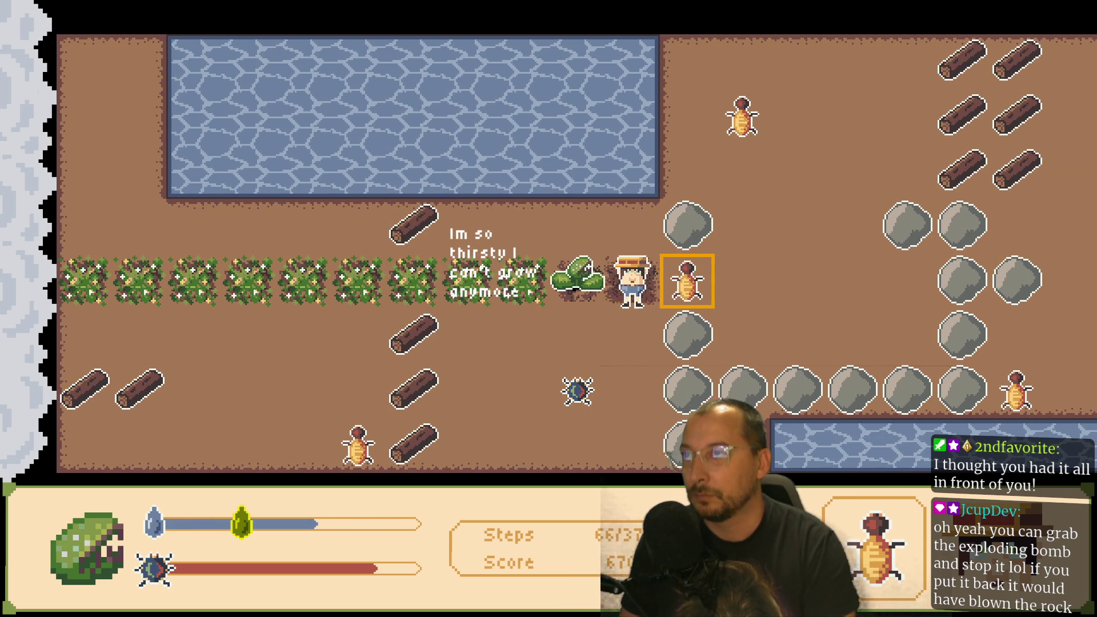
{"action": "key", "text": "Right"}
{"action": "key", "text": "Right"}
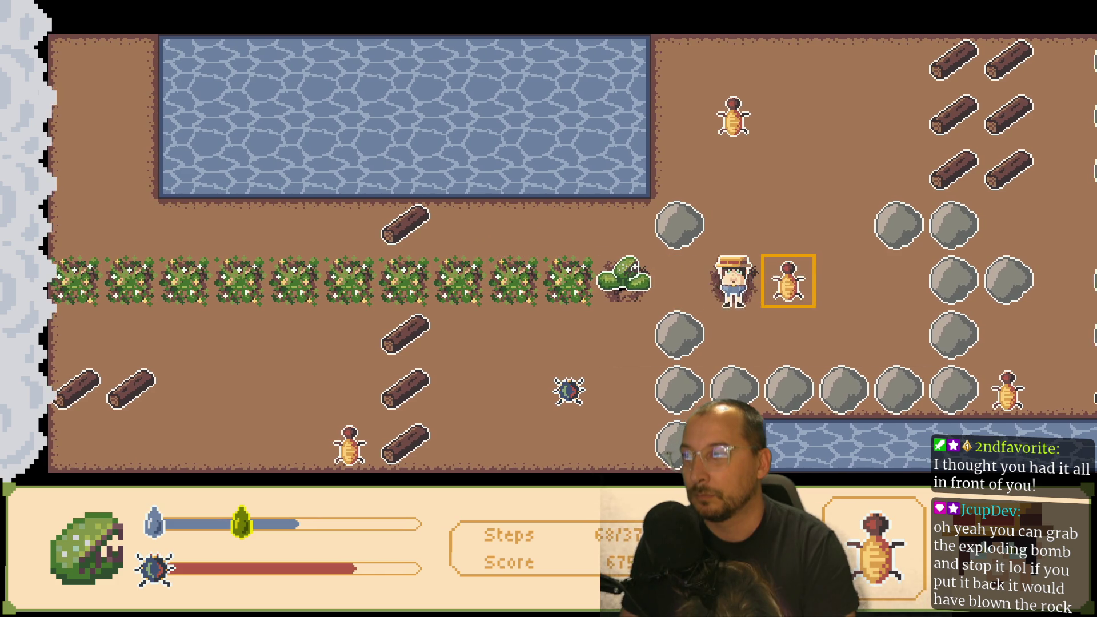
{"action": "key", "text": "Right"}
- Walk around the plant and along the roots row, then step toward the BoomBug
{"action": "key", "text": "Up"}
{"action": "key", "text": "Left"}
{"action": "key", "text": "Down"}
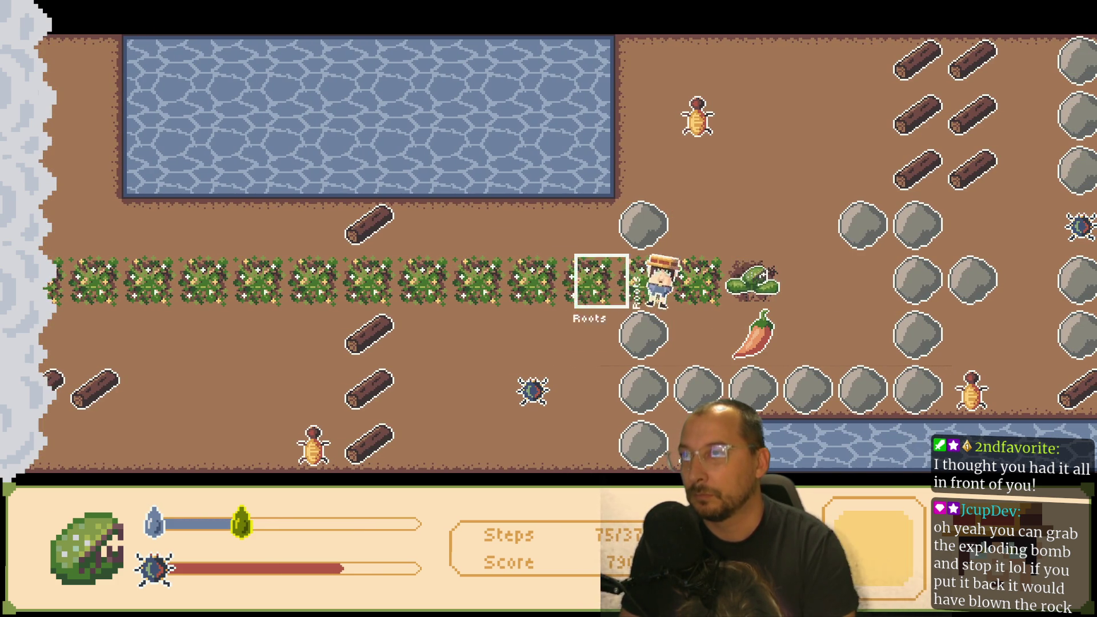
{"action": "key", "text": "Up"}
{"action": "key", "text": "Down"}
{"action": "key", "text": "Right"}
{"action": "key", "text": "Right"}
{"action": "key", "text": "Left"}
{"action": "key", "text": "Left"}
{"action": "key", "text": "Left"}
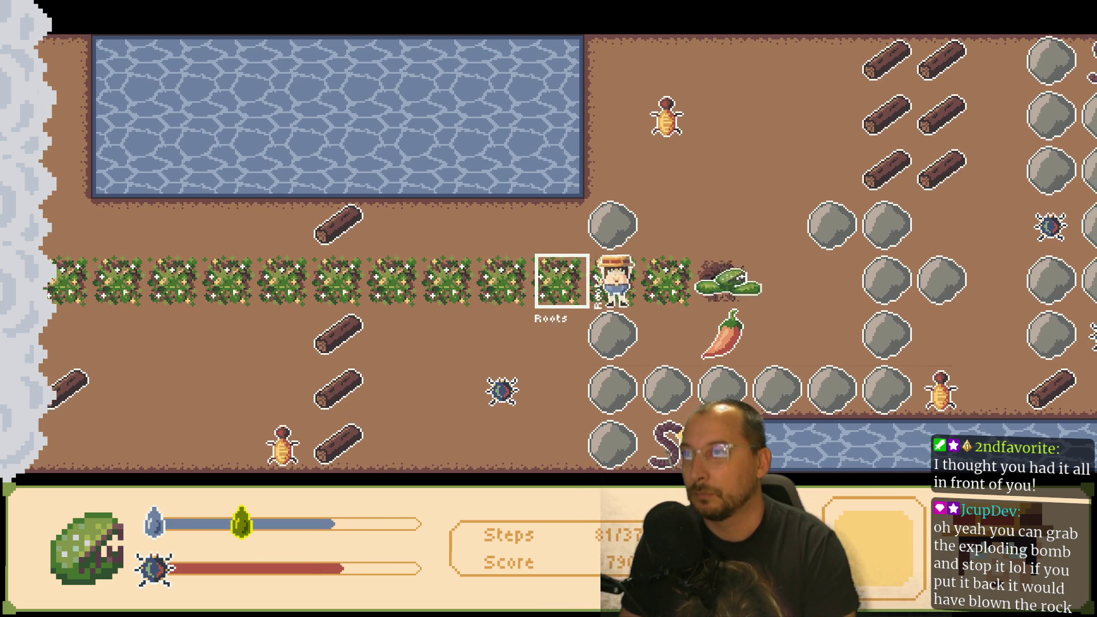
{"action": "key", "text": "Down"}
{"action": "key", "text": "Right"}
{"action": "key", "text": "Right"}
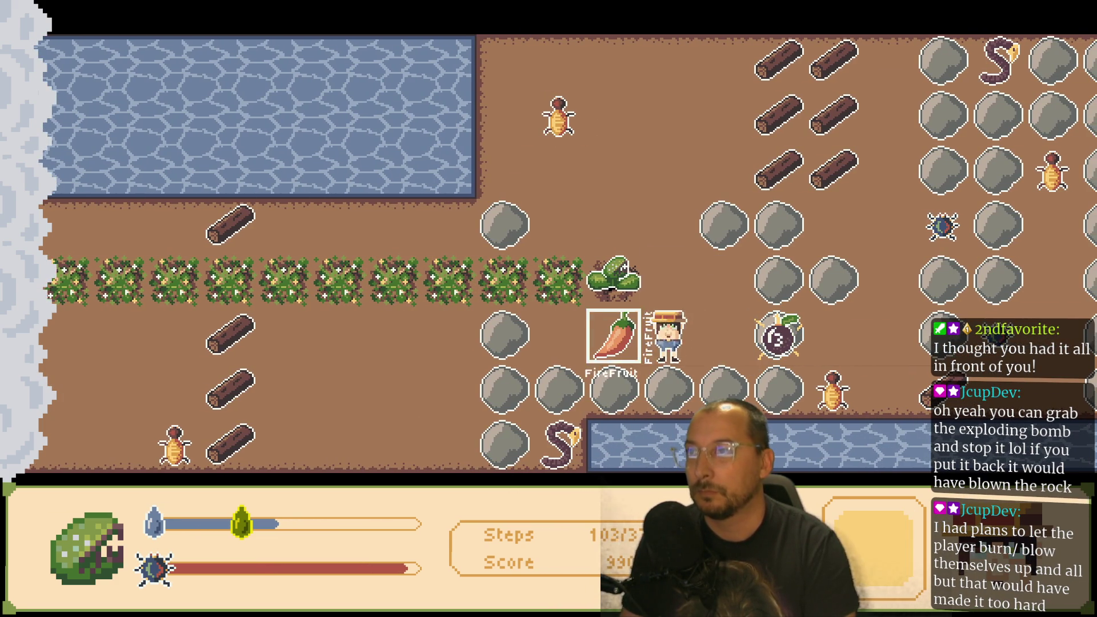
- Move beside the boulder and reposition around it to face right
{"action": "key", "text": "Left"}
{"action": "key", "text": "Left"}
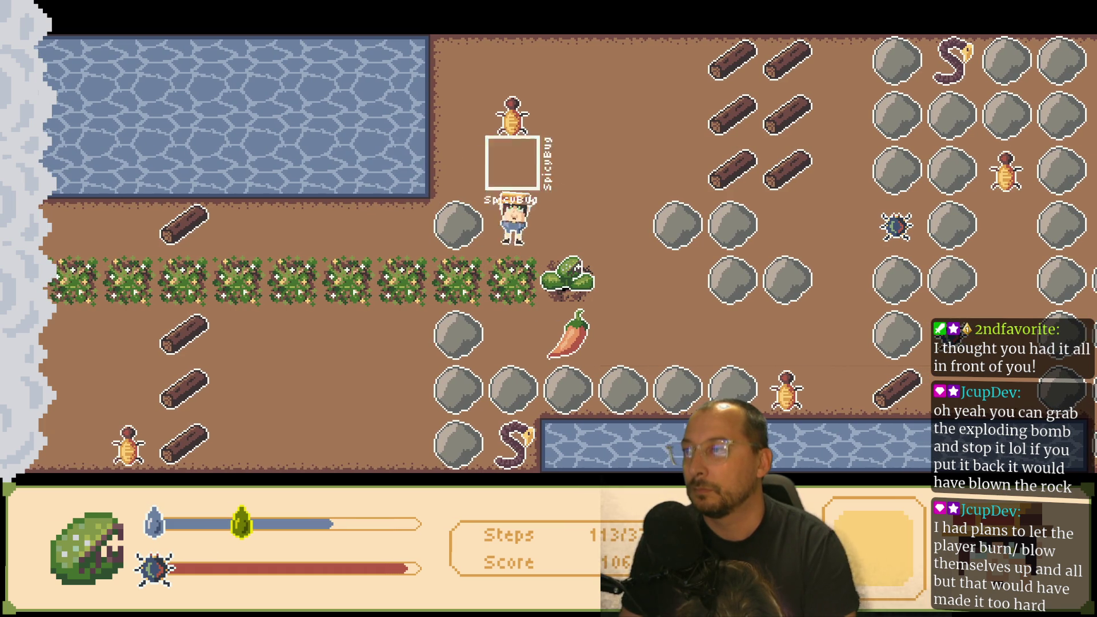
{"action": "key", "text": "Up"}
{"action": "key", "text": "Left"}
{"action": "key", "text": "Right"}
{"action": "key", "text": "Down"}
{"action": "key", "text": "Left"}
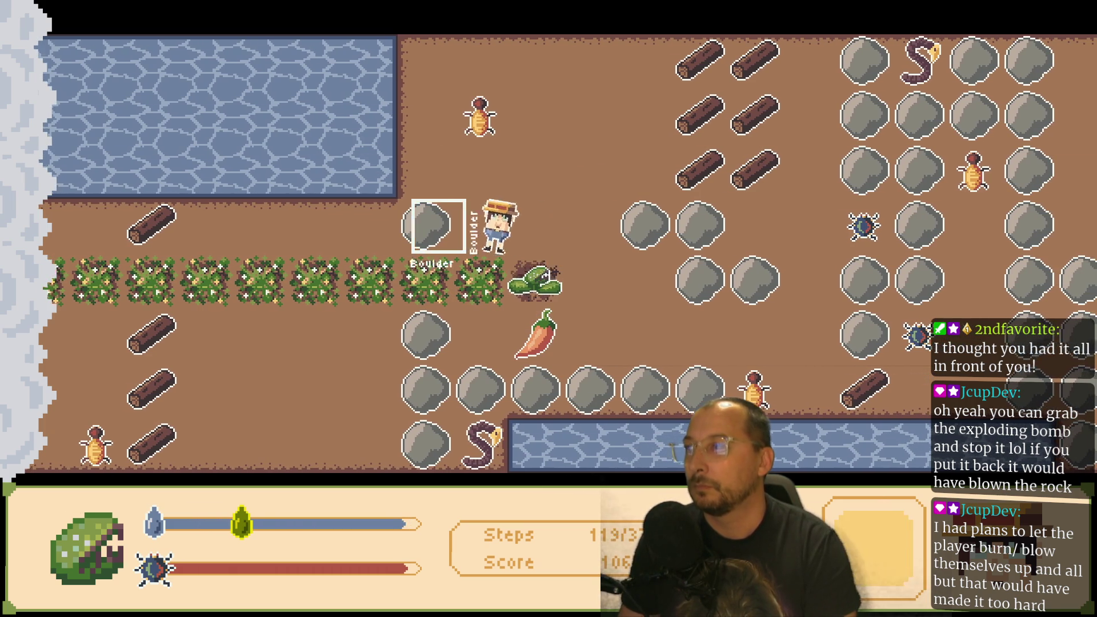
{"action": "key", "text": "Up"}
{"action": "key", "text": "Down"}
{"action": "key", "text": "Right"}
- Settle beside the plant, face it, and feed it the carried bug
{"action": "key", "text": "Right"}
{"action": "key", "text": "Down"}
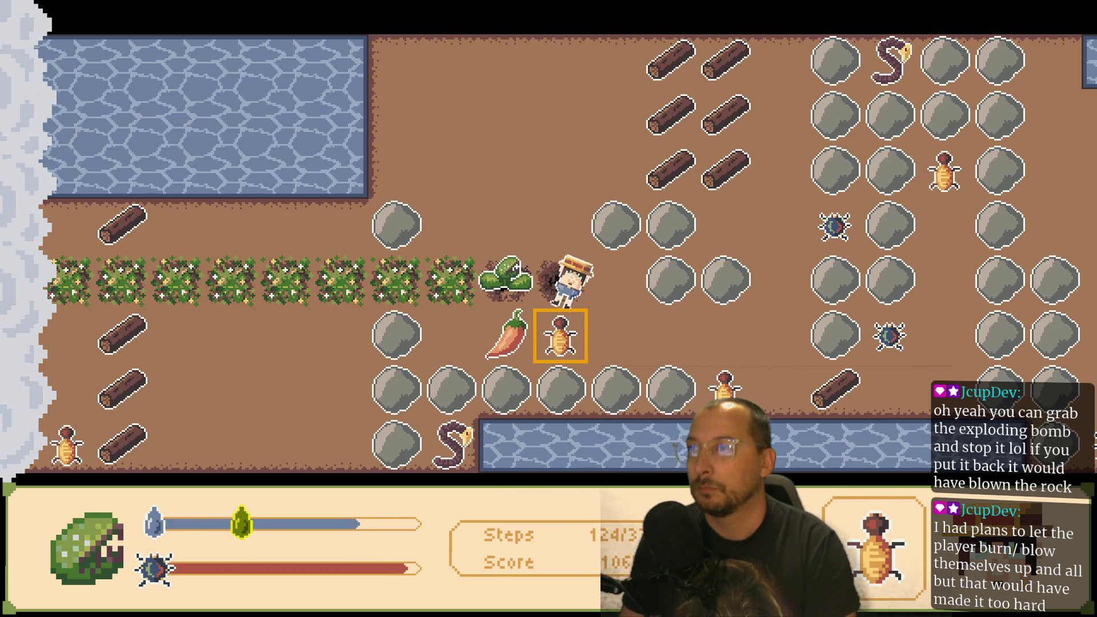
{"action": "key", "text": "Down"}
{"action": "key", "text": "Right"}
{"action": "key", "text": "Left"}
{"action": "key", "text": "Right"}
{"action": "key", "text": "Right"}
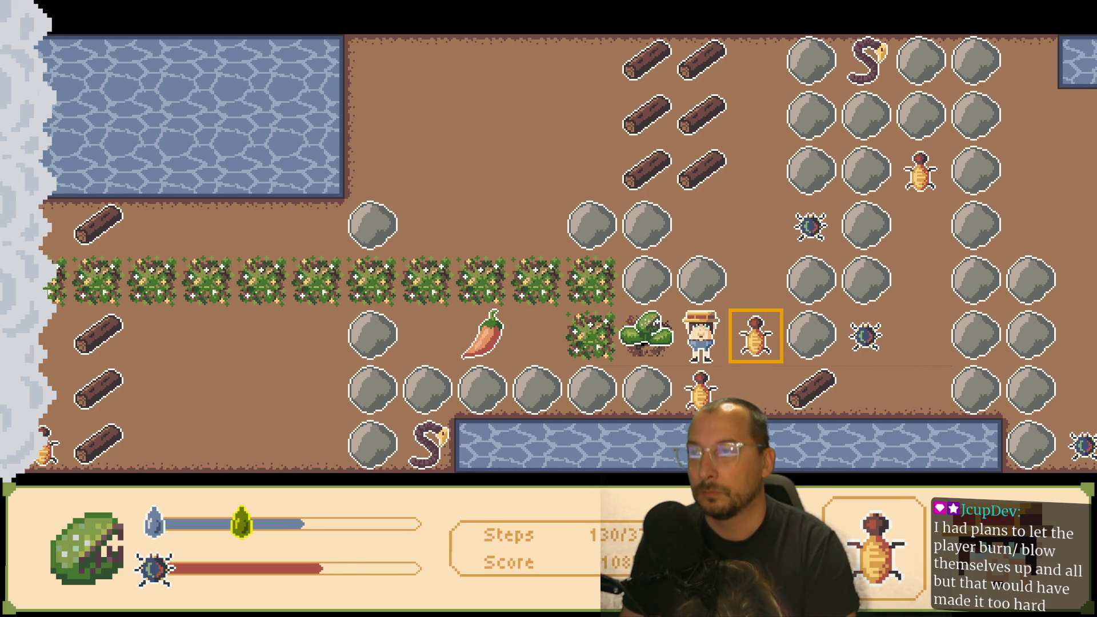
{"action": "key", "text": "Right"}
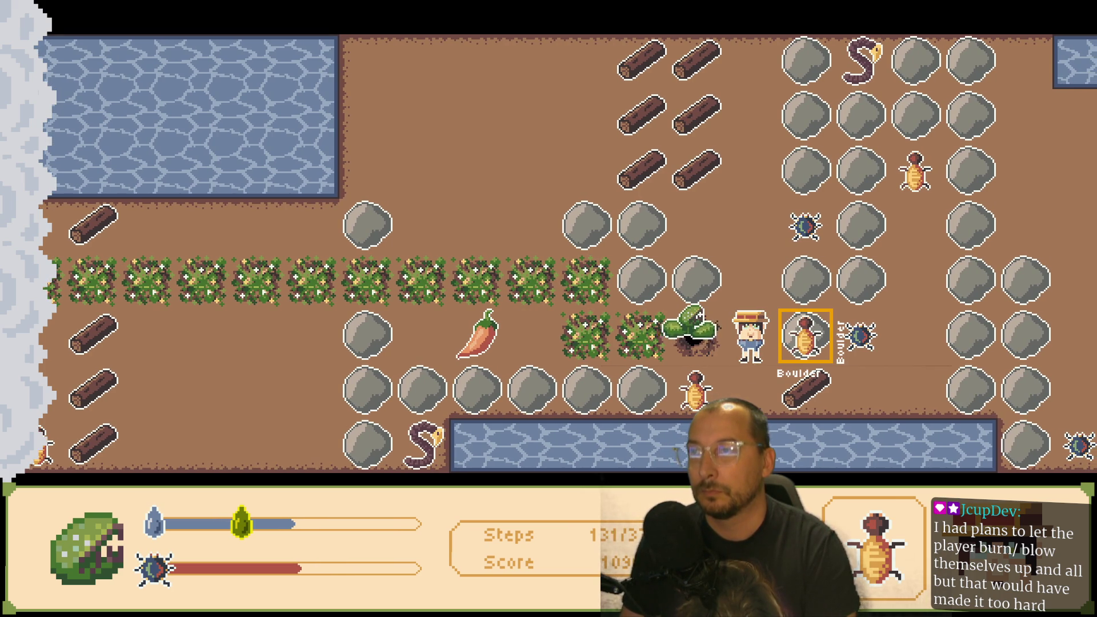
{"action": "key", "text": "Left"}
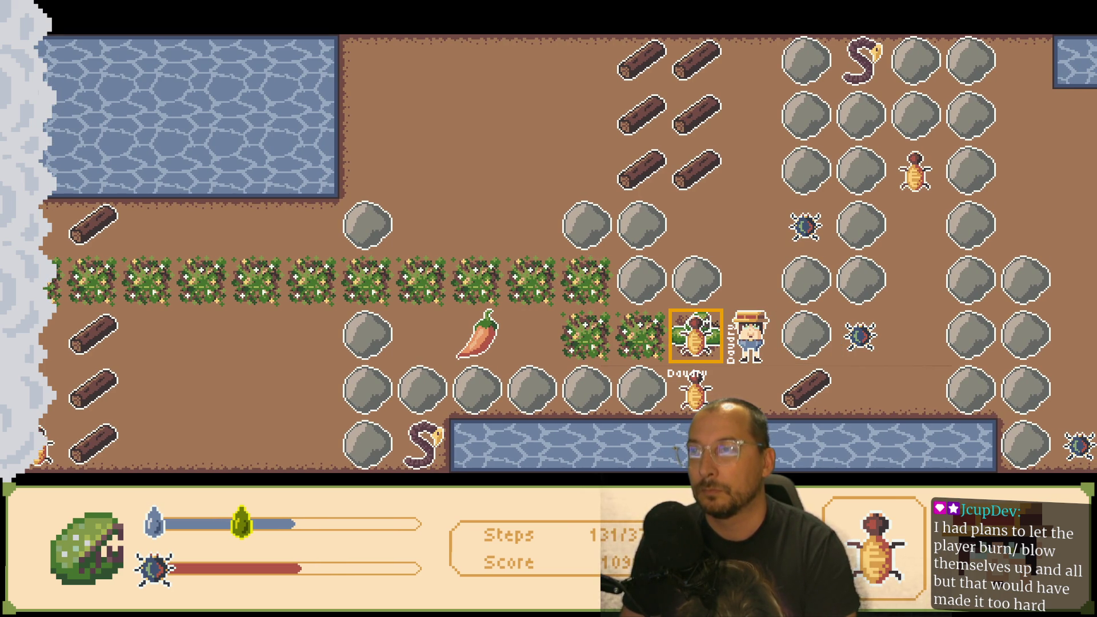
{"action": "key", "text": "space"}
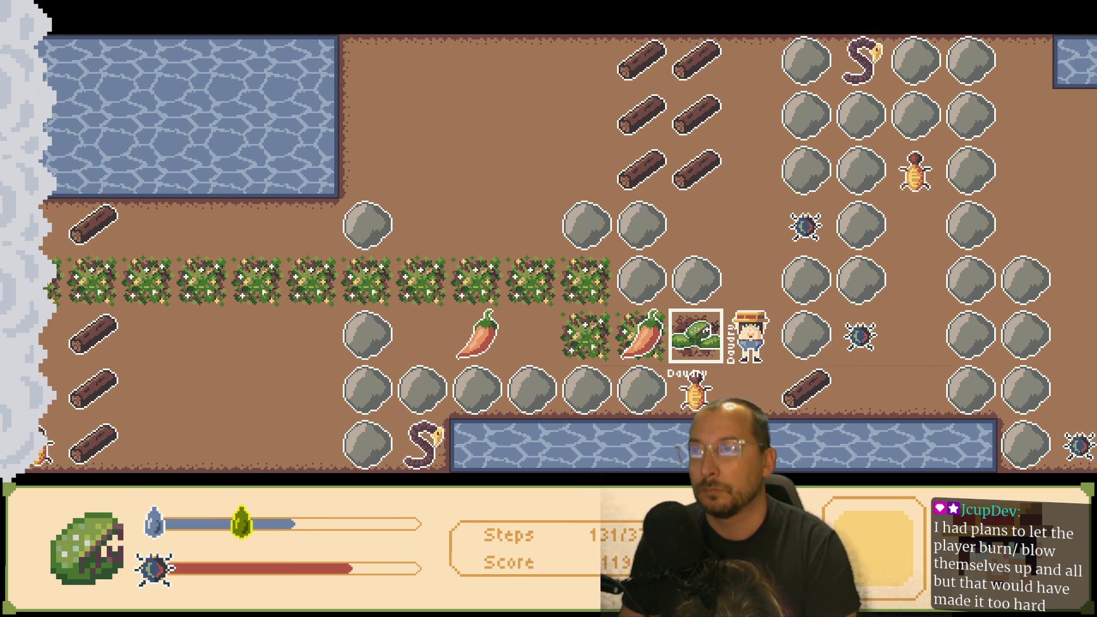
- Set off the BoomBug to blast two boulders into craters
{"action": "key", "text": "Up"}
{"action": "key", "text": "Up"}
{"action": "key", "text": "Right"}
{"action": "key", "text": "Down"}
{"action": "key", "text": "Down"}
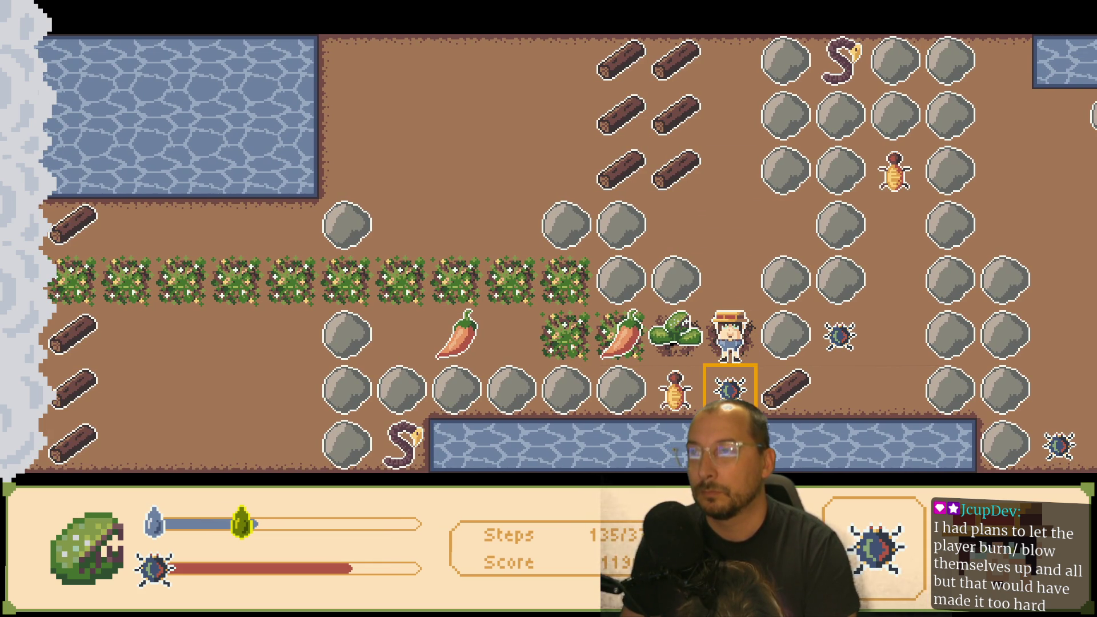
{"action": "key", "text": "Up"}
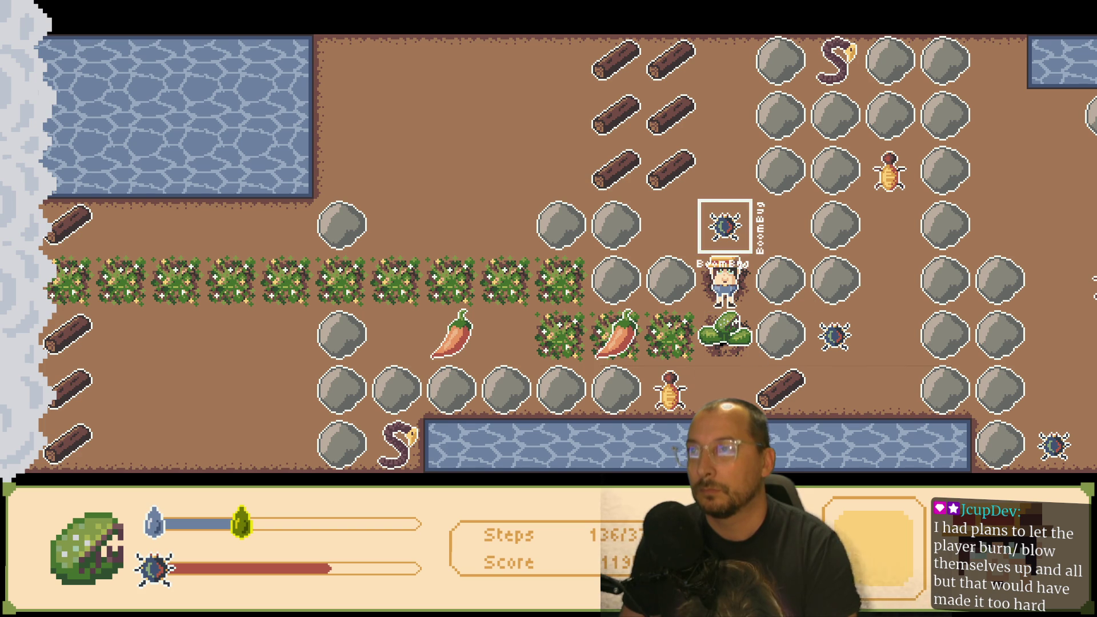
{"action": "key", "text": "Up"}
{"action": "key", "text": "Right"}
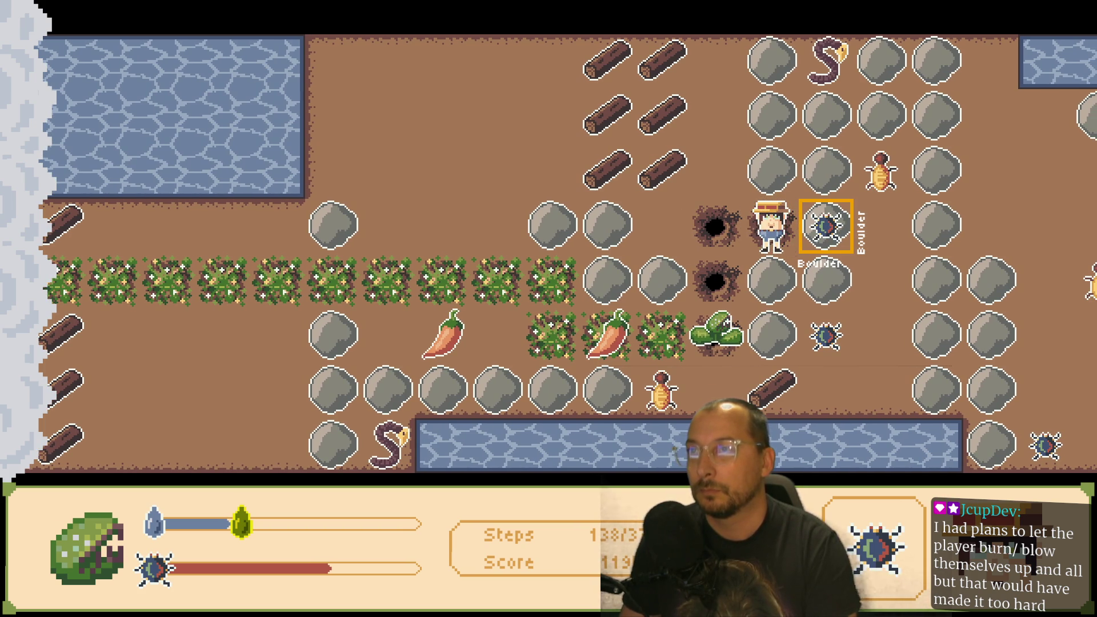
- Step left and down to stand facing the plant again
{"action": "key", "text": "Left"}
{"action": "key", "text": "Down"}
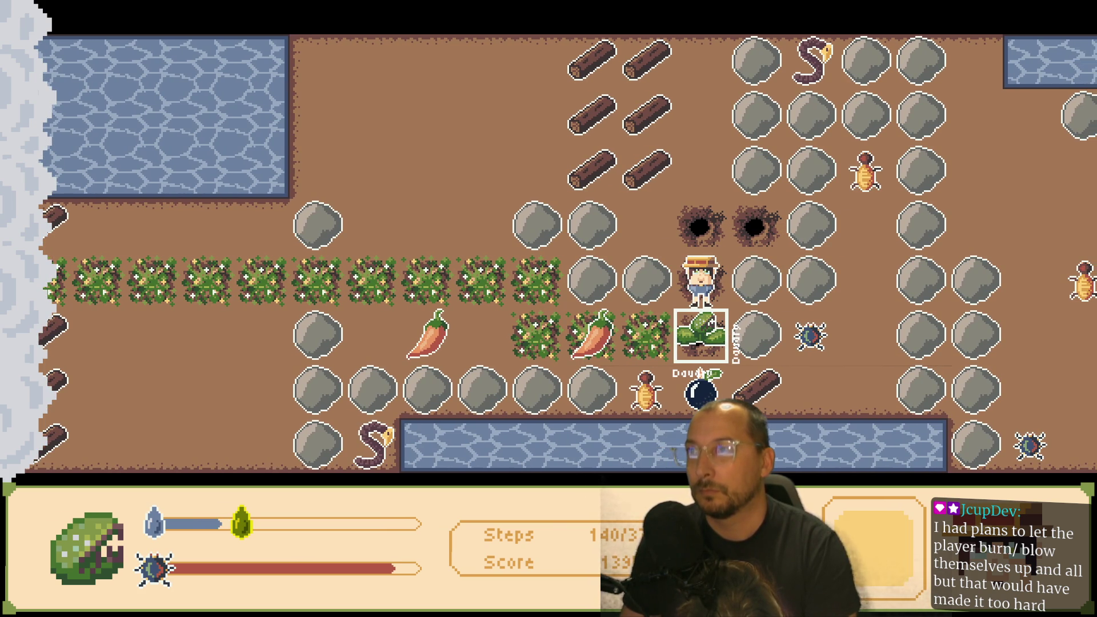
{"action": "key", "text": "Up"}
{"action": "key", "text": "Down"}
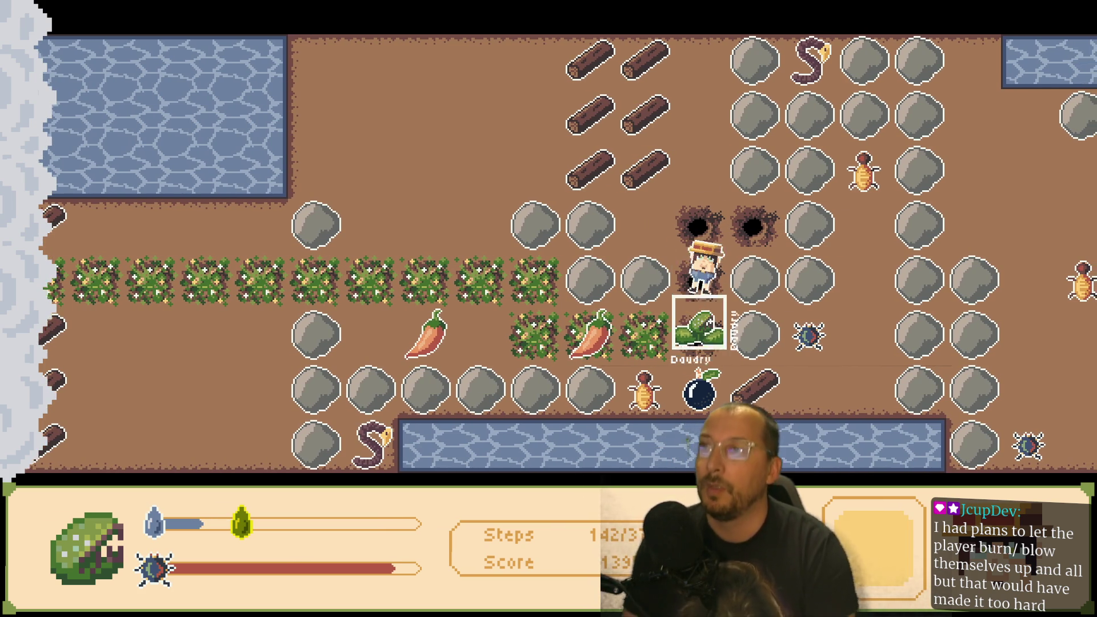
- Restart the level with R, begin a fresh run, and walk down beside the plant
{"action": "key", "text": "r"}
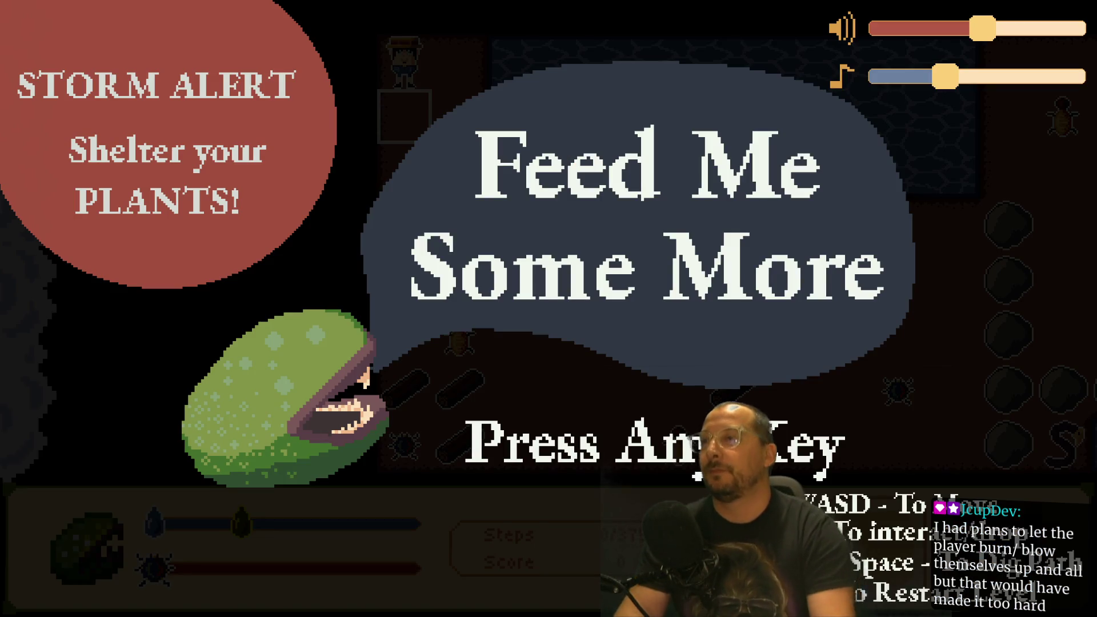
{"action": "key", "text": "Down"}
{"action": "key", "text": "Right"}
{"action": "key", "text": "Down"}
{"action": "key", "text": "Down"}
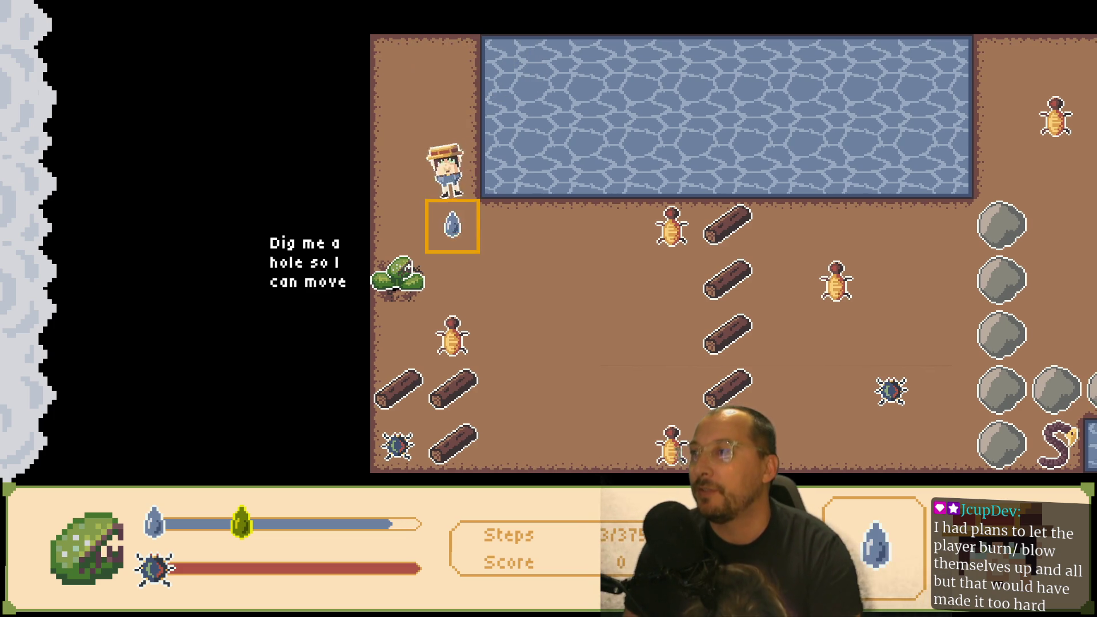
{"action": "key", "text": "Down"}
{"action": "key", "text": "Down"}
{"action": "key", "text": "Left"}
- Dig a hole so the plant can grow right, then feed it the spicy bug
{"action": "key", "text": "Right"}
{"action": "key", "text": "Right"}
{"action": "key", "text": "Left"}
{"action": "key", "text": "Right"}
{"action": "key", "text": "Right"}
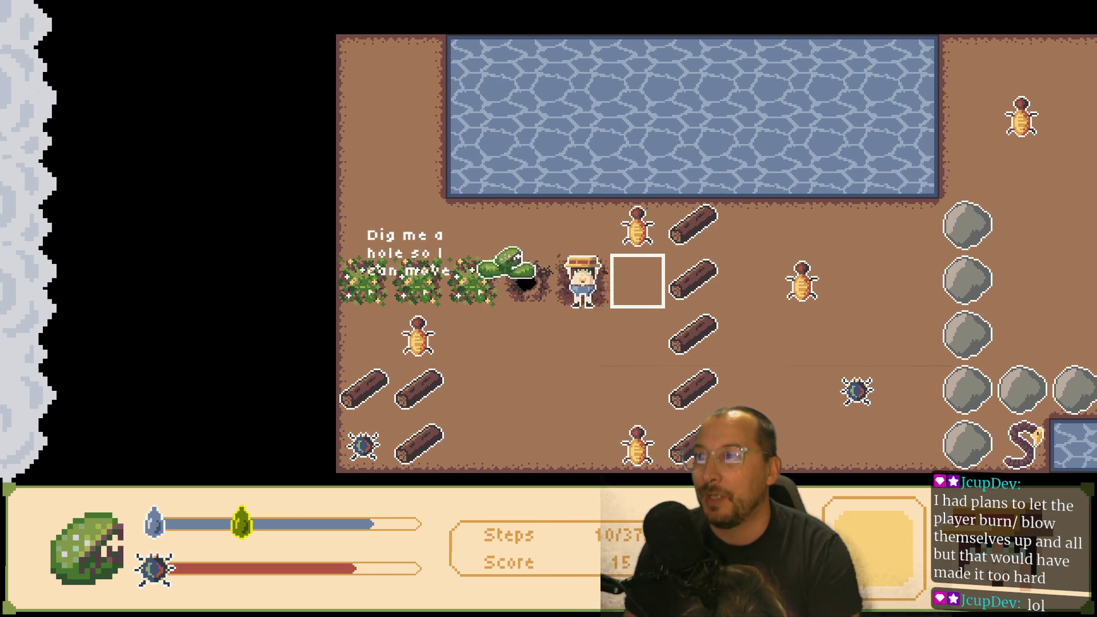
{"action": "key", "text": "Right"}
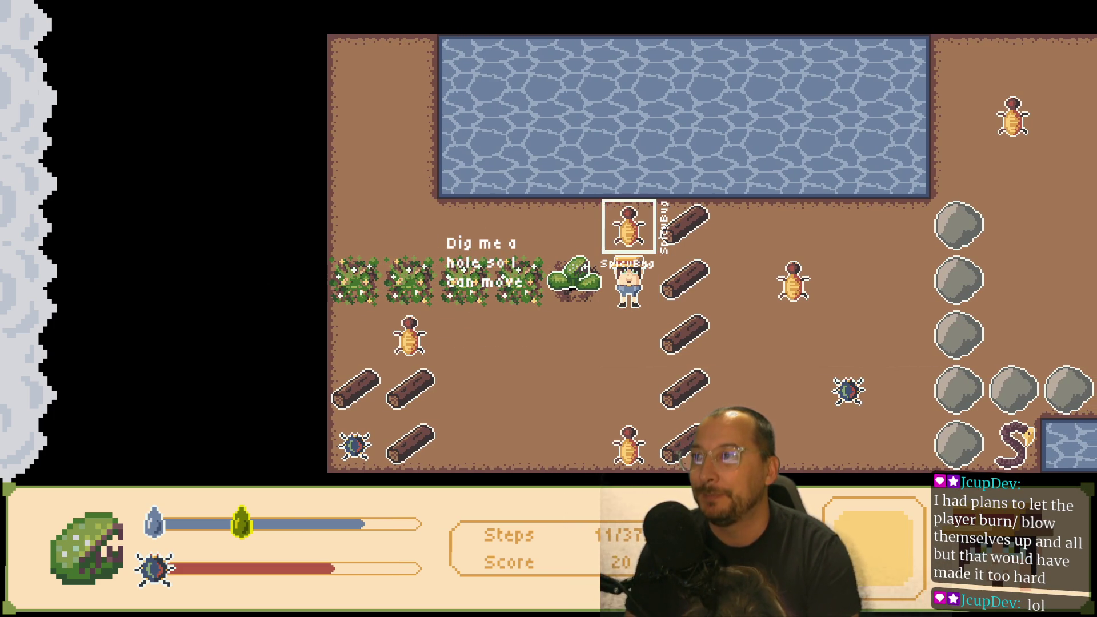
{"action": "key", "text": "Up"}
{"action": "key", "text": "Down"}
{"action": "key", "text": "Down"}
{"action": "key", "text": "Left"}
{"action": "key", "text": "Down"}
- Push the pepper onto a log to burn it away
{"action": "key", "text": "Left"}
{"action": "key", "text": "Left"}
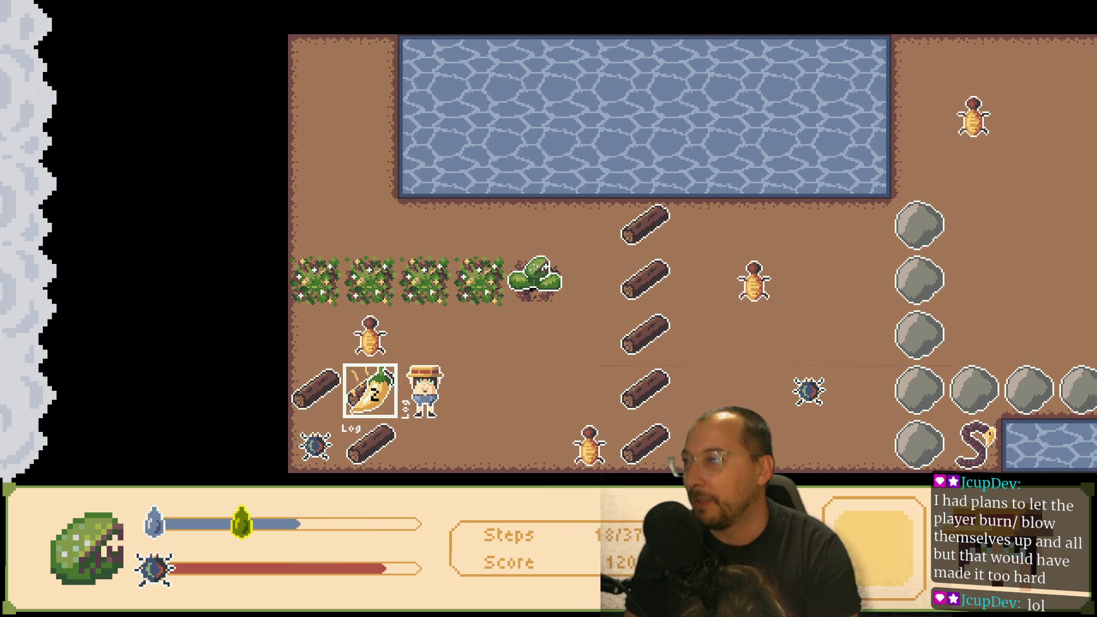
{"action": "key", "text": "Right"}
{"action": "key", "text": "Up"}
{"action": "key", "text": "Up"}
{"action": "key", "text": "Down"}
{"action": "key", "text": "Left"}
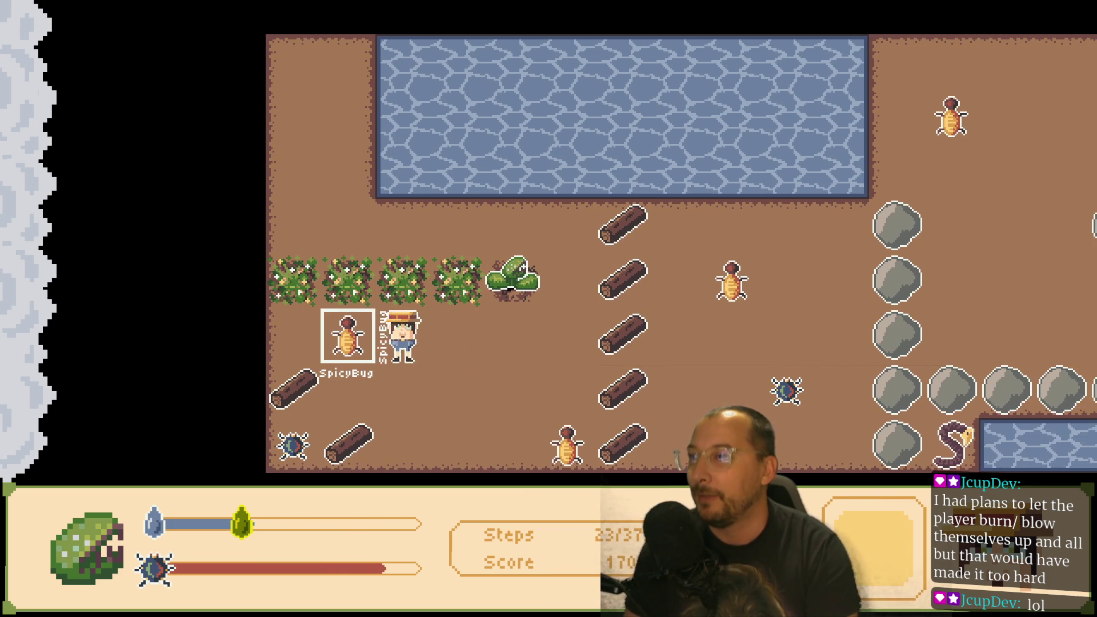
{"action": "key", "text": "Right"}
{"action": "key", "text": "Right"}
- Walk up to the water's edge and carry the pepper down-left
{"action": "key", "text": "Up"}
{"action": "key", "text": "Left"}
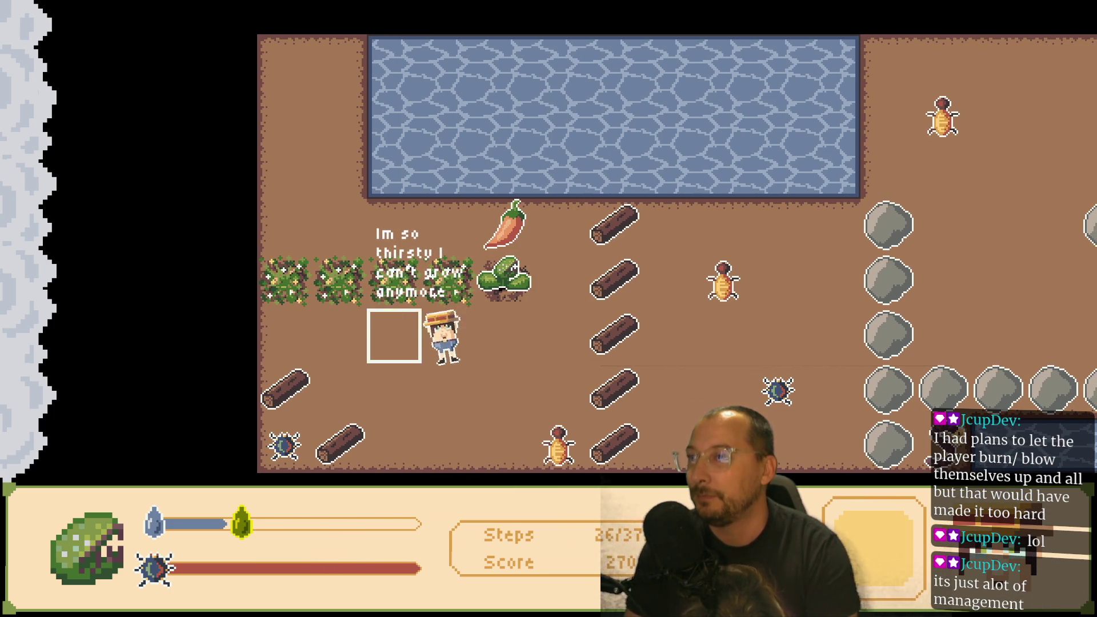
{"action": "key", "text": "Up"}
{"action": "key", "text": "Up"}
{"action": "key", "text": "Right"}
{"action": "key", "text": "Left"}
{"action": "key", "text": "Down"}
{"action": "key", "text": "Down"}
- Drop the pepper on the log tile, then Retry after the plant dies at score 320
{"action": "key", "text": "Left"}
{"action": "key", "text": "Down"}
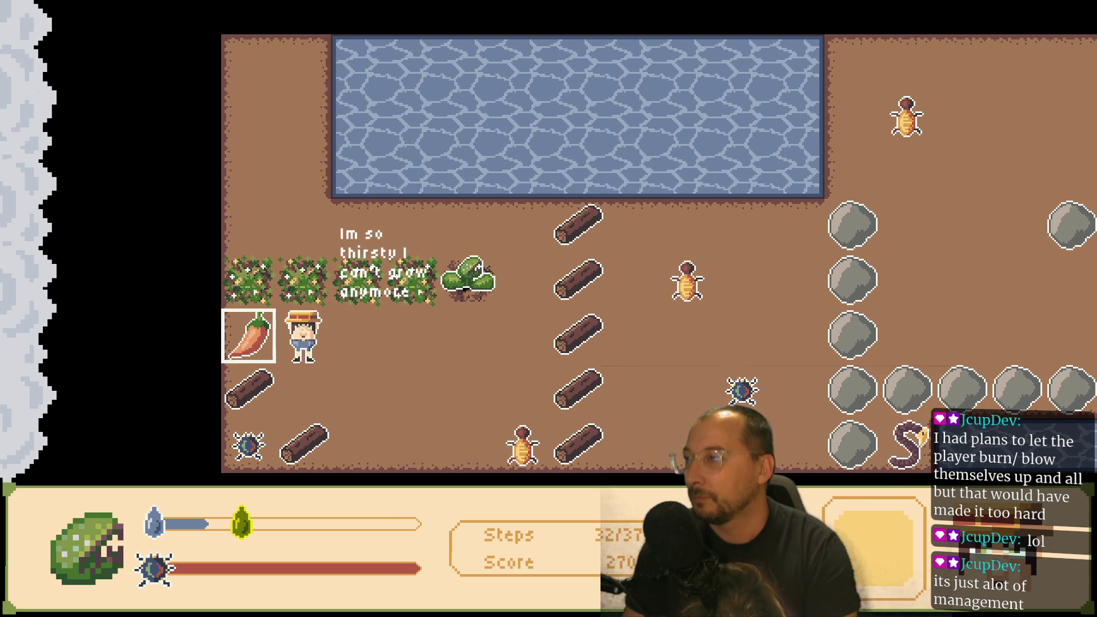
{"action": "key", "text": "Up"}
{"action": "key", "text": "Down"}
{"action": "key", "text": "Left"}
{"action": "key", "text": "Up"}
{"action": "key", "text": "Up"}
{"action": "key", "text": "Left"}
{"action": "key", "text": "Down"}
{"action": "key", "text": "Down"}
{"action": "key", "text": "Right"}
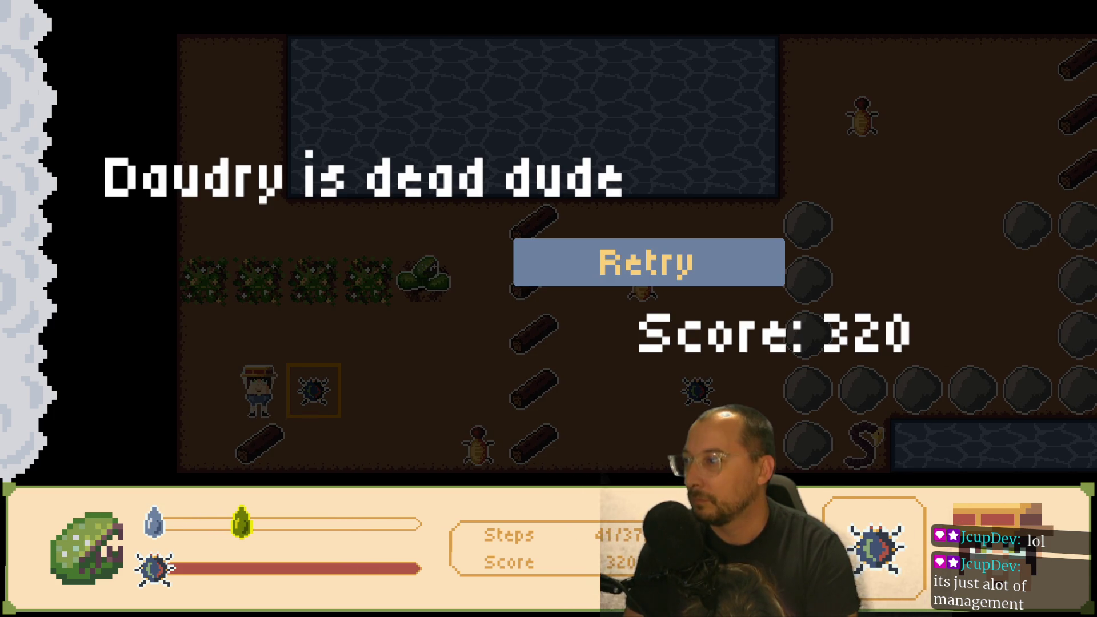
{"action": "left_click", "coordinate": [663, 241]}
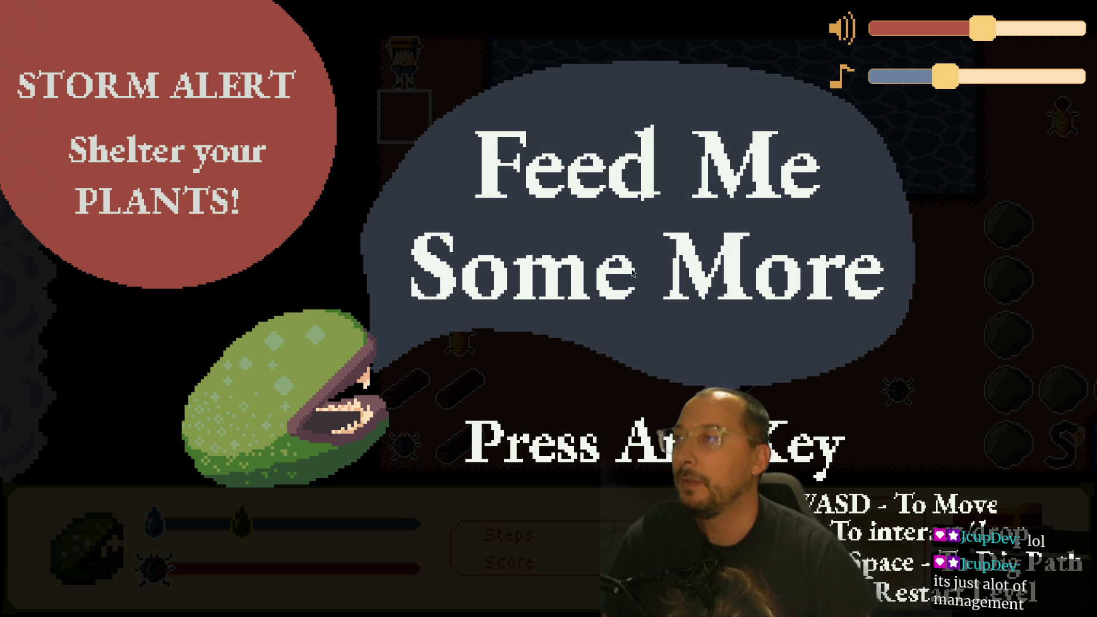
- Start a new level and lead the plant down and two tiles right
{"action": "key", "text": "space"}
{"action": "key", "text": "Down"}
{"action": "key", "text": "Down"}
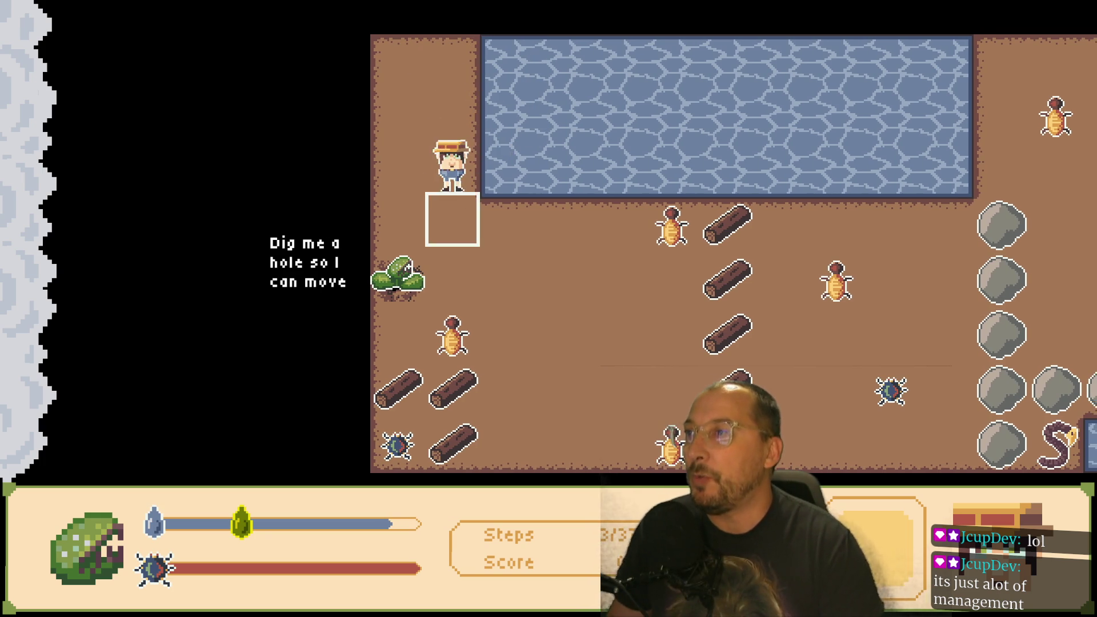
{"action": "key", "text": "Right"}
{"action": "key", "text": "Down"}
{"action": "key", "text": "Down"}
{"action": "key", "text": "Down"}
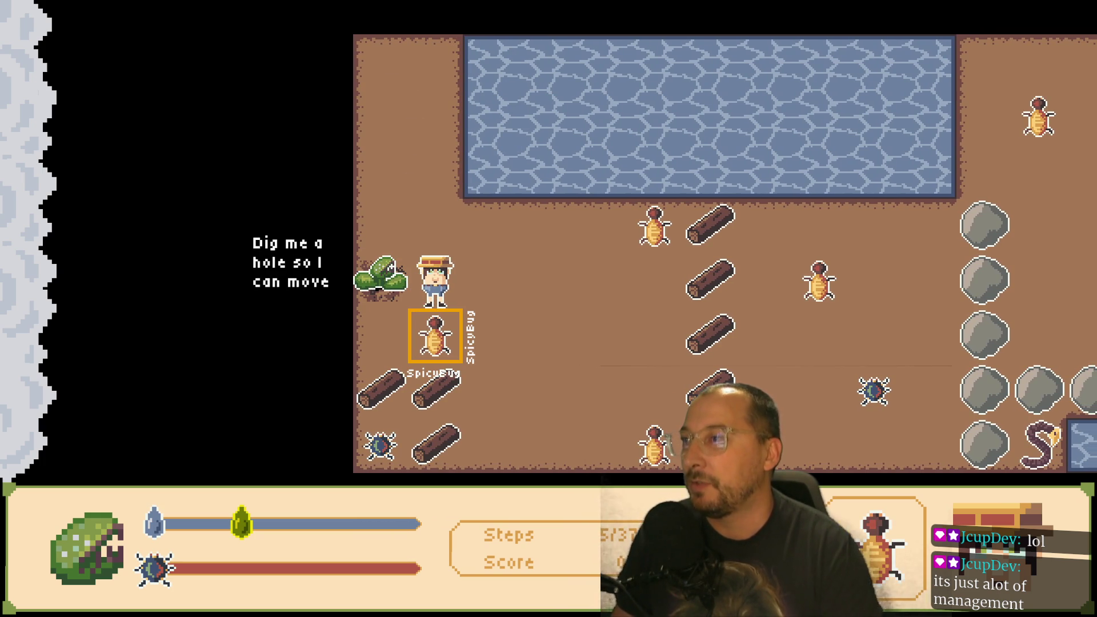
{"action": "key", "text": "Right"}
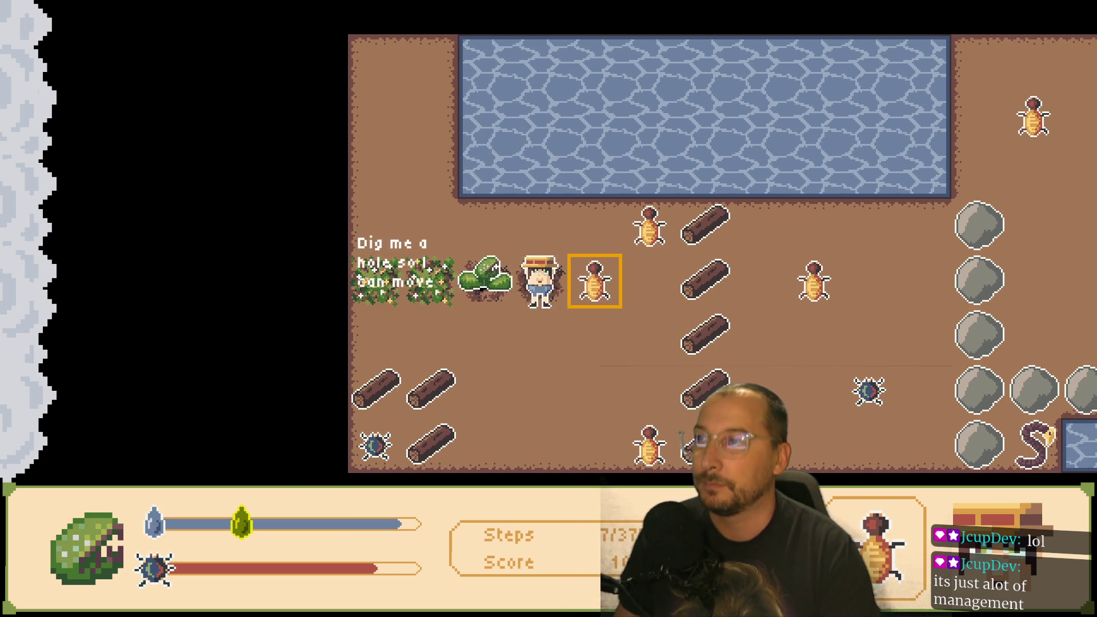
{"action": "key", "text": "Right"}
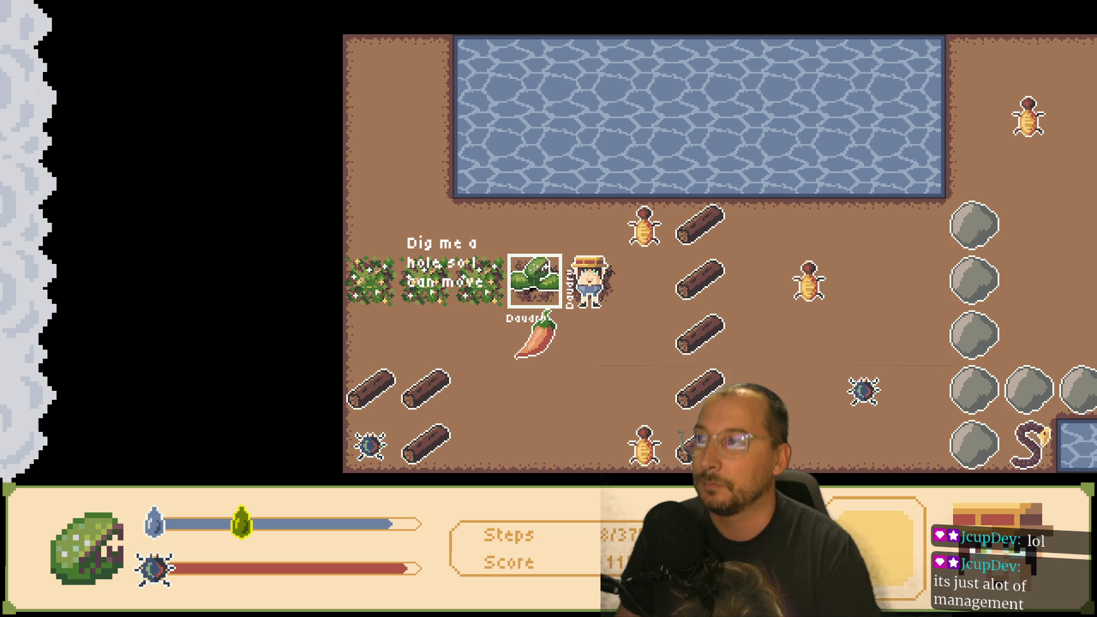
- Carry the pepper down-left, then return up to face the Roots vine
{"action": "key", "text": "Down"}
{"action": "key", "text": "Left"}
{"action": "key", "text": "Left"}
{"action": "key", "text": "Down"}
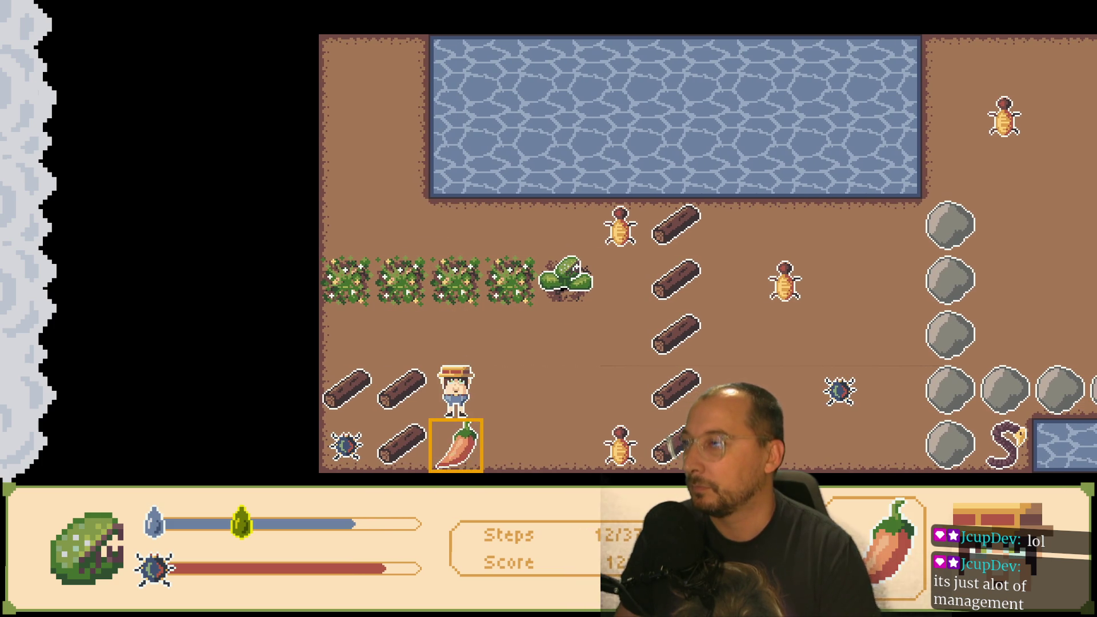
{"action": "key", "text": "Down"}
{"action": "key", "text": "Up"}
{"action": "key", "text": "Up"}
- Walk down and around to face the SpicyBug
{"action": "key", "text": "Up"}
{"action": "key", "text": "Down"}
{"action": "key", "text": "Right"}
{"action": "key", "text": "Left"}
{"action": "key", "text": "Down"}
{"action": "key", "text": "Down"}
{"action": "key", "text": "Down"}
{"action": "key", "text": "Left"}
{"action": "key", "text": "Right"}
{"action": "key", "text": "Right"}
{"action": "key", "text": "Right"}
{"action": "key", "text": "Up"}
{"action": "key", "text": "Up"}
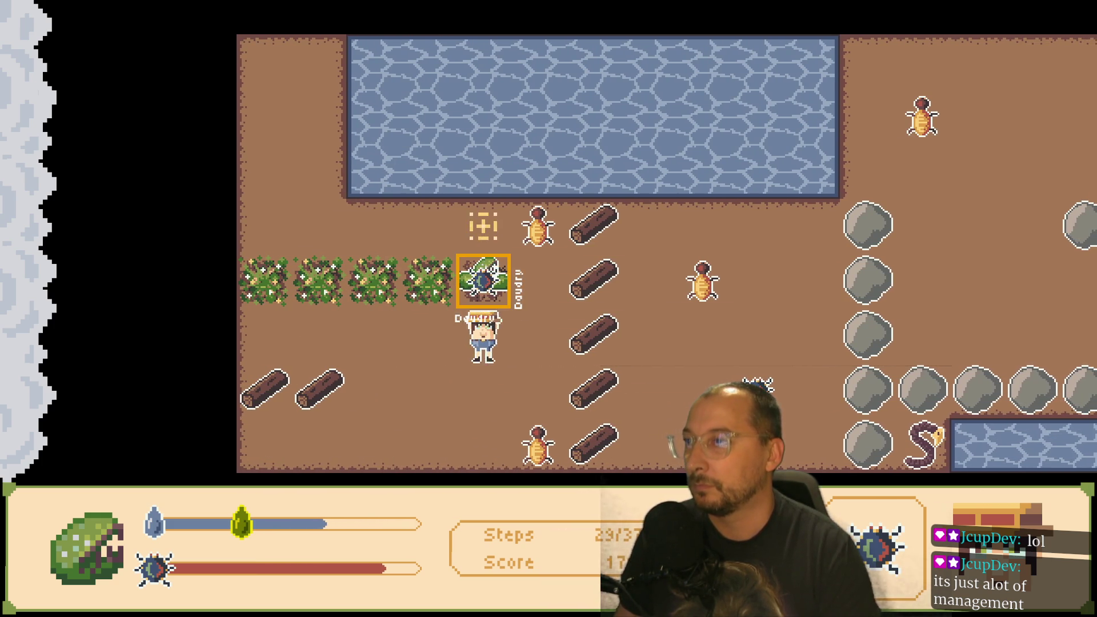
{"action": "key", "text": "Down"}
{"action": "key", "text": "Right"}
{"action": "key", "text": "Down"}
- Go past the bush toward the chili and burning log, then face the bug on the plant
{"action": "key", "text": "Up"}
{"action": "key", "text": "Up"}
{"action": "key", "text": "Left"}
{"action": "key", "text": "Down"}
{"action": "key", "text": "Up"}
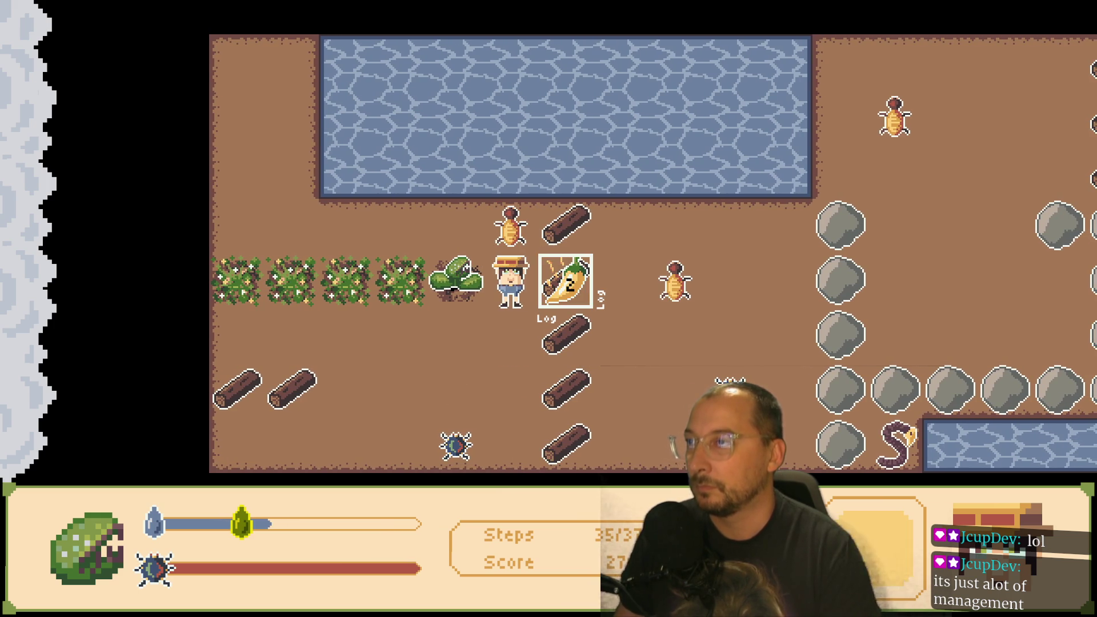
{"action": "key", "text": "Down"}
{"action": "key", "text": "Down"}
{"action": "key", "text": "Up"}
{"action": "key", "text": "Up"}
{"action": "key", "text": "Left"}
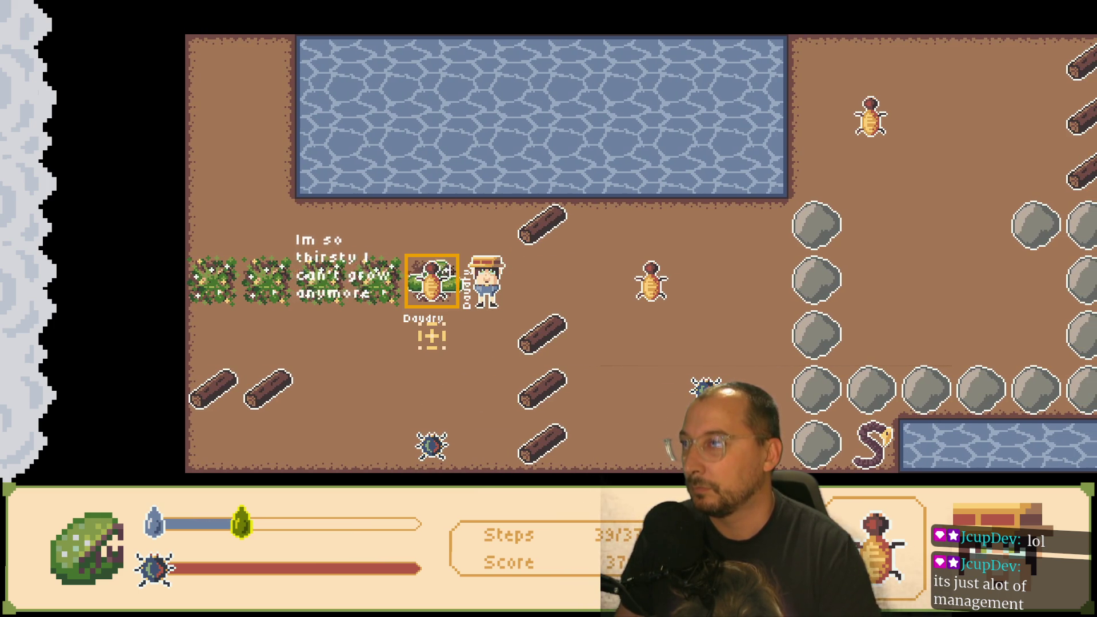
- Dig a path of holes for the plant and water thirsty Daudry
{"action": "key", "text": "Right"}
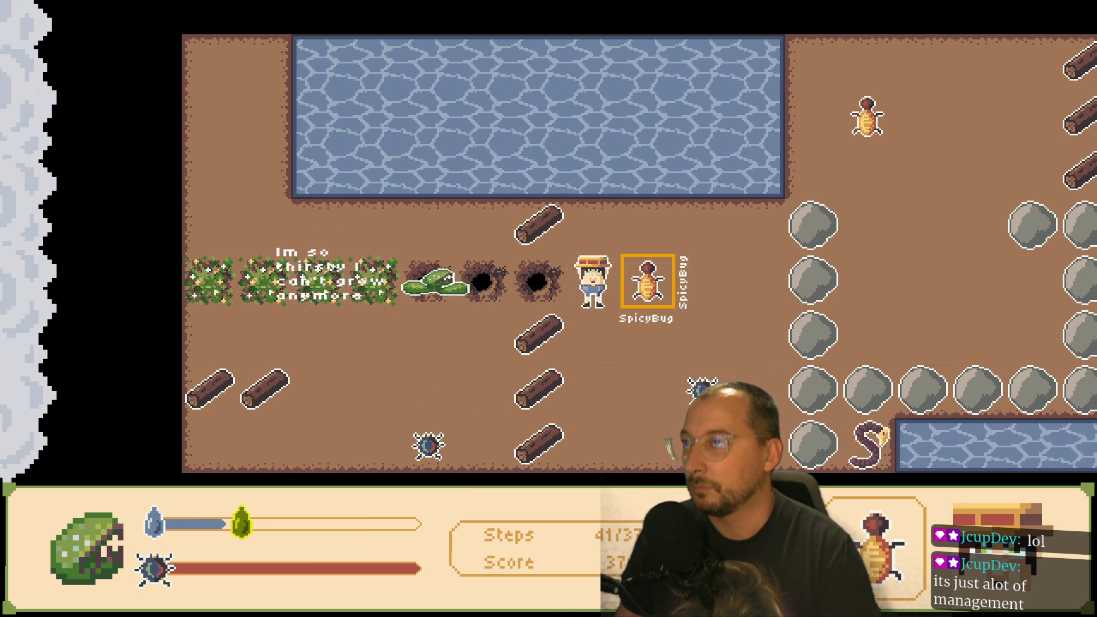
{"action": "key", "text": "Down"}
{"action": "key", "text": "Up"}
{"action": "key", "text": "Left"}
{"action": "key", "text": "Left"}
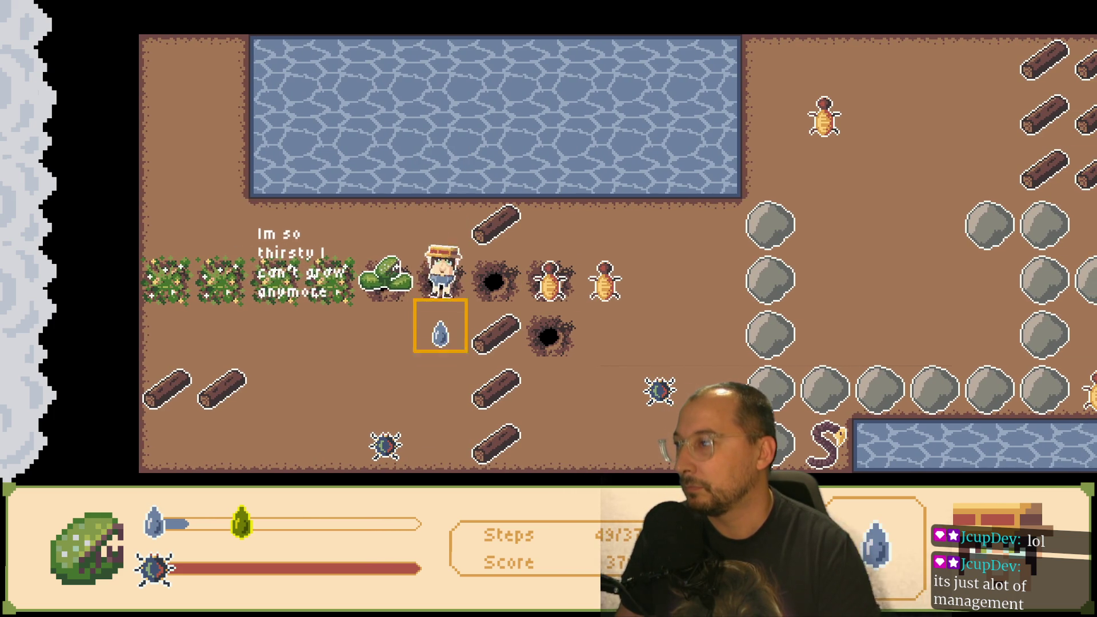
{"action": "left_click", "coordinate": [381, 281]}
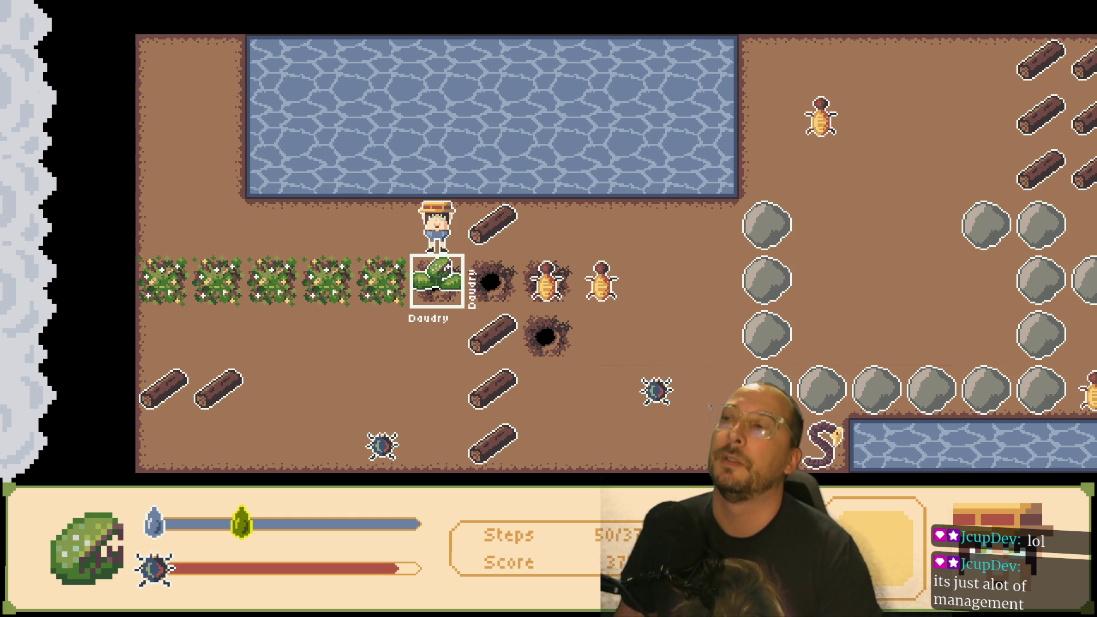
- Fetch the beetle from the bottom of the field and place it on the infested plant
{"action": "key", "text": "Left"}
{"action": "key", "text": "Down"}
{"action": "key", "text": "Down"}
{"action": "key", "text": "Down"}
{"action": "key", "text": "space"}
{"action": "key", "text": "Up"}
{"action": "key", "text": "Up"}
{"action": "key", "text": "Right"}
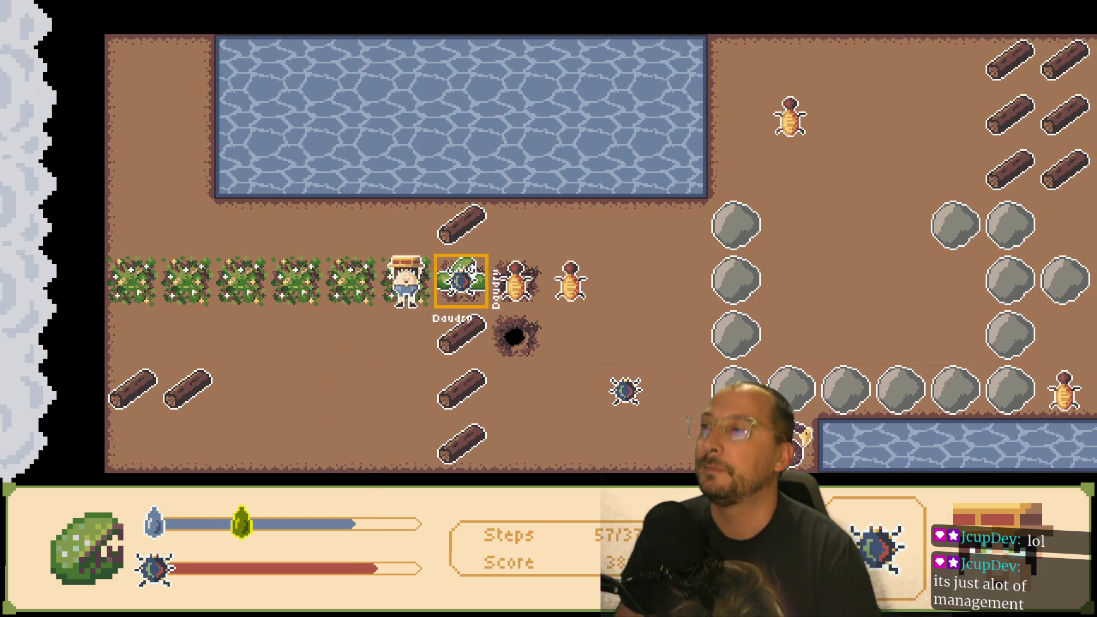
{"action": "key", "text": "space"}
{"action": "key", "text": "Left"}
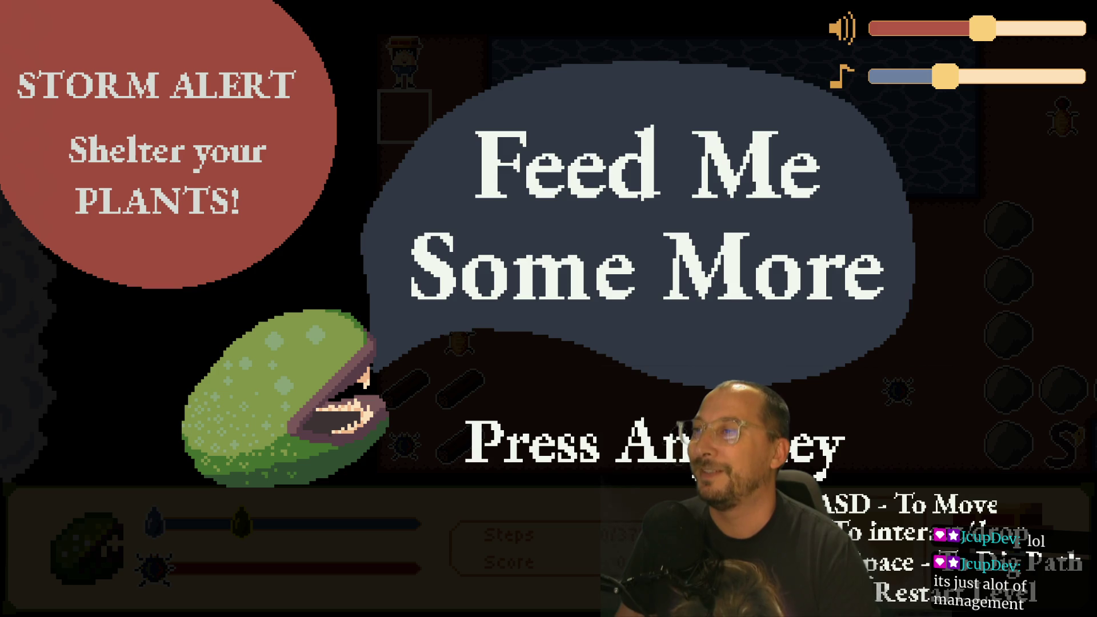
- Start the level, dig a hole, and lead Daudry up to collect the water drop
{"action": "key", "text": "space"}
{"action": "key", "text": "Right"}
{"action": "key", "text": "Down"}
{"action": "key", "text": "Right"}
{"action": "key", "text": "Down"}
{"action": "key", "text": "Down"}
{"action": "key", "text": "Down"}
{"action": "key", "text": "Left"}
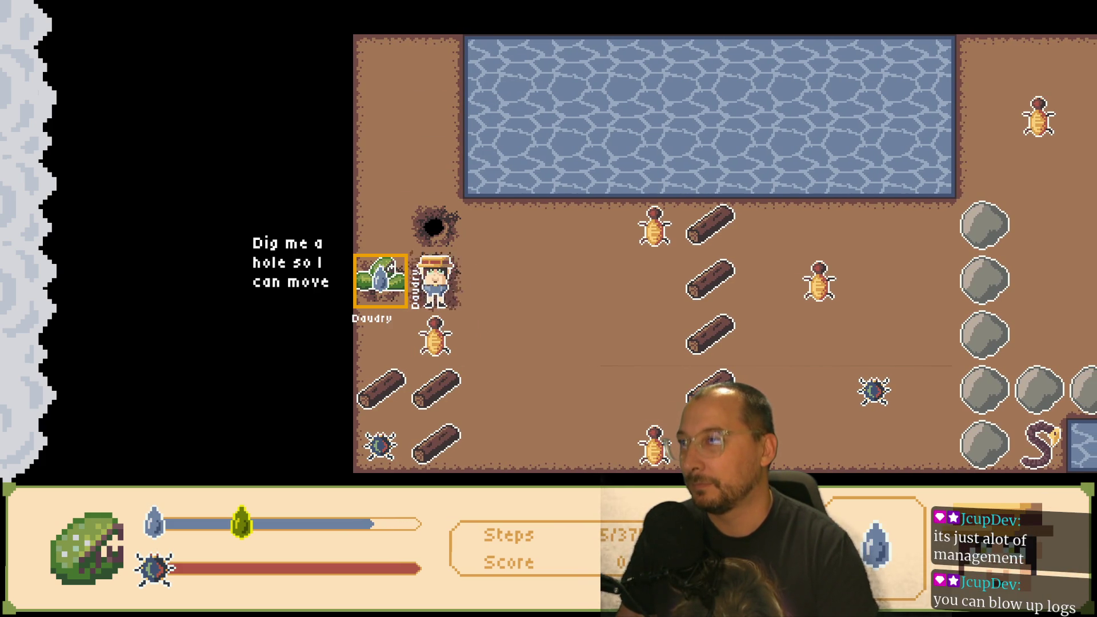
{"action": "key", "text": "Right"}
{"action": "key", "text": "Up"}
{"action": "key", "text": "Right"}
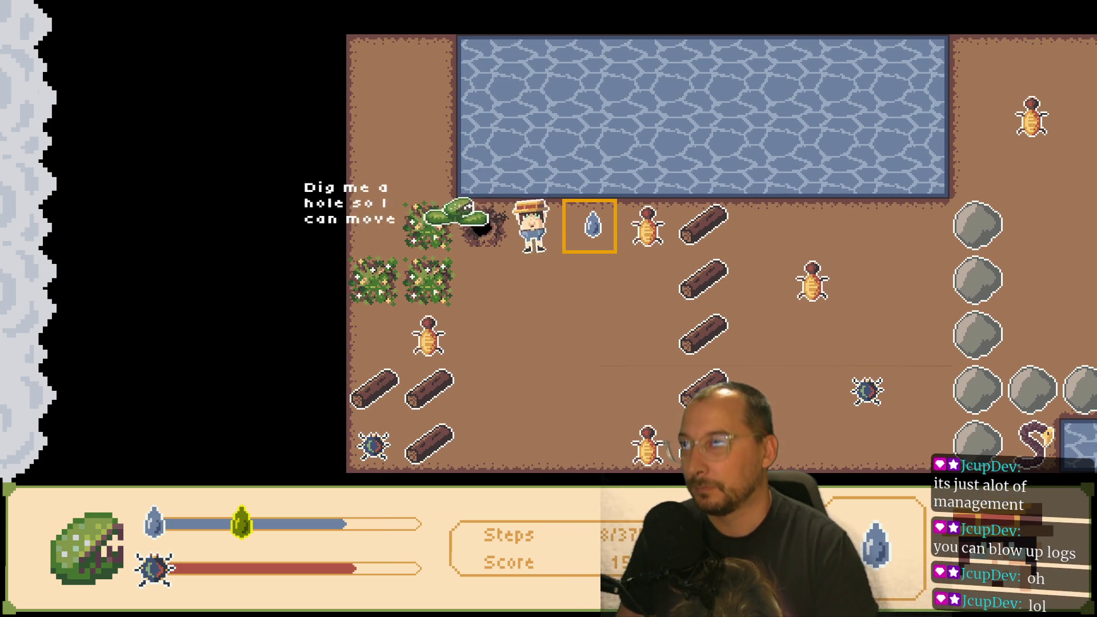
{"action": "key", "text": "Right"}
{"action": "key", "text": "Left"}
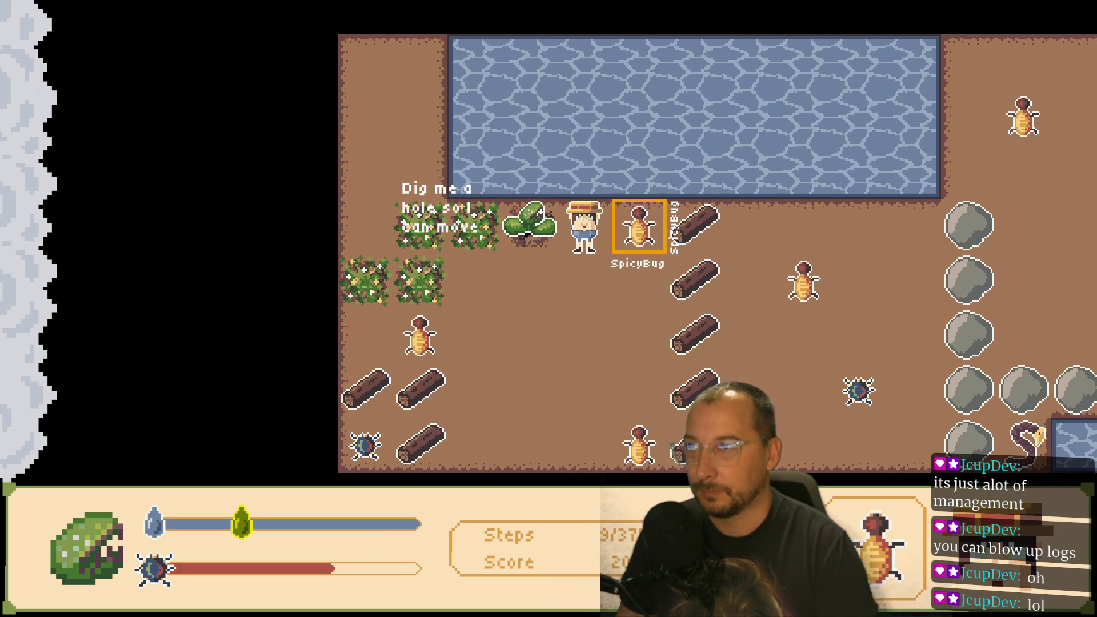
{"action": "key", "text": "Left"}
- Fetch the pepper and set the log on fire
{"action": "key", "text": "Down"}
{"action": "key", "text": "space"}
{"action": "key", "text": "Up"}
{"action": "key", "text": "Right"}
{"action": "key", "text": "space"}
{"action": "key", "text": "Down"}
{"action": "key", "text": "Down"}
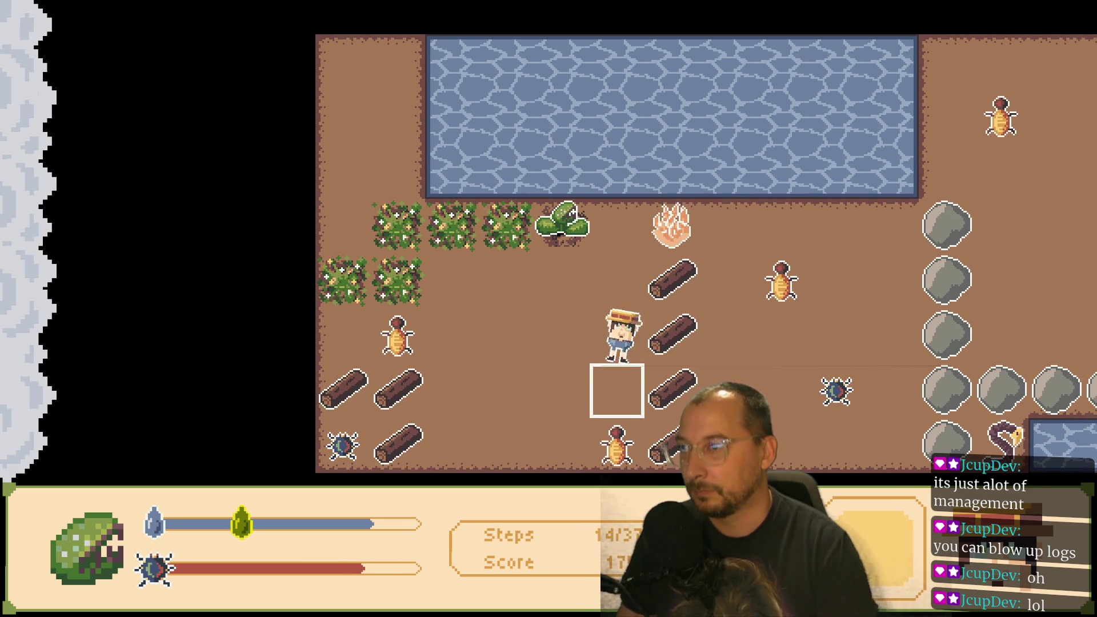
- Walk around while the log burns, ending up facing the FireFruit
{"action": "key", "text": "Down"}
{"action": "key", "text": "Left"}
{"action": "key", "text": "Up"}
{"action": "key", "text": "Up"}
{"action": "key", "text": "Left"}
{"action": "key", "text": "Left"}
{"action": "key", "text": "Down"}
{"action": "key", "text": "Left"}
{"action": "key", "text": "Right"}
{"action": "key", "text": "Right"}
{"action": "key", "text": "Right"}
- Carry the pepper down and burn a bottom log
{"action": "key", "text": "Up"}
{"action": "key", "text": "Left"}
{"action": "key", "text": "Down"}
{"action": "key", "text": "Down"}
{"action": "key", "text": "Left"}
{"action": "key", "text": "Left"}
{"action": "key", "text": "Down"}
{"action": "key", "text": "Left"}
{"action": "key", "text": "space"}
{"action": "key", "text": "Up"}
{"action": "key", "text": "Up"}
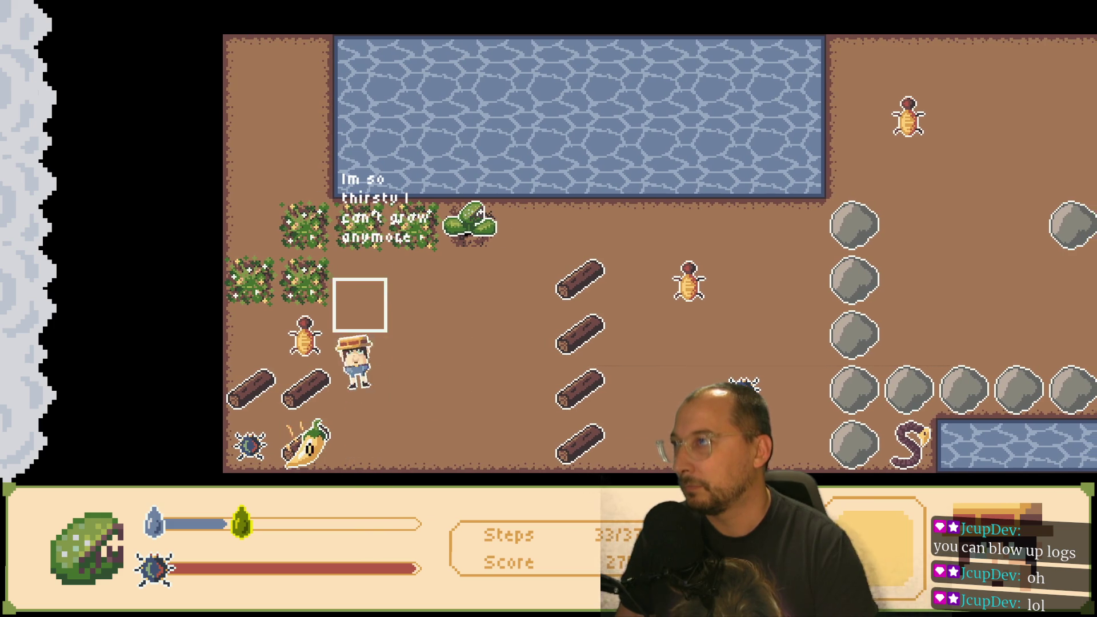
- Walk up beside Daudry, then down to face the SpicyBug
{"action": "key", "text": "Up"}
{"action": "key", "text": "Up"}
{"action": "key", "text": "Up"}
{"action": "key", "text": "Right"}
{"action": "key", "text": "Up"}
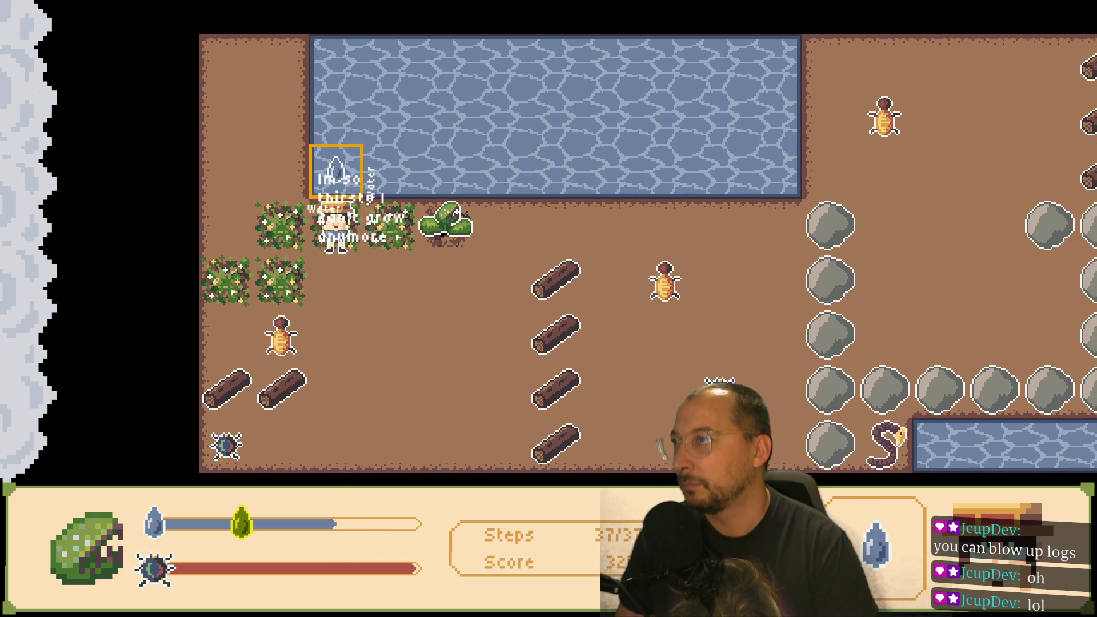
{"action": "key", "text": "Right"}
{"action": "key", "text": "Left"}
{"action": "key", "text": "Down"}
{"action": "key", "text": "Down"}
{"action": "key", "text": "Left"}
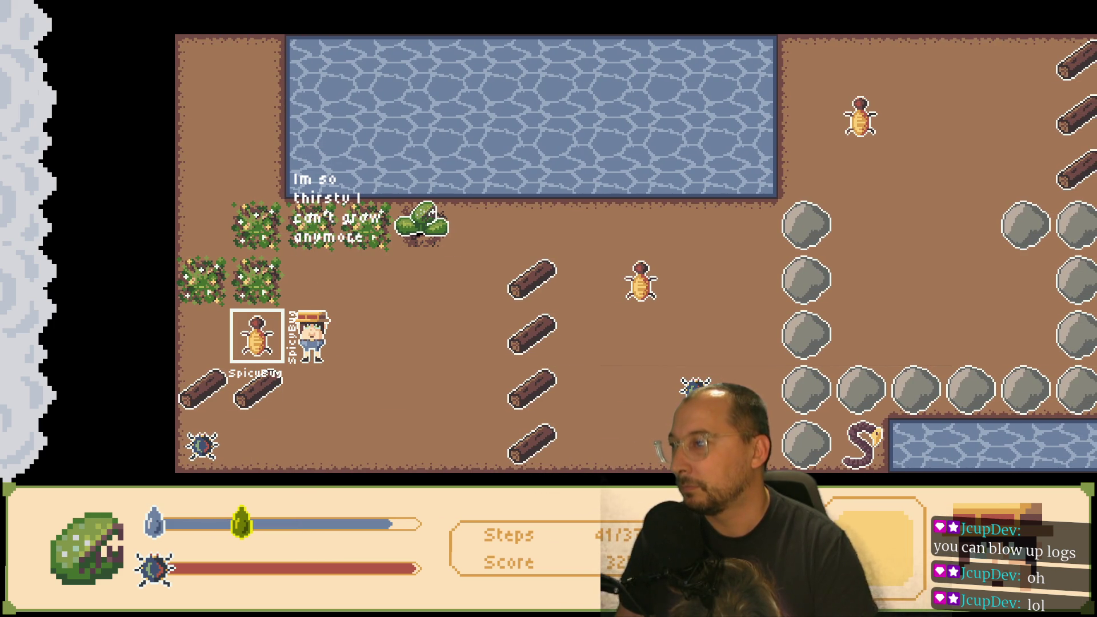
- Walk around to face the spider on the right
{"action": "key", "text": "Down"}
{"action": "key", "text": "Down"}
{"action": "key", "text": "Left"}
{"action": "key", "text": "Right"}
{"action": "key", "text": "Up"}
{"action": "key", "text": "Up"}
- Lead Daudry right and down to eat the spider, leaving a bomb
{"action": "key", "text": "Up"}
{"action": "key", "text": "Right"}
{"action": "key", "text": "Right"}
{"action": "key", "text": "Right"}
{"action": "key", "text": "Up"}
{"action": "key", "text": "Right"}
{"action": "key", "text": "Right"}
{"action": "key", "text": "Down"}
{"action": "key", "text": "Down"}
{"action": "key", "text": "Right"}
{"action": "key", "text": "Left"}
{"action": "key", "text": "Up"}
{"action": "key", "text": "Right"}
{"action": "key", "text": "Up"}
{"action": "key", "text": "Right"}
{"action": "key", "text": "Up"}
{"action": "key", "text": "Up"}
{"action": "key", "text": "Up"}
- Carry the bomb beside the boulders, set it down, and walk away
{"action": "key", "text": "Left"}
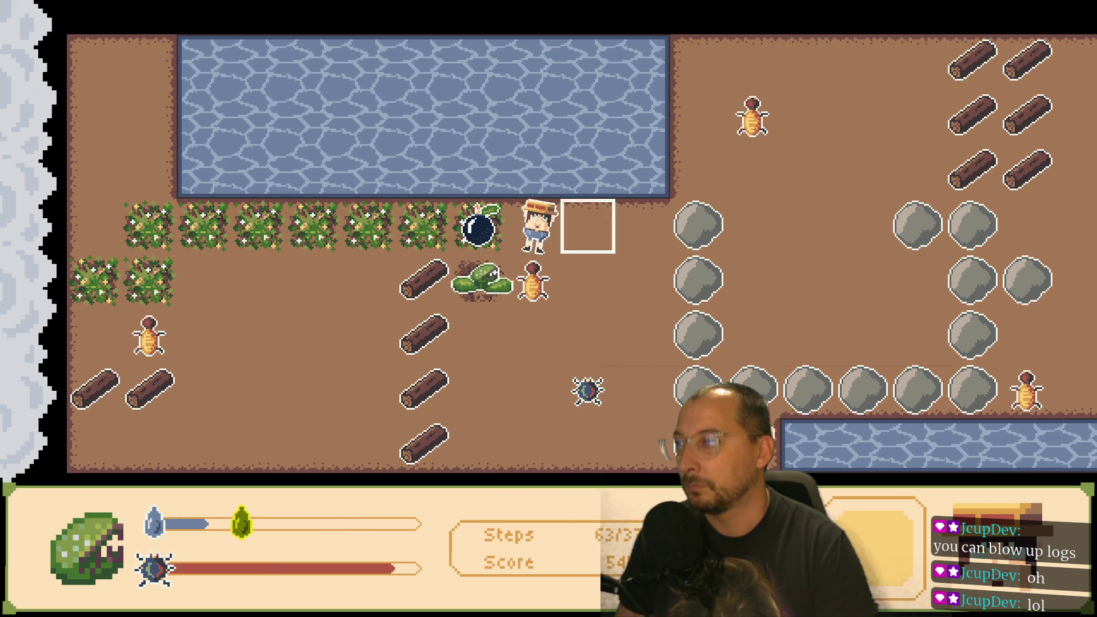
{"action": "key", "text": "Left"}
{"action": "key", "text": "space"}
{"action": "key", "text": "Right"}
{"action": "key", "text": "Right"}
{"action": "key", "text": "Down"}
{"action": "key", "text": "space"}
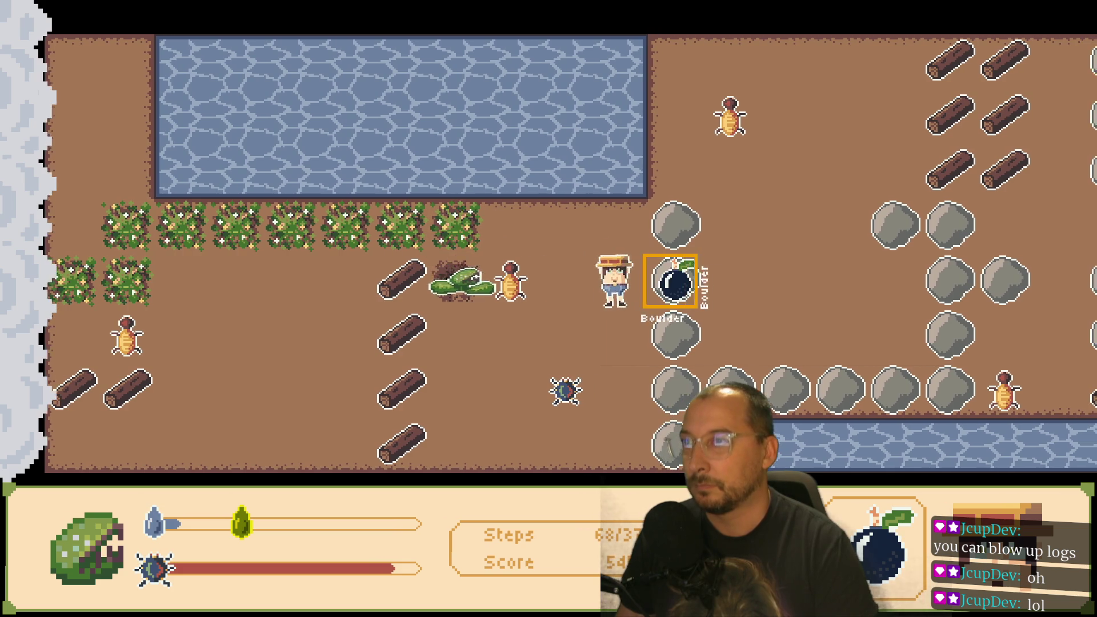
{"action": "key", "text": "Left"}
{"action": "key", "text": "Up"}
{"action": "key", "text": "Left"}
{"action": "key", "text": "Left"}
{"action": "key", "text": "Left"}
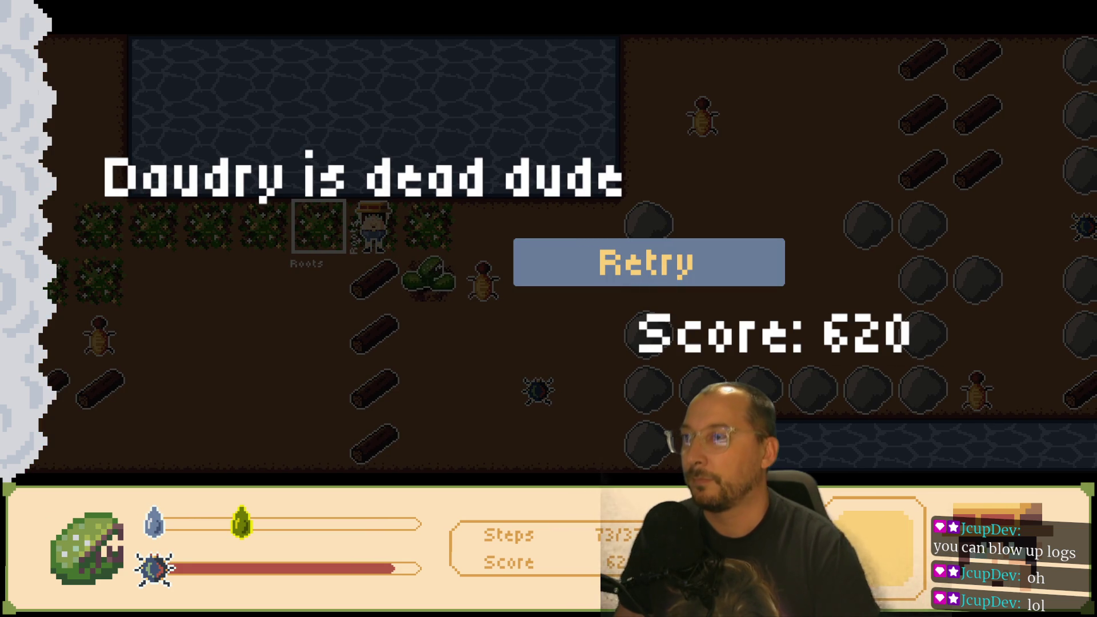
- Retry the level and dig a hole to lead Daudry toward the water
{"action": "left_click", "coordinate": [632, 280]}
{"action": "key", "text": "space"}
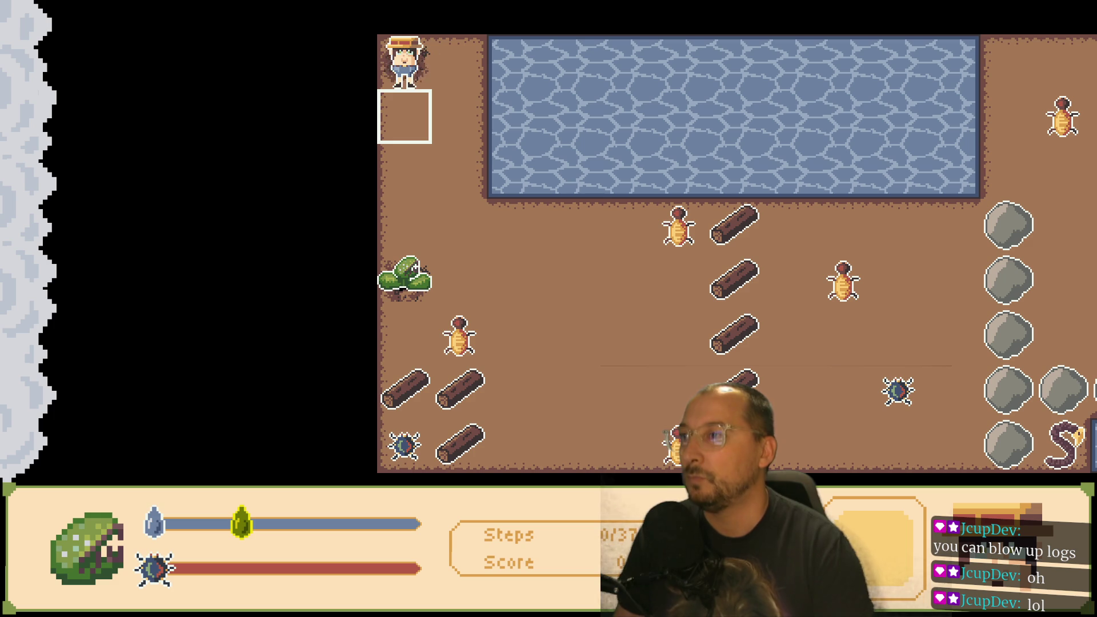
{"action": "key", "text": "Down"}
{"action": "key", "text": "Down"}
{"action": "key", "text": "Right"}
{"action": "key", "text": "Up"}
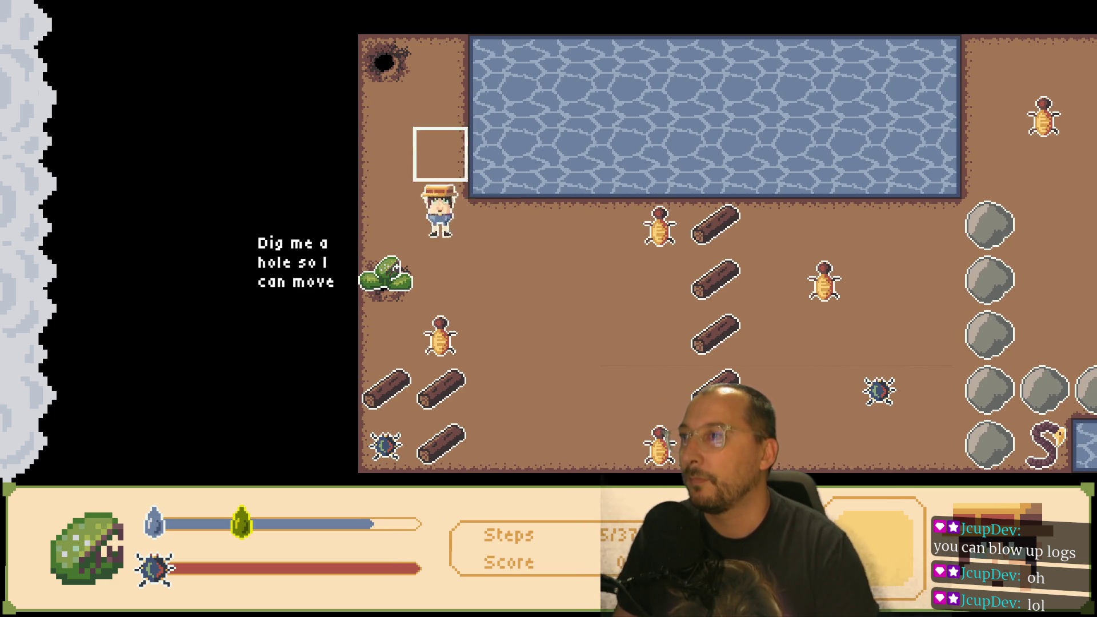
{"action": "key", "text": "Down"}
{"action": "key", "text": "Down"}
{"action": "key", "text": "Right"}
{"action": "key", "text": "Right"}
{"action": "key", "text": "Right"}
{"action": "key", "text": "Left"}
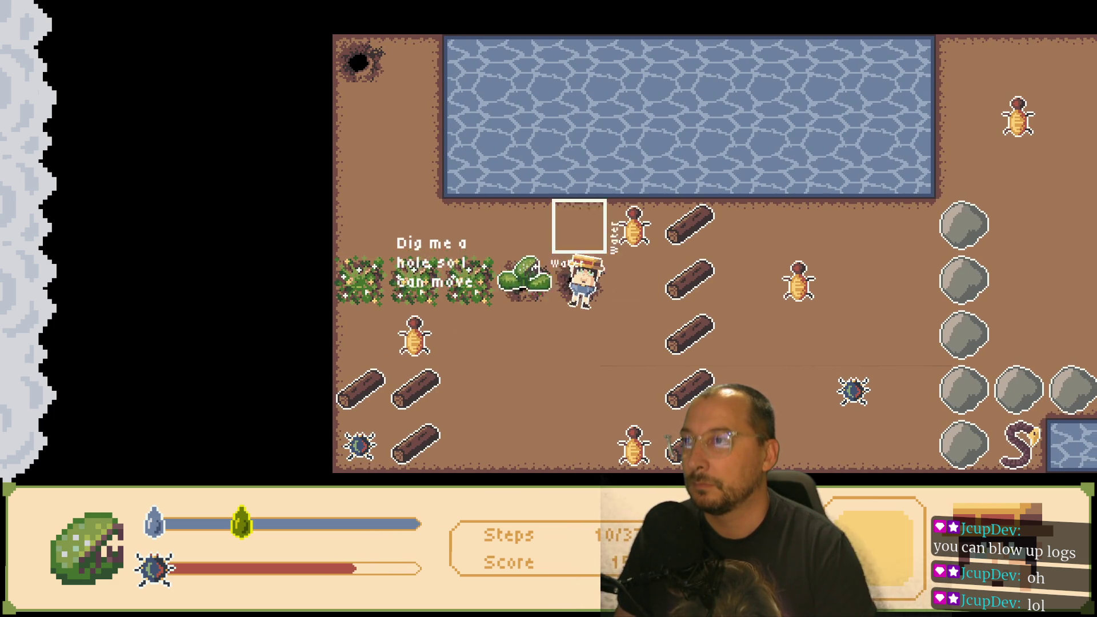
{"action": "key", "text": "Up"}
- Pick up the FireFruit and set a log on fire
{"action": "key", "text": "Down"}
{"action": "key", "text": "Right"}
{"action": "key", "text": "Down"}
{"action": "key", "text": "Down"}
{"action": "key", "text": "Left"}
{"action": "key", "text": "Left"}
{"action": "key", "text": "Up"}
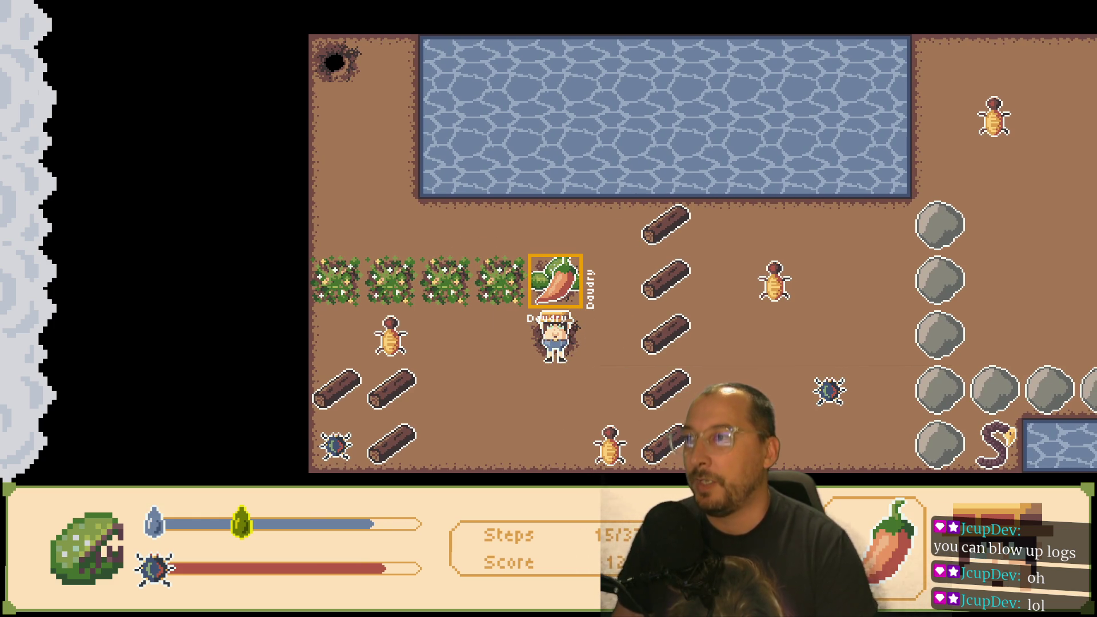
{"action": "key", "text": "Right"}
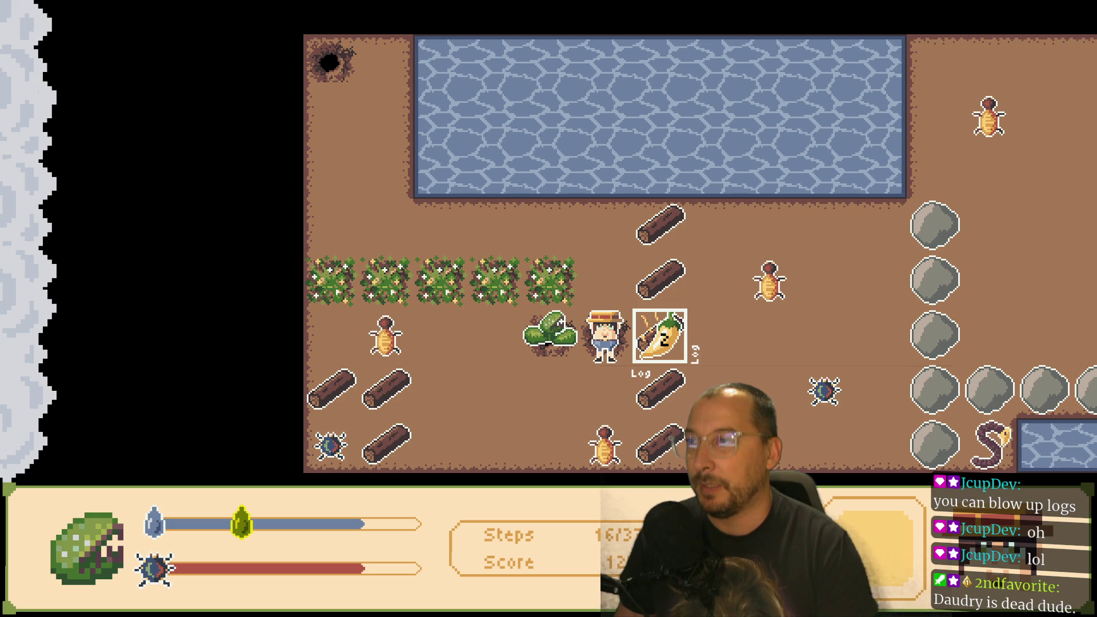
{"action": "key", "text": "Down"}
{"action": "key", "text": "Up"}
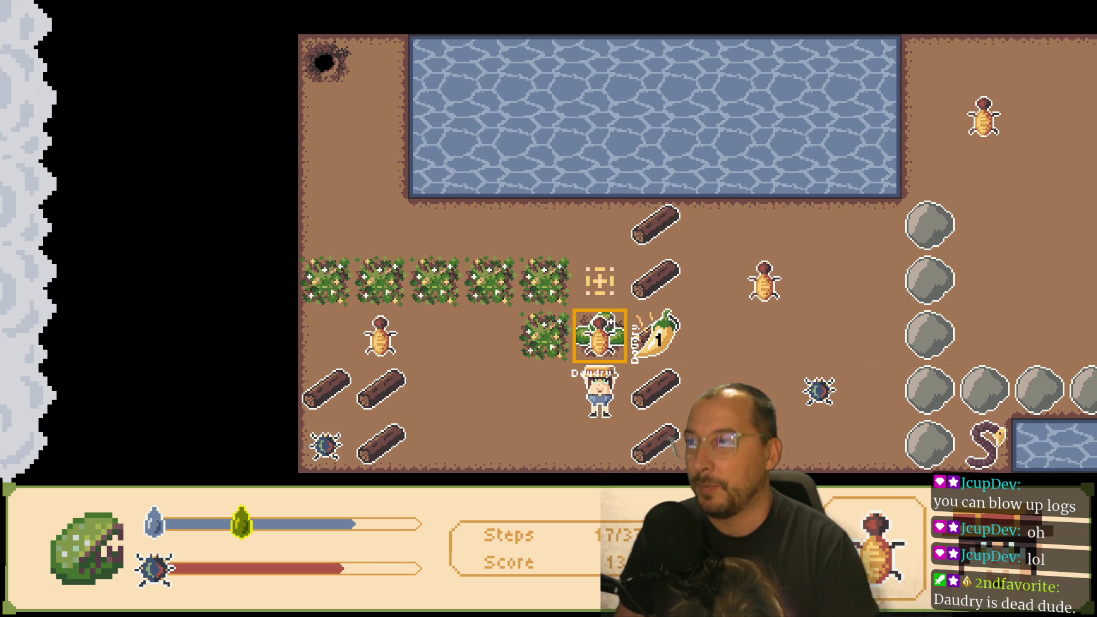
{"action": "key", "text": "Left"}
{"action": "key", "text": "Left"}
- Feed the nearby bug to Daudry and walk up and back beside it
{"action": "key", "text": "Right"}
{"action": "key", "text": "Up"}
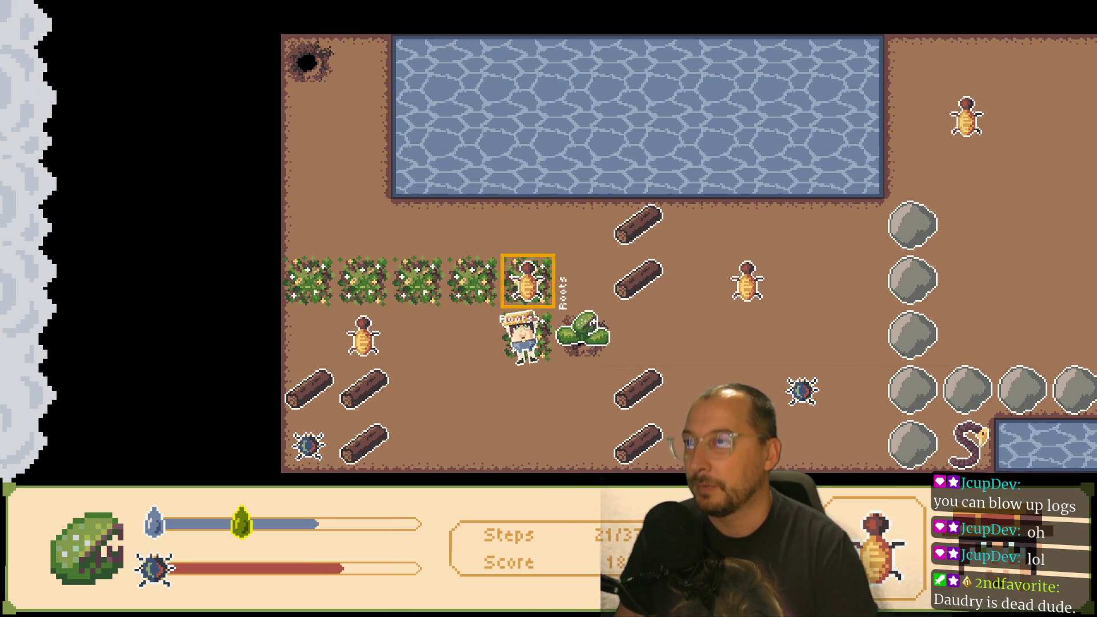
{"action": "key", "text": "Up"}
{"action": "key", "text": "Up"}
{"action": "key", "text": "Down"}
{"action": "key", "text": "Down"}
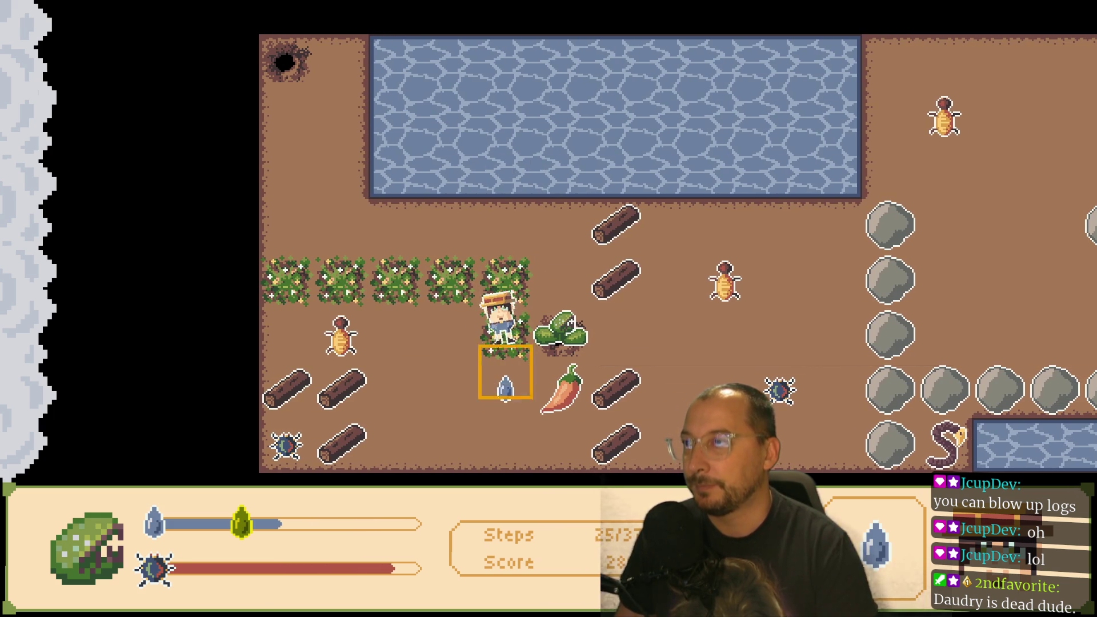
{"action": "key", "text": "Right"}
{"action": "key", "text": "Up"}
{"action": "key", "text": "Up"}
{"action": "key", "text": "Down"}
{"action": "key", "text": "Down"}
{"action": "key", "text": "Right"}
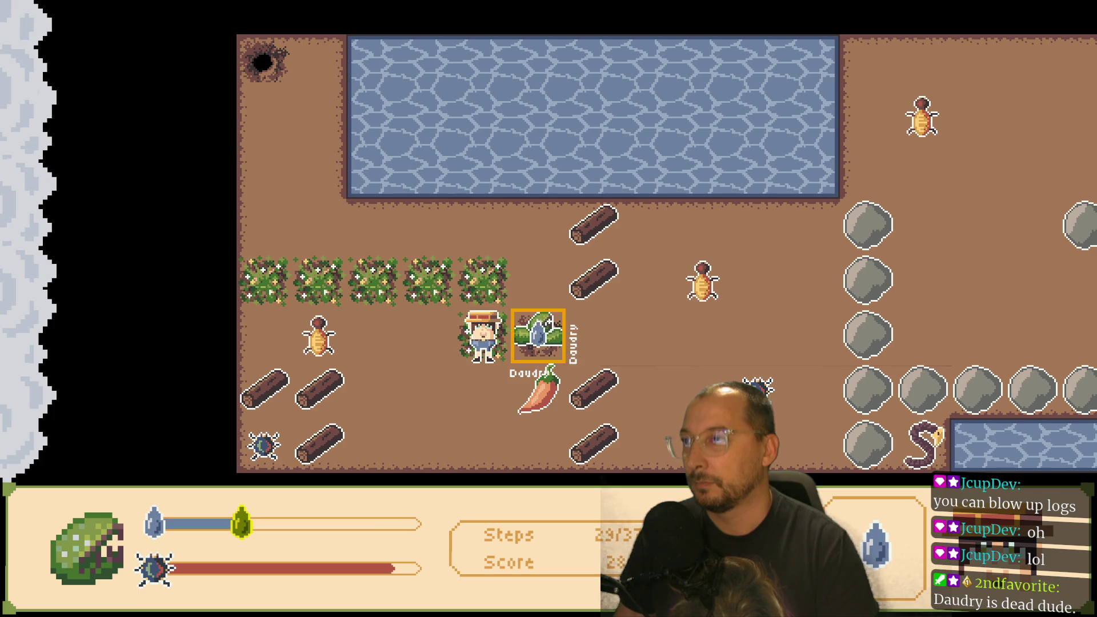
{"action": "key", "text": "Up"}
- Return below Daudry and drop the FireFruit to burn the log
{"action": "key", "text": "Up"}
{"action": "key", "text": "Down"}
{"action": "key", "text": "Down"}
{"action": "key", "text": "Right"}
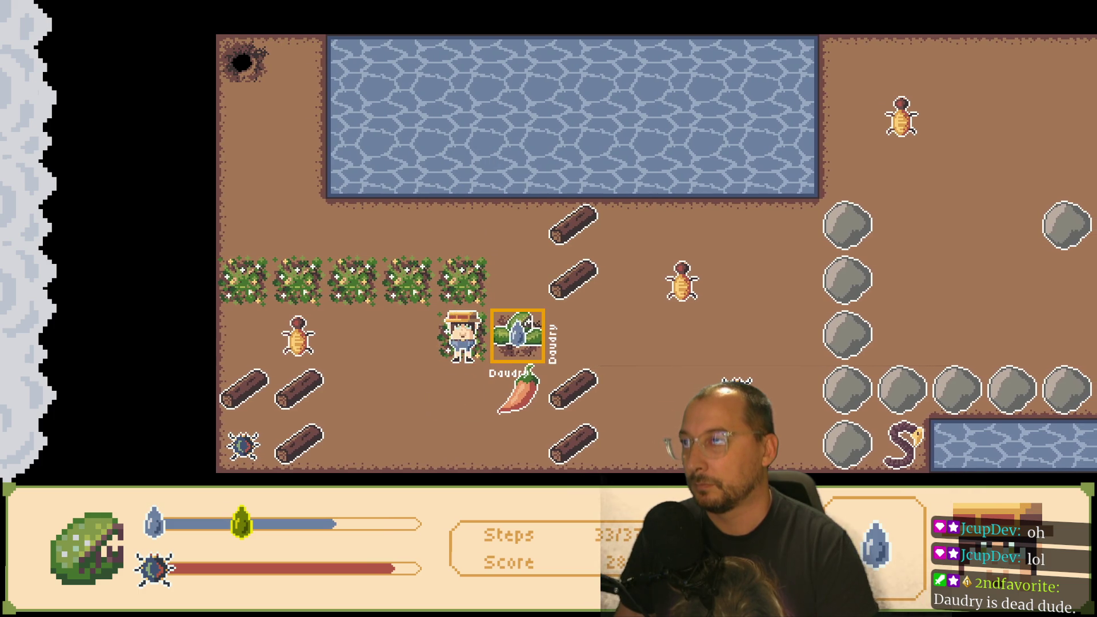
{"action": "key", "text": "Down"}
{"action": "key", "text": "Right"}
{"action": "key", "text": "Up"}
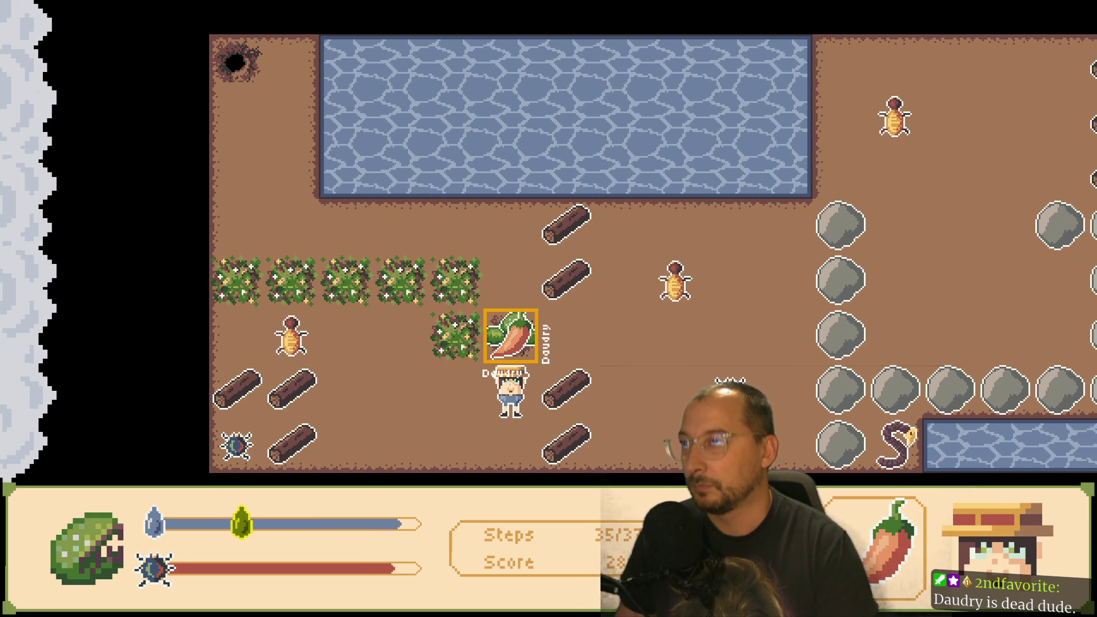
{"action": "key", "text": "space"}
- Walk through the bushes and carry the SpicyBug over to Daudry
{"action": "key", "text": "Left"}
{"action": "key", "text": "Up"}
{"action": "key", "text": "Up"}
{"action": "key", "text": "Up"}
{"action": "key", "text": "Left"}
{"action": "key", "text": "Down"}
{"action": "key", "text": "Left"}
- Walk around Daudry to stand beside the log
{"action": "key", "text": "Left"}
{"action": "key", "text": "Down"}
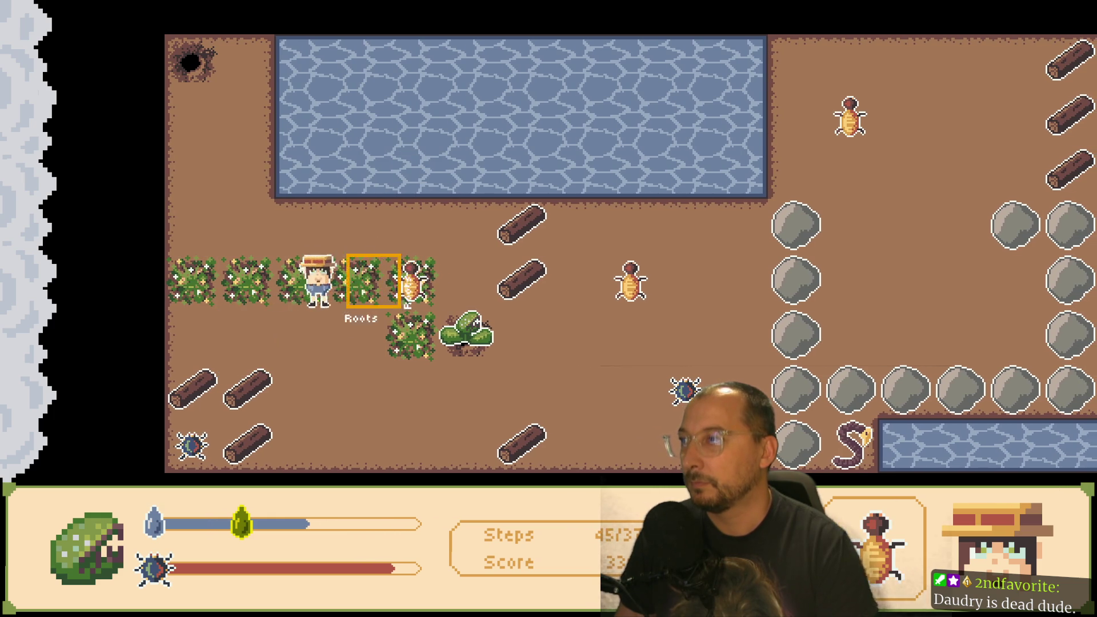
{"action": "key", "text": "Right"}
{"action": "key", "text": "Right"}
{"action": "key", "text": "Up"}
{"action": "key", "text": "Down"}
{"action": "key", "text": "Down"}
{"action": "key", "text": "Right"}
{"action": "key", "text": "Down"}
{"action": "key", "text": "Right"}
{"action": "key", "text": "Right"}
{"action": "key", "text": "Up"}
- Fetch water from the pond edge and water Daudry
{"action": "key", "text": "Right"}
{"action": "key", "text": "Left"}
{"action": "key", "text": "Up"}
{"action": "key", "text": "Up"}
{"action": "key", "text": "Down"}
{"action": "key", "text": "Down"}
{"action": "key", "text": "Left"}
{"action": "key", "text": "Right"}
{"action": "key", "text": "Up"}
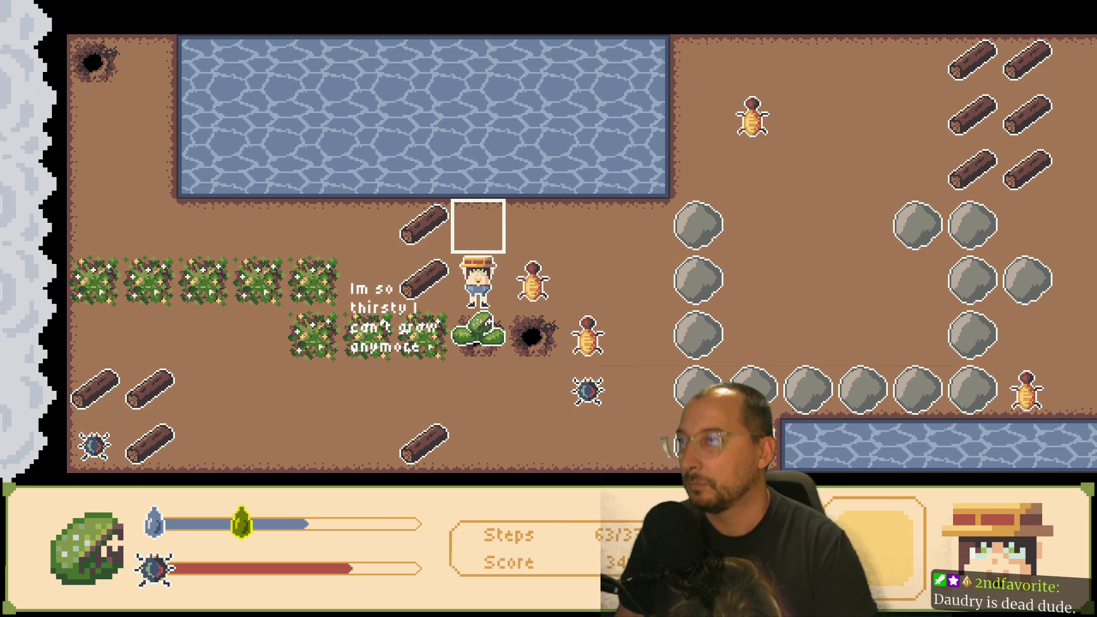
{"action": "key", "text": "Right"}
{"action": "key", "text": "Down"}
{"action": "key", "text": "Left"}
{"action": "key", "text": "Down"}
{"action": "key", "text": "Down"}
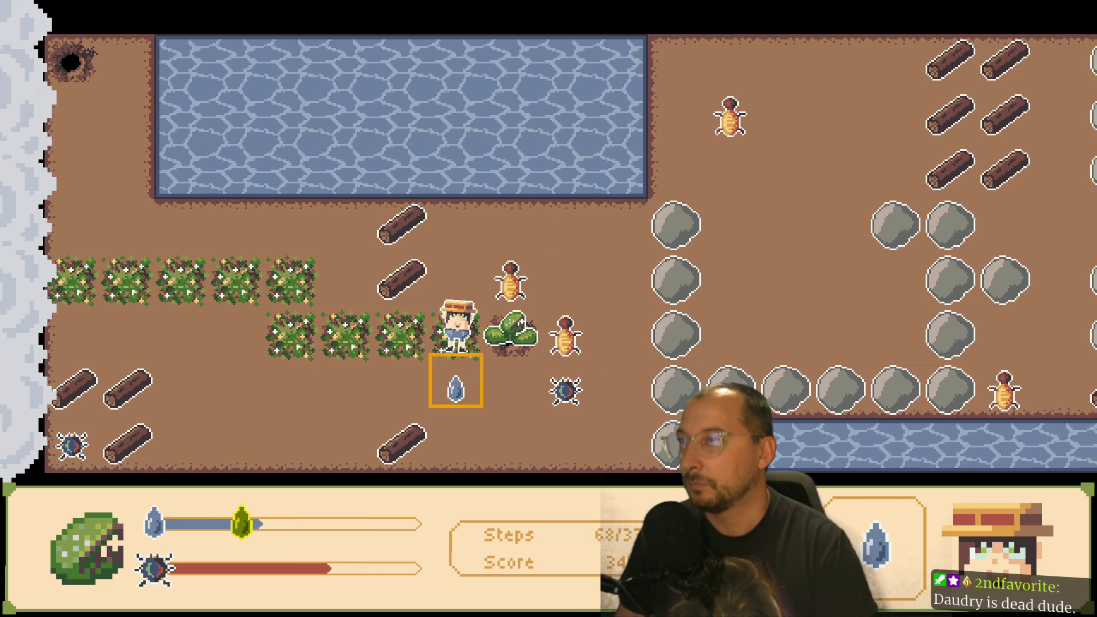
{"action": "key", "text": "Right"}
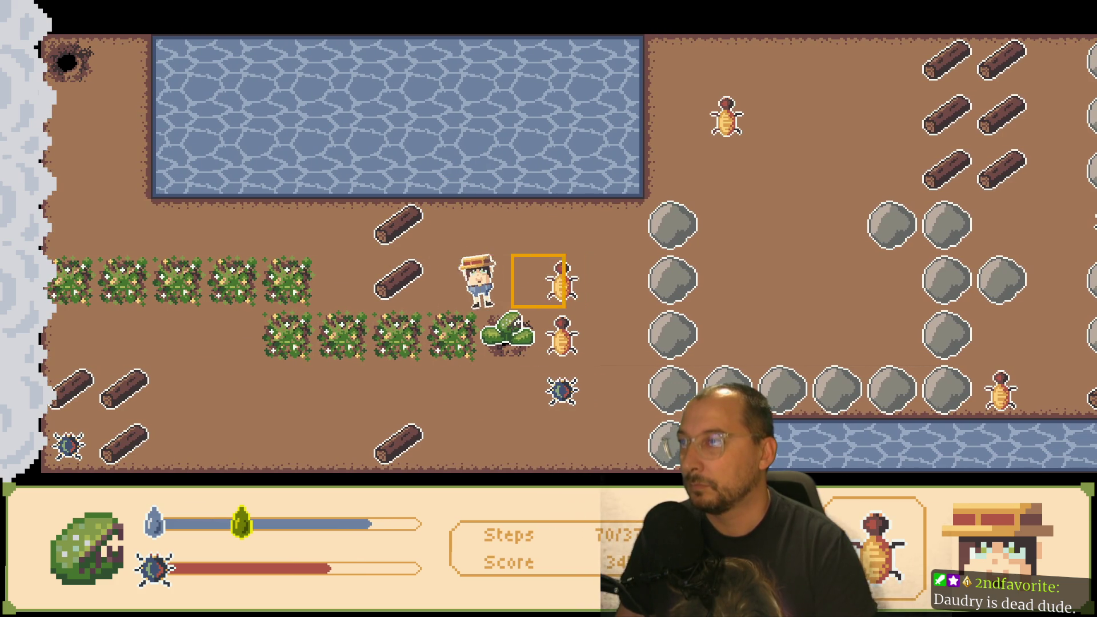
- Target the SpicyBugs, fetch more water, and return to face the BoomBug
{"action": "key", "text": "Right"}
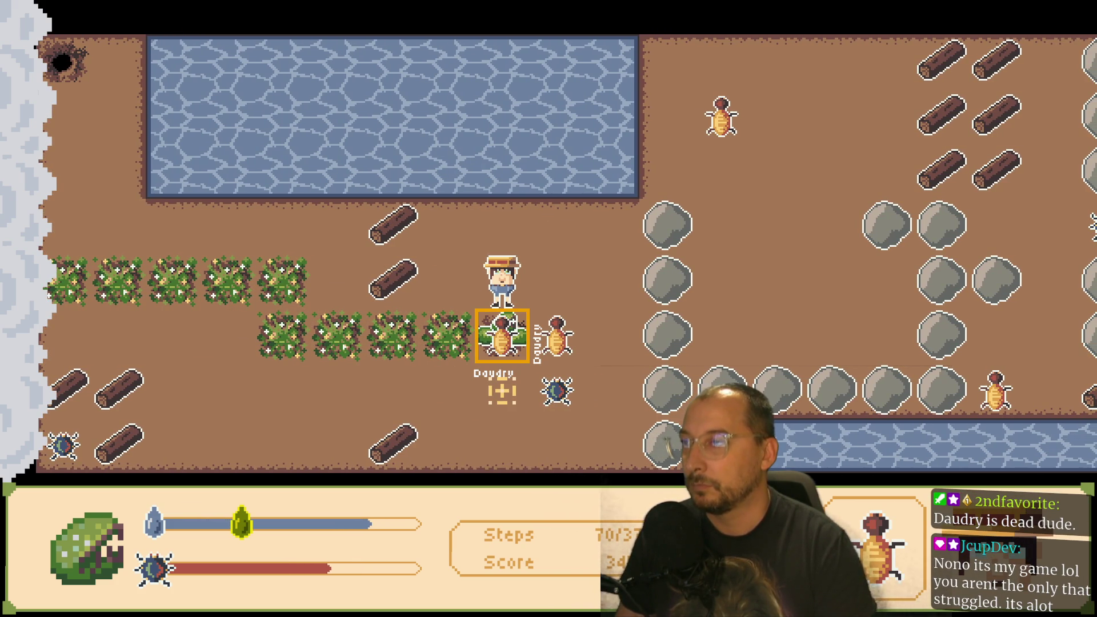
{"action": "key", "text": "Right"}
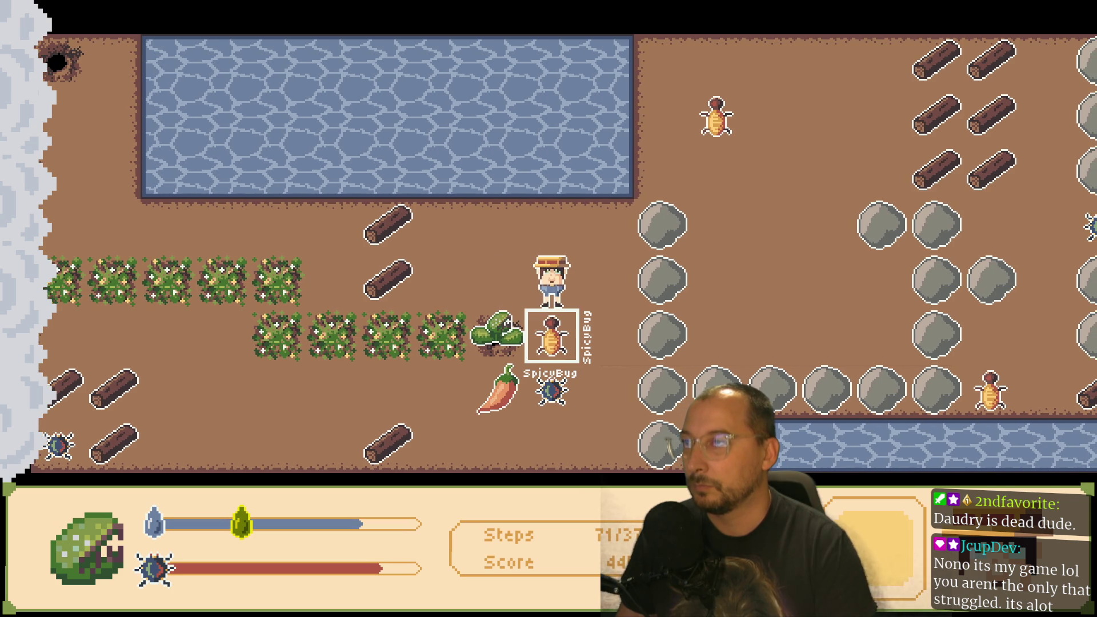
{"action": "key", "text": "Up"}
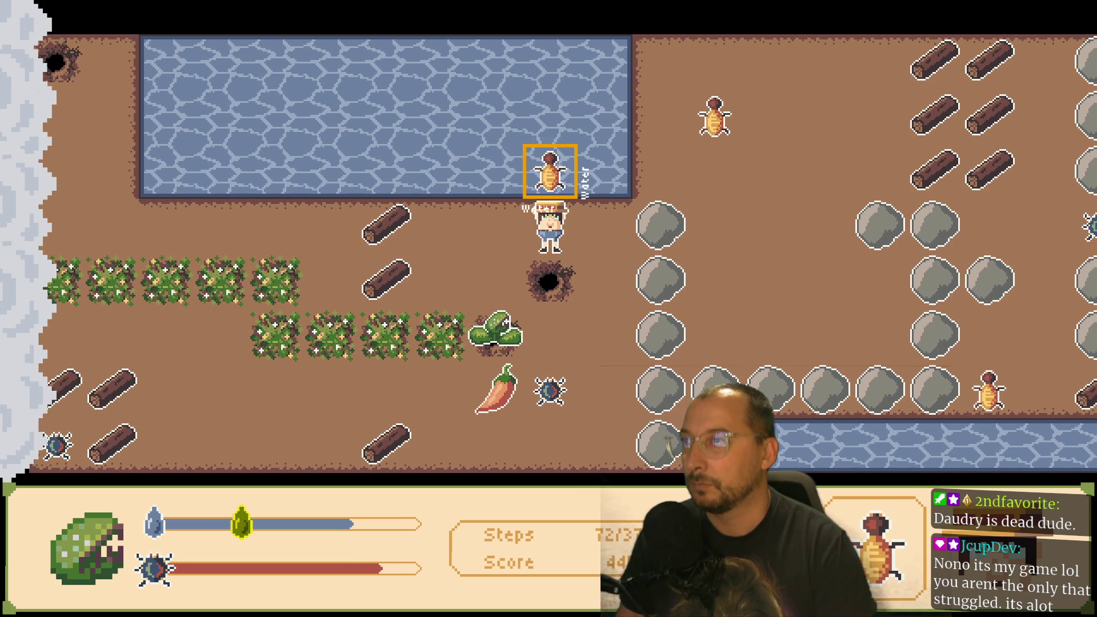
{"action": "key", "text": "Left"}
{"action": "key", "text": "Down"}
{"action": "key", "text": "Up"}
{"action": "key", "text": "Down"}
{"action": "key", "text": "Right"}
{"action": "key", "text": "Left"}
{"action": "key", "text": "Right"}
{"action": "key", "text": "Down"}
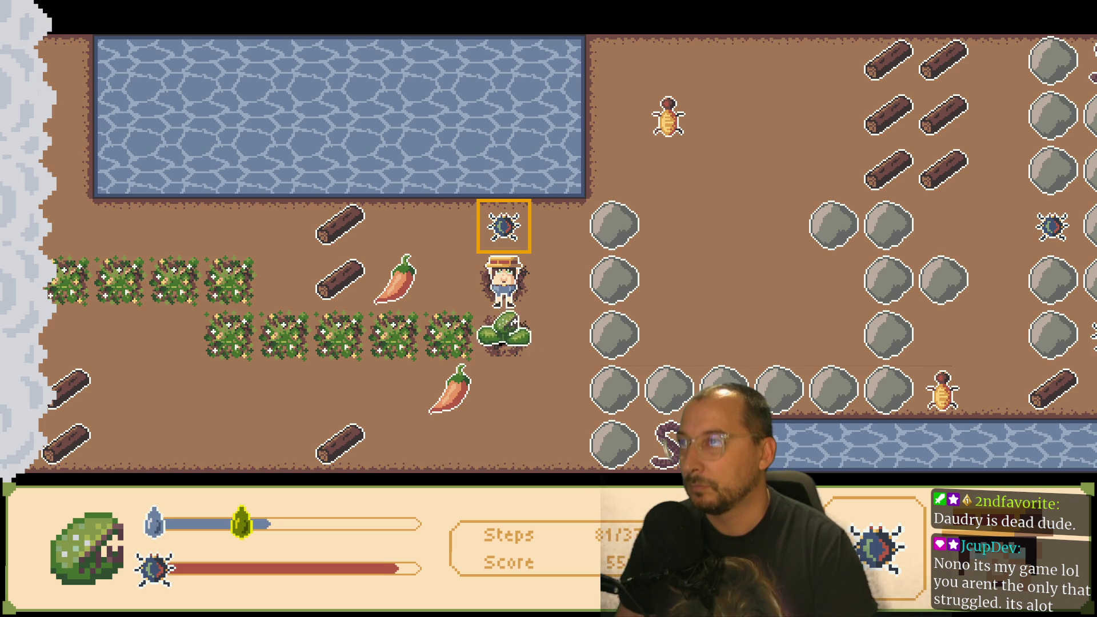
- Lead Daudry one tile up toward the water, then reposition one tile down
{"action": "key", "text": "Up"}
{"action": "key", "text": "Left"}
{"action": "key", "text": "Right"}
{"action": "key", "text": "Up"}
{"action": "key", "text": "Down"}
- Walk down to the bomb and drop it, lit, beside the boulders
{"action": "key", "text": "Up"}
{"action": "key", "text": "Down"}
{"action": "key", "text": "Right"}
{"action": "key", "text": "Down"}
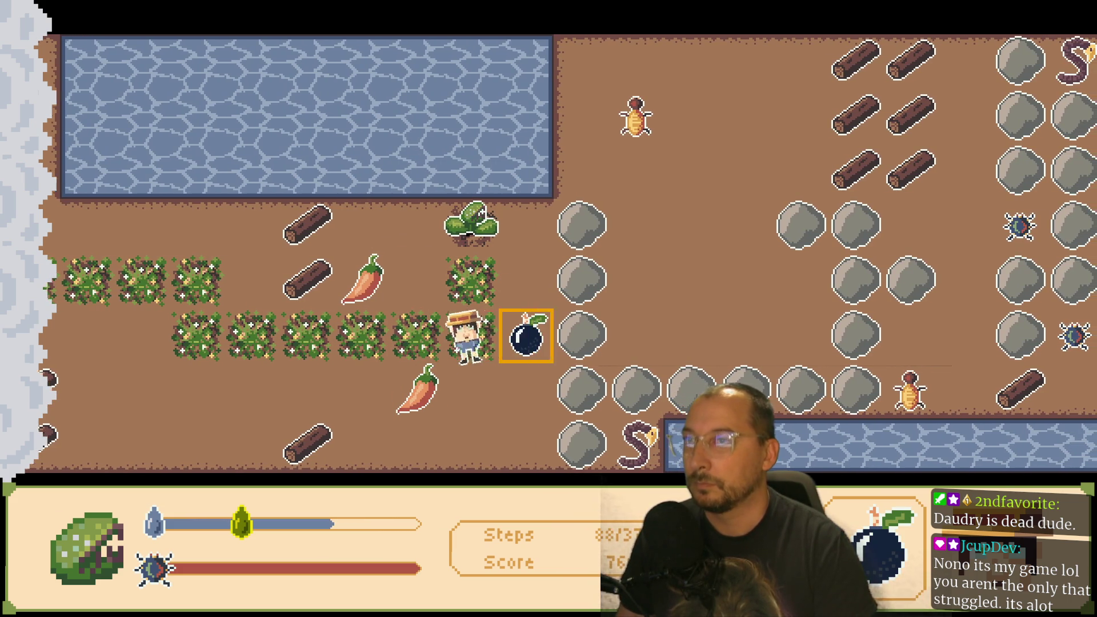
{"action": "key", "text": "Right"}
{"action": "key", "text": "Up"}
{"action": "key", "text": "Right"}
{"action": "key", "text": "space"}
- Take the FireFruit past the bomb blast and use it to burn the log
{"action": "key", "text": "Left"}
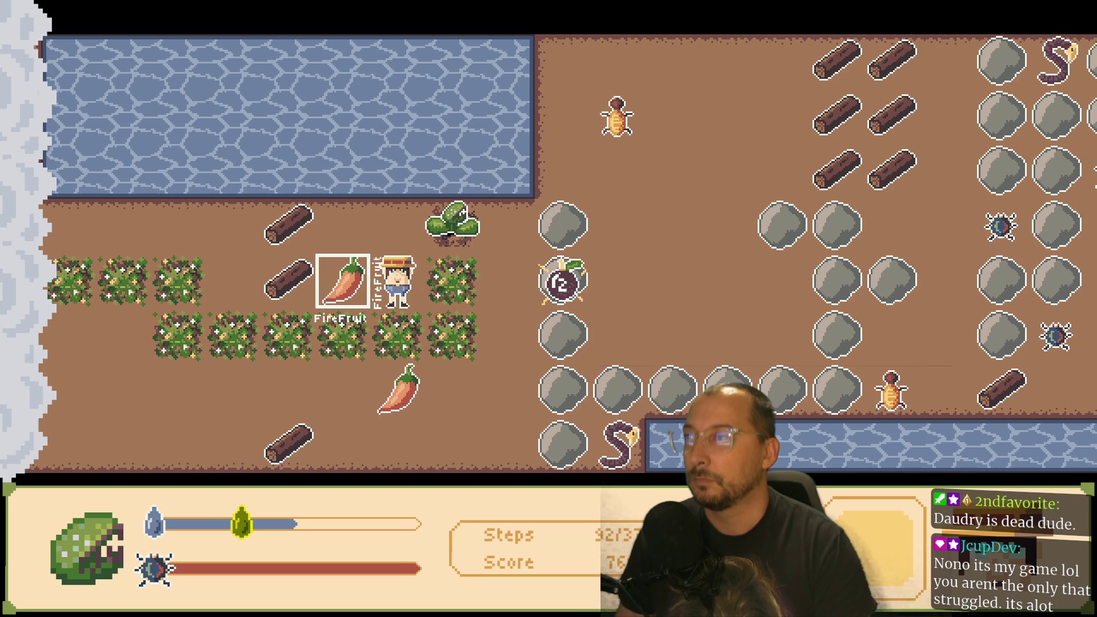
{"action": "key", "text": "Right"}
{"action": "key", "text": "Right"}
{"action": "key", "text": "Right"}
{"action": "key", "text": "Up"}
{"action": "key", "text": "Right"}
{"action": "key", "text": "Right"}
{"action": "key", "text": "Up"}
{"action": "key", "text": "space"}
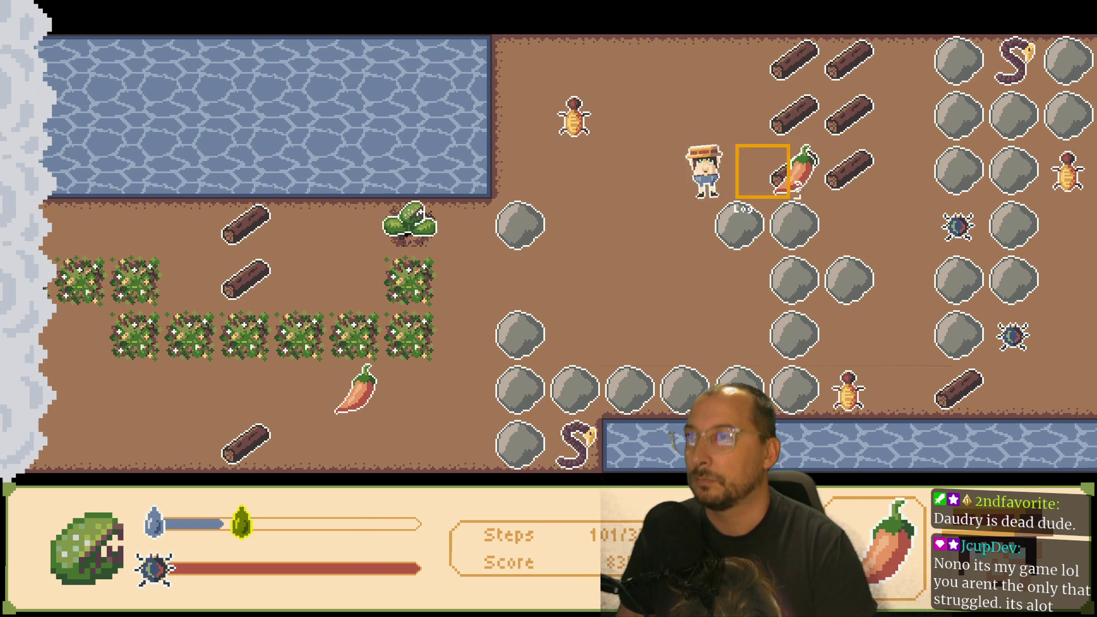
{"action": "key", "text": "Left"}
{"action": "key", "text": "Left"}
{"action": "key", "text": "Left"}
- Face the SpicyBug, circle back to the pond, and step around the boulder until Daudry dies
{"action": "key", "text": "Up"}
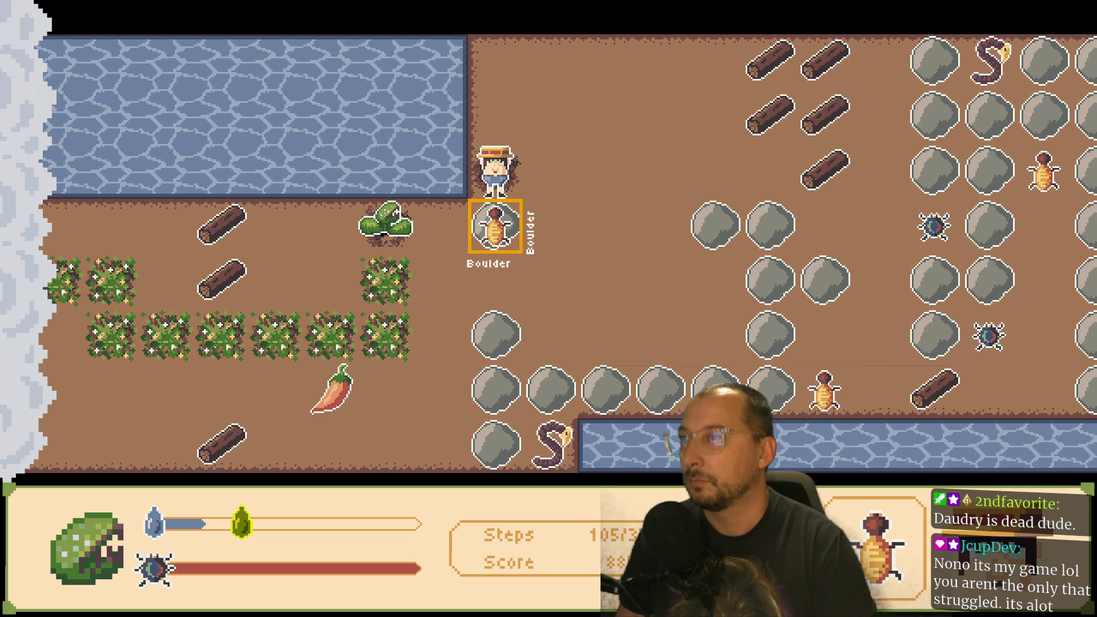
{"action": "key", "text": "Right"}
{"action": "key", "text": "Down"}
{"action": "key", "text": "Up"}
{"action": "key", "text": "Left"}
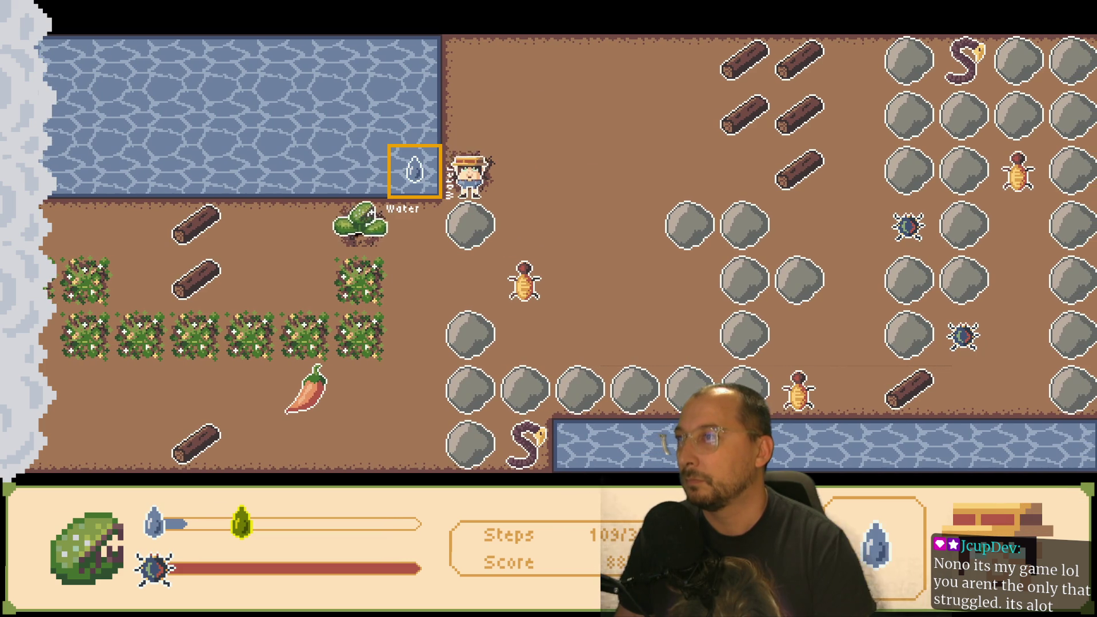
{"action": "key", "text": "Down"}
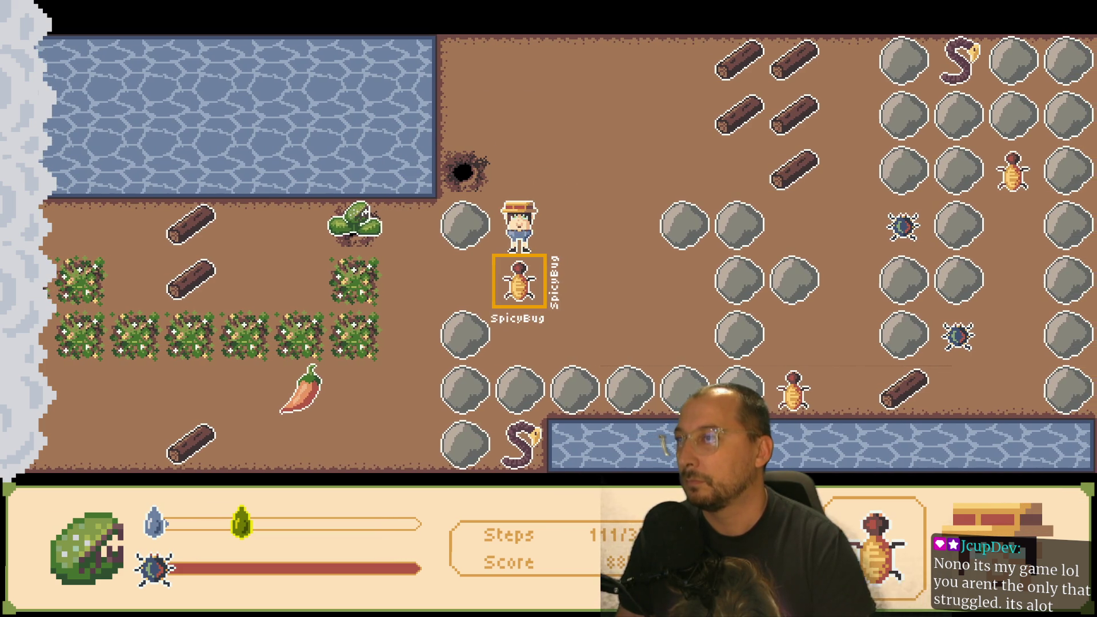
{"action": "key", "text": "Up"}
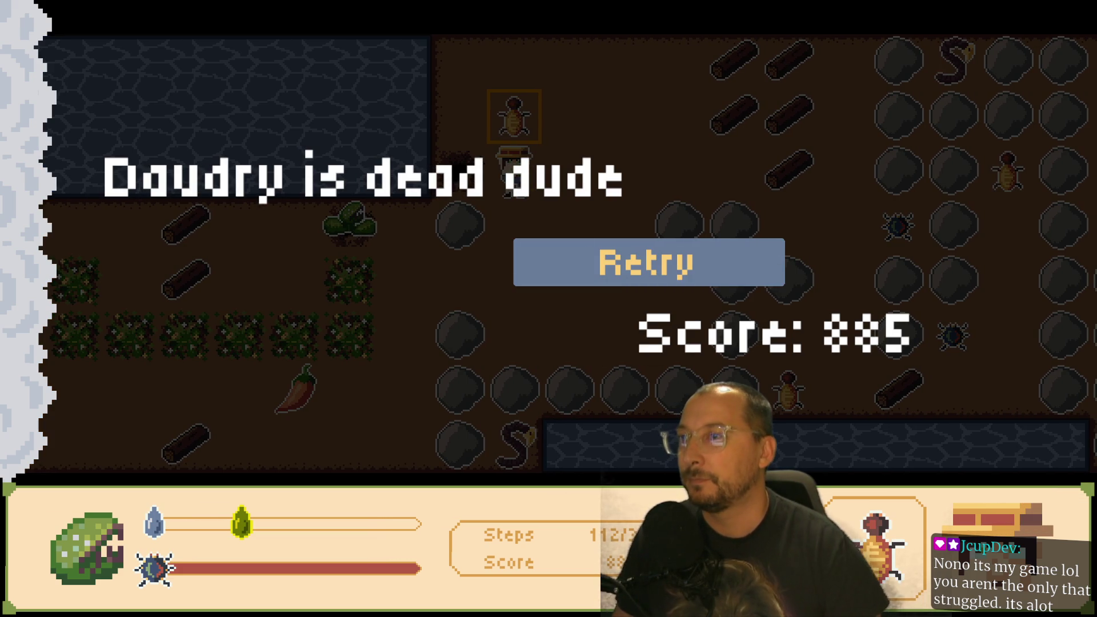
- Retry the level, start a new run, and dig a path right and down for Daudry
{"action": "left_click", "coordinate": [645, 275]}
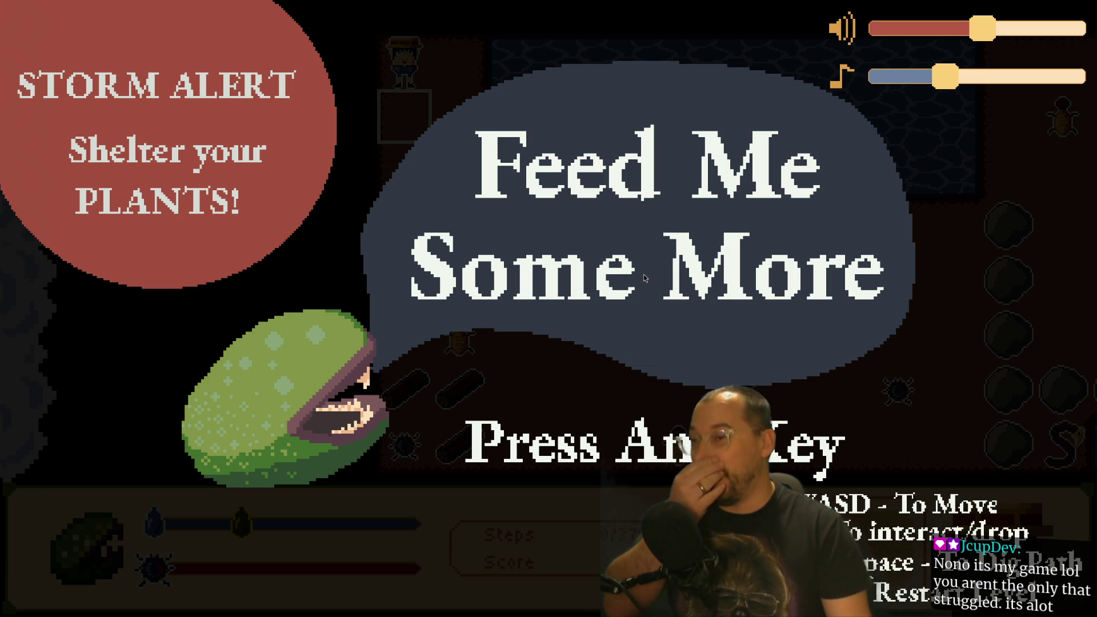
{"action": "left_click", "coordinate": [663, 284]}
{"action": "key", "text": "Right"}
{"action": "key", "text": "Down"}
{"action": "key", "text": "Down"}
{"action": "key", "text": "Down"}
{"action": "key", "text": "Right"}
{"action": "key", "text": "Right"}
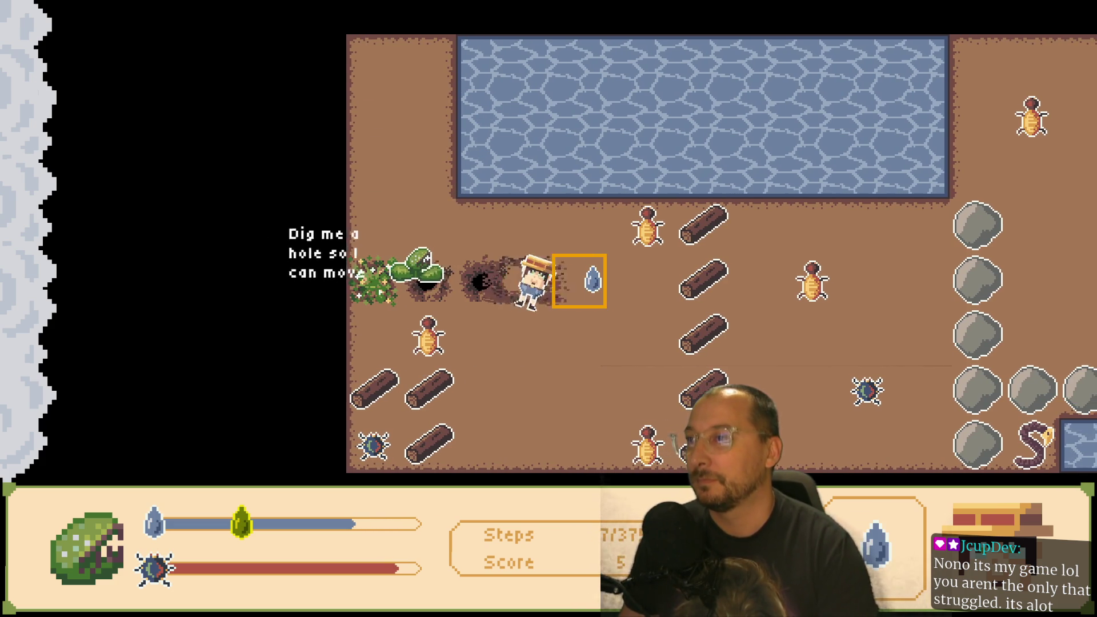
{"action": "key", "text": "Right"}
{"action": "key", "text": "Left"}
- Harvest a FireFruit from the bush and carry it onto the lower-left log
{"action": "key", "text": "Down"}
{"action": "key", "text": "Left"}
{"action": "key", "text": "Right"}
{"action": "key", "text": "Up"}
{"action": "key", "text": "Left"}
{"action": "key", "text": "Up"}
{"action": "key", "text": "Up"}
{"action": "key", "text": "Down"}
{"action": "key", "text": "Left"}
{"action": "key", "text": "Down"}
{"action": "key", "text": "Left"}
{"action": "key", "text": "Down"}
- Walk past the bushes to the pond edge, collect water, and return toward Daudry
{"action": "key", "text": "Up"}
{"action": "key", "text": "Right"}
{"action": "key", "text": "Right"}
{"action": "key", "text": "Up"}
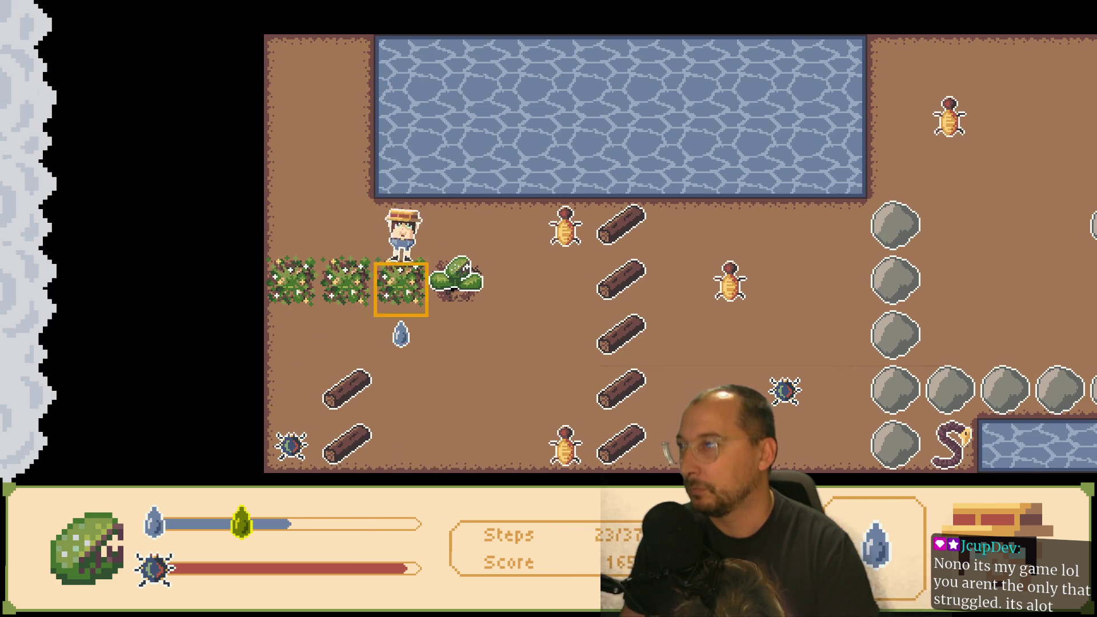
{"action": "key", "text": "Left"}
{"action": "key", "text": "Left"}
{"action": "key", "text": "Down"}
{"action": "key", "text": "Down"}
{"action": "key", "text": "Down"}
{"action": "key", "text": "Up"}
{"action": "key", "text": "Up"}
{"action": "key", "text": "Right"}
{"action": "key", "text": "Right"}
{"action": "key", "text": "Right"}
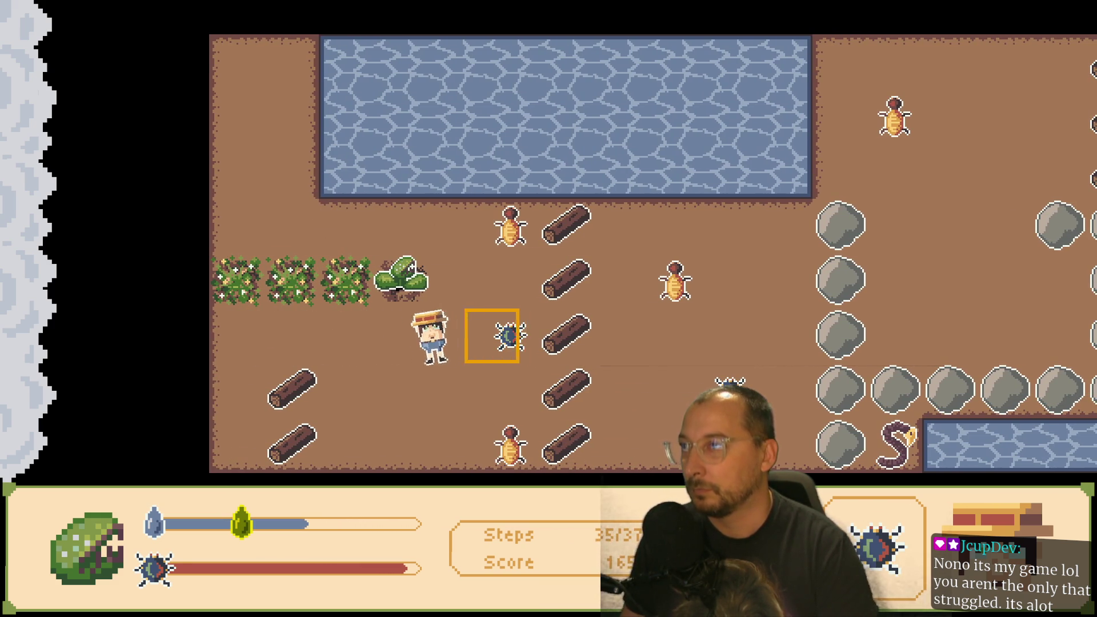
{"action": "key", "text": "Down"}
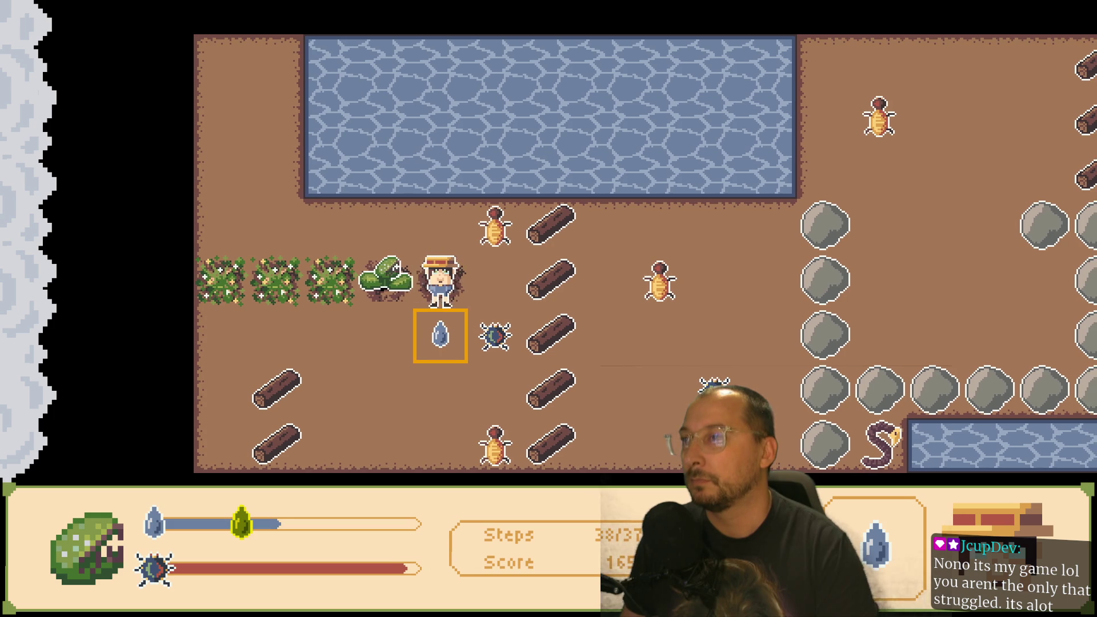
{"action": "key", "text": "Up"}
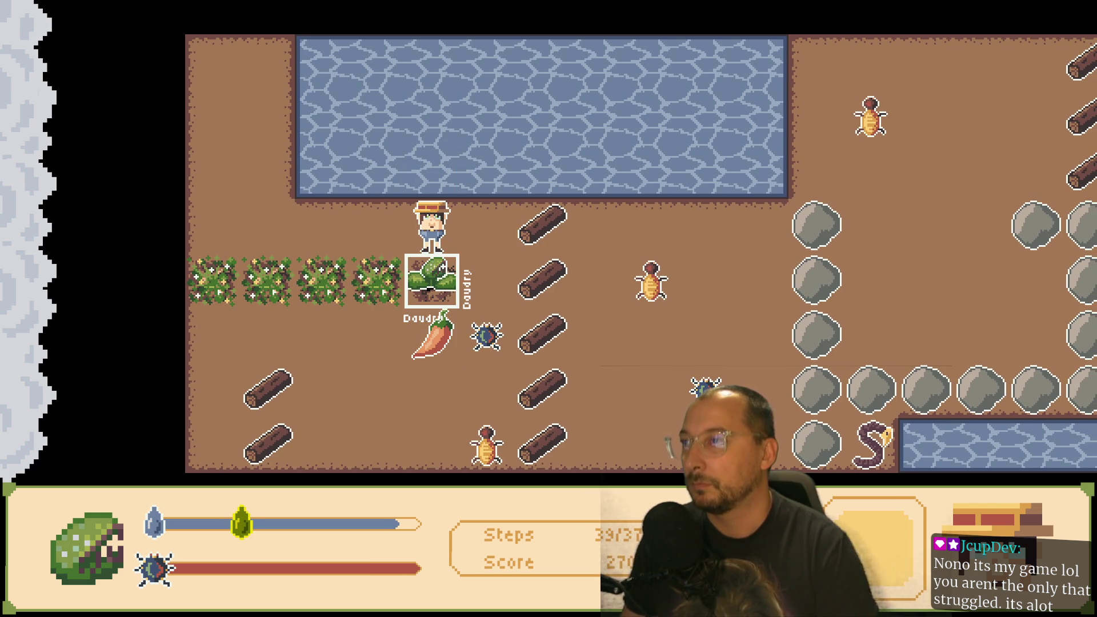
- Carry the chili right to burn a log, then walk back left and down through the bushes
{"action": "key", "text": "Left"}
{"action": "key", "text": "Down"}
{"action": "key", "text": "Down"}
{"action": "key", "text": "Up"}
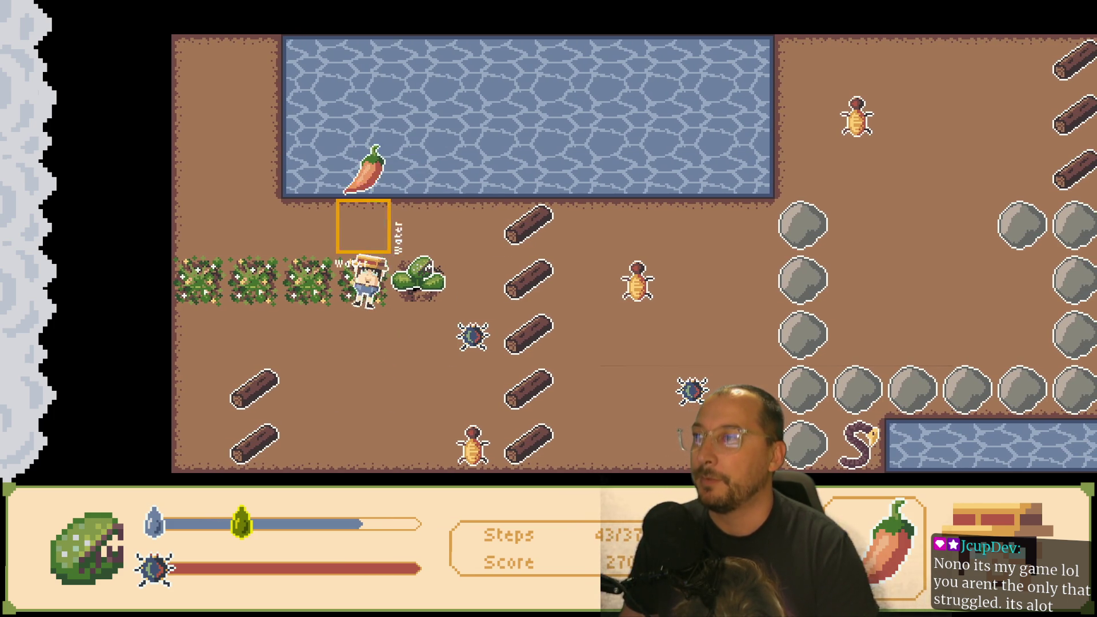
{"action": "key", "text": "Right"}
{"action": "key", "text": "Right"}
{"action": "key", "text": "Down"}
{"action": "key", "text": "Right"}
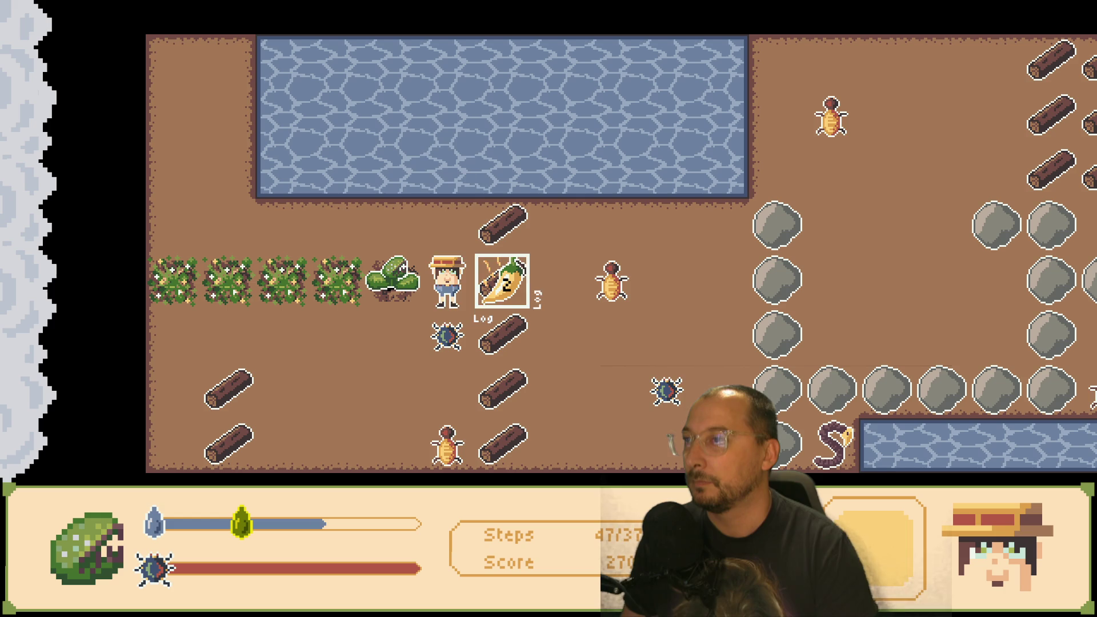
{"action": "key", "text": "Up"}
{"action": "key", "text": "Left"}
{"action": "key", "text": "Down"}
{"action": "key", "text": "Left"}
{"action": "key", "text": "Down"}
{"action": "key", "text": "Down"}
- Drop a spider onto Daudry's tile, then bring water back to Daudry
{"action": "key", "text": "Right"}
{"action": "key", "text": "Right"}
{"action": "key", "text": "Up"}
{"action": "key", "text": "Right"}
{"action": "key", "text": "Right"}
{"action": "key", "text": "Left"}
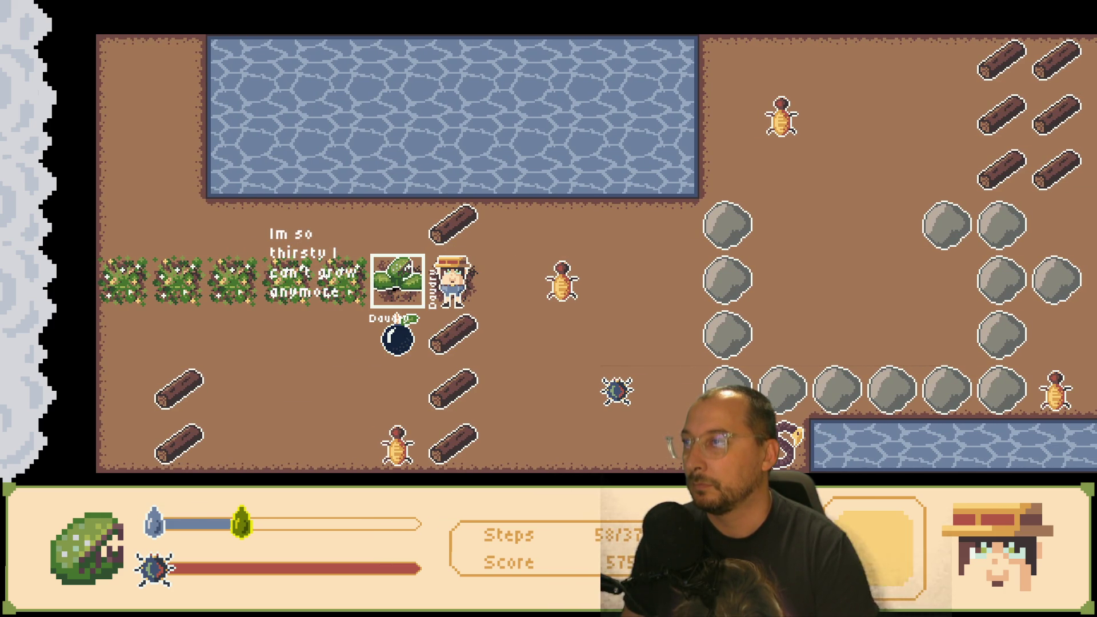
{"action": "key", "text": "Right"}
{"action": "key", "text": "Up"}
{"action": "key", "text": "Down"}
{"action": "key", "text": "Left"}
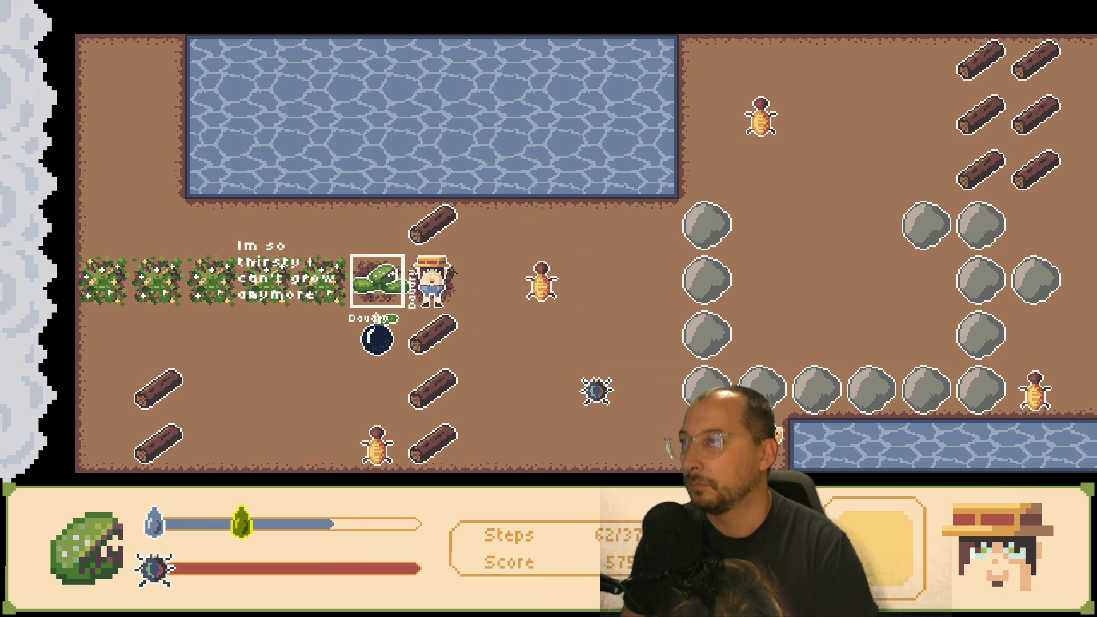
- Push the SpicyBug two tiles right and feed it to Daudry
{"action": "key", "text": "Right"}
{"action": "key", "text": "Right"}
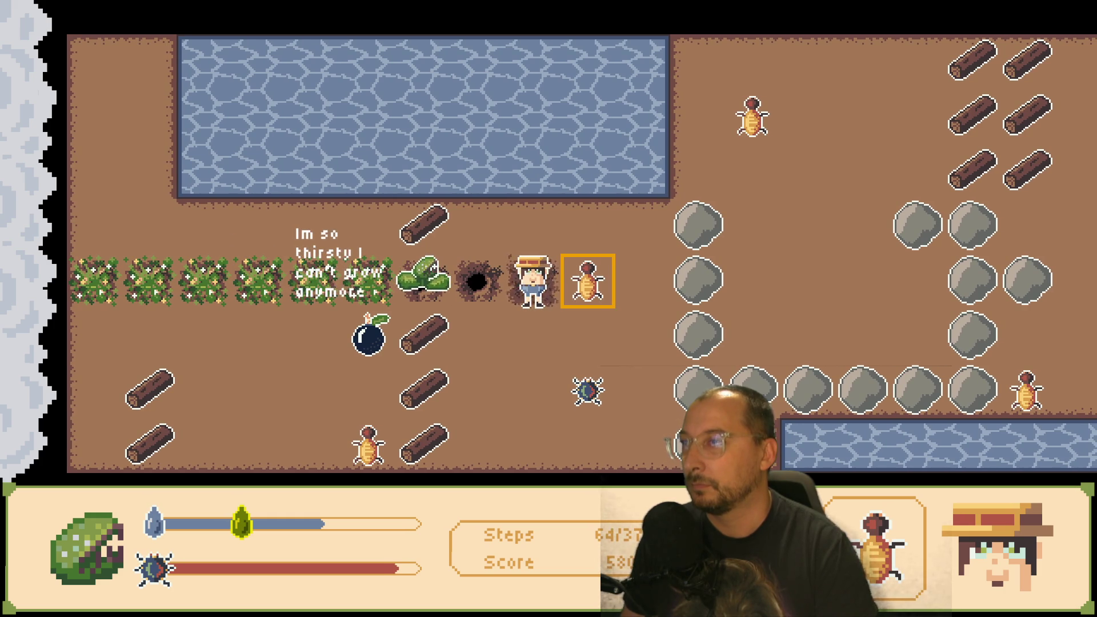
{"action": "key", "text": "Right"}
{"action": "key", "text": "Right"}
{"action": "key", "text": "Left"}
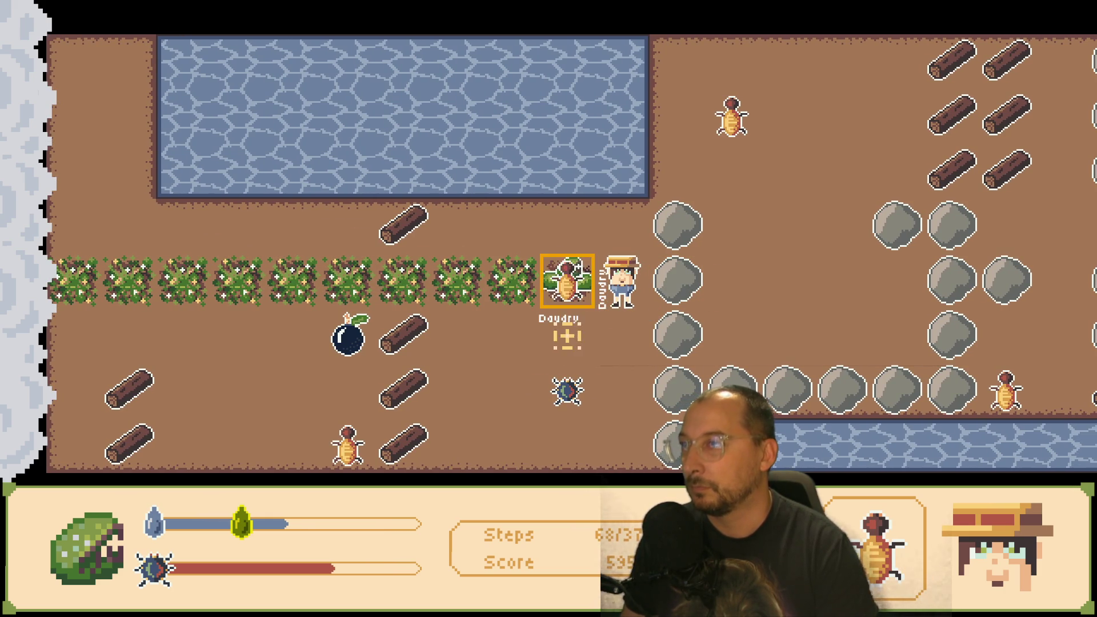
{"action": "key", "text": "Up"}
{"action": "key", "text": "Left"}
{"action": "key", "text": "Down"}
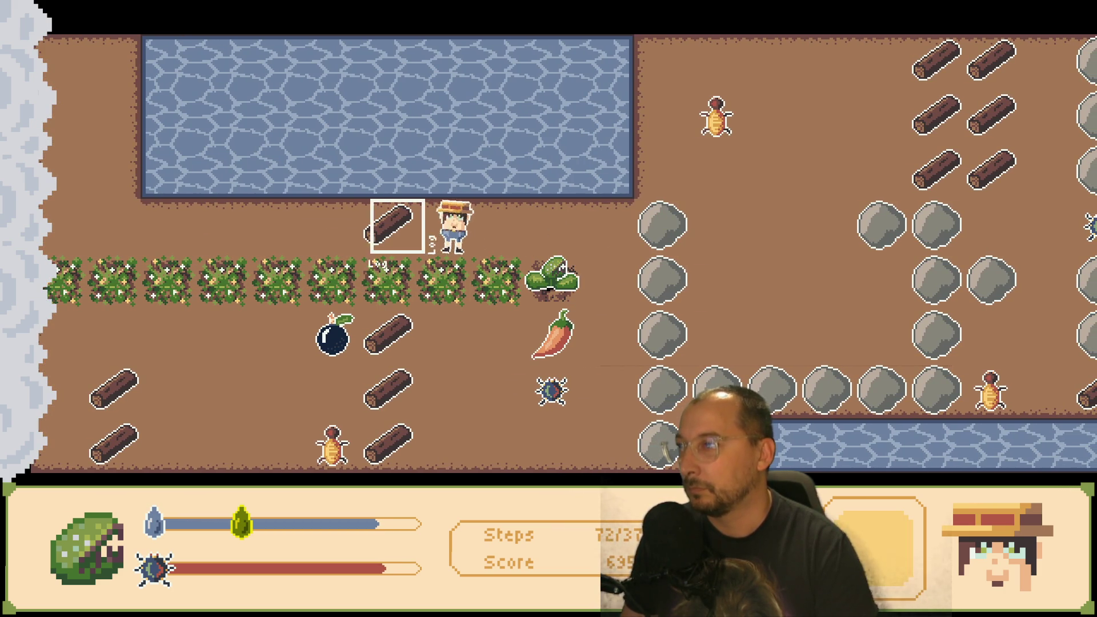
- Walk down into the bush row and pick up the BombFruit
{"action": "key", "text": "Down"}
{"action": "key", "text": "Left"}
{"action": "key", "text": "Down"}
{"action": "key", "text": "space"}
{"action": "key", "text": "Right"}
{"action": "key", "text": "Up"}
{"action": "key", "text": "Right"}
{"action": "key", "text": "Right"}
{"action": "key", "text": "Right"}
{"action": "key", "text": "Down"}
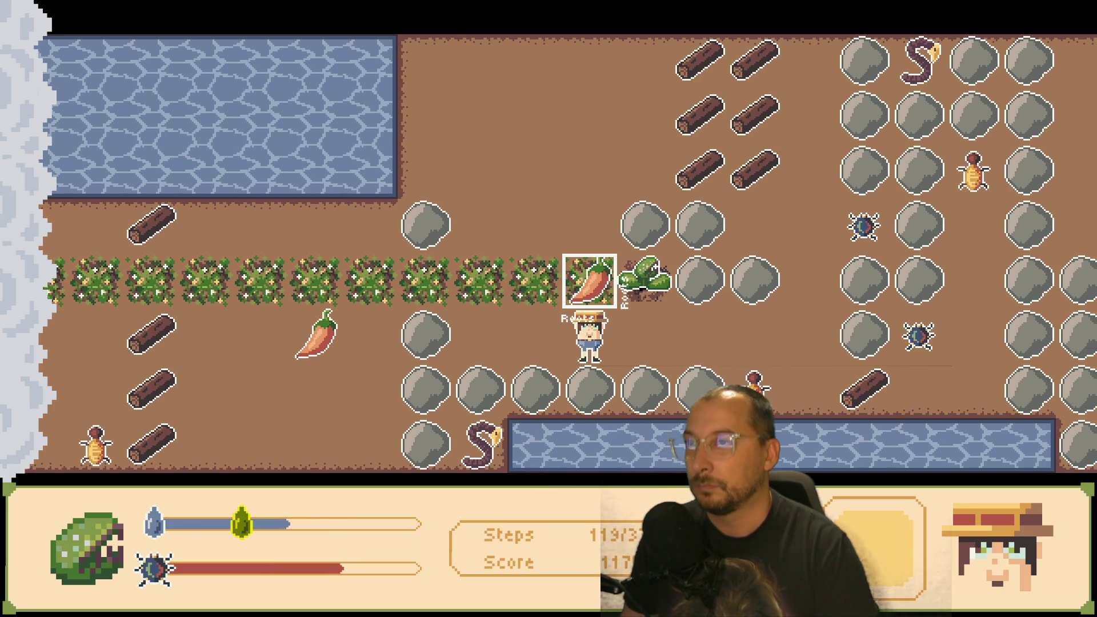
- Water Daudry and lead it right and up past the boulders to the beetle
{"action": "key", "text": "Right"}
{"action": "key", "text": "Right"}
{"action": "key", "text": "Right"}
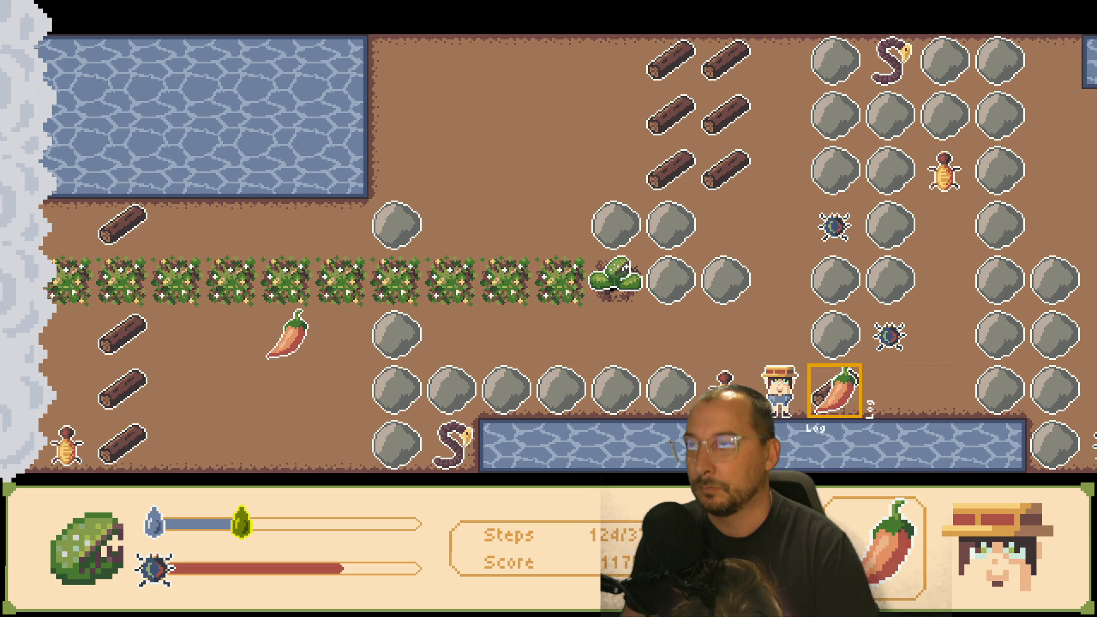
{"action": "key", "text": "Left"}
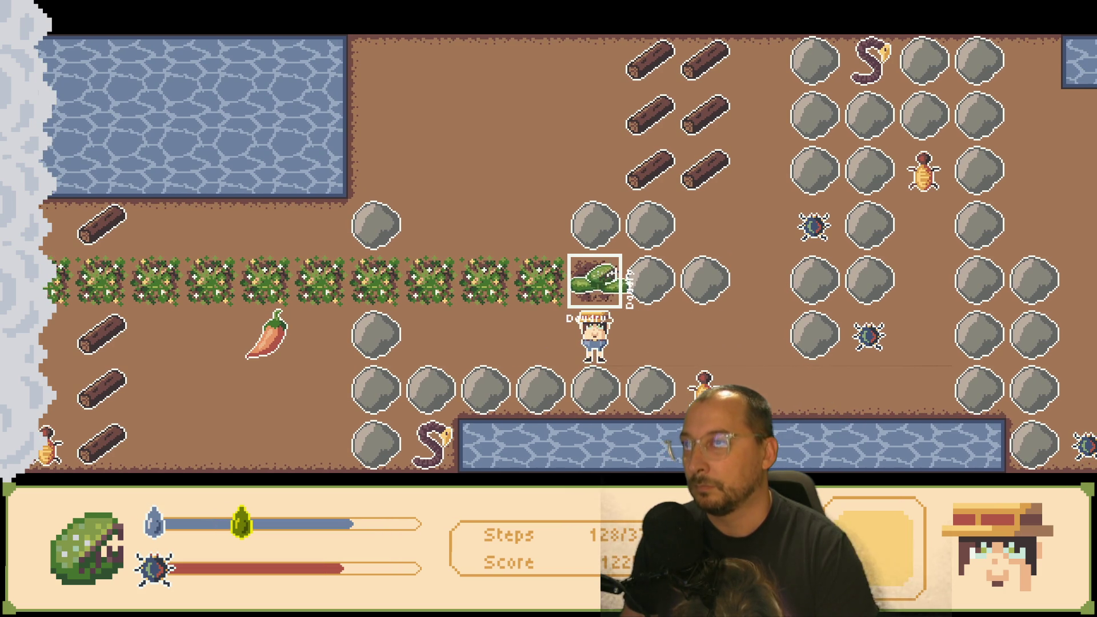
{"action": "key", "text": "Right"}
{"action": "key", "text": "Right"}
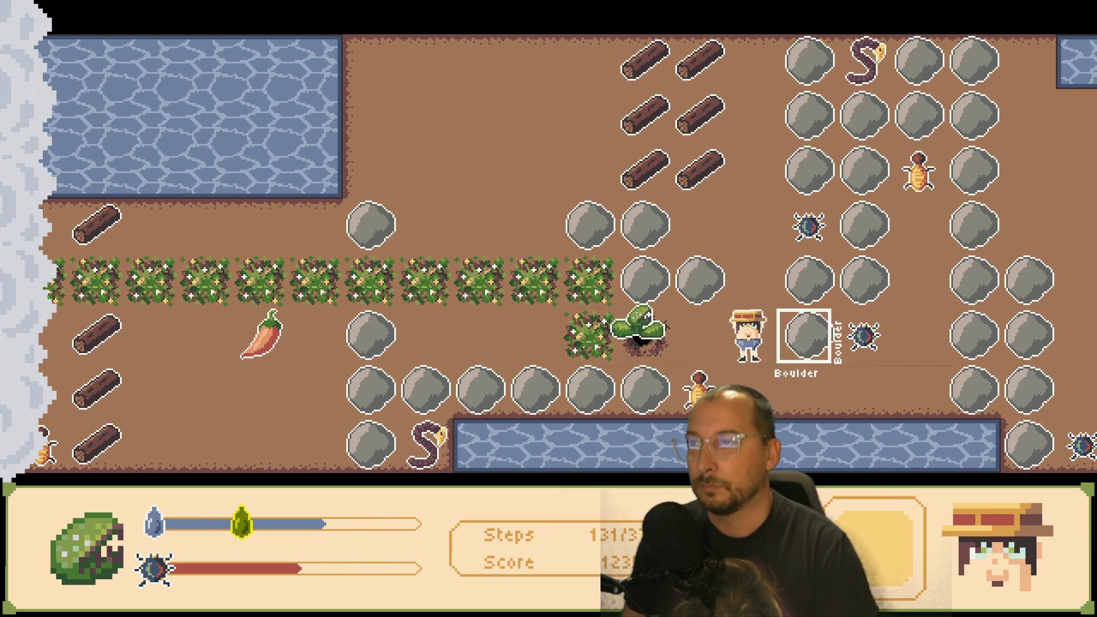
{"action": "key", "text": "Up"}
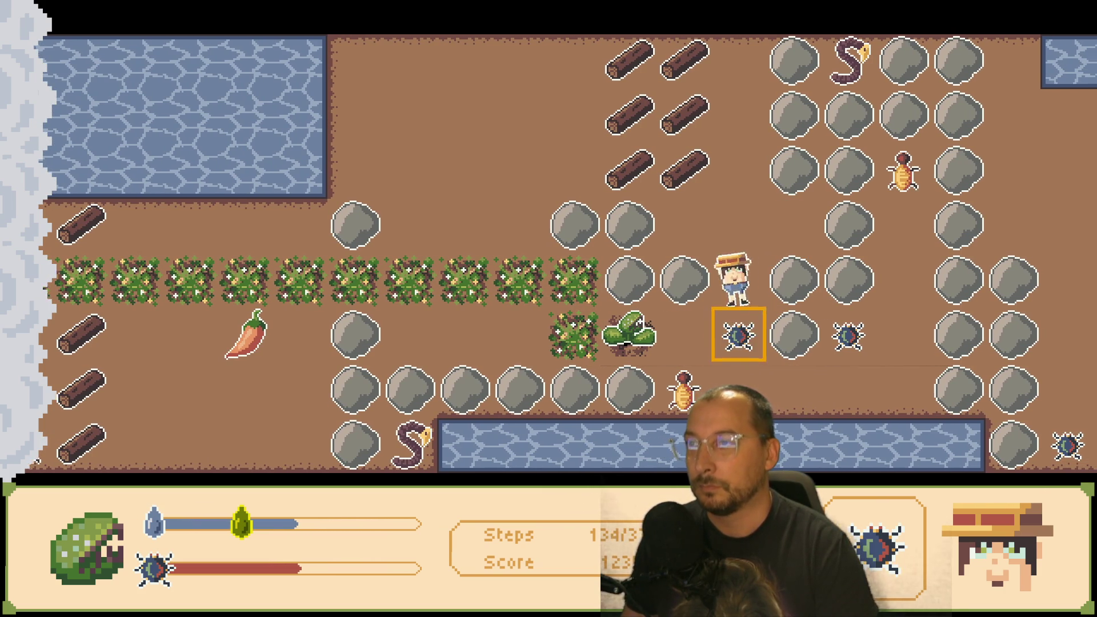
{"action": "key", "text": "Down"}
{"action": "key", "text": "Down"}
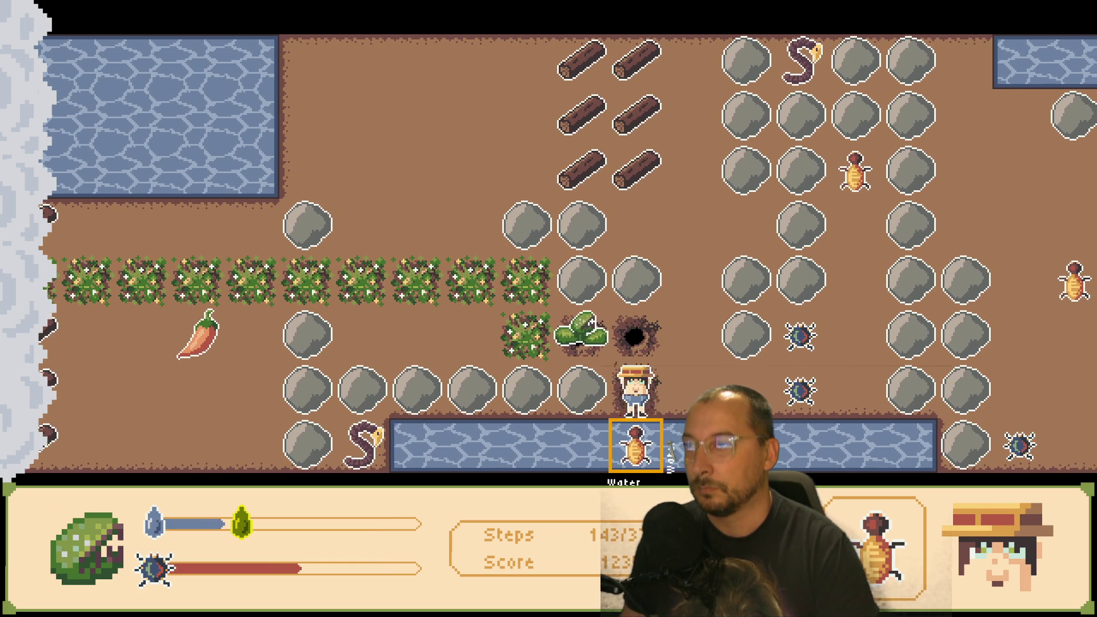
- Grab the water drop above the hole tile and water Daudry again
{"action": "key", "text": "Left"}
{"action": "key", "text": "Up"}
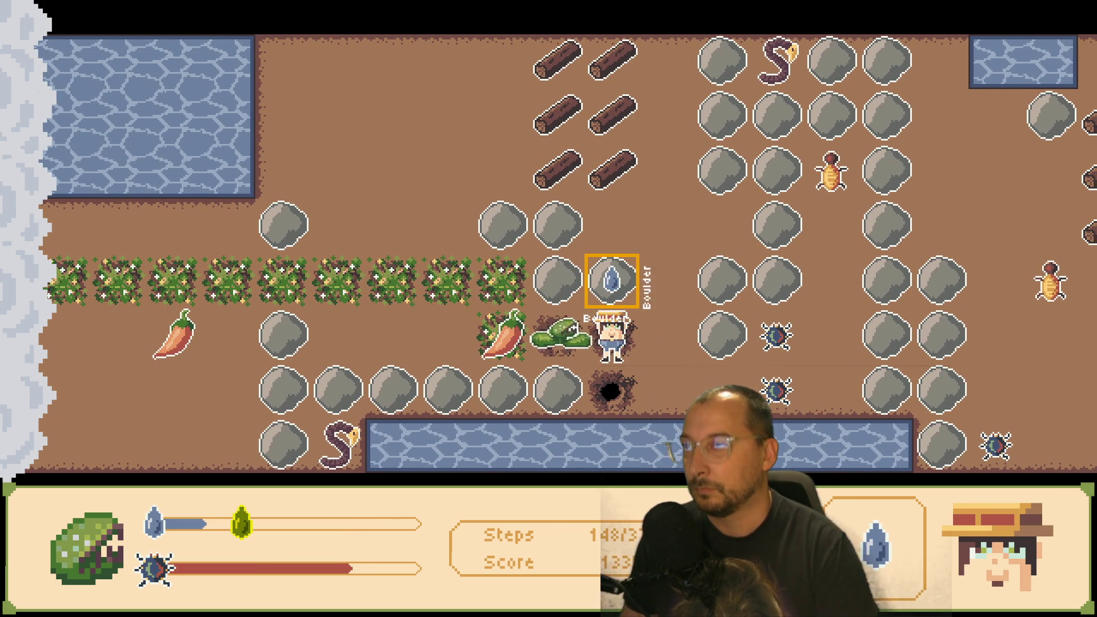
{"action": "key", "text": "Down"}
{"action": "key", "text": "space"}
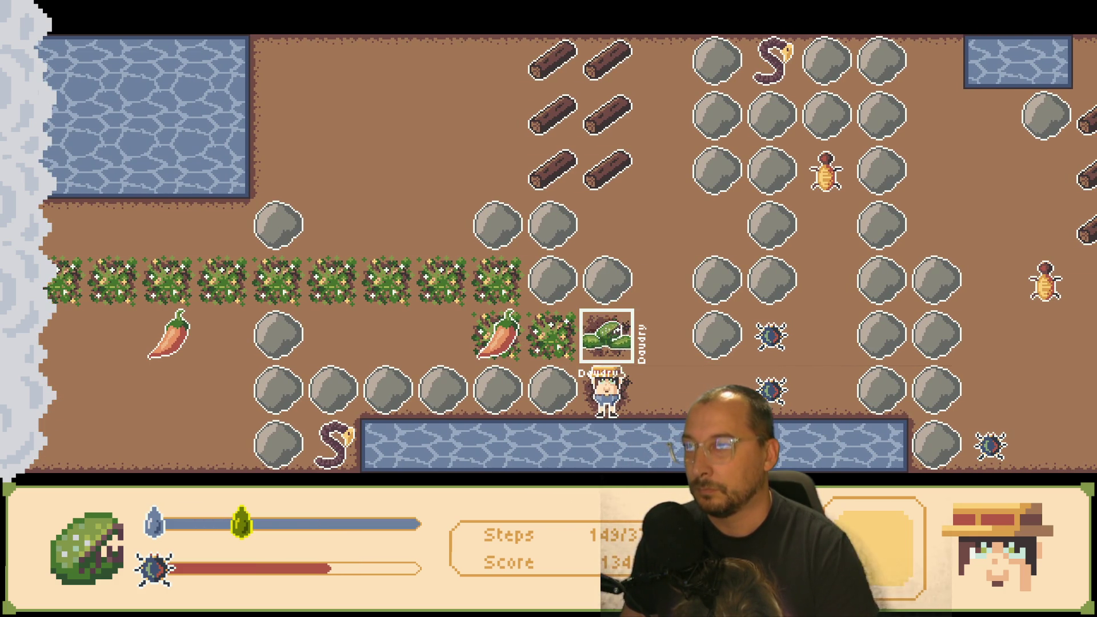
{"action": "key", "text": "Right"}
- Fetch the bomb and carry it up among the boulders
{"action": "key", "text": "Right"}
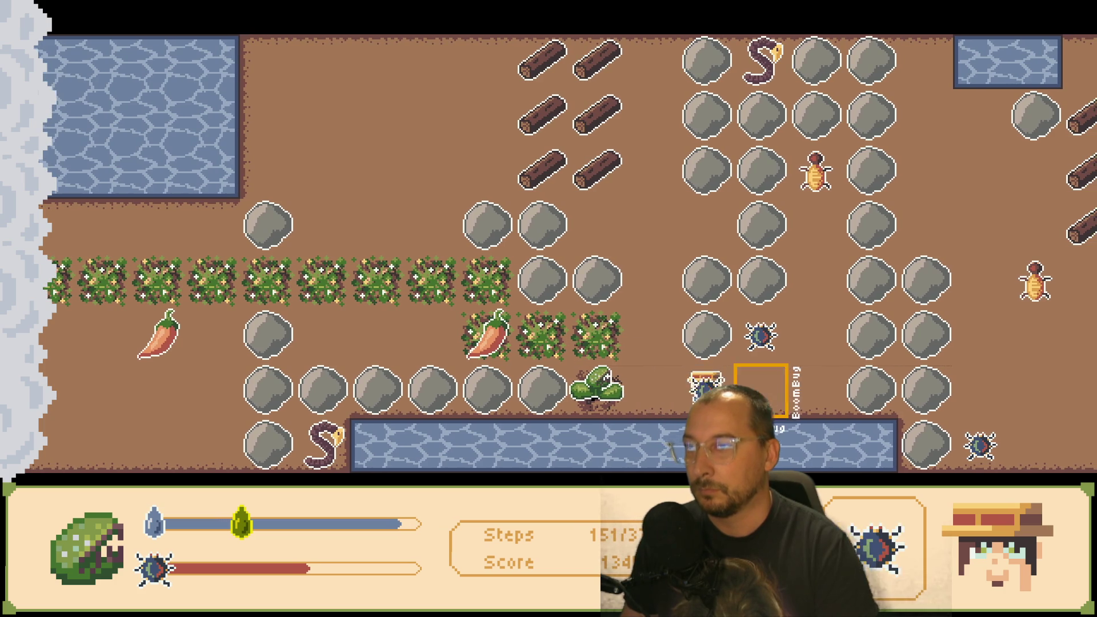
{"action": "key", "text": "Left"}
{"action": "key", "text": "Up"}
{"action": "key", "text": "Down"}
{"action": "key", "text": "Right"}
{"action": "key", "text": "Right"}
{"action": "key", "text": "Right"}
{"action": "key", "text": "Up"}
{"action": "key", "text": "Up"}
{"action": "key", "text": "Up"}
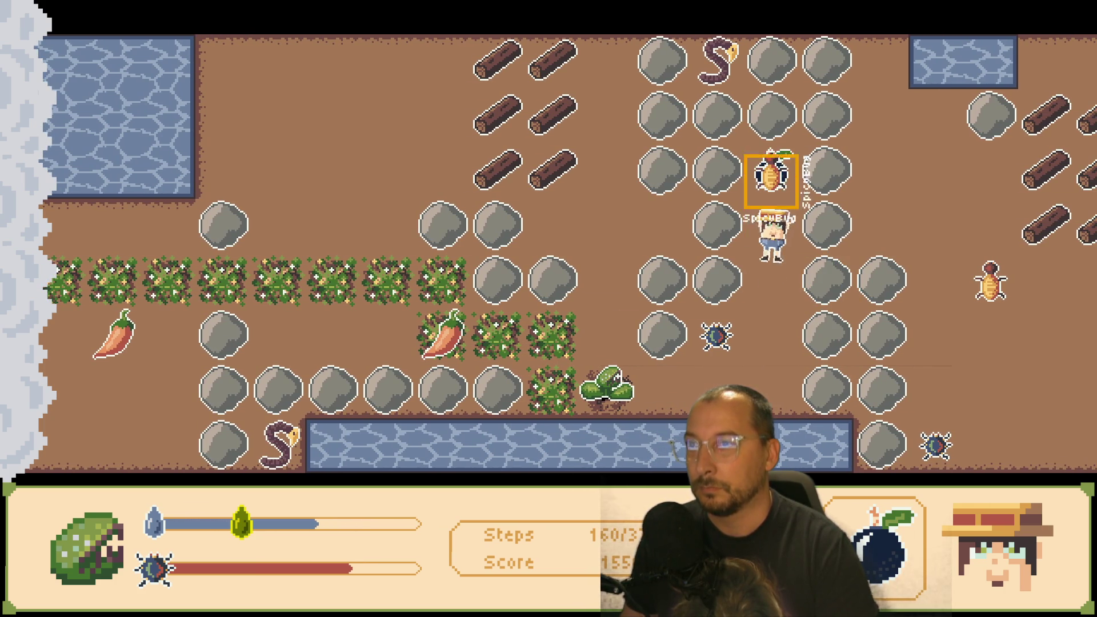
- Place the bomb on the rock, return, and water Daudry
{"action": "key", "text": "Right"}
{"action": "key", "text": "space"}
{"action": "key", "text": "Down"}
{"action": "key", "text": "Down"}
{"action": "key", "text": "Down"}
{"action": "key", "text": "Left"}
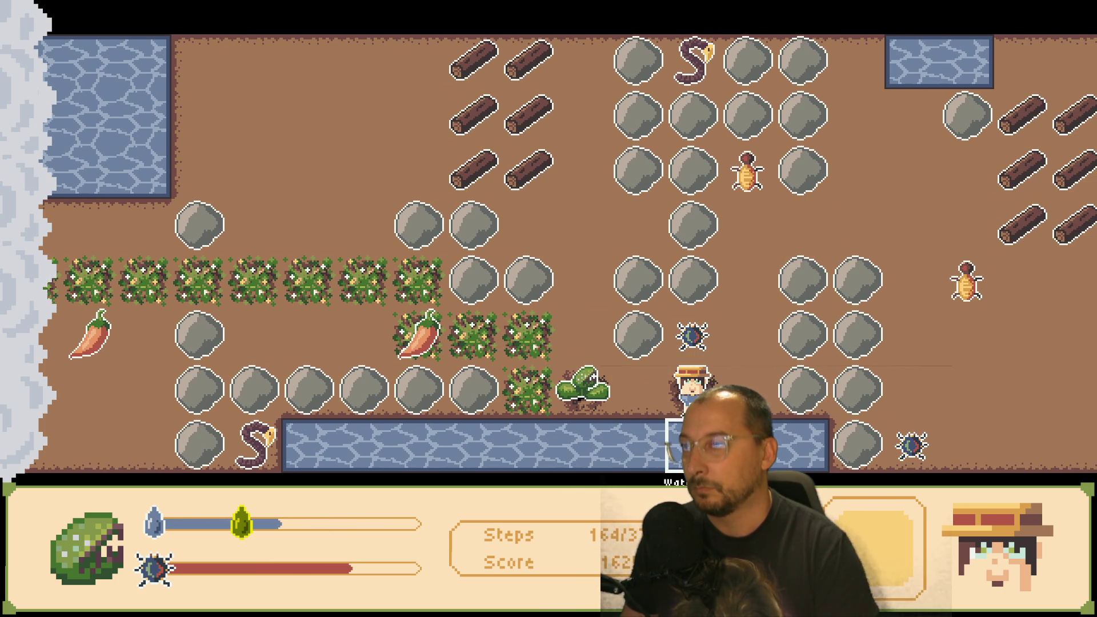
{"action": "key", "text": "space"}
{"action": "key", "text": "Right"}
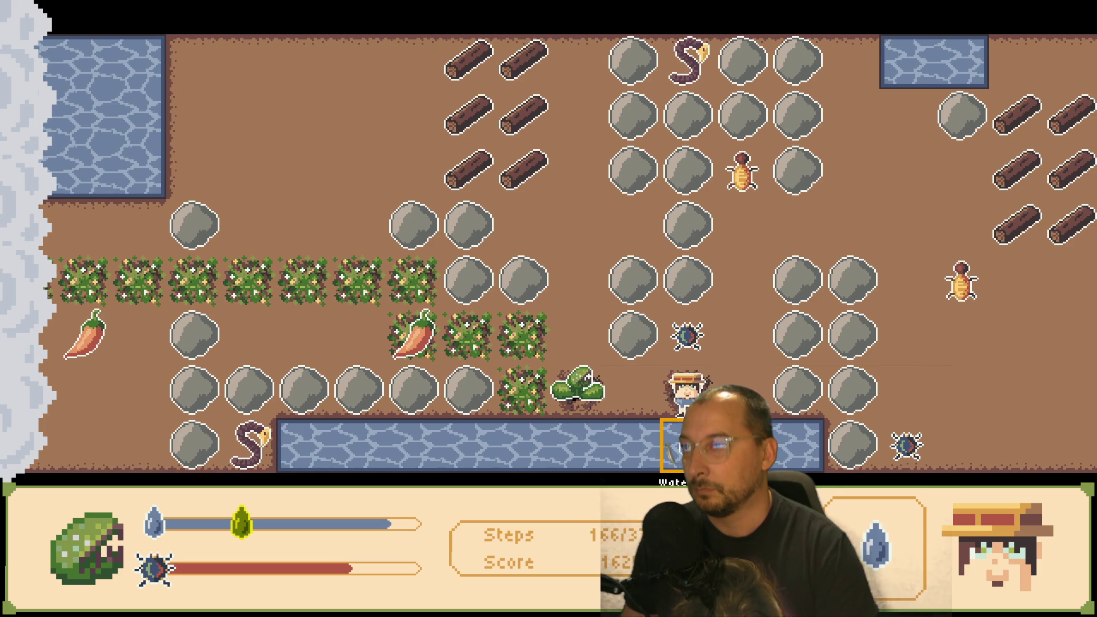
{"action": "key", "text": "Left"}
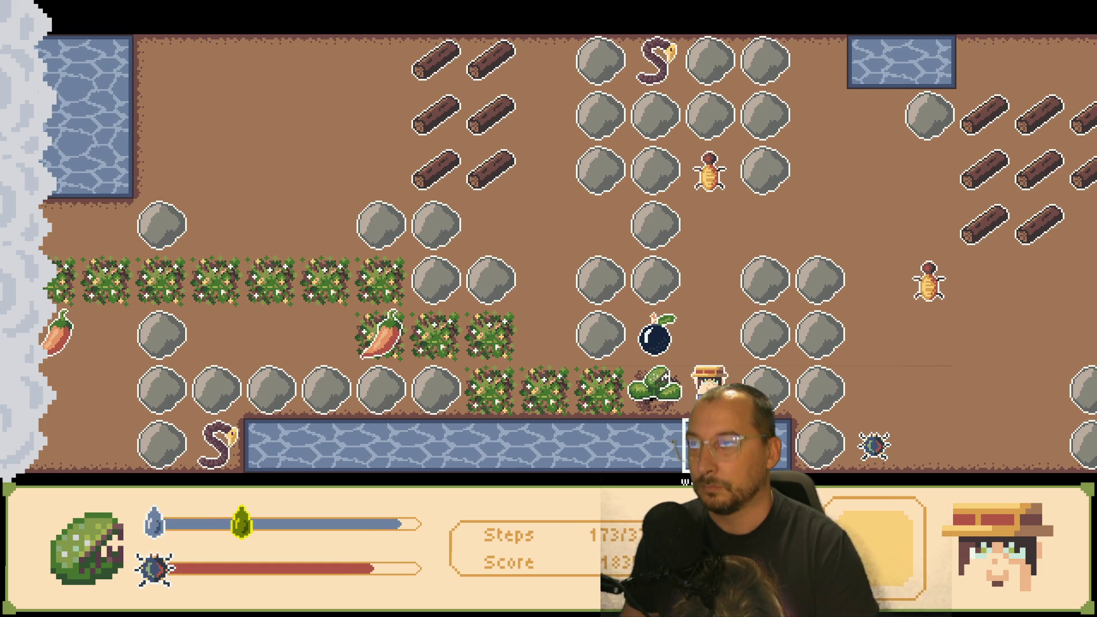
- Dig a hole, lead Daudry right around the bomb, and collect the water drop
{"action": "key", "text": "Up"}
{"action": "key", "text": "Down"}
{"action": "key", "text": "Up"}
{"action": "key", "text": "Up"}
{"action": "key", "text": "Right"}
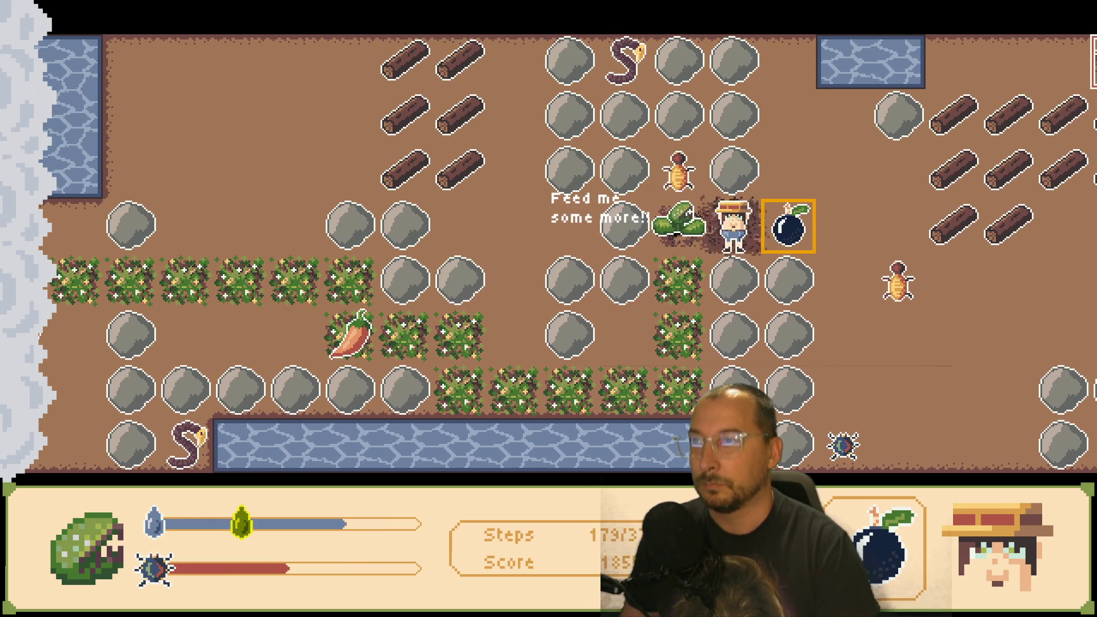
{"action": "key", "text": "Right"}
{"action": "key", "text": "Right"}
{"action": "key", "text": "Up"}
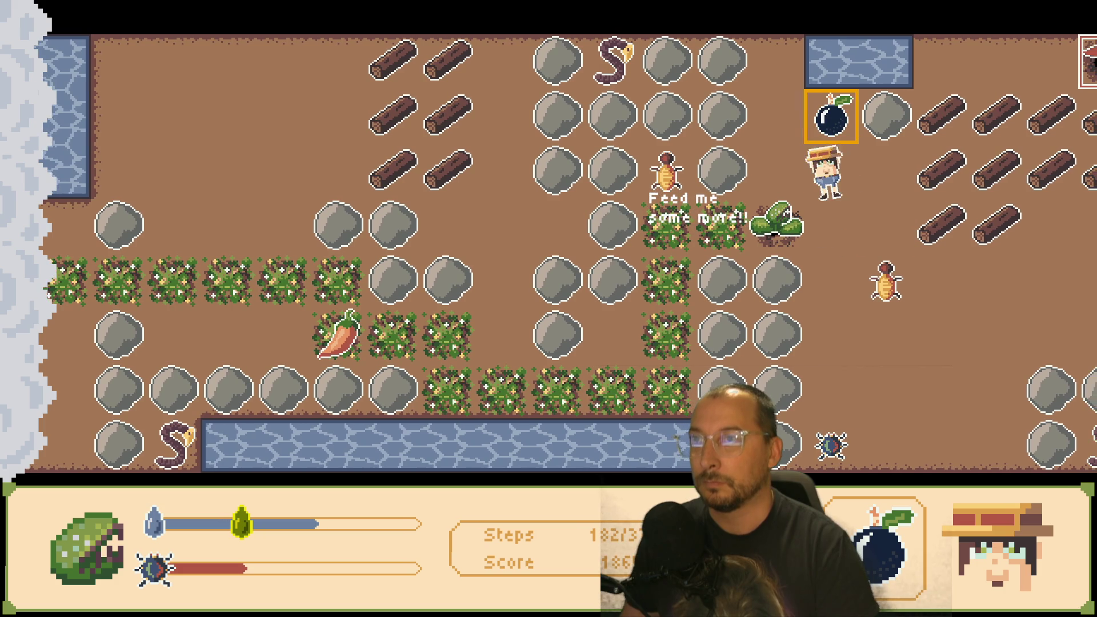
{"action": "key", "text": "Down"}
{"action": "key", "text": "Up"}
{"action": "key", "text": "Up"}
{"action": "key", "text": "Down"}
{"action": "key", "text": "Down"}
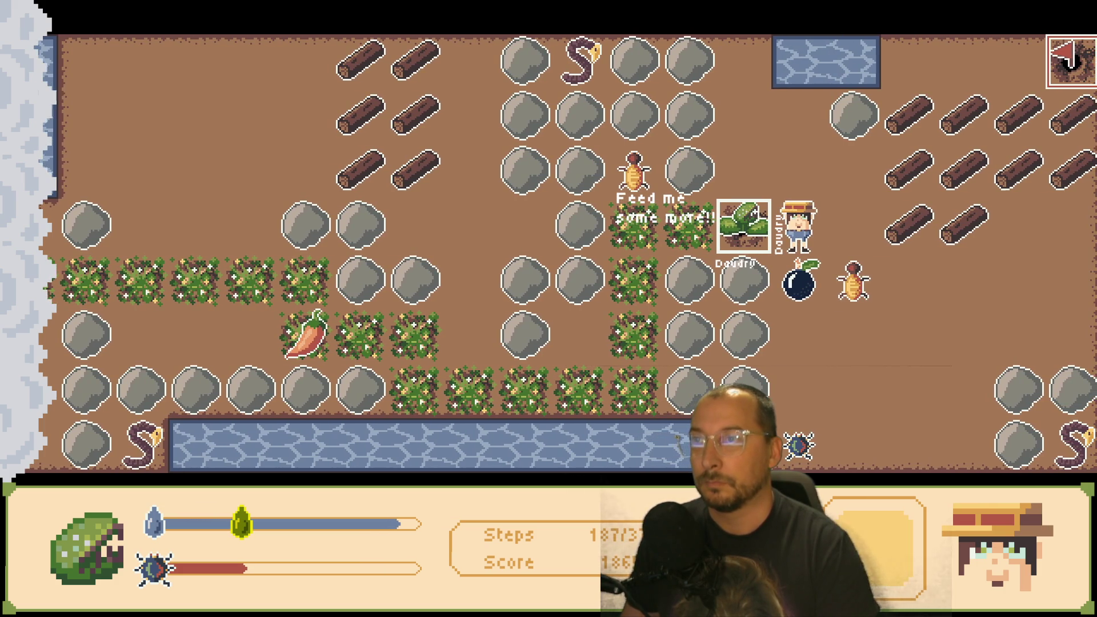
{"action": "key", "text": "Right"}
- Pick up the chili, then walk left to grab the bug
{"action": "key", "text": "Left"}
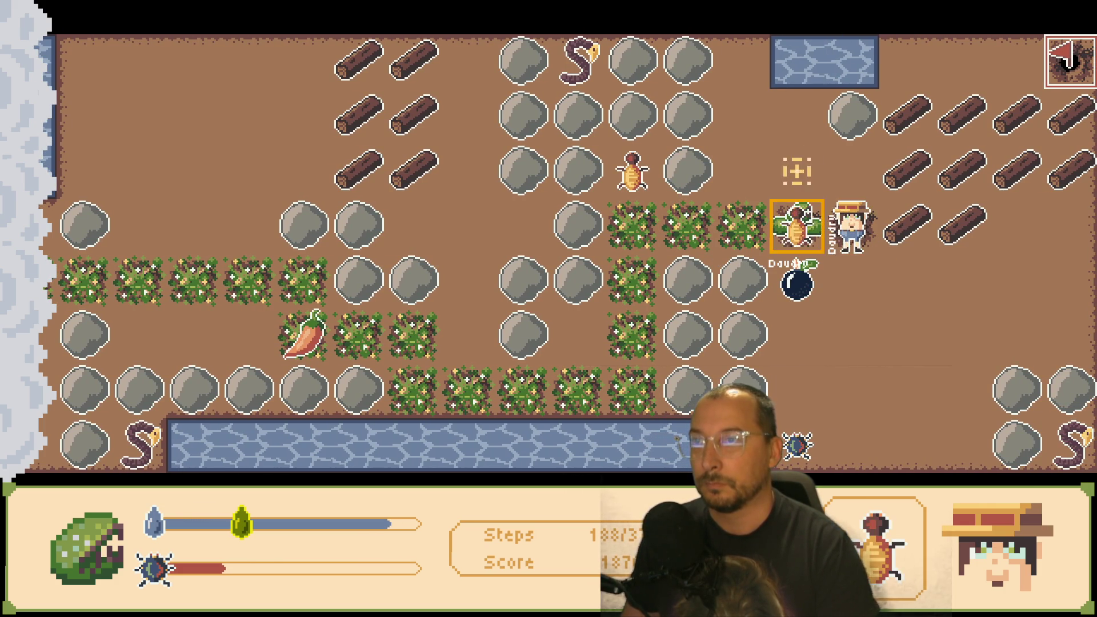
{"action": "key", "text": "Up"}
{"action": "key", "text": "Left"}
{"action": "key", "text": "Left"}
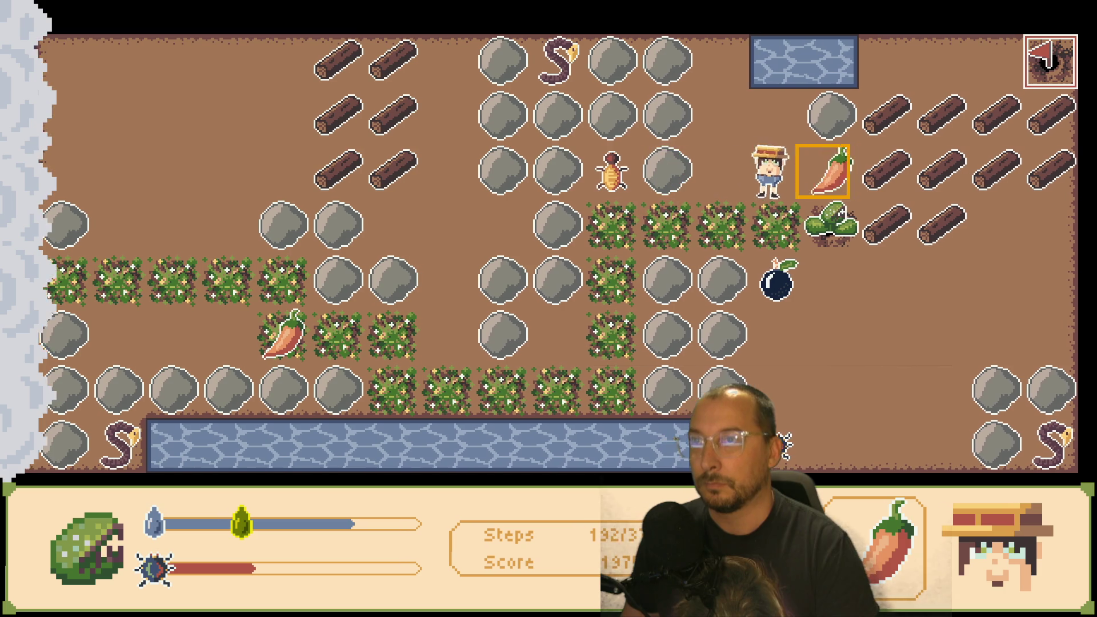
{"action": "key", "text": "Right"}
{"action": "key", "text": "Right"}
{"action": "key", "text": "Left"}
{"action": "key", "text": "Down"}
{"action": "key", "text": "Left"}
{"action": "key", "text": "Left"}
{"action": "key", "text": "Left"}
{"action": "key", "text": "Up"}
{"action": "key", "text": "Right"}
{"action": "key", "text": "Right"}
- Feed the bug to Daudry and burn the log with the FireFruit
{"action": "key", "text": "Right"}
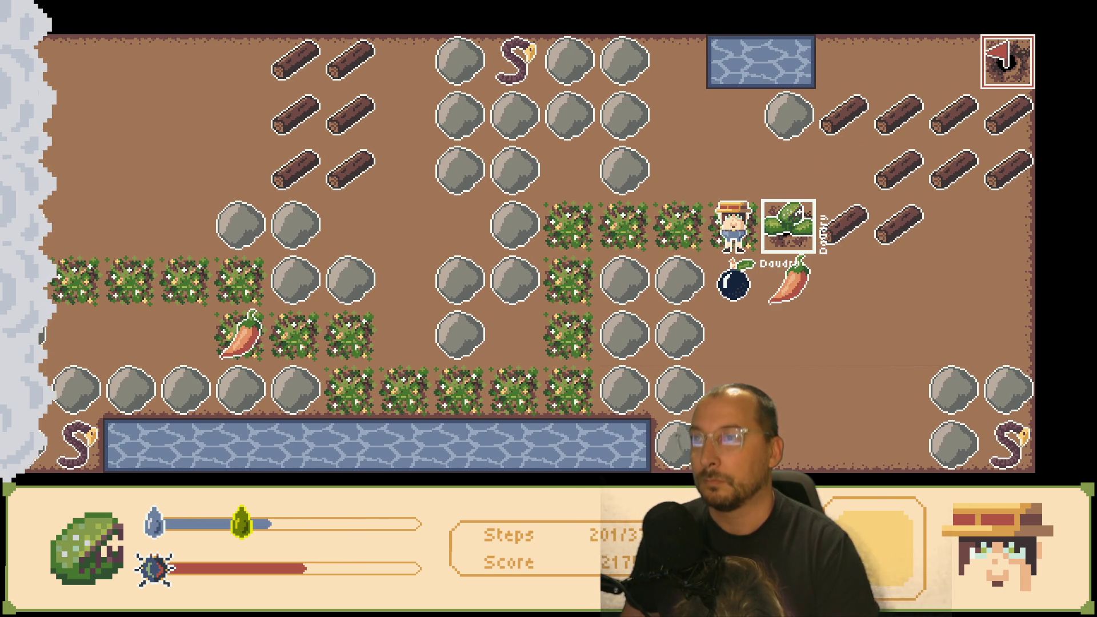
{"action": "key", "text": "Up"}
{"action": "key", "text": "Down"}
{"action": "key", "text": "Down"}
{"action": "key", "text": "Up"}
{"action": "key", "text": "Up"}
{"action": "key", "text": "Right"}
{"action": "key", "text": "Right"}
{"action": "key", "text": "Left"}
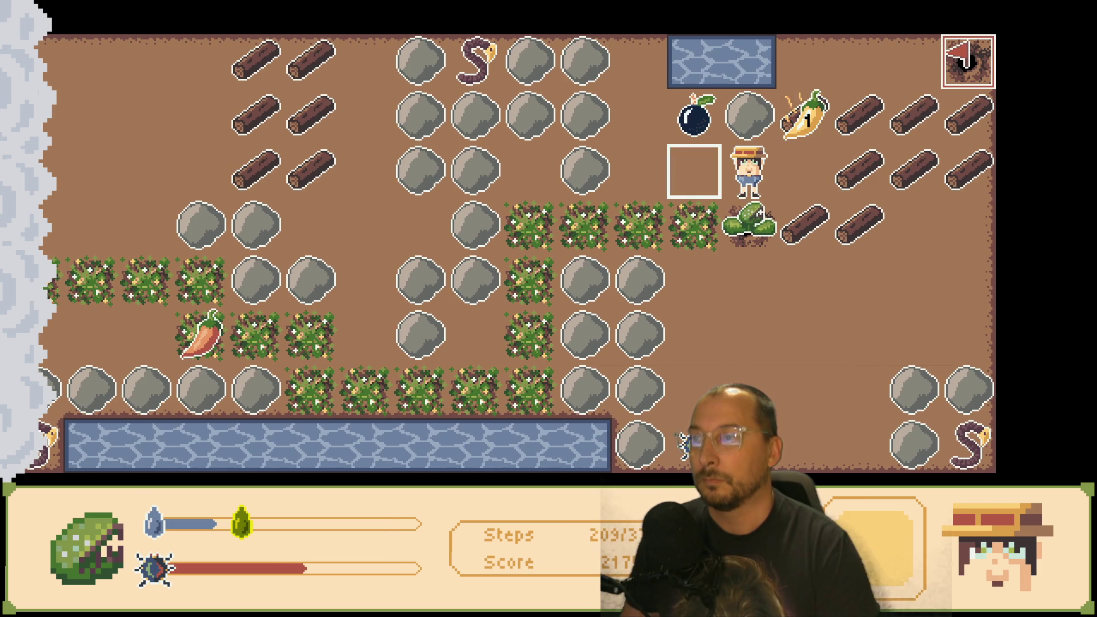
- Pick up the bomb and set it back down in a new spot
{"action": "key", "text": "Left"}
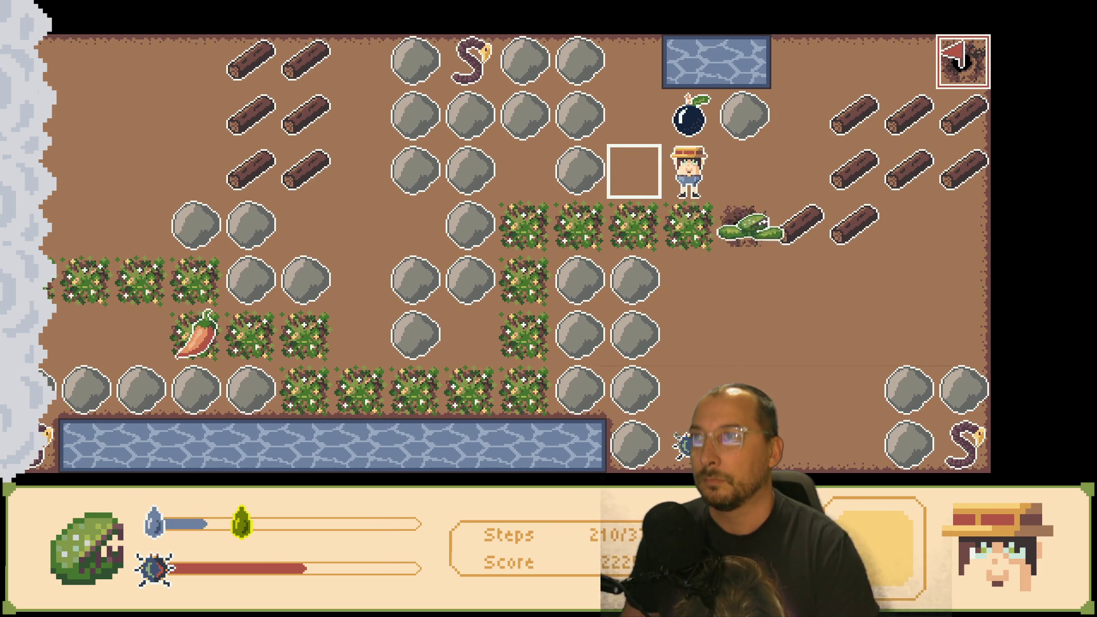
{"action": "key", "text": "Up"}
{"action": "key", "text": "Down"}
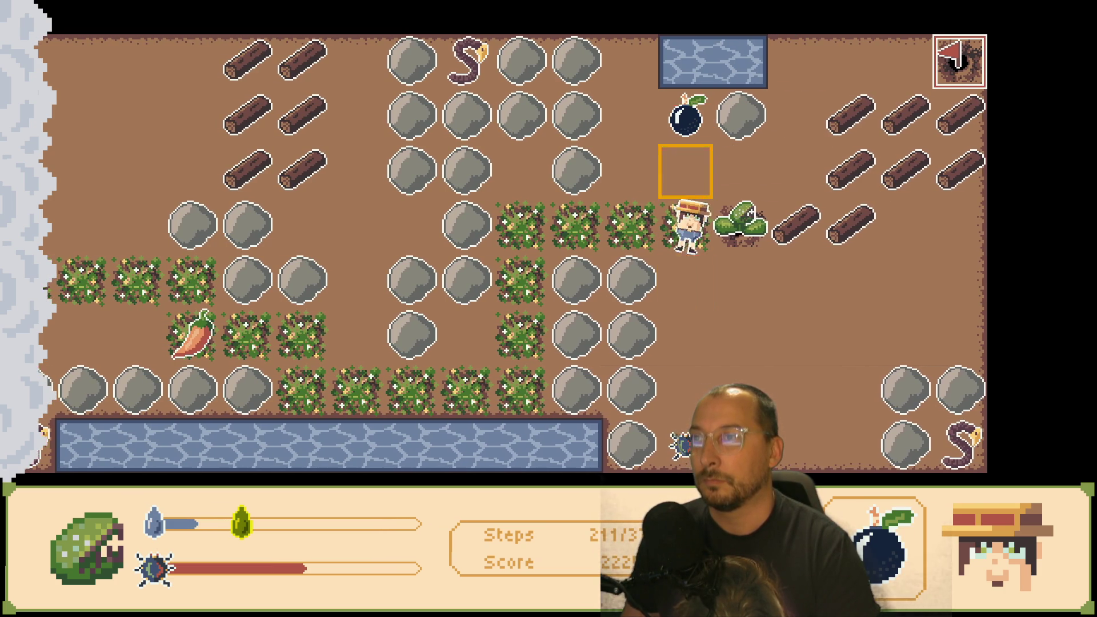
{"action": "key", "text": "Up"}
{"action": "key", "text": "Left"}
{"action": "key", "text": "Up"}
{"action": "key", "text": "Up"}
- Fetch water from the pond, then step down beside Daudry, who dies at 2225 points
{"action": "key", "text": "Right"}
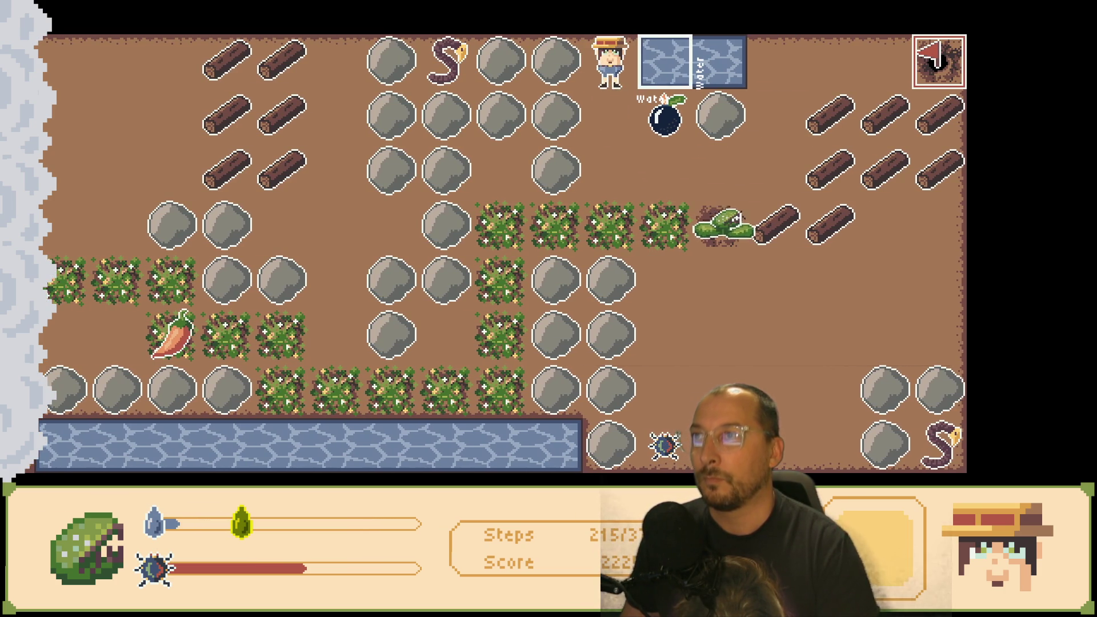
{"action": "key", "text": "Right"}
{"action": "key", "text": "Down"}
{"action": "key", "text": "Down"}
{"action": "key", "text": "Right"}
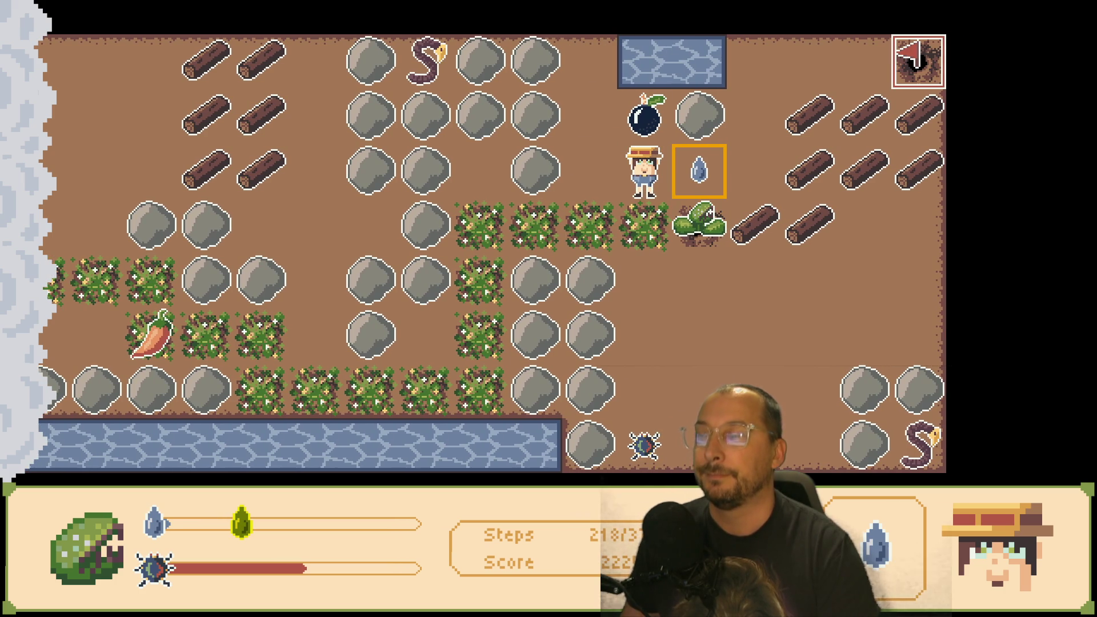
{"action": "key", "text": "Down"}
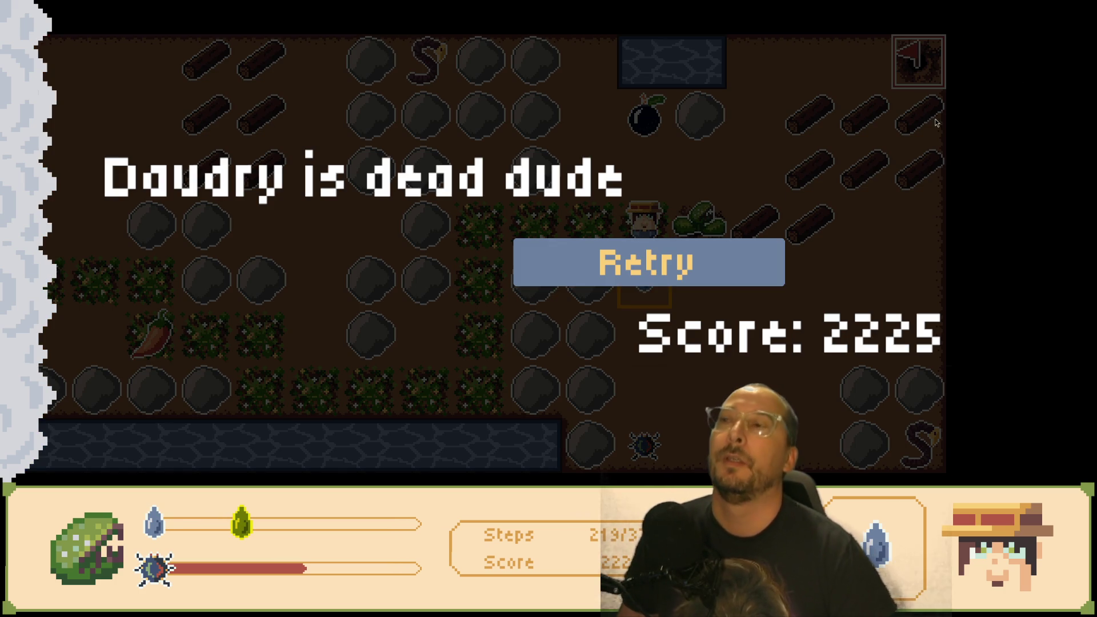
- Retry the level and walk from the start to beside Daudry
{"action": "key", "text": "Return"}
{"action": "key", "text": "Return"}
{"action": "key", "text": "Down"}
{"action": "key", "text": "Right"}
{"action": "key", "text": "Down"}
{"action": "key", "text": "Down"}
{"action": "key", "text": "Left"}
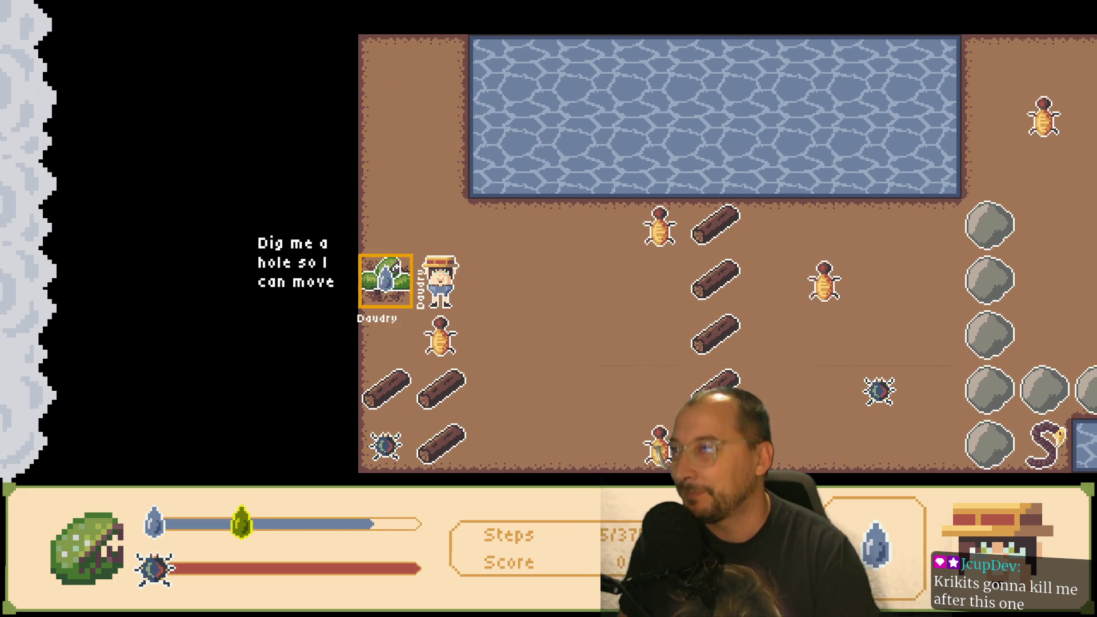
- Water Daudry and feed it the SpicyBug so the plant grows
{"action": "key", "text": "Right"}
{"action": "key", "text": "Left"}
{"action": "key", "text": "Down"}
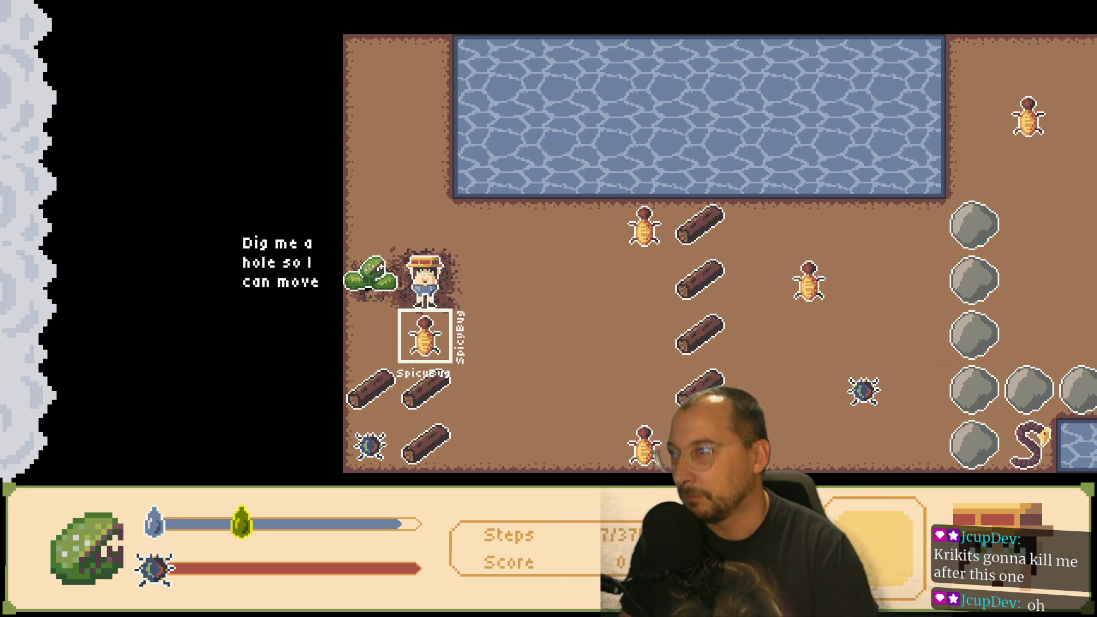
{"action": "key", "text": "Right"}
{"action": "key", "text": "Right"}
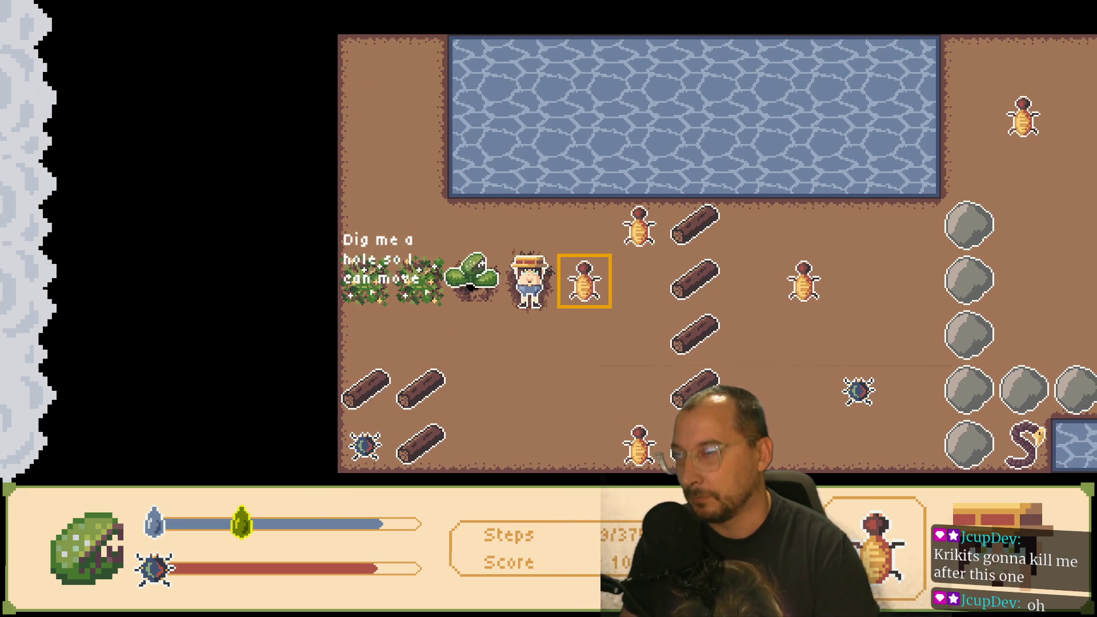
{"action": "key", "text": "Left"}
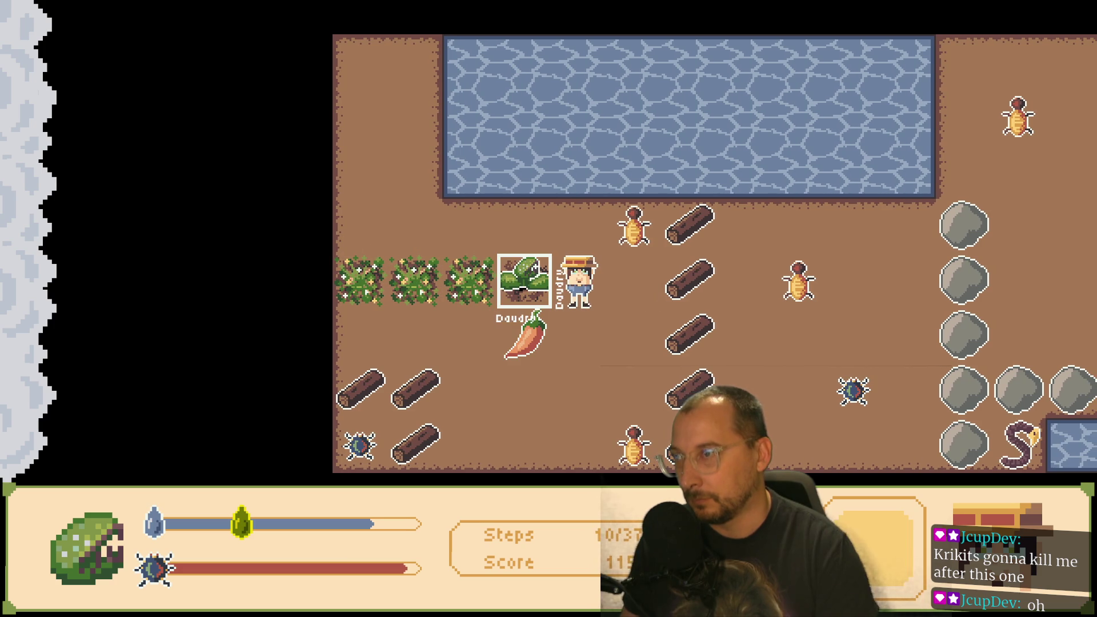
{"action": "key", "text": "Down"}
{"action": "key", "text": "Left"}
- Fetch water from the pond and give it to the plant
{"action": "key", "text": "Down"}
{"action": "key", "text": "Down"}
{"action": "key", "text": "Left"}
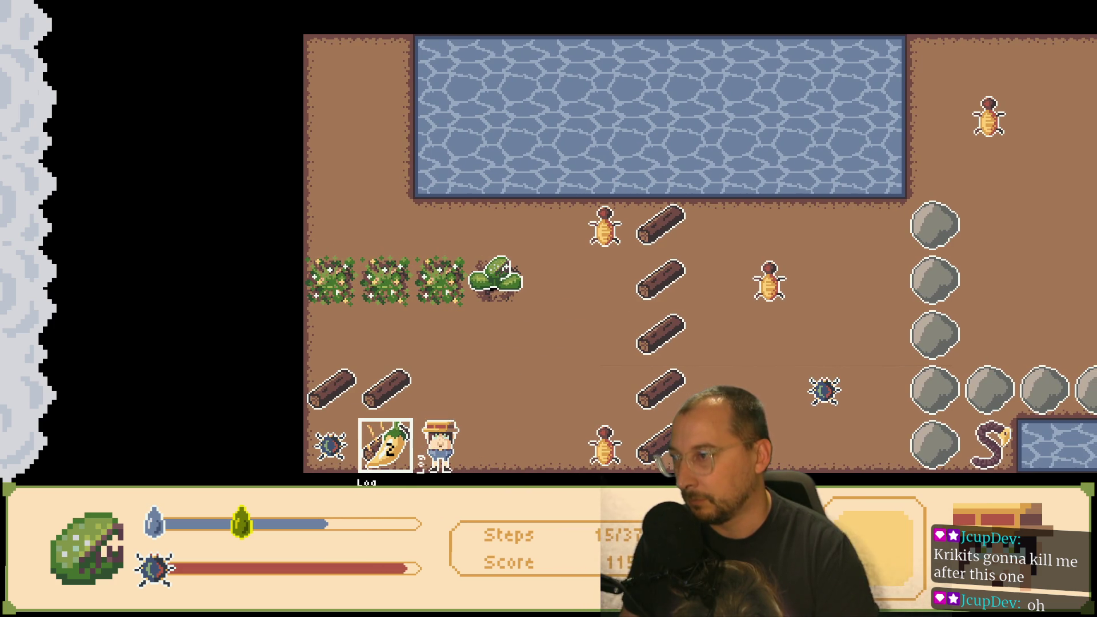
{"action": "key", "text": "Up"}
{"action": "key", "text": "Up"}
- Bring the bottom-left bug to the plant and let it eat
{"action": "key", "text": "Up"}
{"action": "key", "text": "Up"}
{"action": "key", "text": "Down"}
{"action": "key", "text": "Right"}
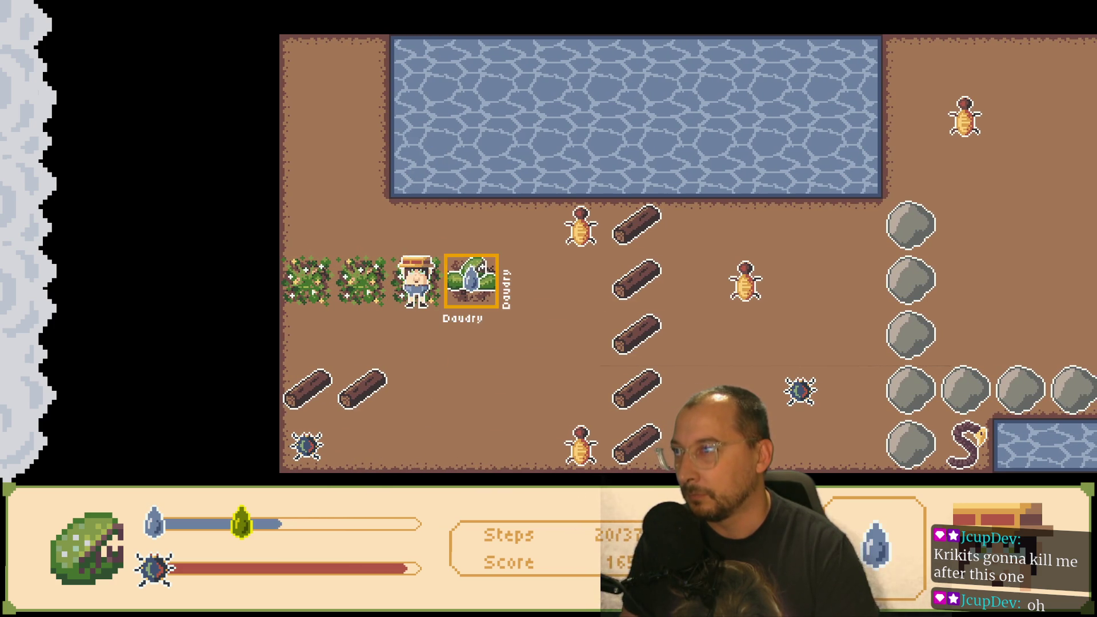
{"action": "key", "text": "Down"}
{"action": "key", "text": "Down"}
{"action": "key", "text": "Down"}
{"action": "key", "text": "Left"}
{"action": "key", "text": "space"}
{"action": "key", "text": "Right"}
{"action": "key", "text": "Right"}
{"action": "key", "text": "Up"}
{"action": "key", "text": "Up"}
{"action": "key", "text": "Right"}
{"action": "key", "text": "Up"}
{"action": "key", "text": "Right"}
{"action": "key", "text": "Down"}
{"action": "key", "text": "space"}
{"action": "key", "text": "Up"}
{"action": "key", "text": "Up"}
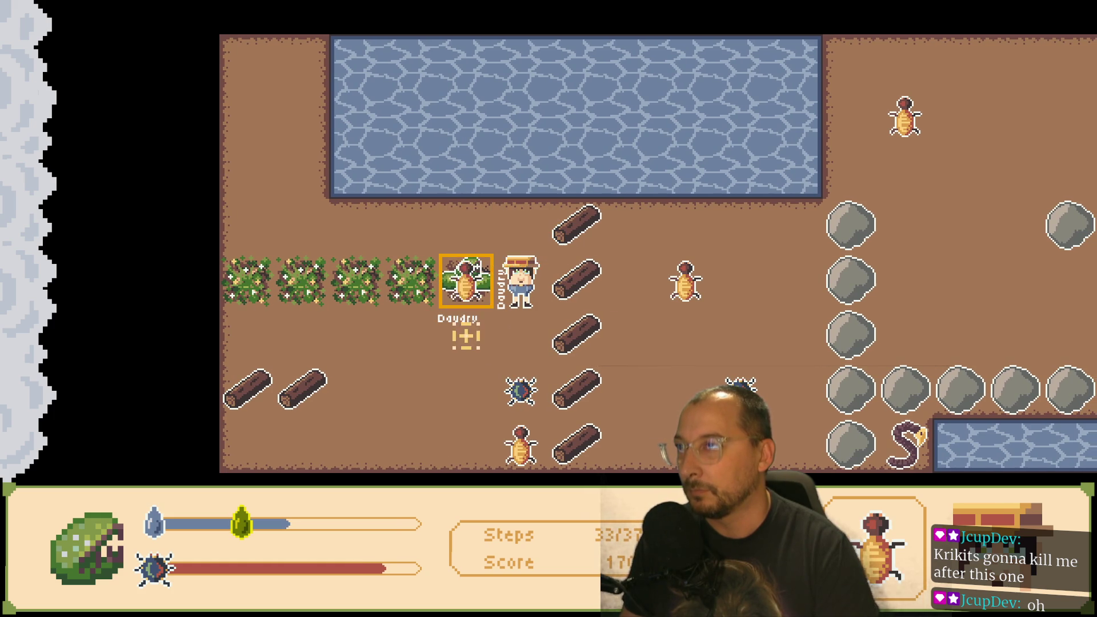
{"action": "key", "text": "Down"}
{"action": "key", "text": "Up"}
- Pick up the orange bug and carry it beside the bush
{"action": "key", "text": "Down"}
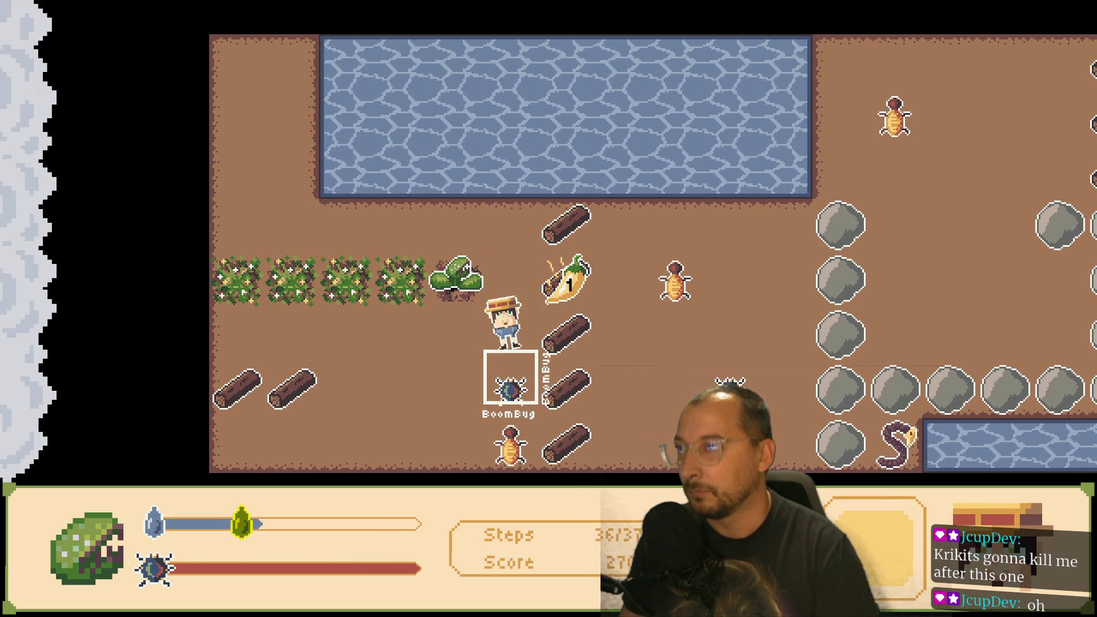
{"action": "key", "text": "Left"}
{"action": "key", "text": "Down"}
{"action": "key", "text": "Down"}
{"action": "key", "text": "space"}
{"action": "key", "text": "Up"}
{"action": "key", "text": "Up"}
{"action": "key", "text": "Right"}
{"action": "key", "text": "Right"}
{"action": "key", "text": "space"}
{"action": "key", "text": "Left"}
{"action": "key", "text": "Up"}
{"action": "key", "text": "Down"}
{"action": "key", "text": "Right"}
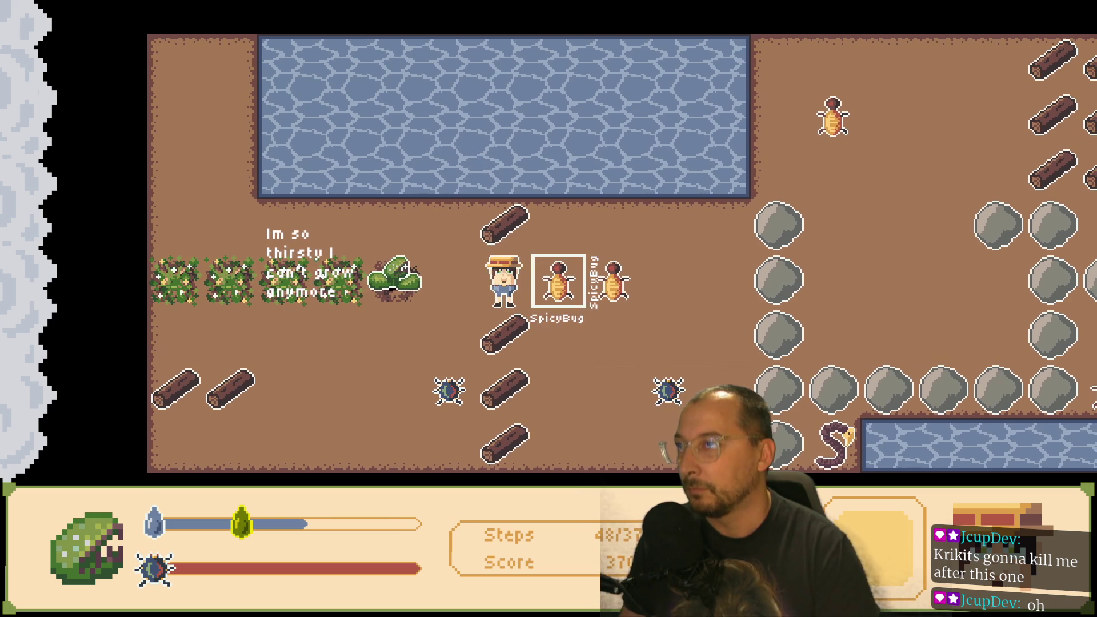
- Refill the plant's water and move the bug two tiles right
{"action": "key", "text": "Left"}
{"action": "key", "text": "Up"}
{"action": "key", "text": "Down"}
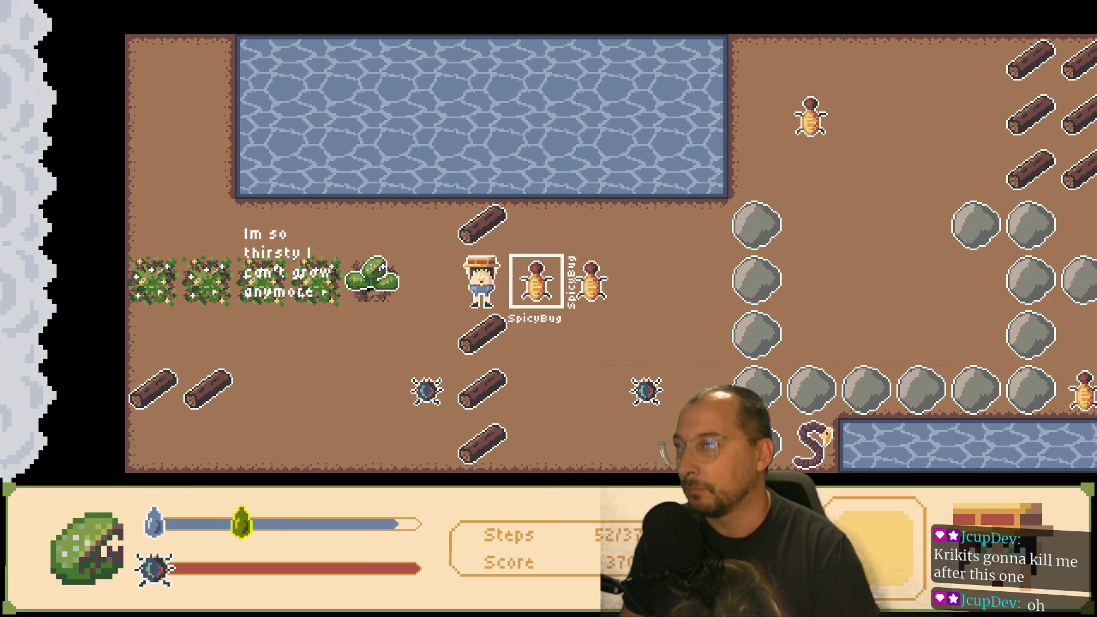
{"action": "key", "text": "Left"}
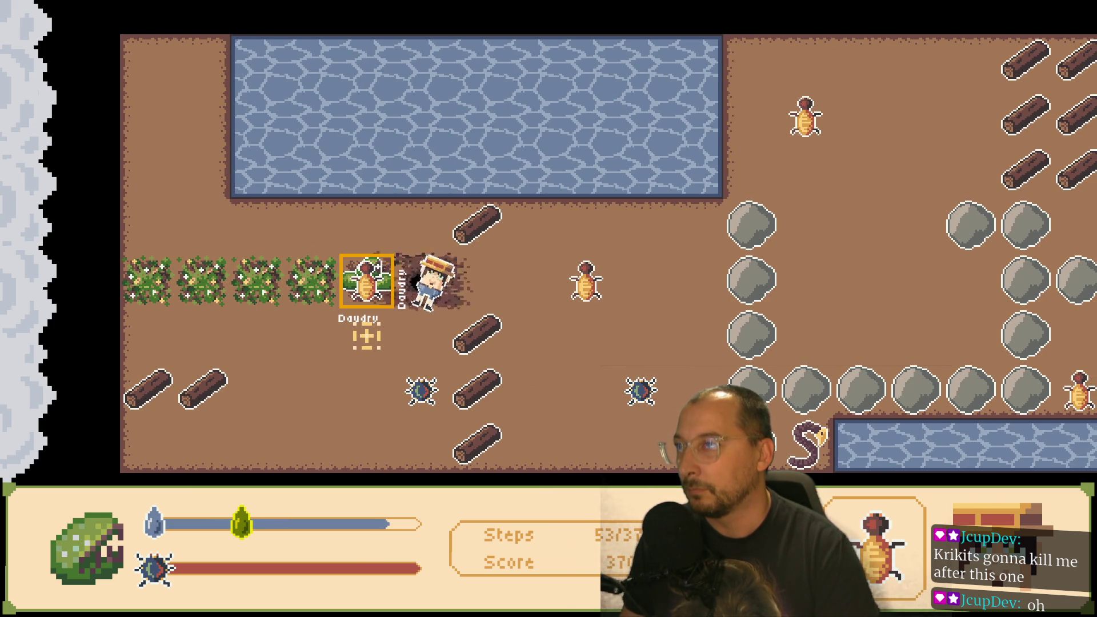
{"action": "key", "text": "Right"}
{"action": "key", "text": "Right"}
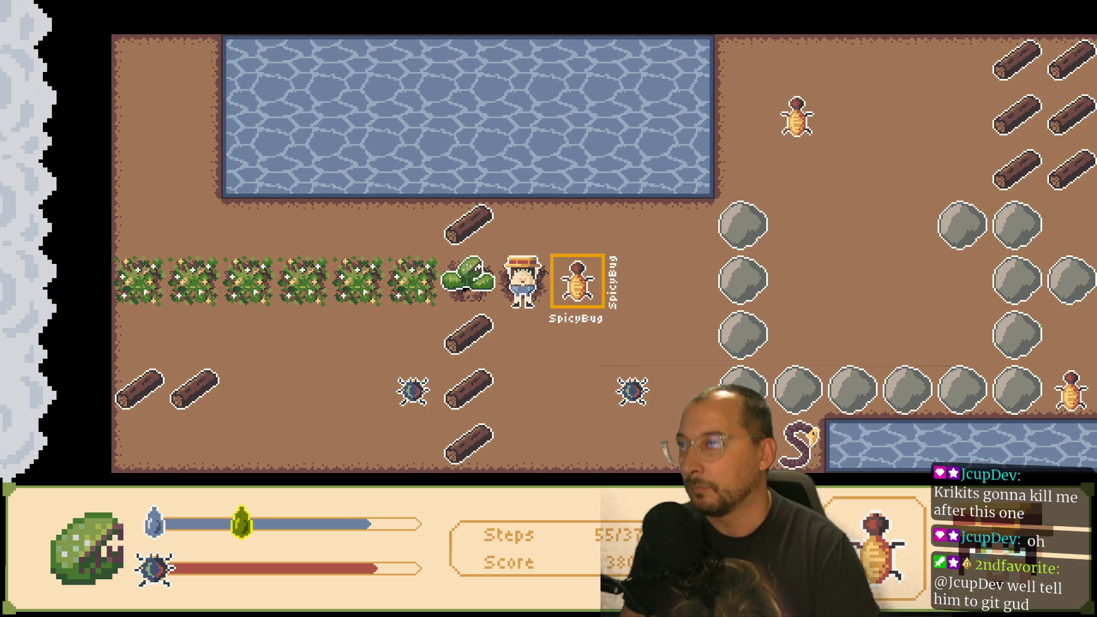
- Walk around the bug toward the boulders
{"action": "key", "text": "Up"}
{"action": "key", "text": "Right"}
{"action": "key", "text": "Left"}
{"action": "key", "text": "Right"}
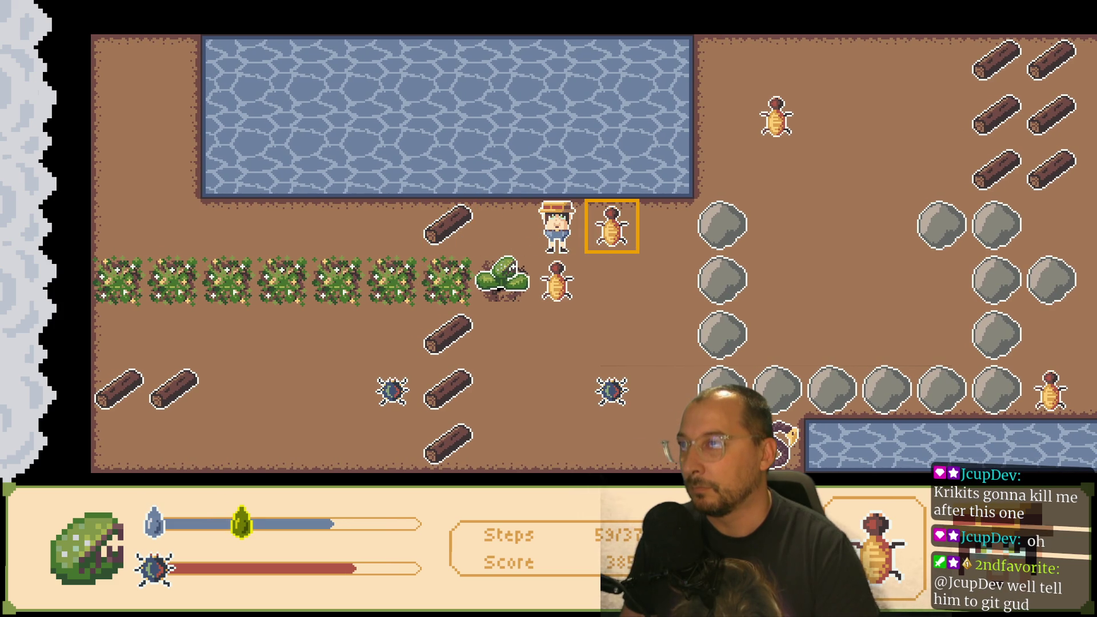
{"action": "key", "text": "Right"}
{"action": "key", "text": "Down"}
{"action": "key", "text": "Right"}
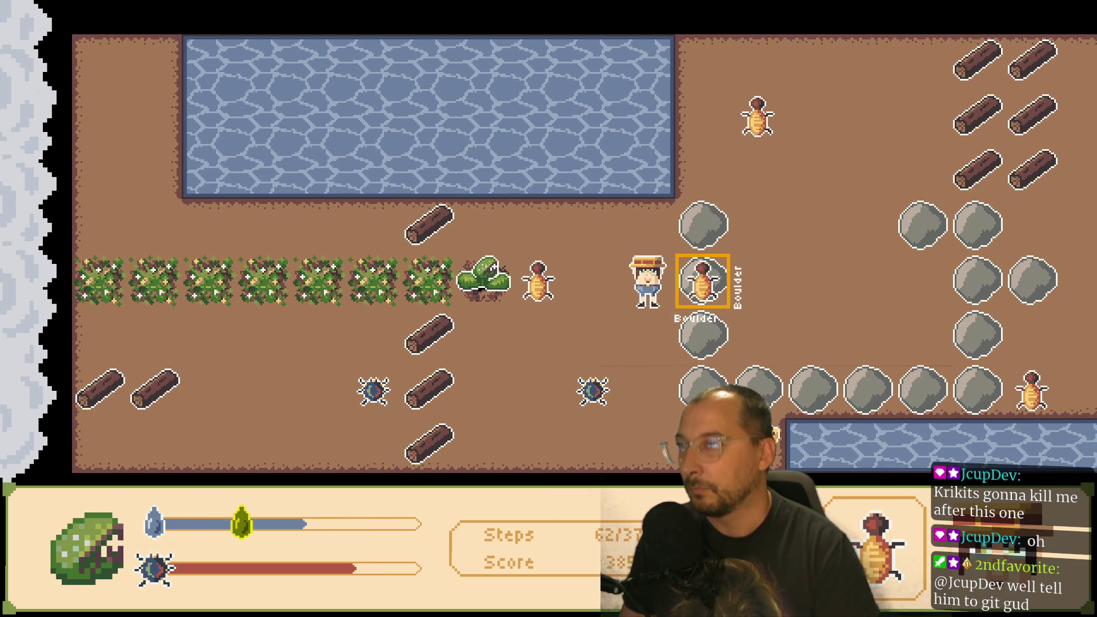
{"action": "key", "text": "Down"}
- Face the bug from below, then walk back toward the plant
{"action": "key", "text": "Up"}
{"action": "key", "text": "Left"}
{"action": "key", "text": "Down"}
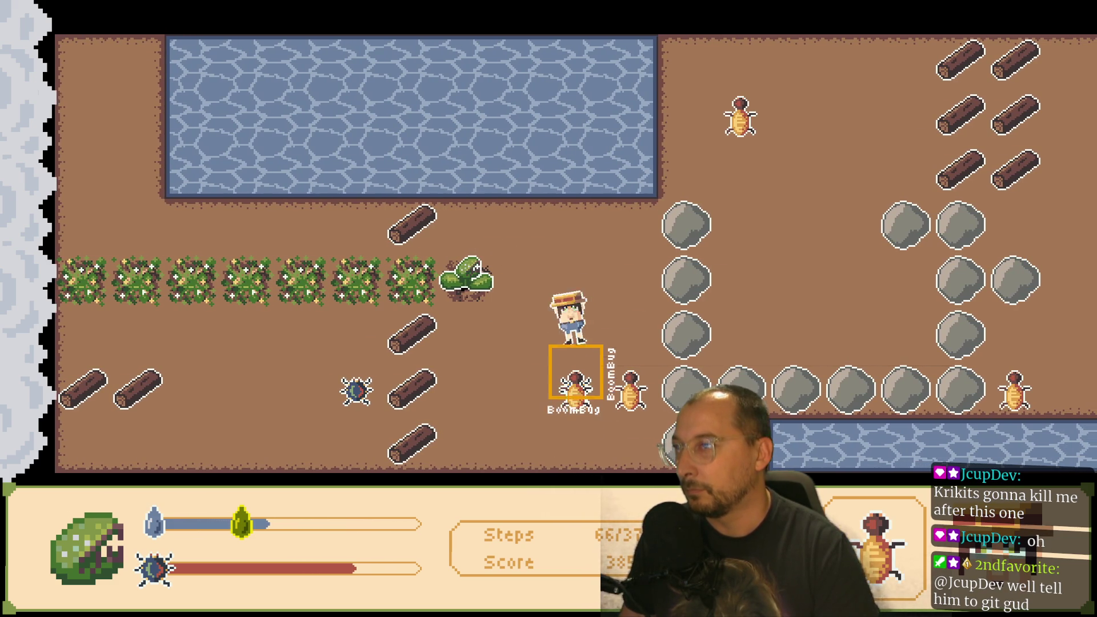
{"action": "key", "text": "Up"}
{"action": "key", "text": "Left"}
{"action": "key", "text": "Up"}
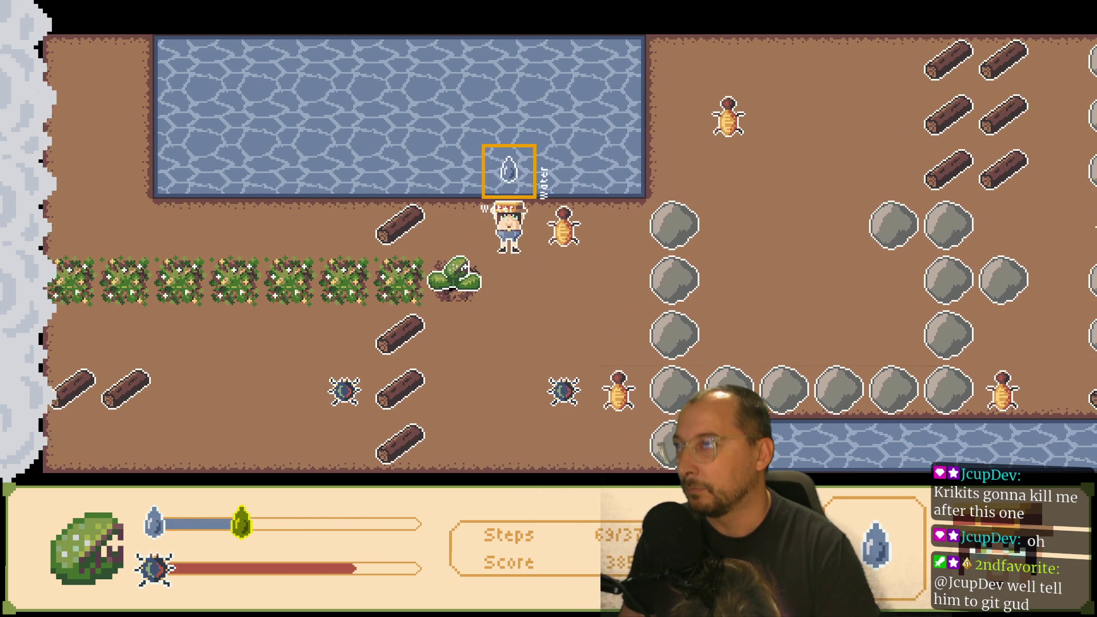
- Chase the bug along the top row and bring it down to the plant row
{"action": "key", "text": "Down"}
{"action": "key", "text": "Left"}
{"action": "key", "text": "Right"}
{"action": "key", "text": "Up"}
{"action": "key", "text": "Left"}
{"action": "key", "text": "Left"}
{"action": "key", "text": "Left"}
{"action": "key", "text": "Left"}
{"action": "key", "text": "Down"}
{"action": "key", "text": "Left"}
{"action": "key", "text": "Left"}
{"action": "key", "text": "Down"}
{"action": "key", "text": "Up"}
{"action": "key", "text": "Right"}
- Feed the bug to the plant, refill water, and push and light the bomb by the boulders
{"action": "key", "text": "Right"}
{"action": "key", "text": "Right"}
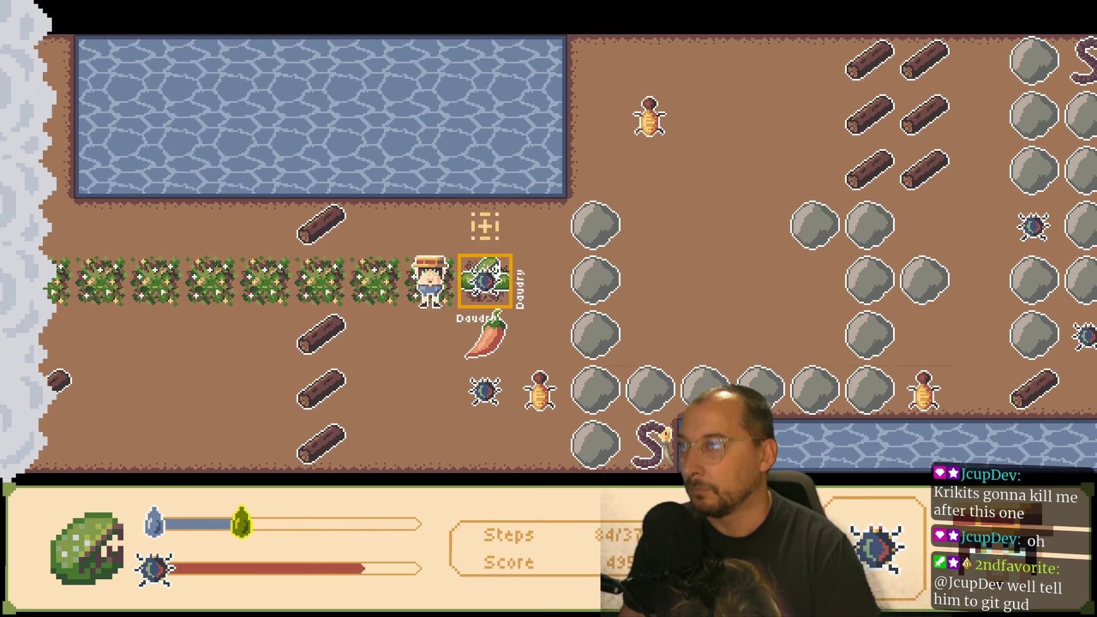
{"action": "key", "text": "Up"}
{"action": "key", "text": "Down"}
{"action": "key", "text": "Right"}
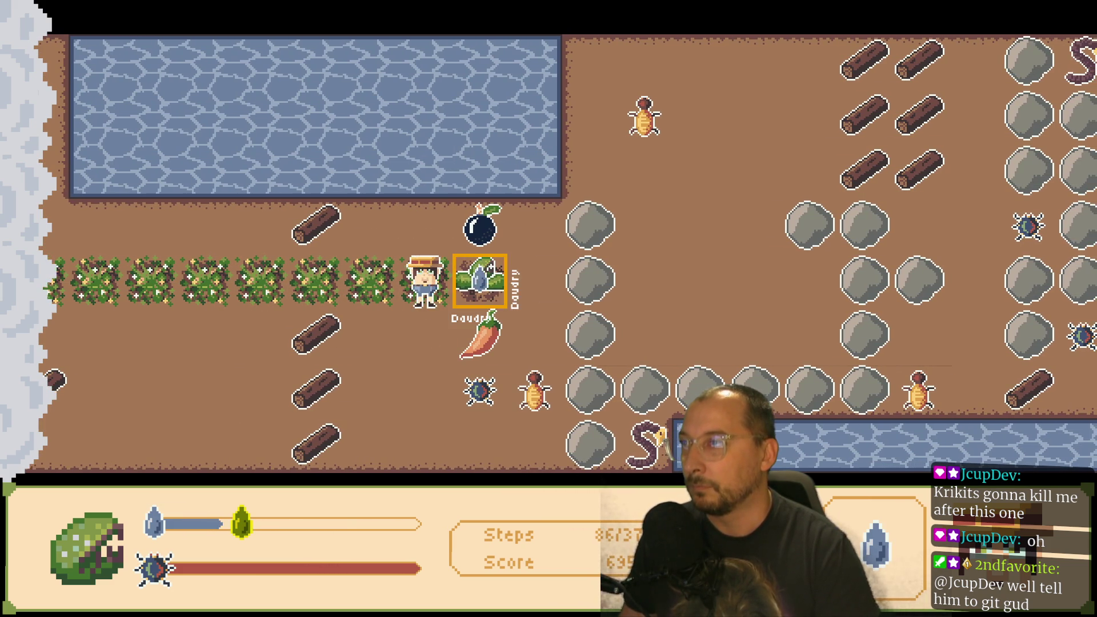
{"action": "key", "text": "Up"}
{"action": "key", "text": "Up"}
{"action": "key", "text": "Right"}
{"action": "key", "text": "Right"}
{"action": "key", "text": "Right"}
{"action": "key", "text": "Down"}
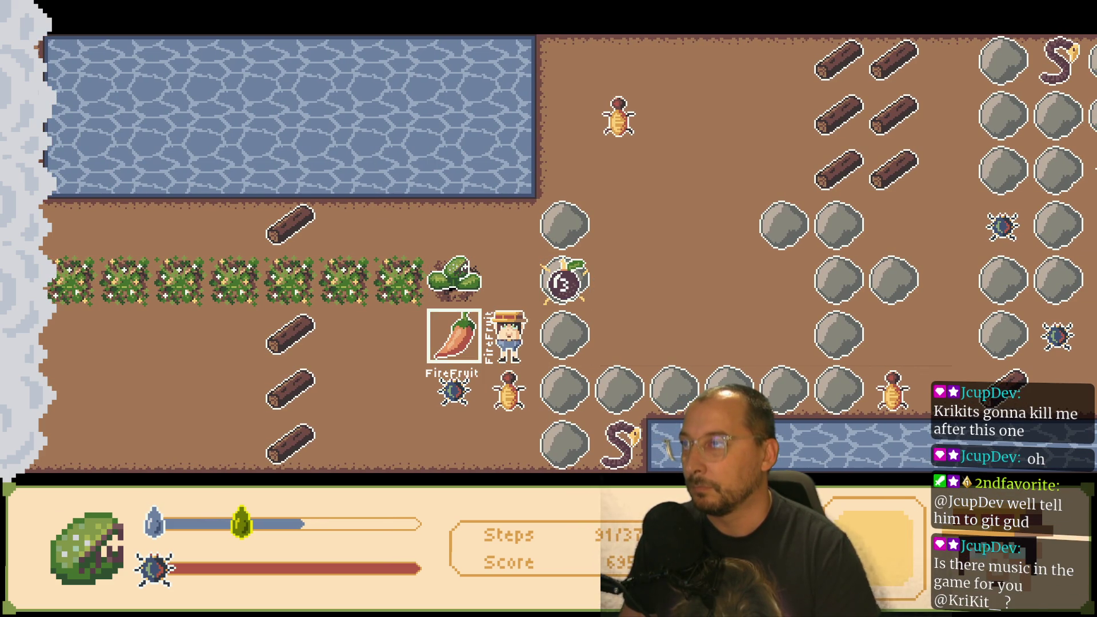
- Dodge the boulder blast, then fetch a nearby bug for the plant
{"action": "key", "text": "Left"}
{"action": "key", "text": "Right"}
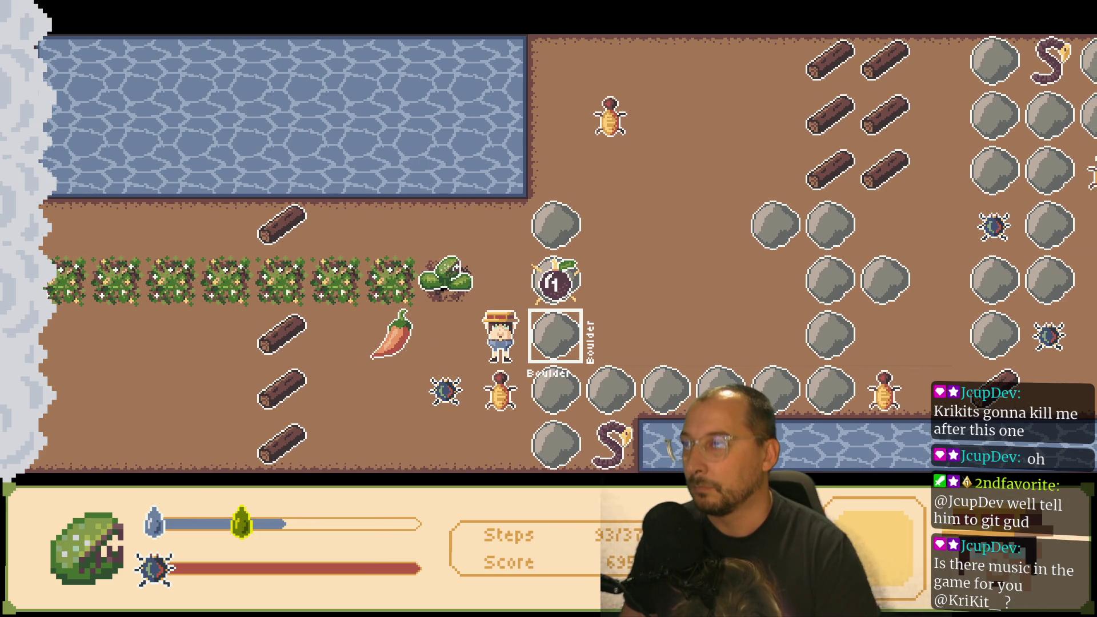
{"action": "key", "text": "Up"}
{"action": "key", "text": "Up"}
{"action": "key", "text": "Down"}
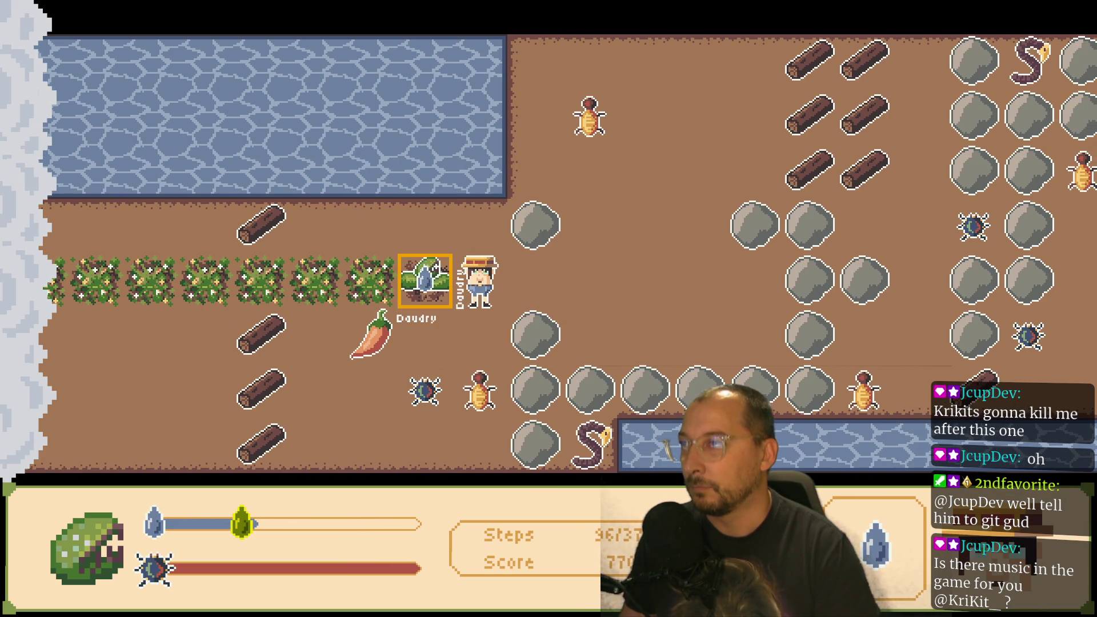
{"action": "key", "text": "Down"}
{"action": "key", "text": "Left"}
{"action": "key", "text": "Down"}
{"action": "key", "text": "Right"}
{"action": "key", "text": "Up"}
{"action": "key", "text": "Right"}
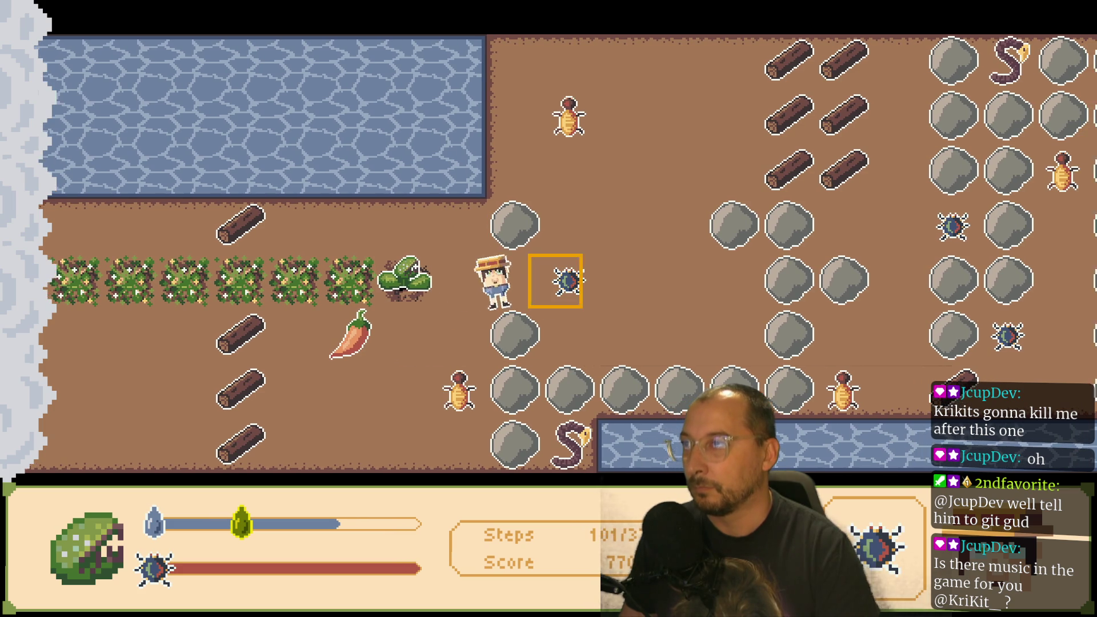
{"action": "key", "text": "Left"}
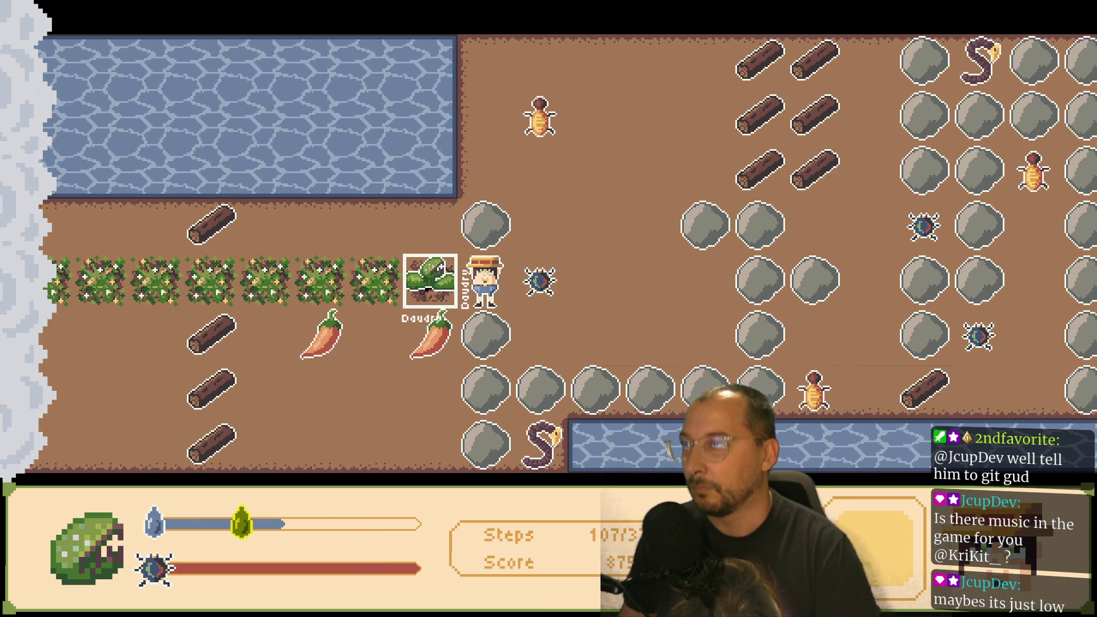
- Set off the next bomb and retreat up the crop row to the water
{"action": "key", "text": "Right"}
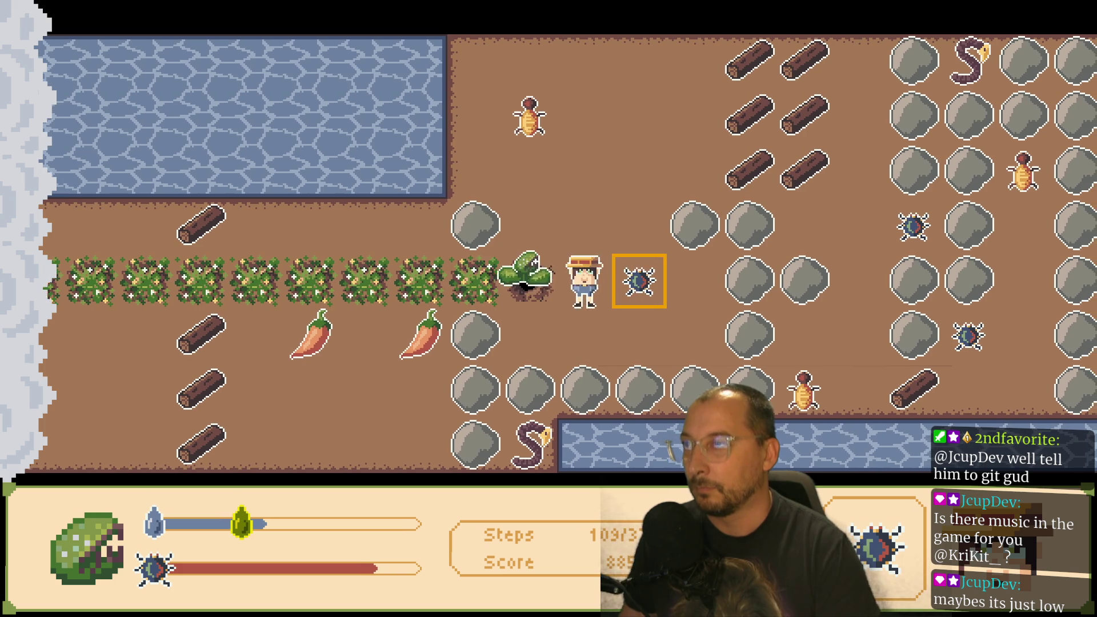
{"action": "key", "text": "Left"}
{"action": "key", "text": "Up"}
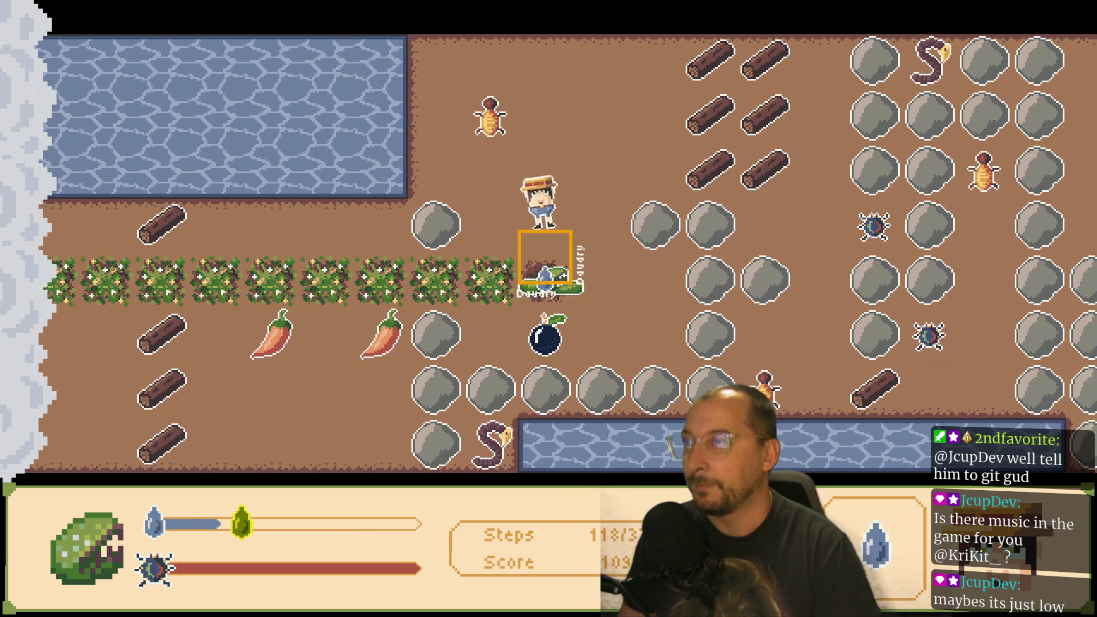
{"action": "key", "text": "Down"}
{"action": "key", "text": "Down"}
{"action": "key", "text": "Down"}
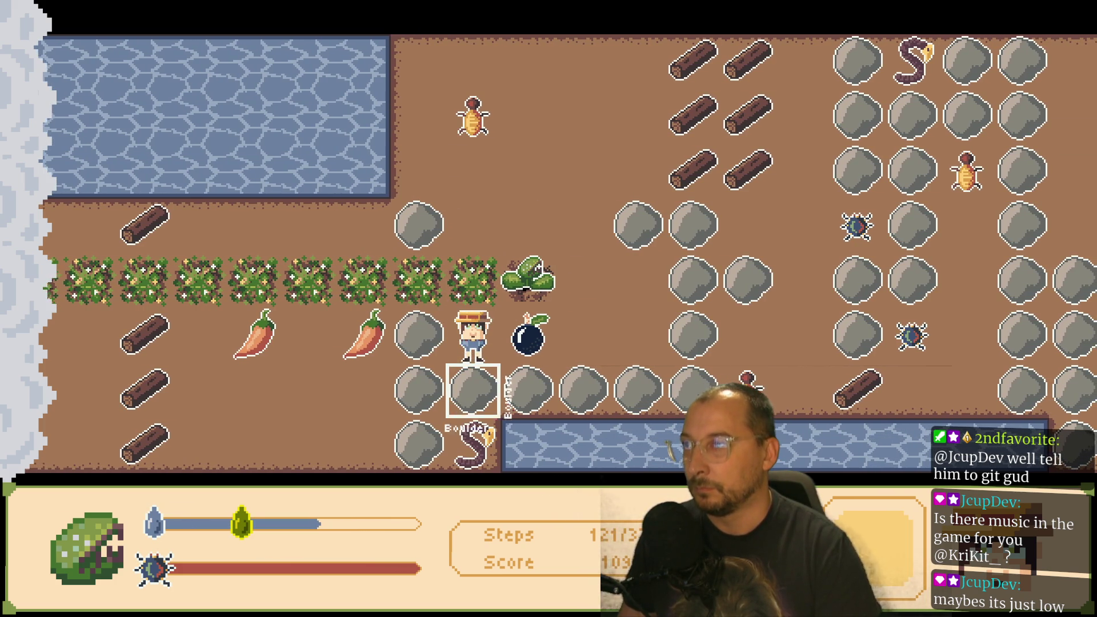
{"action": "key", "text": "Right"}
{"action": "key", "text": "Right"}
{"action": "key", "text": "Left"}
{"action": "key", "text": "Up"}
{"action": "key", "text": "Up"}
{"action": "key", "text": "Up"}
{"action": "key", "text": "Left"}
- Collect the water drop beside the bush and give it to the plant
{"action": "key", "text": "Right"}
{"action": "key", "text": "Down"}
{"action": "key", "text": "Up"}
{"action": "key", "text": "Right"}
{"action": "key", "text": "Down"}
{"action": "key", "text": "Down"}
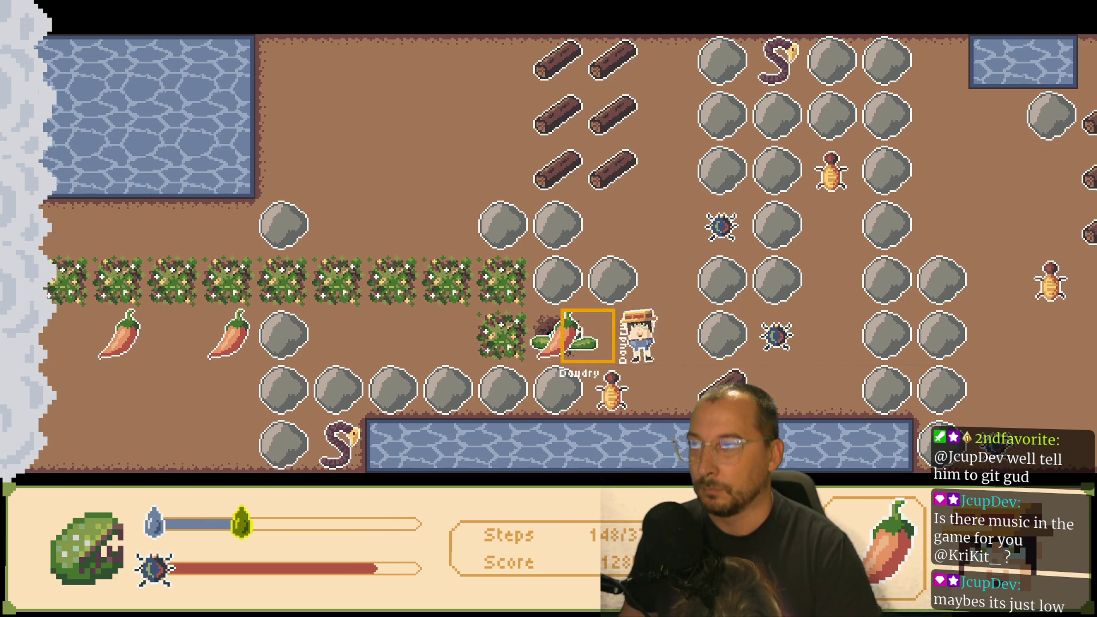
{"action": "key", "text": "Down"}
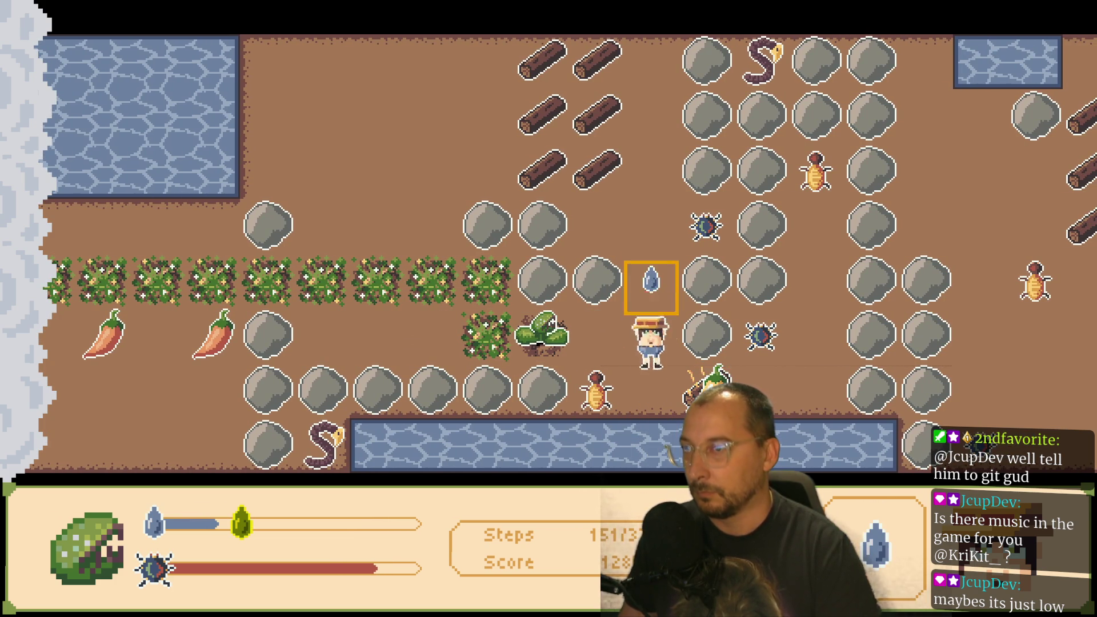
{"action": "key", "text": "Left"}
- Walk around beside the plant and turn to face the spider on the right
{"action": "key", "text": "Down"}
{"action": "key", "text": "Up"}
{"action": "key", "text": "Left"}
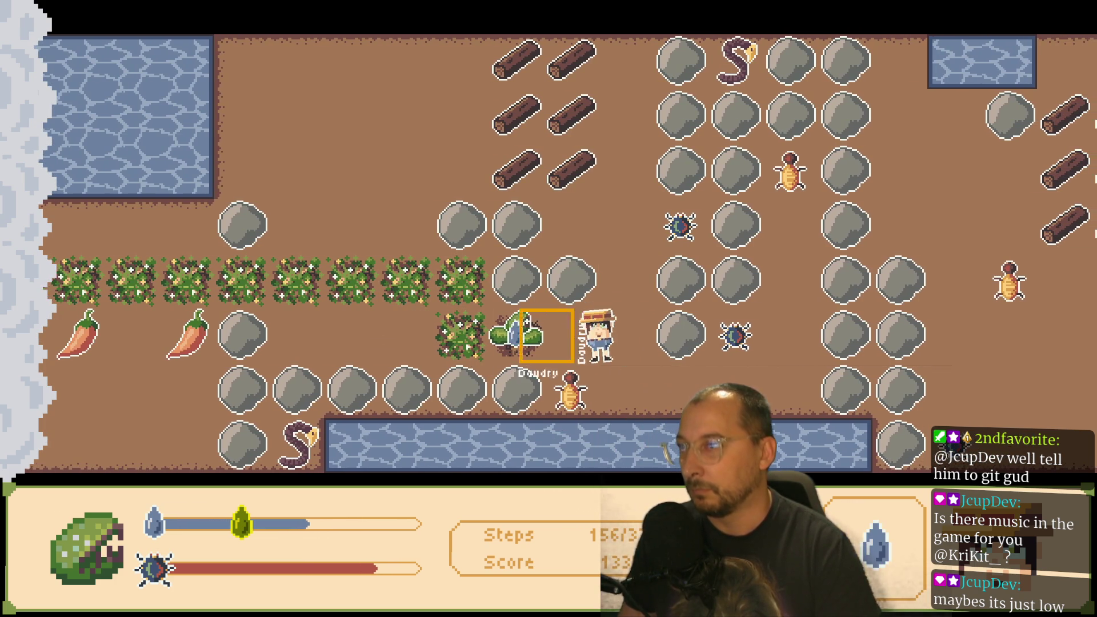
{"action": "key", "text": "Right"}
{"action": "key", "text": "Up"}
{"action": "key", "text": "Up"}
{"action": "key", "text": "Down"}
{"action": "key", "text": "Down"}
{"action": "key", "text": "Left"}
{"action": "key", "text": "Right"}
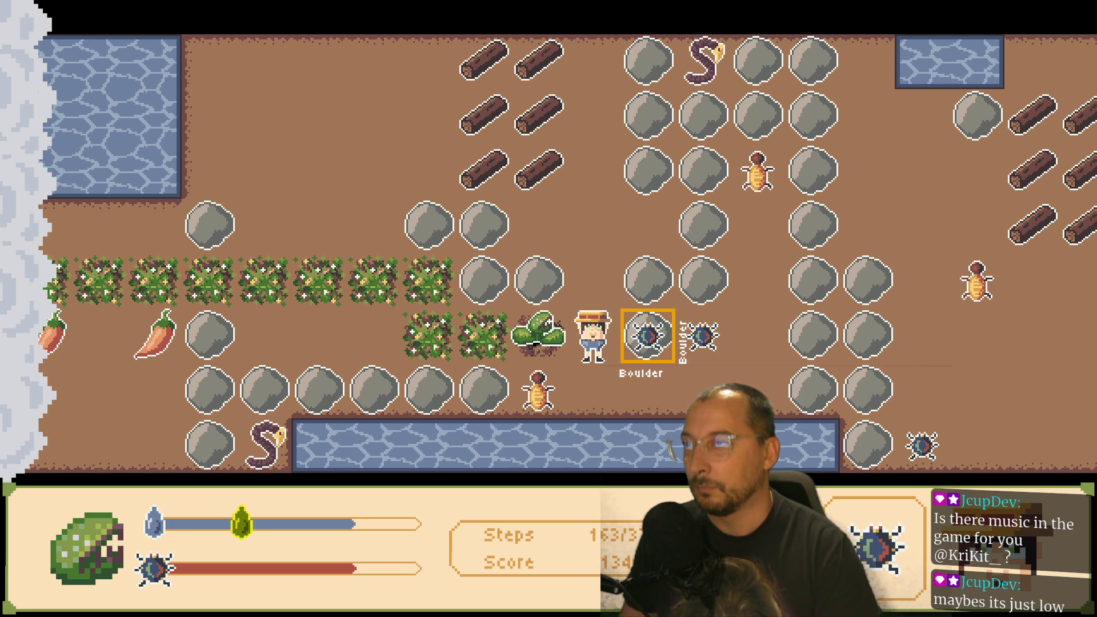
- Feed the spider to the plant, then water it to fill its water bar
{"action": "key", "text": "Down"}
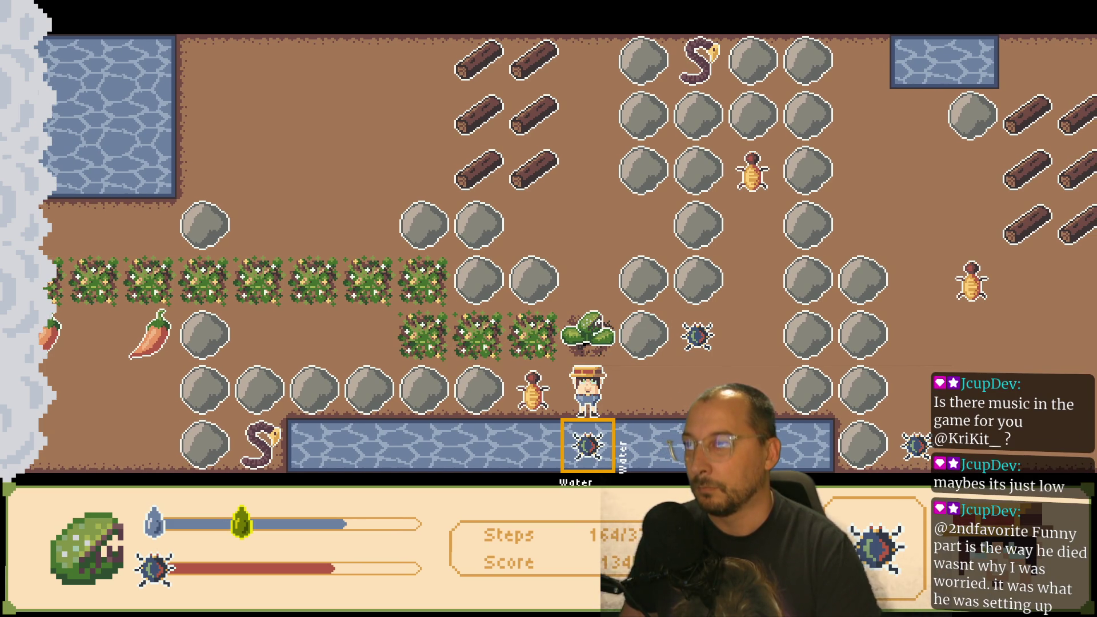
{"action": "key", "text": "Right"}
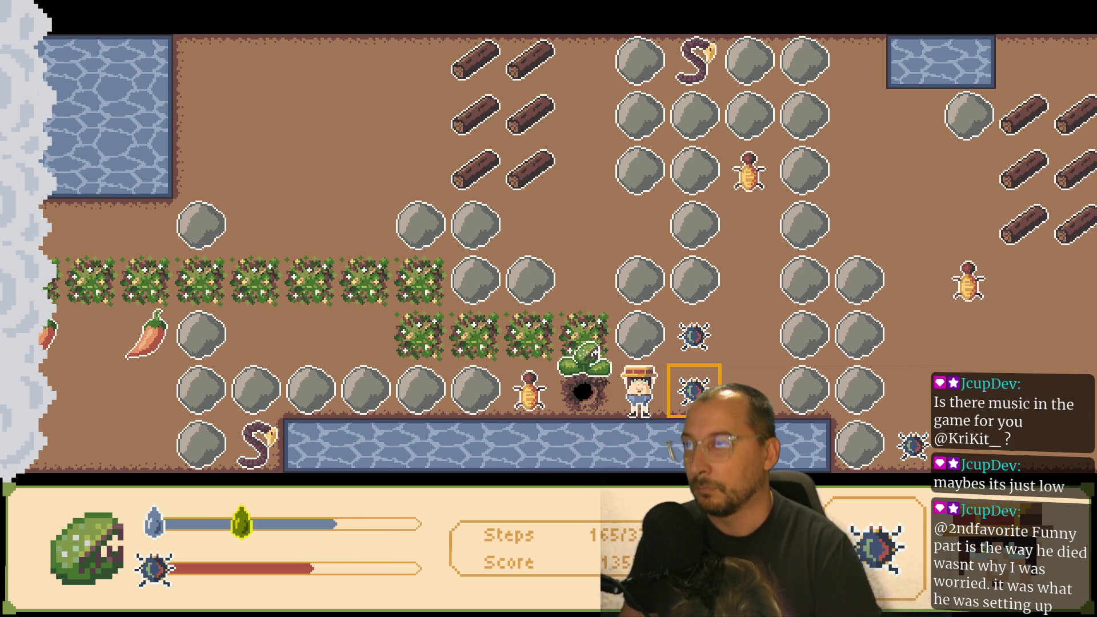
{"action": "key", "text": "Right"}
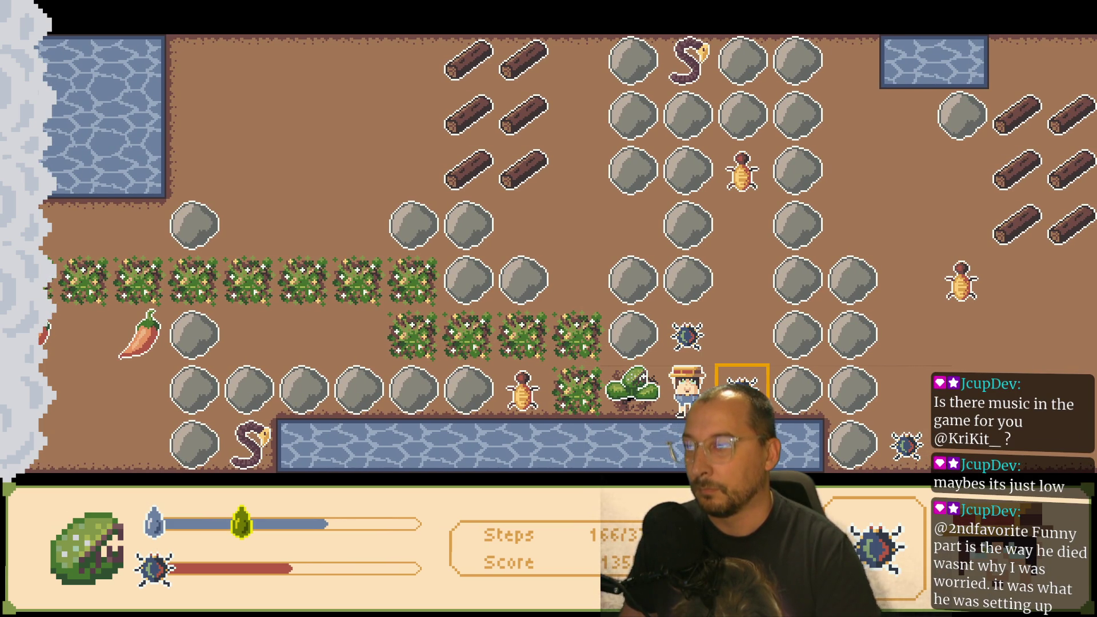
{"action": "key", "text": "Right"}
{"action": "key", "text": "Up"}
{"action": "key", "text": "Down"}
{"action": "key", "text": "space"}
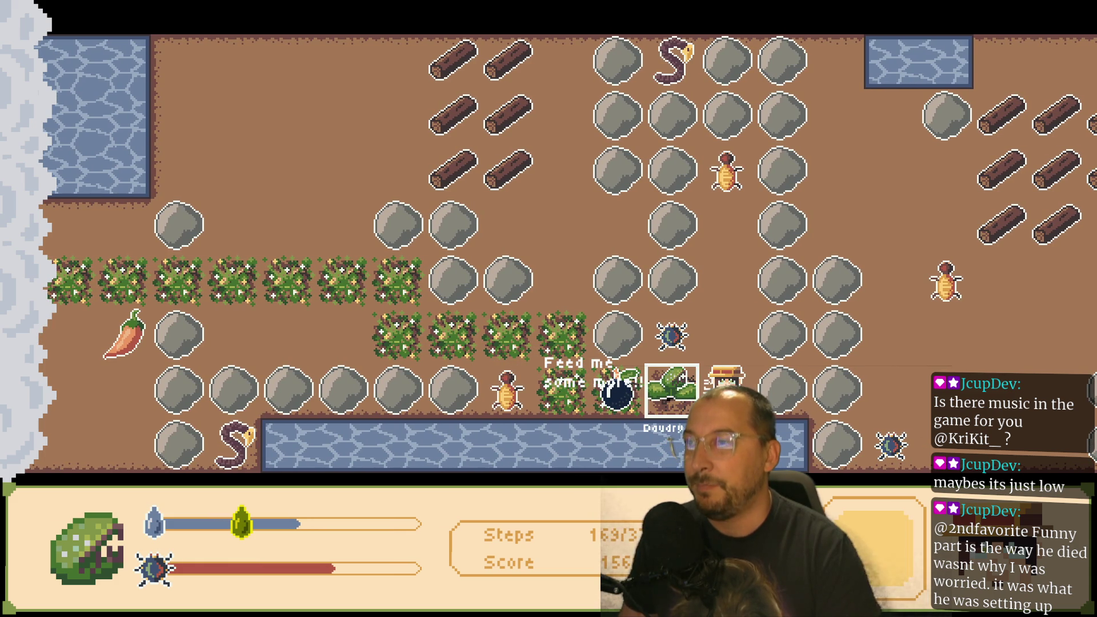
{"action": "key", "text": "space"}
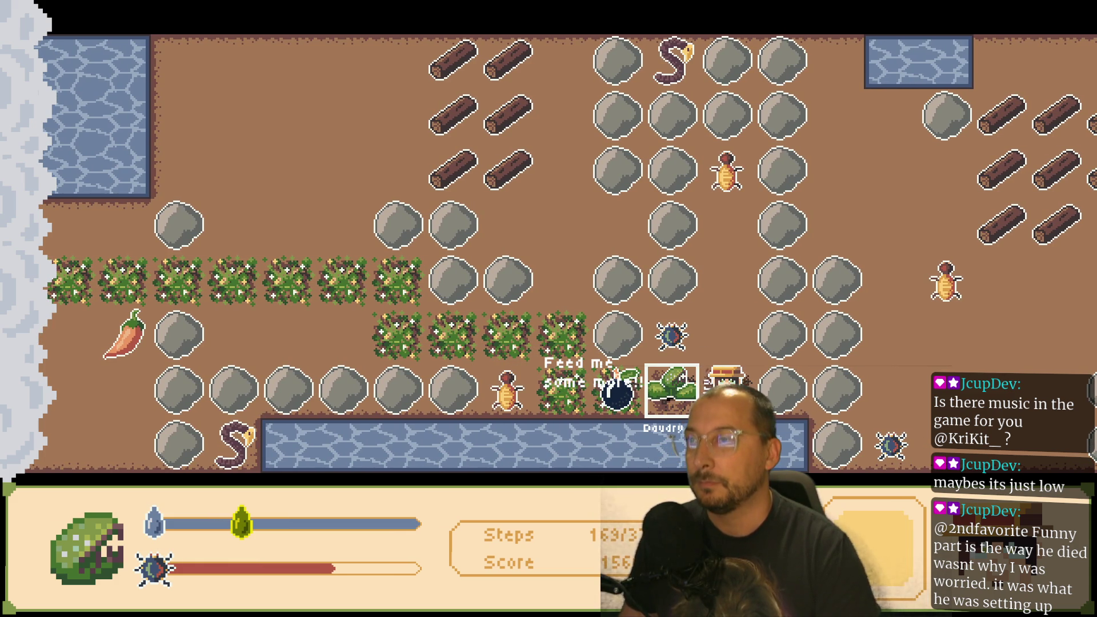
- Place a bomb beside the boulders, retreat up, and return after the blast
{"action": "key", "text": "Up"}
{"action": "key", "text": "Left"}
{"action": "key", "text": "Down"}
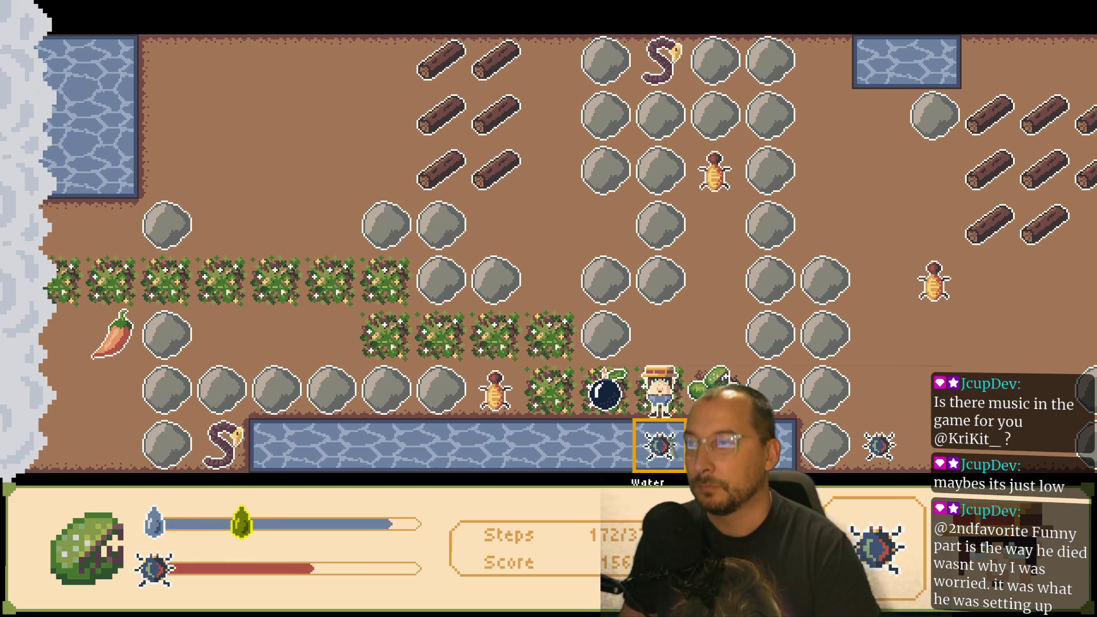
{"action": "key", "text": "Up"}
{"action": "key", "text": "Right"}
{"action": "key", "text": "Up"}
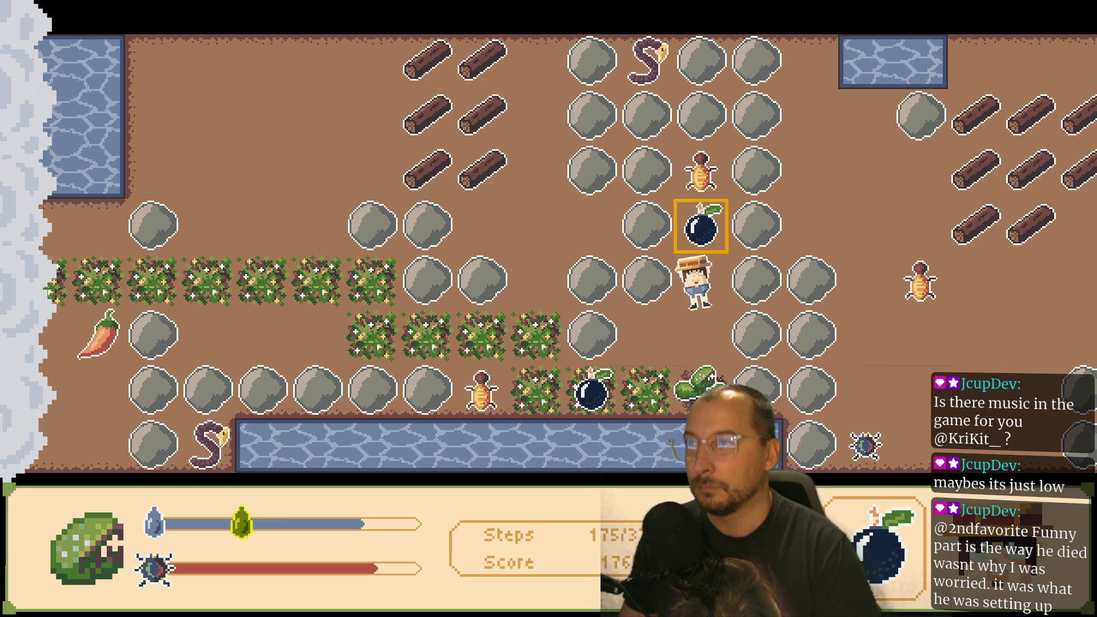
{"action": "key", "text": "Up"}
{"action": "key", "text": "Down"}
{"action": "key", "text": "Down"}
{"action": "key", "text": "Down"}
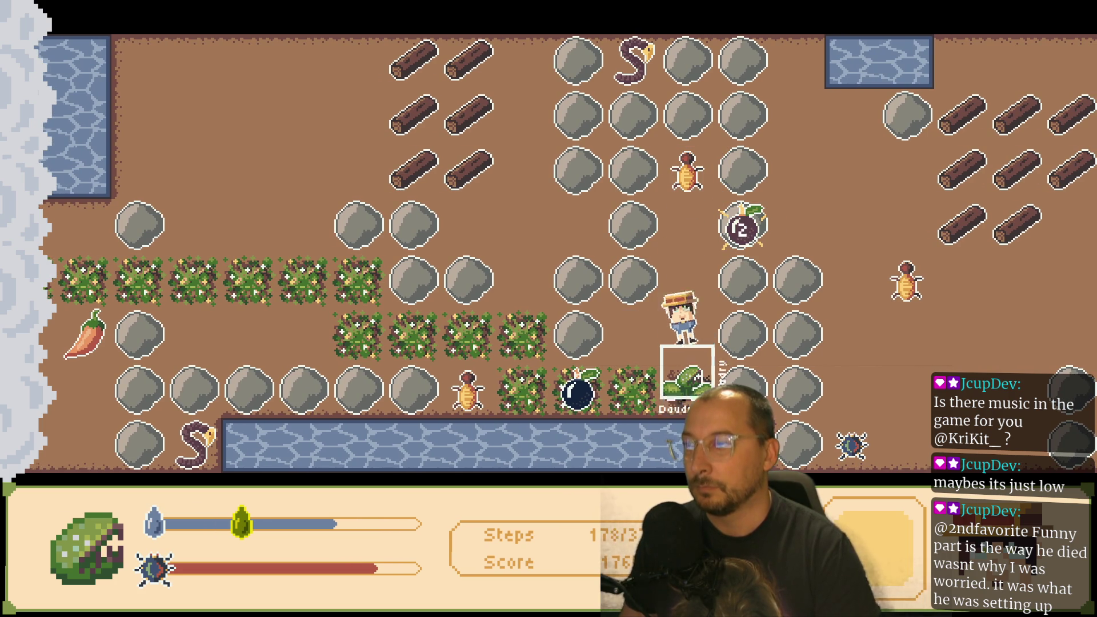
{"action": "key", "text": "Left"}
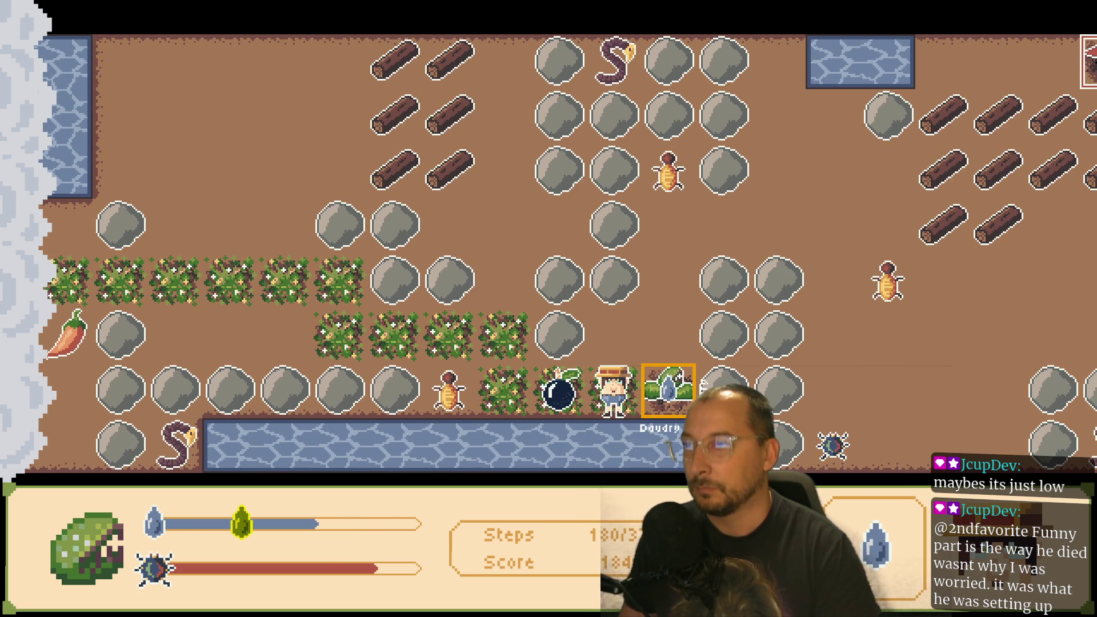
- Pick up the next bomb and carry it up onto a boulder
{"action": "key", "text": "Left"}
{"action": "key", "text": "Right"}
{"action": "key", "text": "Up"}
{"action": "key", "text": "Right"}
{"action": "key", "text": "Up"}
- Grab the beetle along the bushes and bring it back toward the plant
{"action": "key", "text": "Left"}
{"action": "key", "text": "Down"}
{"action": "key", "text": "Left"}
{"action": "key", "text": "Left"}
{"action": "key", "text": "Right"}
{"action": "key", "text": "Right"}
{"action": "key", "text": "Up"}
{"action": "key", "text": "Right"}
{"action": "key", "text": "Up"}
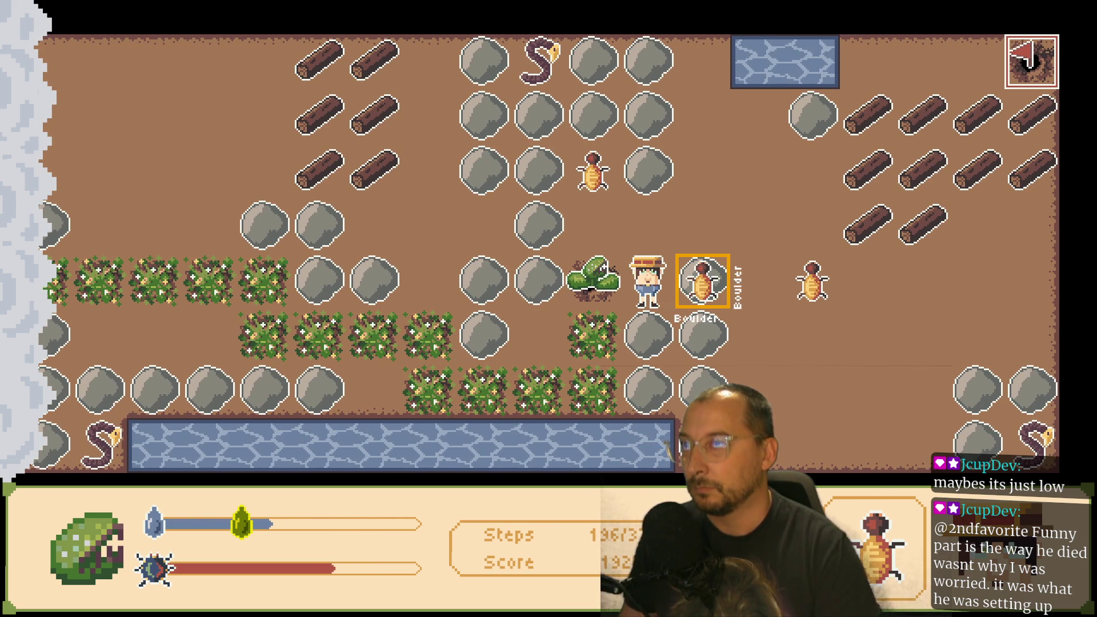
- Feed the beetle to the plant and dig a hole to its right
{"action": "key", "text": "Up"}
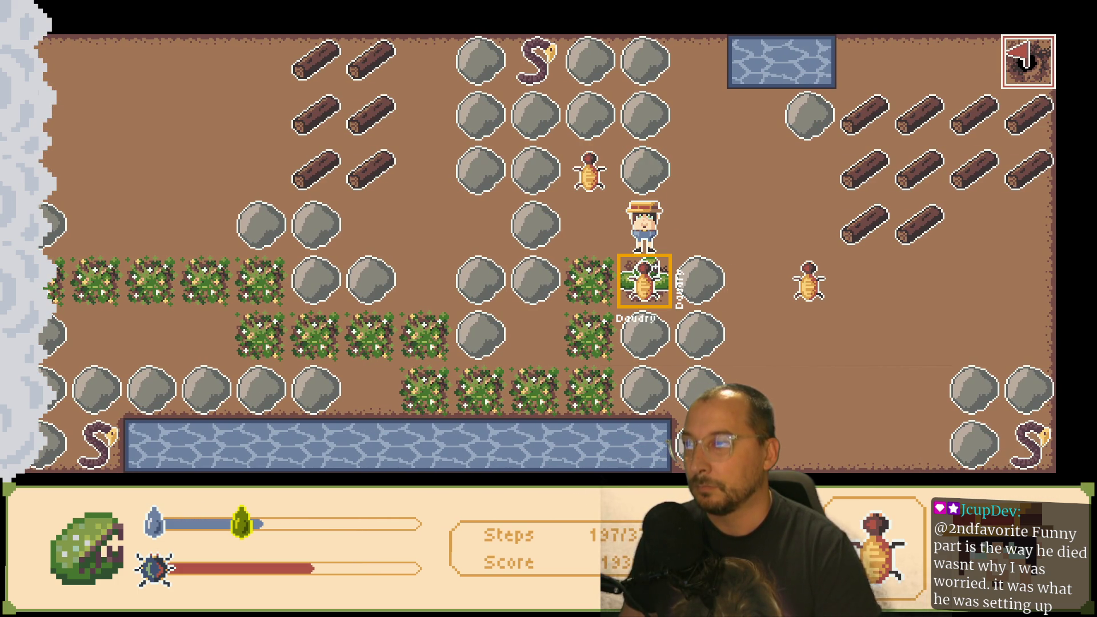
{"action": "key", "text": "Left"}
{"action": "key", "text": "Right"}
{"action": "key", "text": "Right"}
{"action": "key", "text": "Right"}
{"action": "key", "text": "Left"}
{"action": "key", "text": "Right"}
- Scout past the boulder and clear a path up and right for the plant
{"action": "key", "text": "Up"}
{"action": "key", "text": "Up"}
{"action": "key", "text": "Down"}
{"action": "key", "text": "Left"}
{"action": "key", "text": "Down"}
{"action": "key", "text": "Left"}
{"action": "key", "text": "Up"}
{"action": "key", "text": "Right"}
{"action": "key", "text": "Up"}
{"action": "key", "text": "Down"}
{"action": "key", "text": "Right"}
{"action": "key", "text": "Down"}
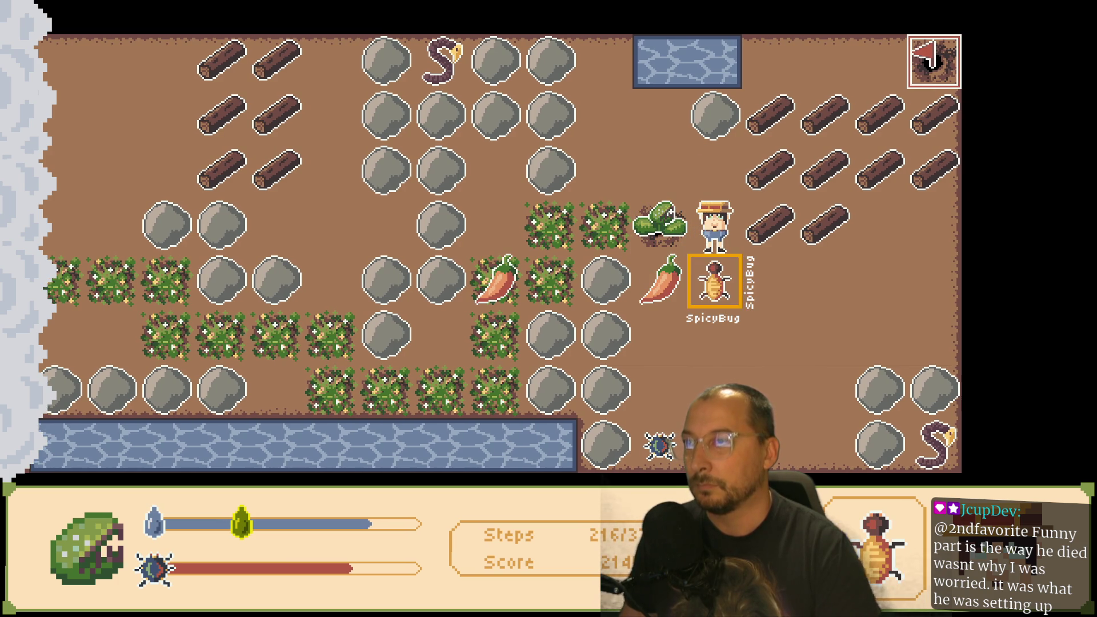
- Head down to the bushes and pick up the first FireFruit
{"action": "key", "text": "Up"}
{"action": "key", "text": "Left"}
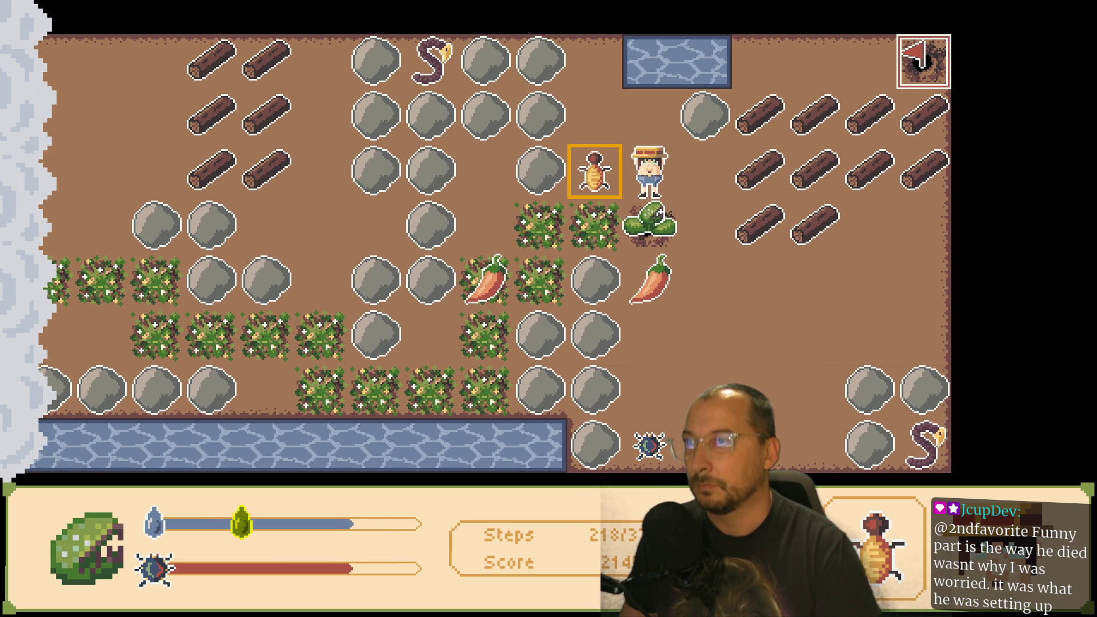
{"action": "key", "text": "Down"}
{"action": "key", "text": "Up"}
{"action": "key", "text": "Left"}
{"action": "key", "text": "Down"}
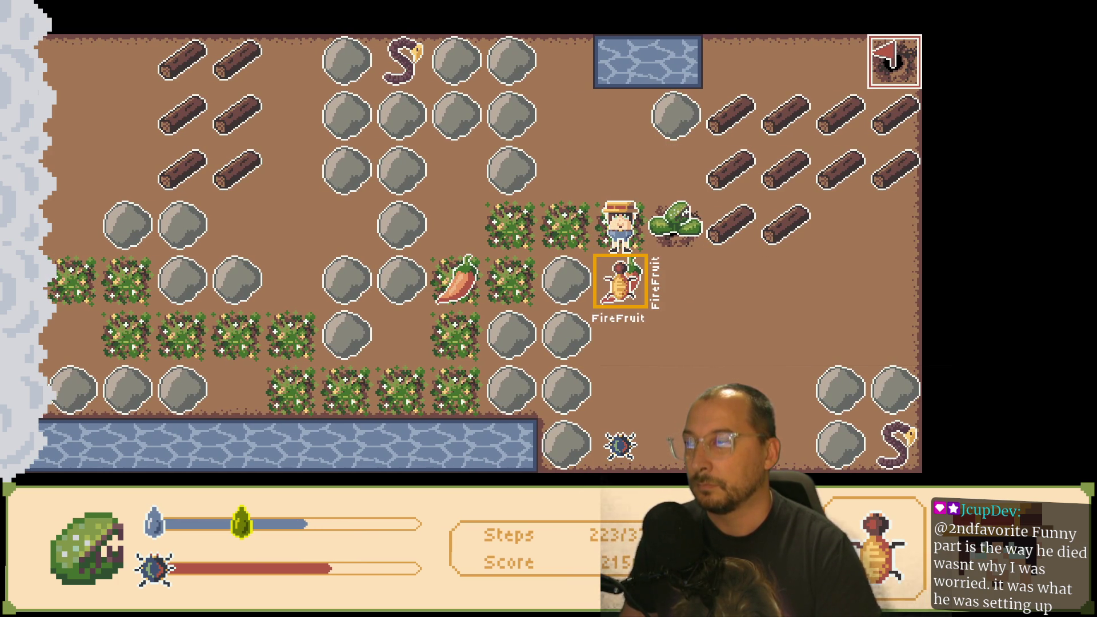
{"action": "key", "text": "space"}
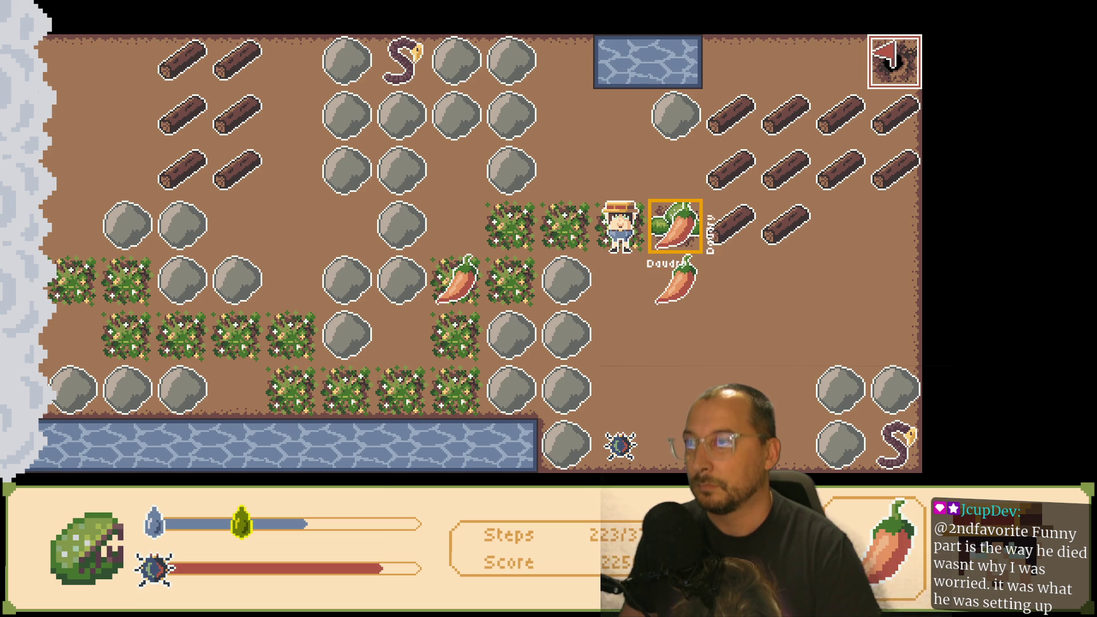
- Grab the lower FireFruit, return beside the logs, and water the plant
{"action": "key", "text": "Down"}
{"action": "key", "text": "Down"}
{"action": "key", "text": "space"}
{"action": "key", "text": "Up"}
{"action": "key", "text": "Up"}
{"action": "key", "text": "Right"}
{"action": "key", "text": "Right"}
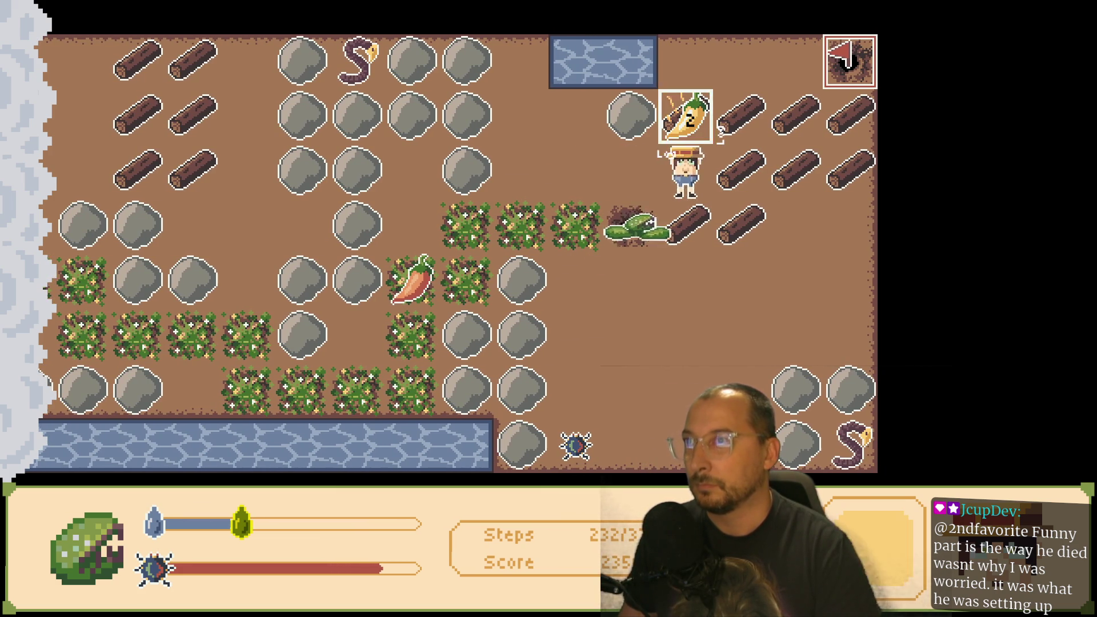
{"action": "key", "text": "space"}
{"action": "key", "text": "Down"}
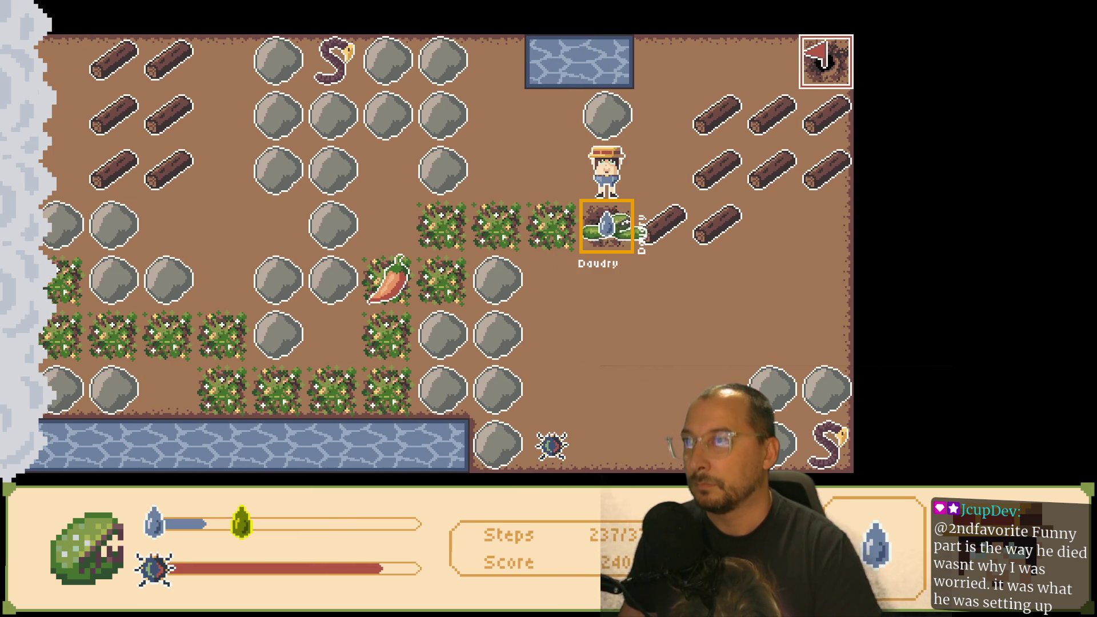
{"action": "key", "text": "Down"}
{"action": "key", "text": "Down"}
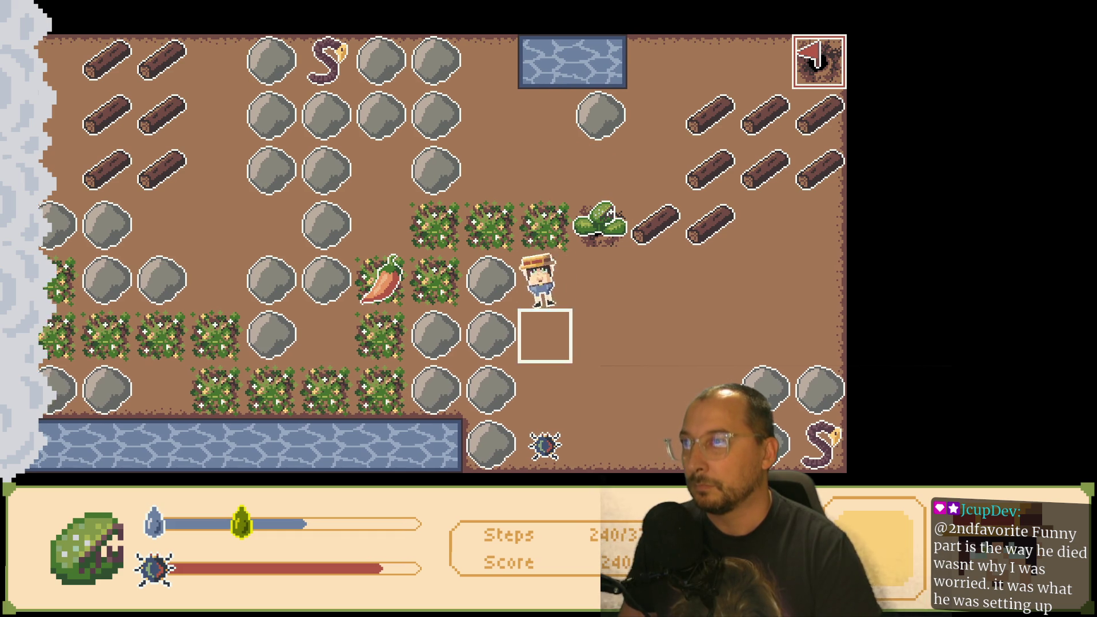
- Dig a hole below and fetch the BoomBug beside it
{"action": "key", "text": "Down"}
{"action": "key", "text": "Down"}
{"action": "key", "text": "Up"}
{"action": "key", "text": "Up"}
{"action": "key", "text": "Up"}
{"action": "key", "text": "Down"}
{"action": "key", "text": "Down"}
{"action": "key", "text": "Down"}
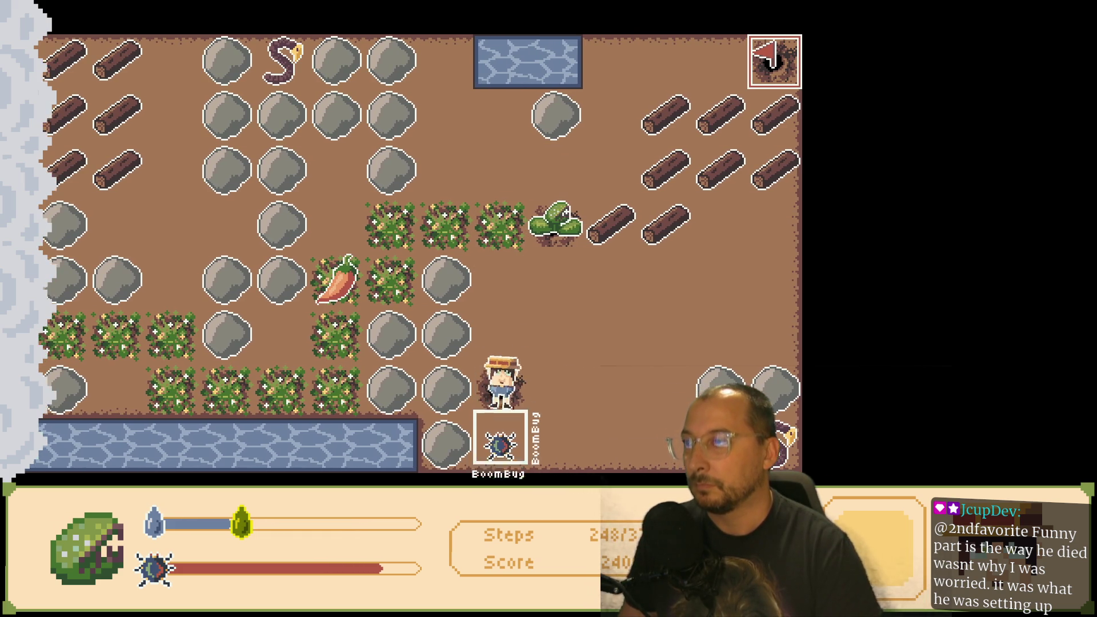
{"action": "key", "text": "space"}
{"action": "key", "text": "Up"}
{"action": "key", "text": "Up"}
{"action": "key", "text": "Up"}
- Carry the BoomBug back up, collect water, and water the plant
{"action": "key", "text": "Up"}
{"action": "key", "text": "Right"}
{"action": "key", "text": "Right"}
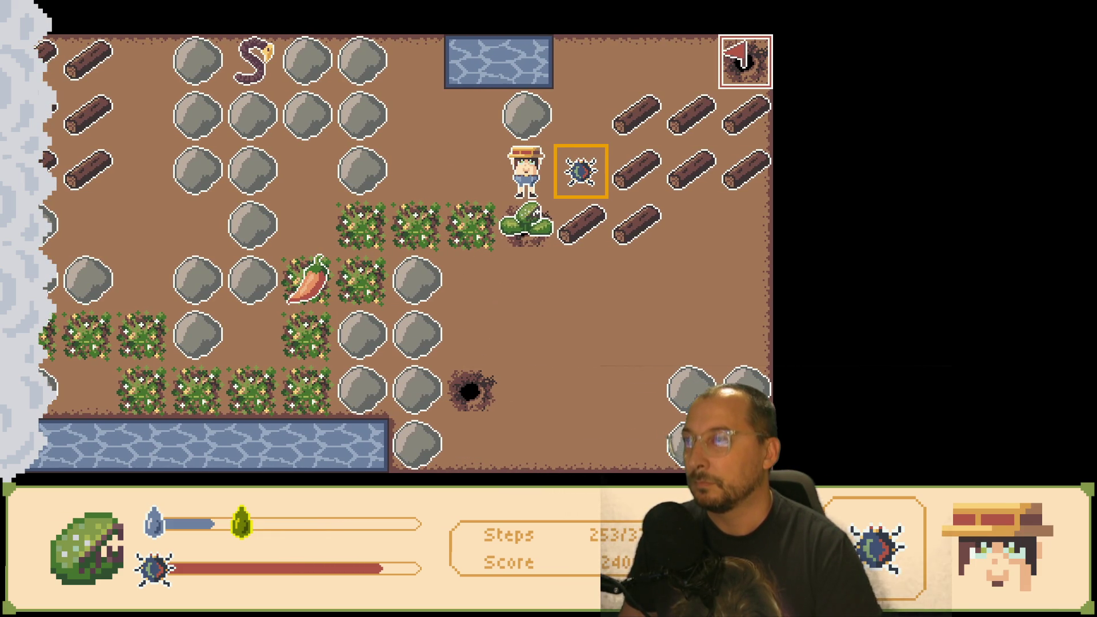
{"action": "key", "text": "Left"}
{"action": "key", "text": "Up"}
{"action": "key", "text": "Down"}
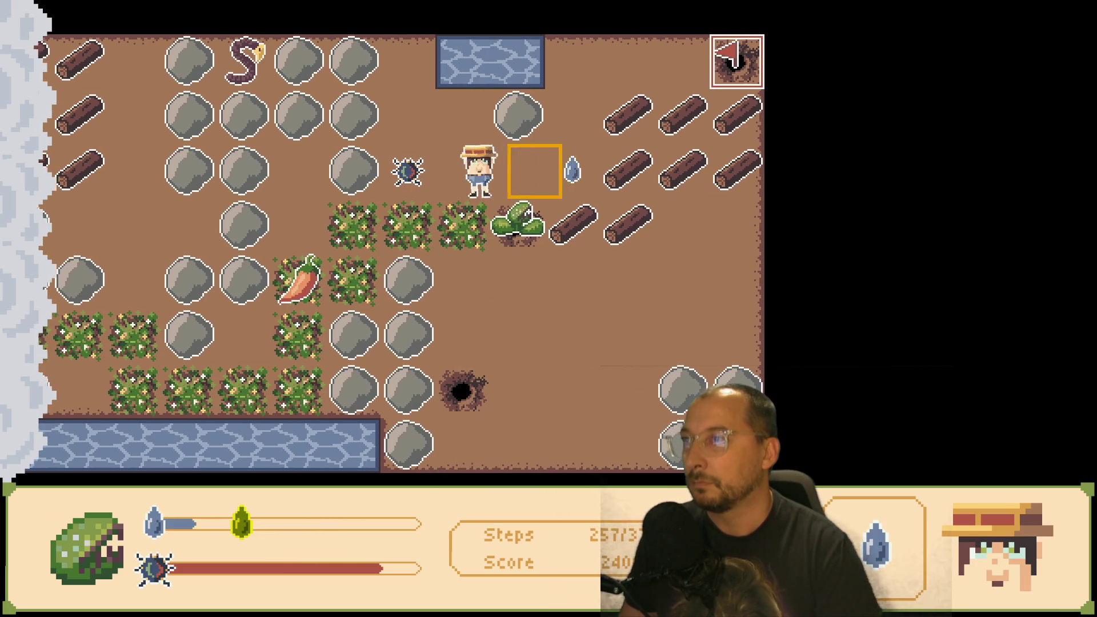
{"action": "key", "text": "Down"}
{"action": "key", "text": "space"}
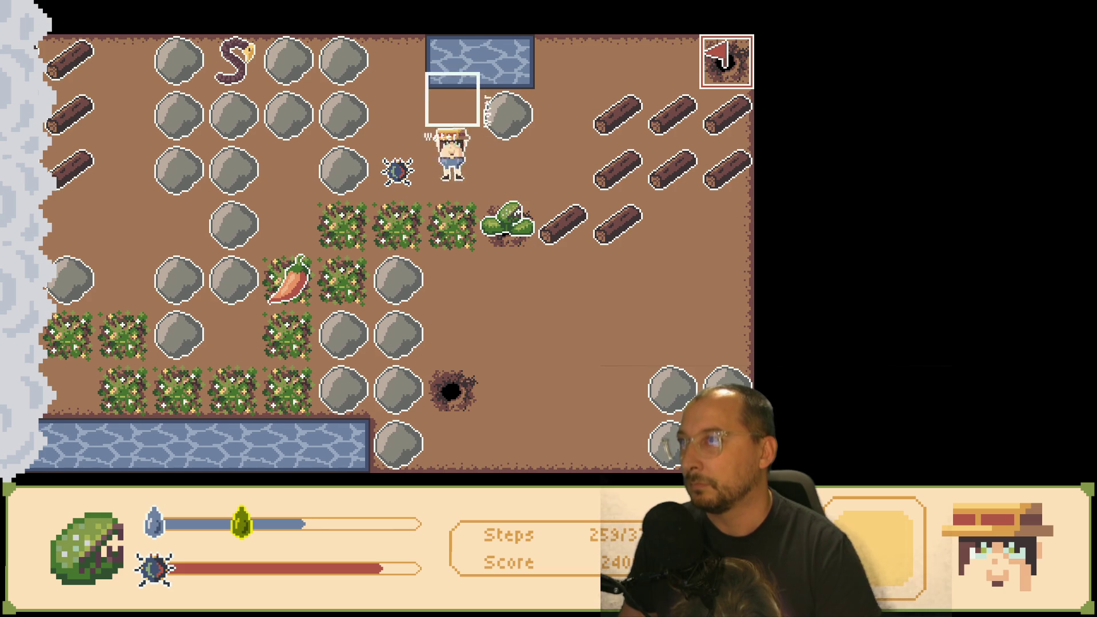
- Circle around to the BoomBug and carry it right and up one tile
{"action": "key", "text": "Up"}
{"action": "key", "text": "Right"}
{"action": "key", "text": "Down"}
{"action": "key", "text": "Left"}
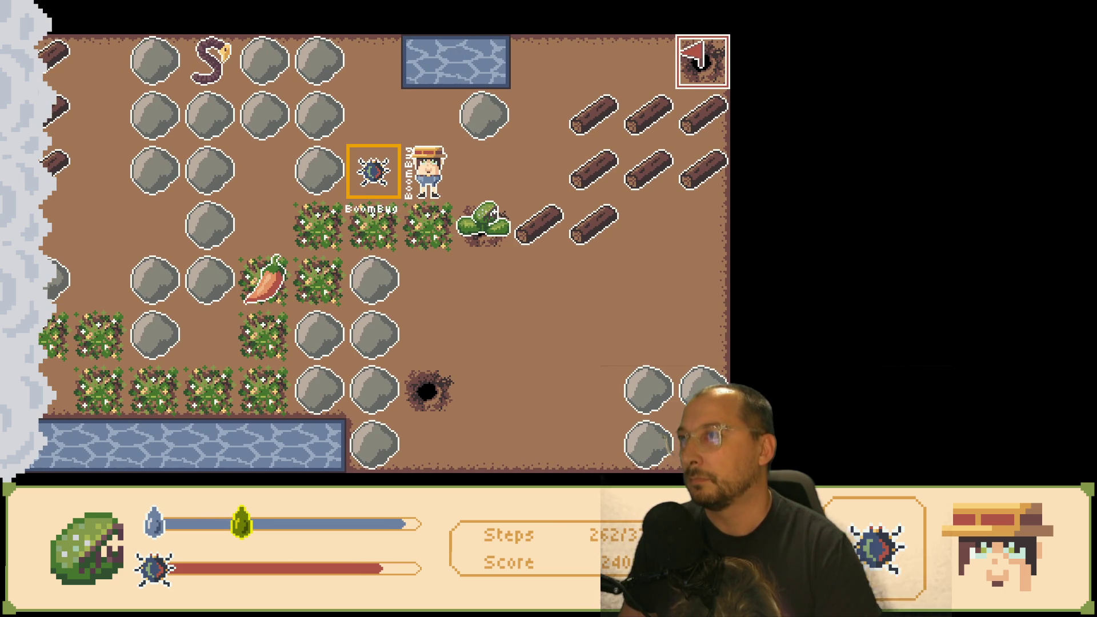
{"action": "key", "text": "Right"}
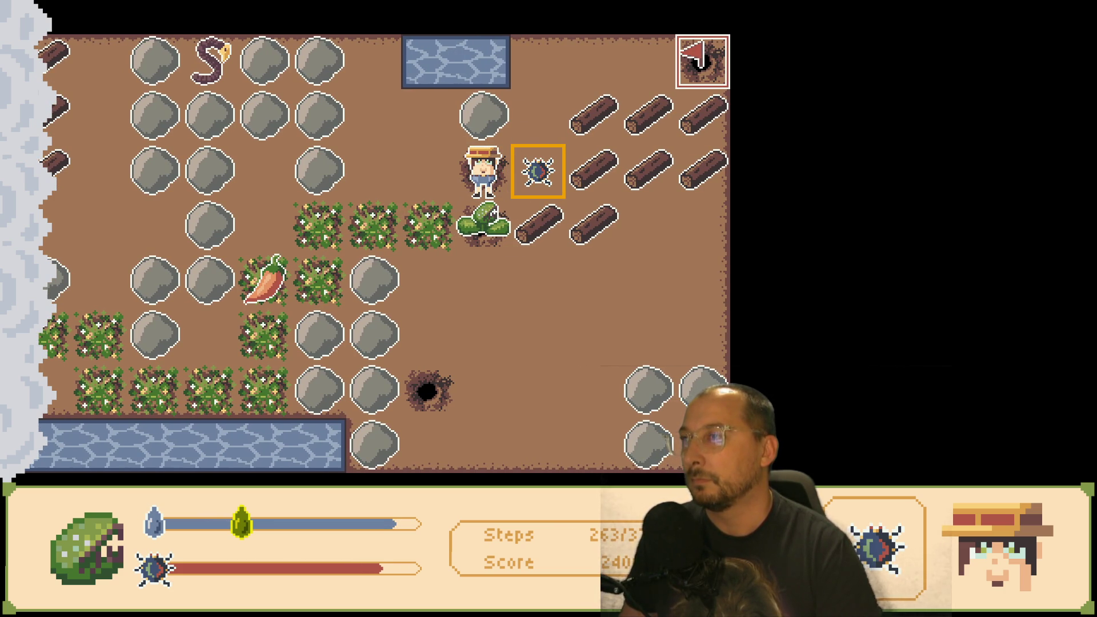
{"action": "key", "text": "Right"}
{"action": "key", "text": "Up"}
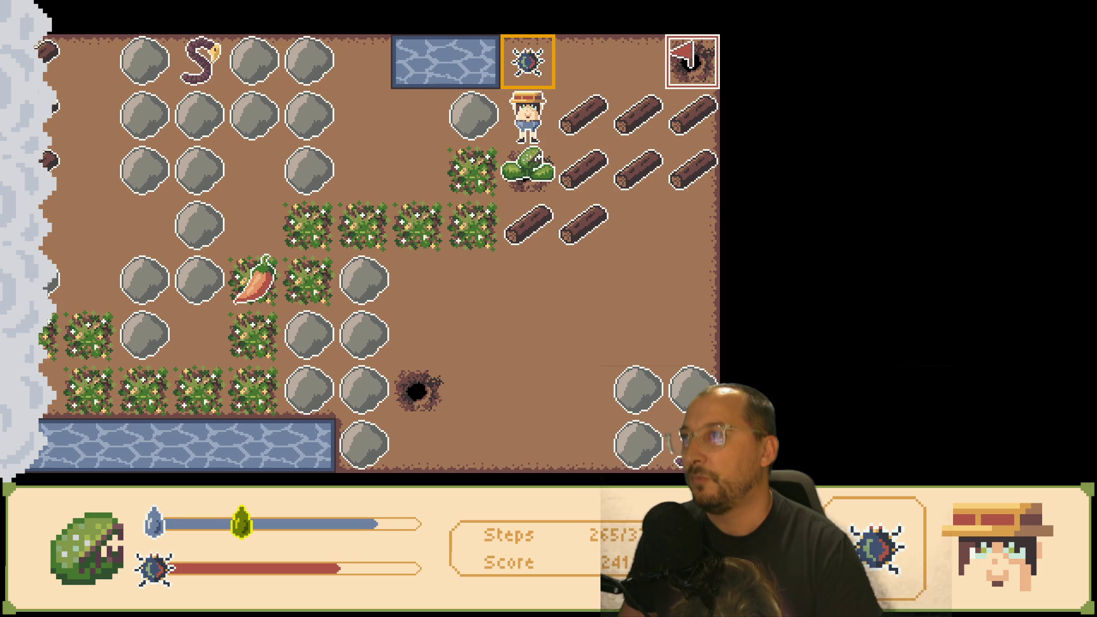
- Lead the plant along the top row to the flag exit
{"action": "key", "text": "Up"}
{"action": "key", "text": "Right"}
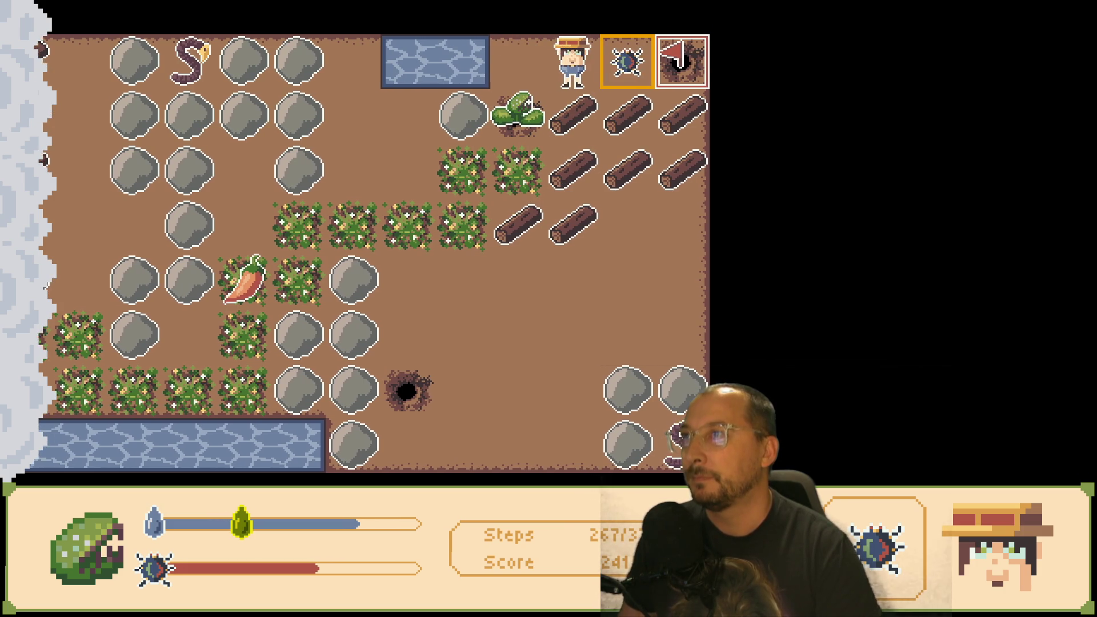
{"action": "key", "text": "Right"}
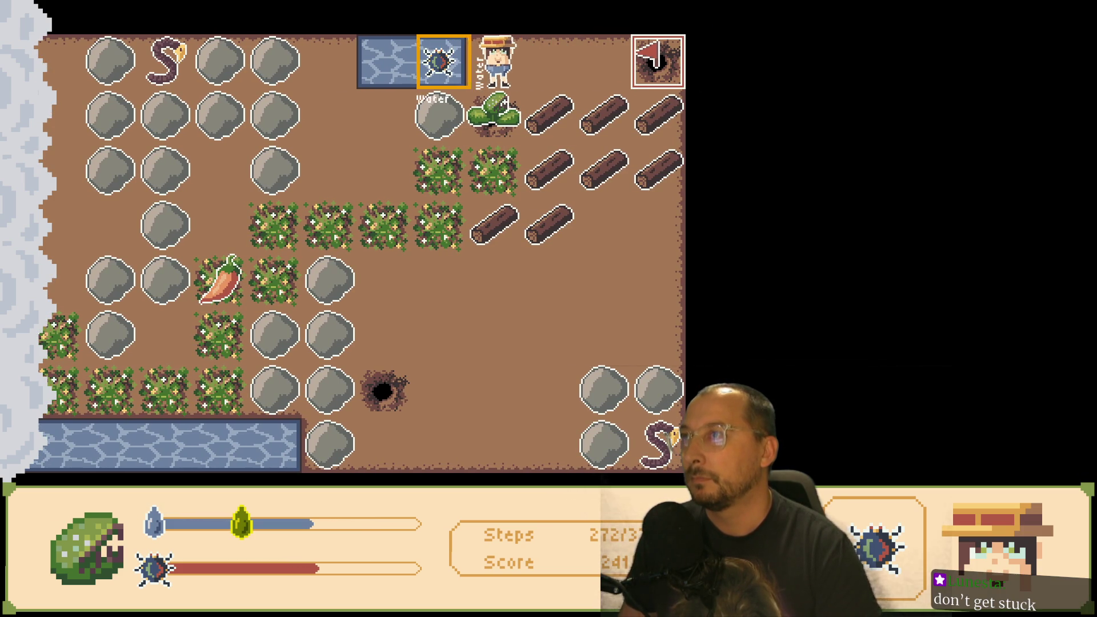
{"action": "key", "text": "Right"}
{"action": "key", "text": "Right"}
{"action": "key", "text": "Right"}
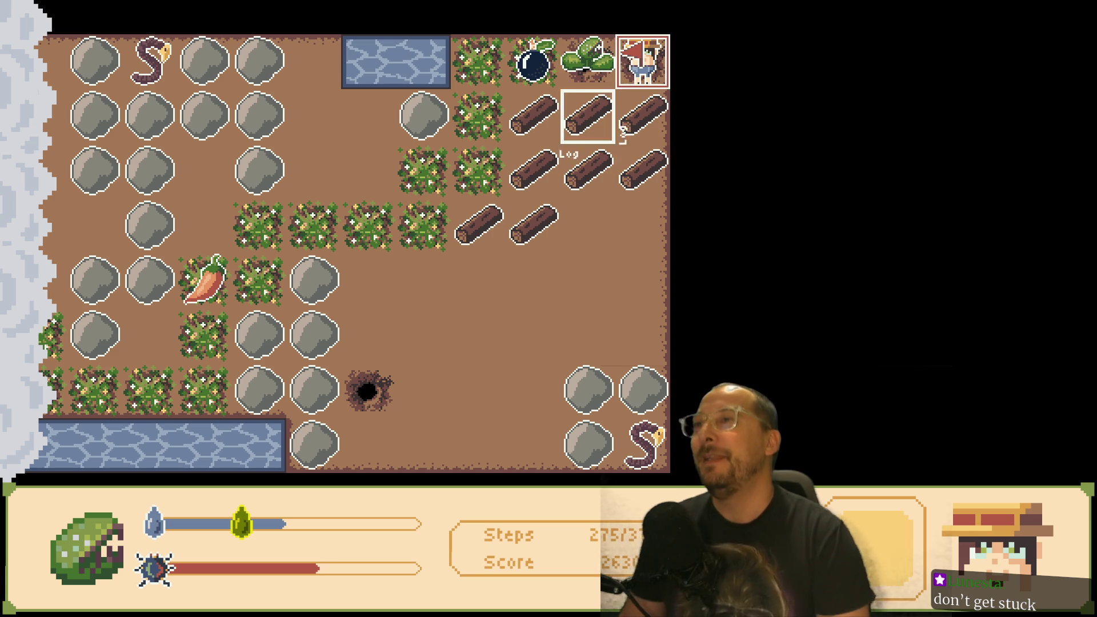
- Continue past the level-complete screen and move around the new level's start
{"action": "key", "text": "space"}
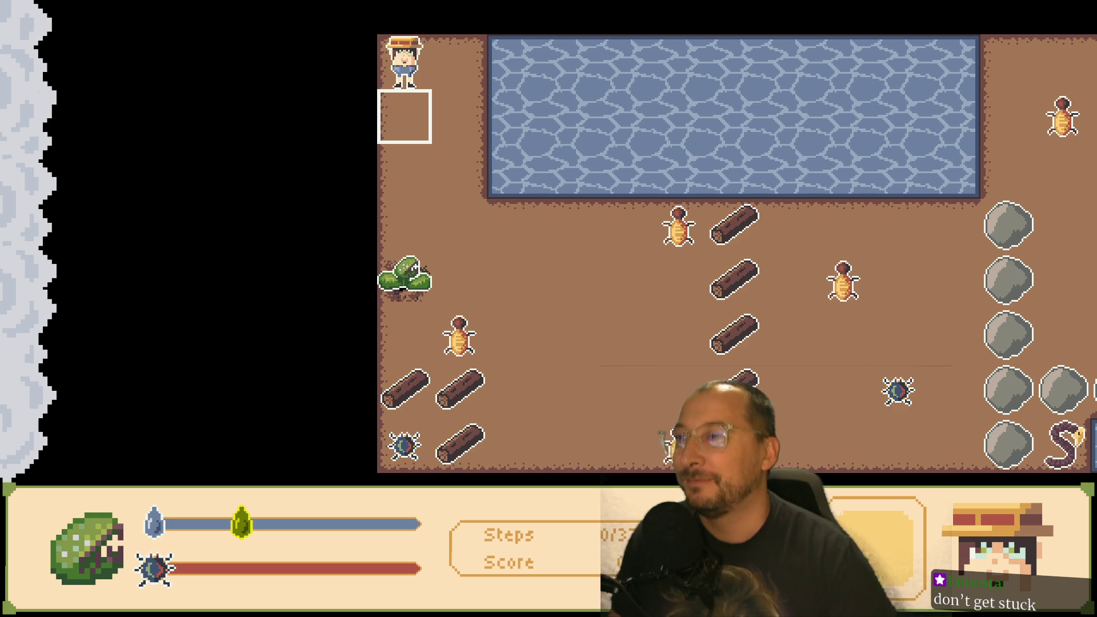
{"action": "key", "text": "Down"}
{"action": "key", "text": "Right"}
{"action": "key", "text": "Down"}
{"action": "key", "text": "Up"}
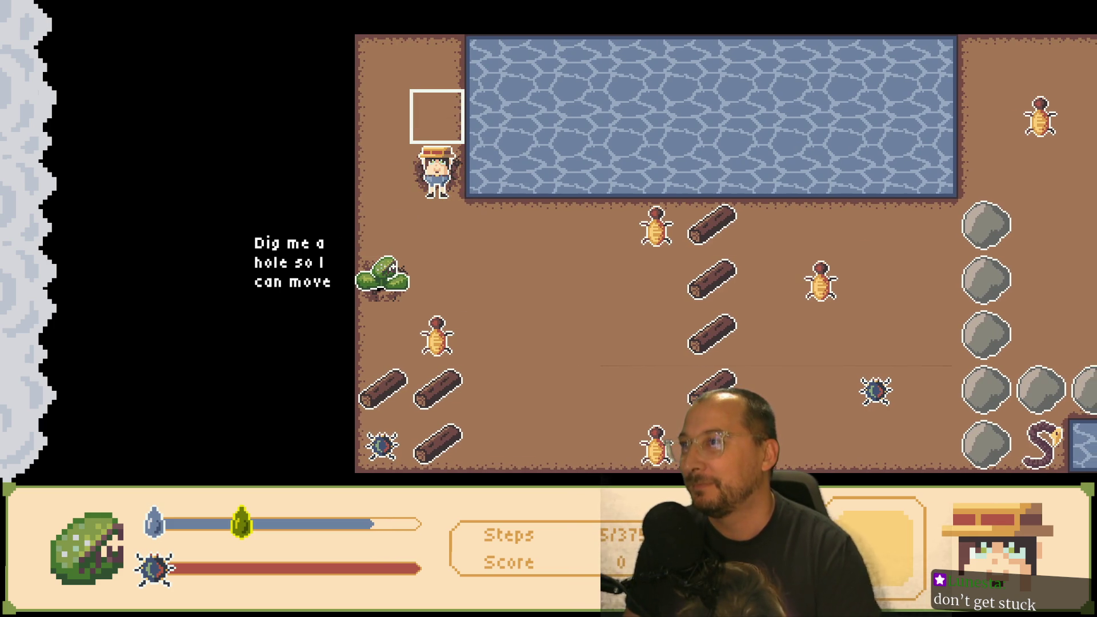
- Dig a path down and right, fetch water, and bring a beetle to the plant
{"action": "key", "text": "Down"}
{"action": "key", "text": "Down"}
{"action": "key", "text": "Right"}
{"action": "key", "text": "Right"}
{"action": "key", "text": "Right"}
{"action": "key", "text": "Right"}
{"action": "key", "text": "Left"}
{"action": "key", "text": "Right"}
{"action": "key", "text": "Left"}
{"action": "key", "text": "Up"}
{"action": "key", "text": "Left"}
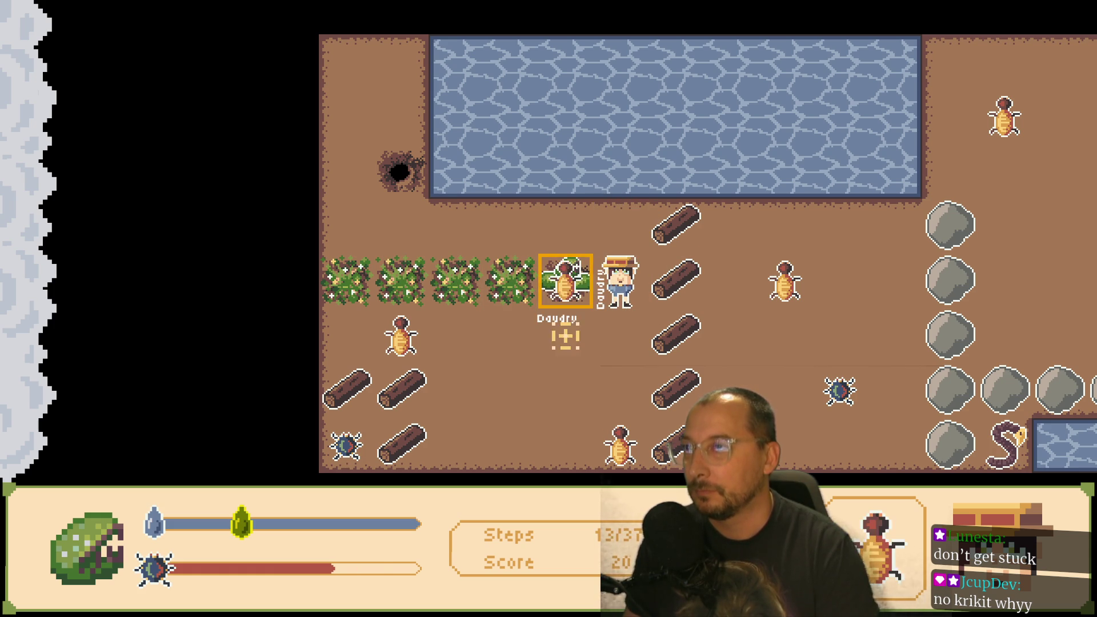
- Walk down and left to the log and drop the chili on it
{"action": "key", "text": "Down"}
{"action": "key", "text": "Left"}
{"action": "key", "text": "Left"}
{"action": "key", "text": "Left"}
{"action": "key", "text": "Down"}
{"action": "key", "text": "Left"}
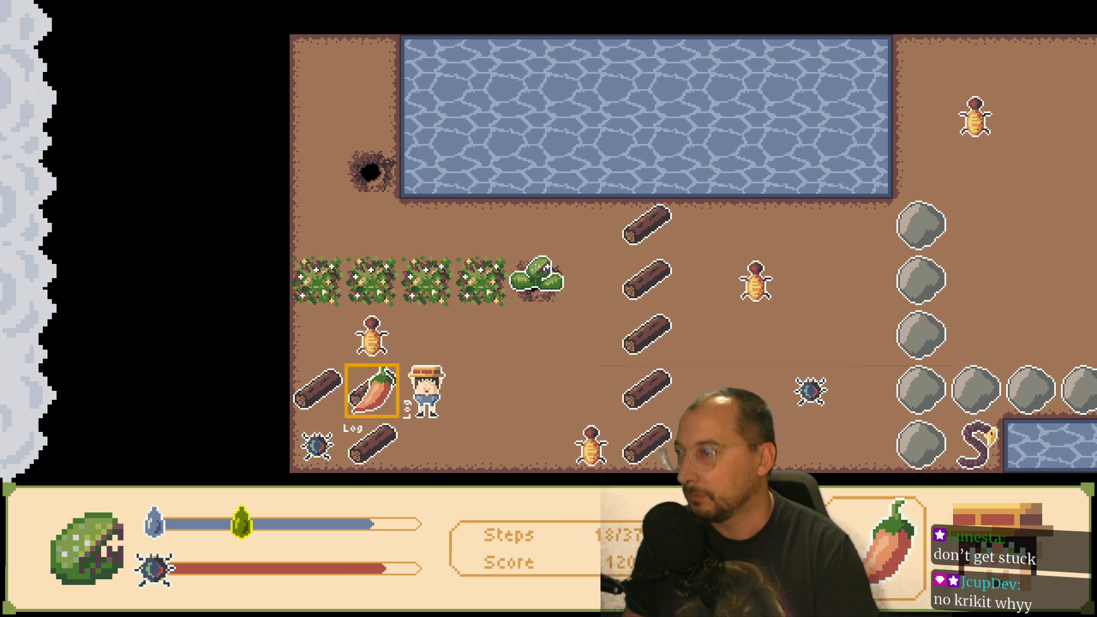
{"action": "key", "text": "space"}
- Feed the bug to Daudry, then go around and burn the lower-left log
{"action": "key", "text": "Right"}
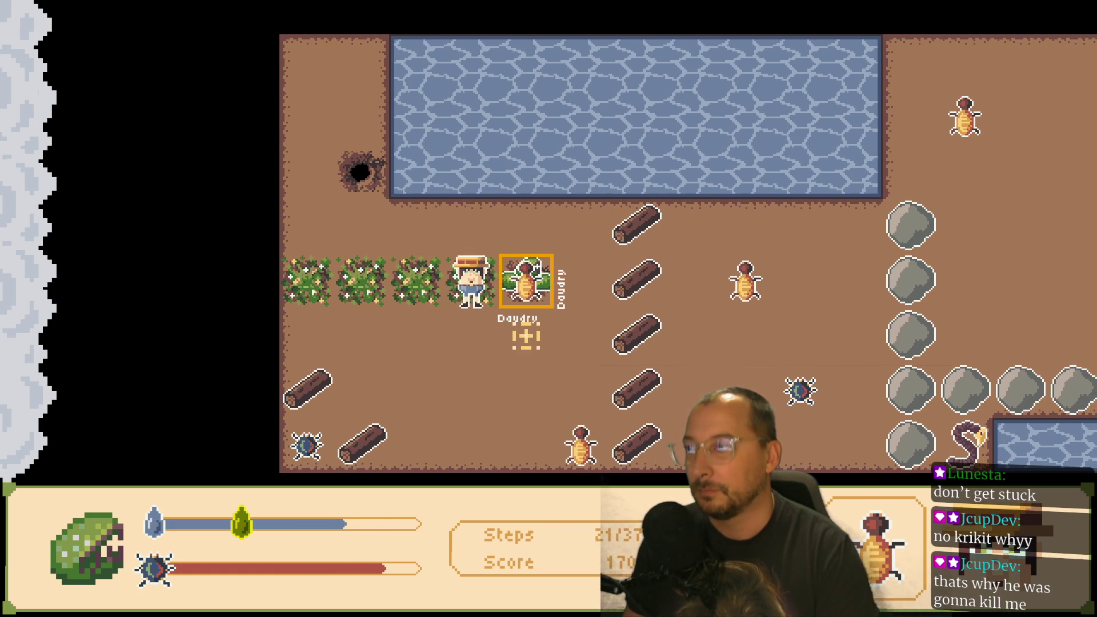
{"action": "key", "text": "Left"}
{"action": "key", "text": "Left"}
{"action": "key", "text": "Down"}
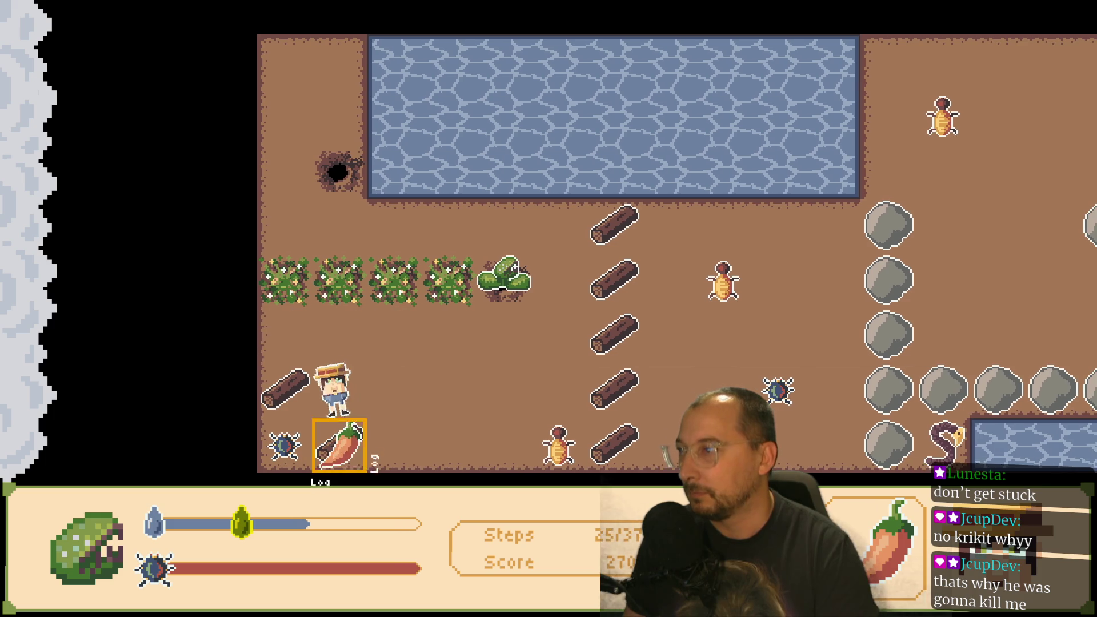
{"action": "key", "text": "Left"}
{"action": "key", "text": "space"}
{"action": "key", "text": "Right"}
{"action": "key", "text": "Right"}
{"action": "key", "text": "Left"}
{"action": "key", "text": "Left"}
{"action": "key", "text": "Left"}
- Pick up the bottom-left corner beetle and fetch lake water for Daudry
{"action": "key", "text": "Down"}
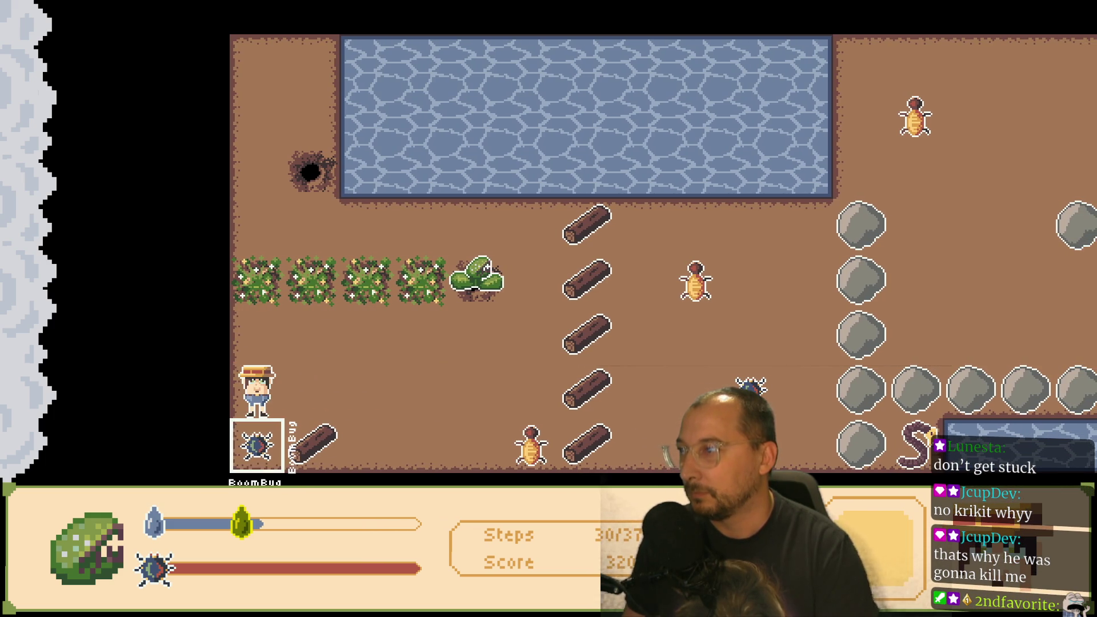
{"action": "key", "text": "space"}
{"action": "key", "text": "Right"}
{"action": "key", "text": "Right"}
{"action": "key", "text": "Right"}
{"action": "key", "text": "space"}
{"action": "key", "text": "Up"}
{"action": "key", "text": "Up"}
{"action": "key", "text": "Up"}
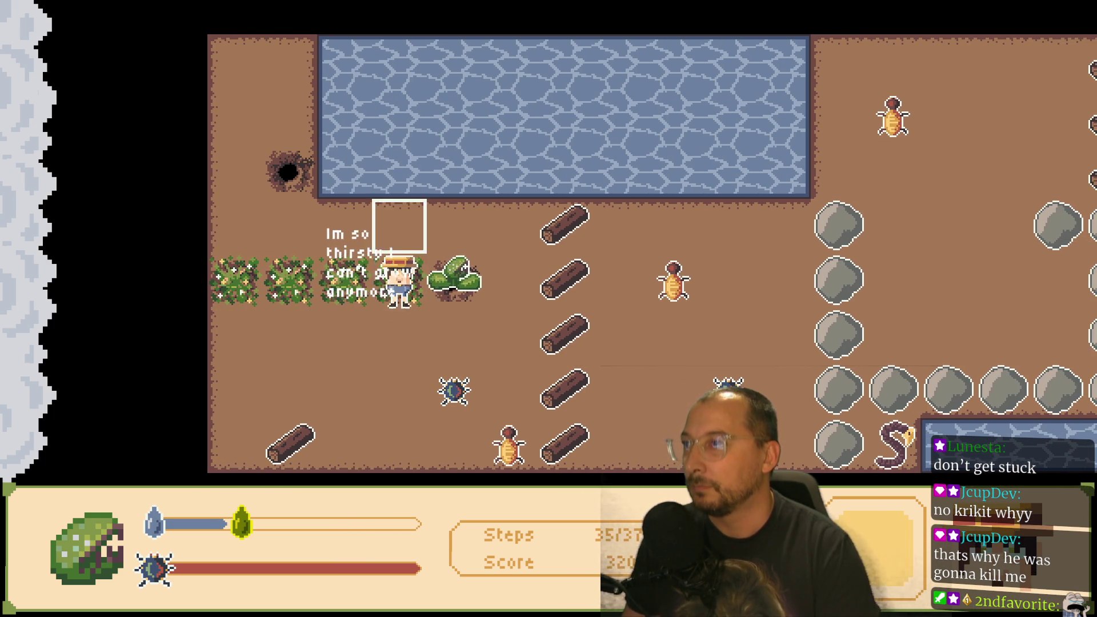
- Fetch water from the lake and water Daudry
{"action": "key", "text": "space"}
{"action": "key", "text": "Right"}
{"action": "key", "text": "Down"}
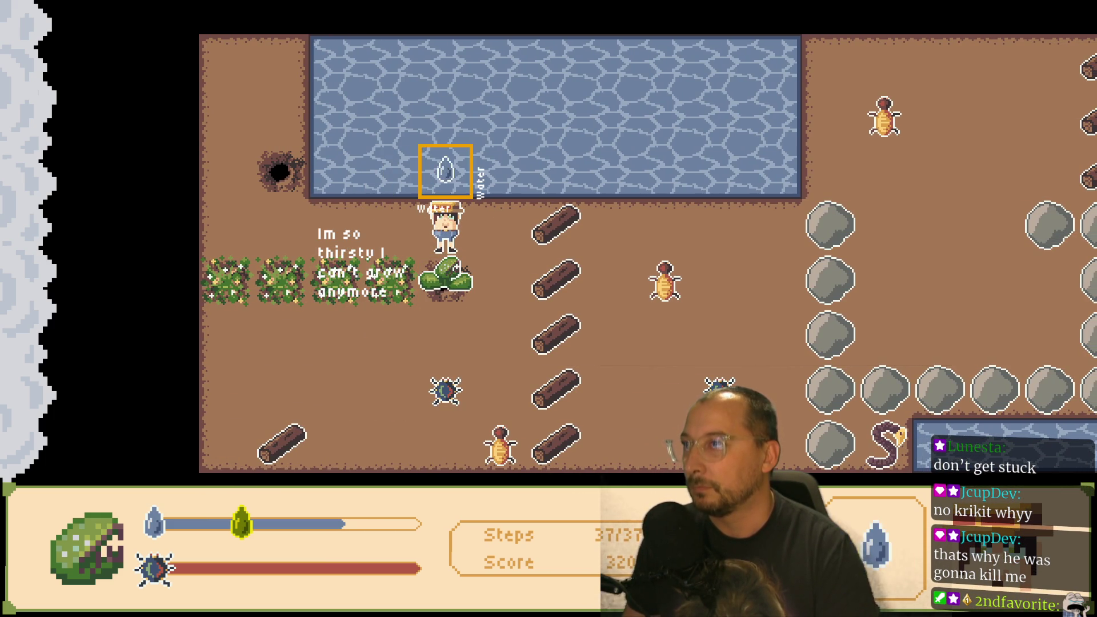
{"action": "key", "text": "space"}
{"action": "key", "text": "Right"}
{"action": "key", "text": "Down"}
- Pick up the SpicyBug and use it to burn a log
{"action": "key", "text": "Down"}
{"action": "key", "text": "Down"}
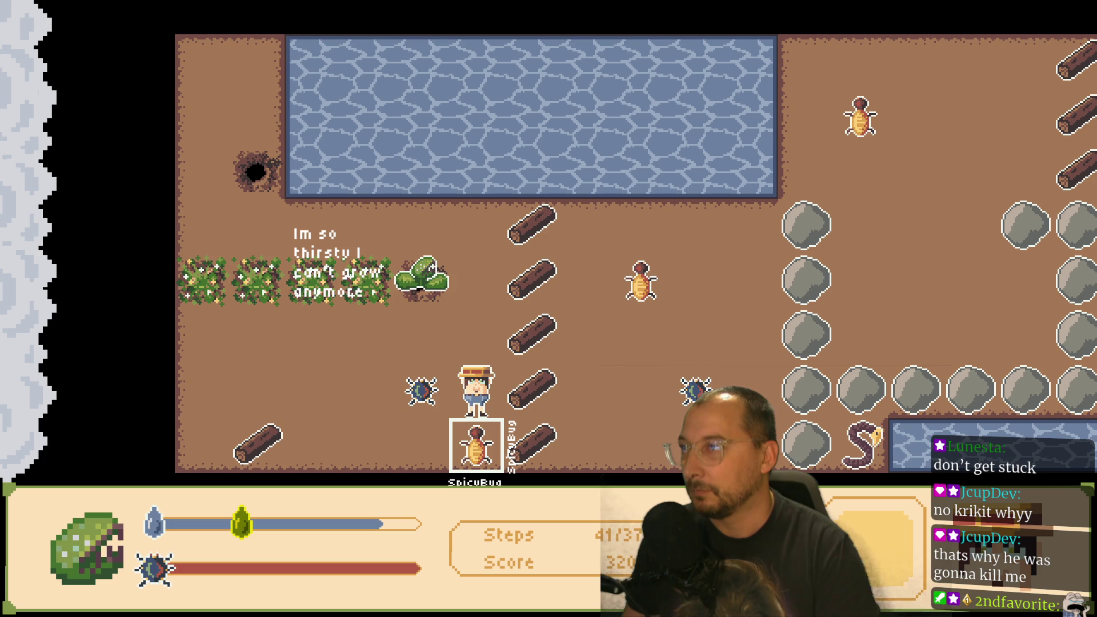
{"action": "key", "text": "space"}
{"action": "key", "text": "Left"}
{"action": "key", "text": "Right"}
{"action": "key", "text": "space"}
{"action": "key", "text": "Down"}
- Pick up the spider below and set it down on an open tile
{"action": "key", "text": "Down"}
{"action": "key", "text": "Left"}
{"action": "key", "text": "space"}
{"action": "key", "text": "Up"}
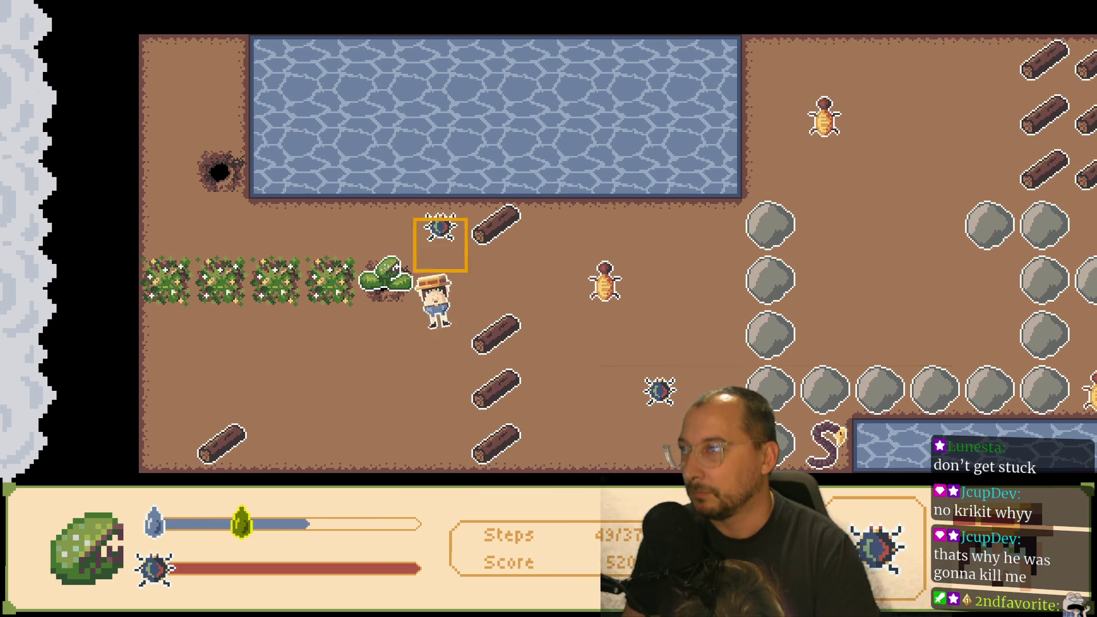
{"action": "key", "text": "Right"}
{"action": "key", "text": "Down"}
{"action": "key", "text": "Right"}
{"action": "key", "text": "space"}
- Return beside the bush row and fill the hole so Daudry's row extends
{"action": "key", "text": "Up"}
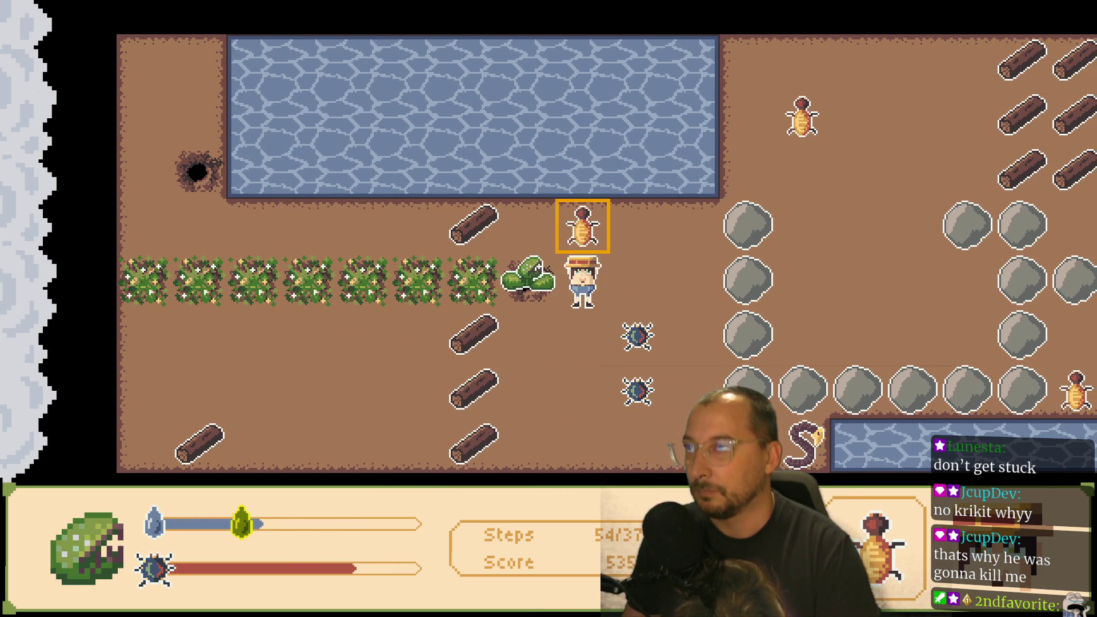
{"action": "key", "text": "Right"}
{"action": "key", "text": "Right"}
{"action": "key", "text": "Up"}
{"action": "key", "text": "Down"}
{"action": "key", "text": "Left"}
{"action": "key", "text": "Right"}
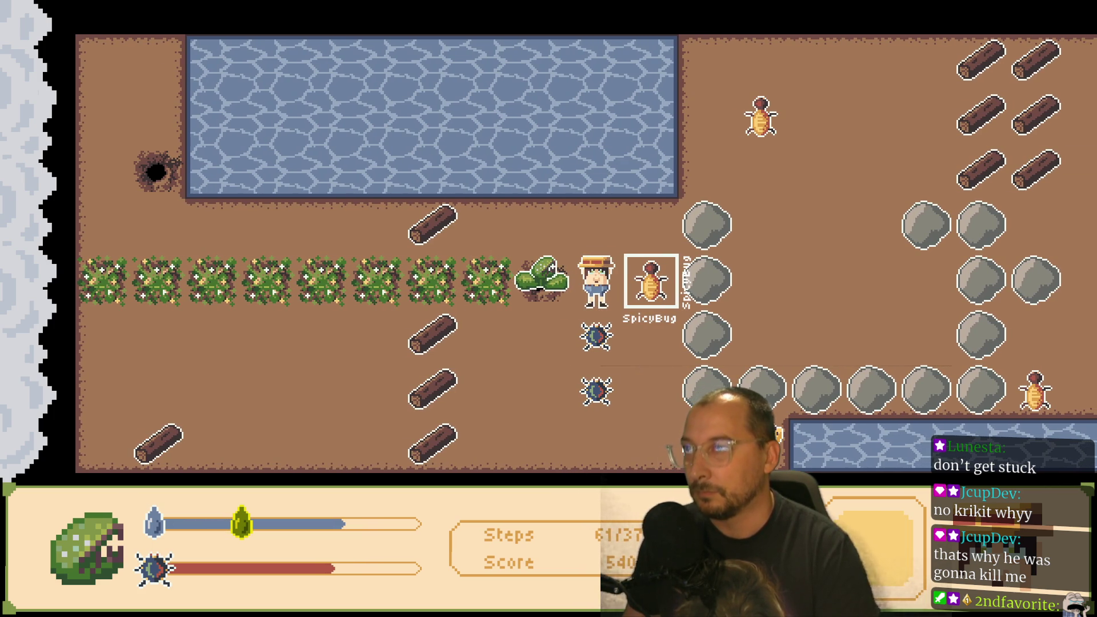
- Let Daudry eat the SpicyBug, then move onto the spider tile below the plant
{"action": "key", "text": "Right"}
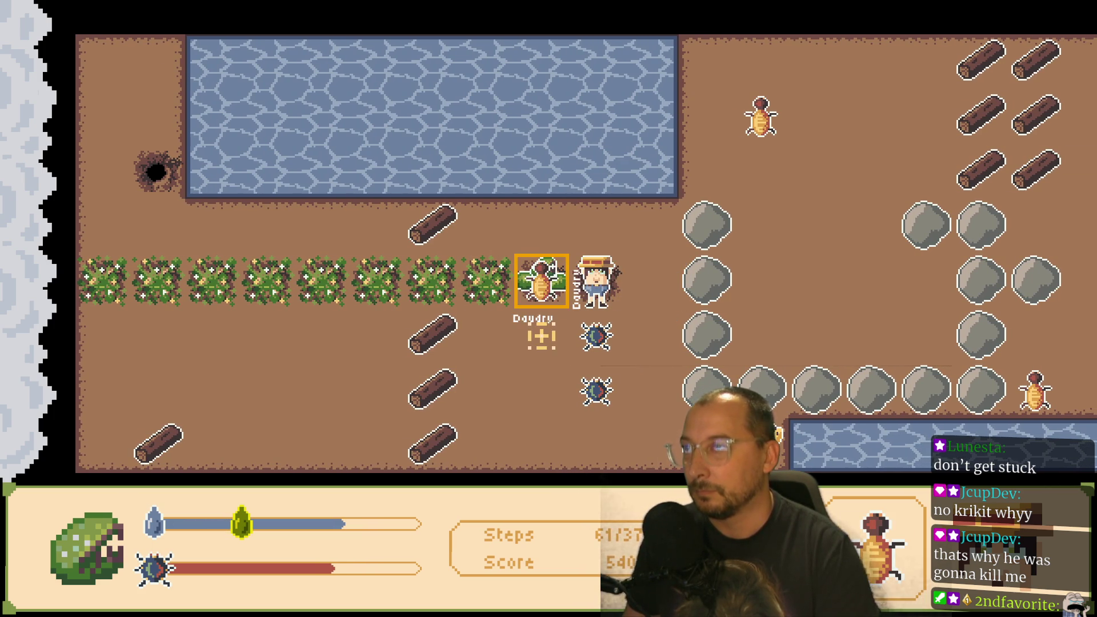
{"action": "key", "text": "Up"}
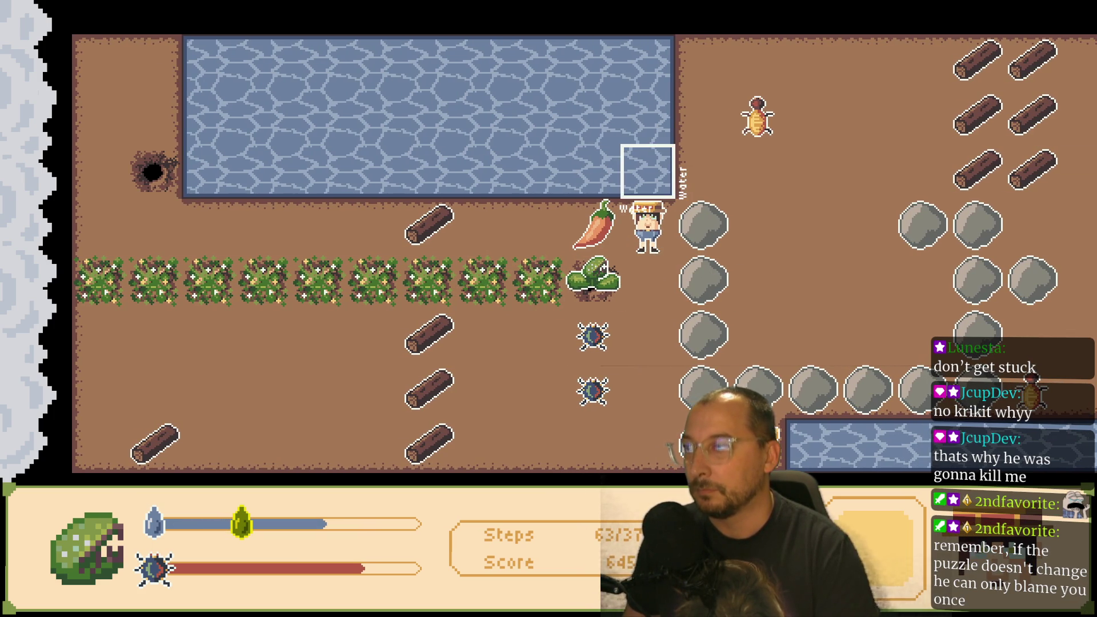
{"action": "key", "text": "Down"}
{"action": "key", "text": "Down"}
{"action": "key", "text": "Left"}
- Place the BombFruit on the boulder and step away while it counts down
{"action": "key", "text": "Right"}
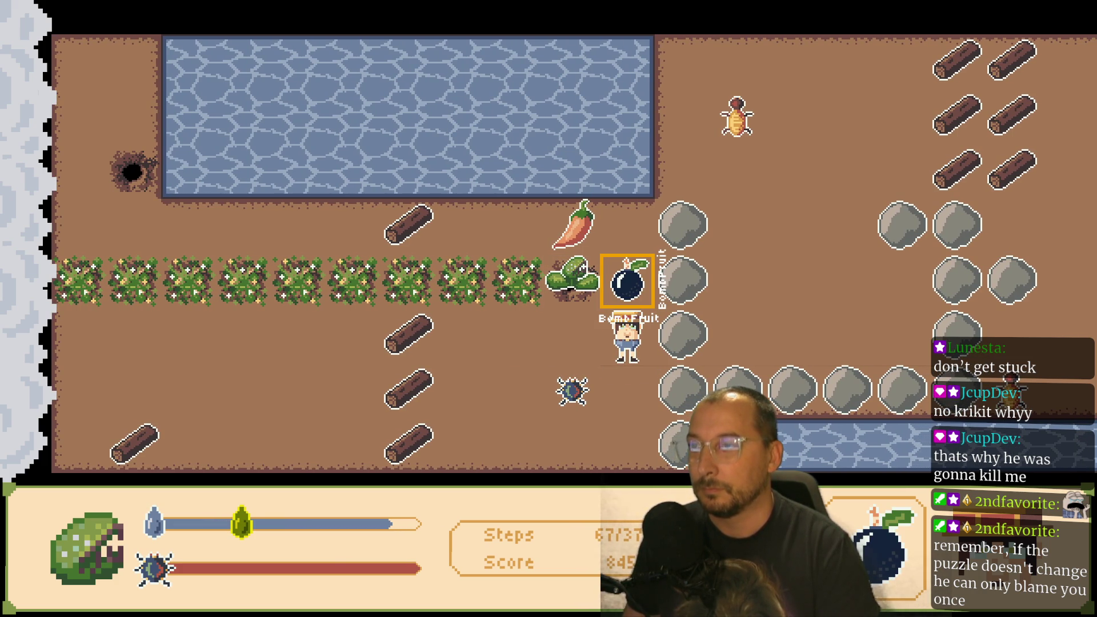
{"action": "key", "text": "Right"}
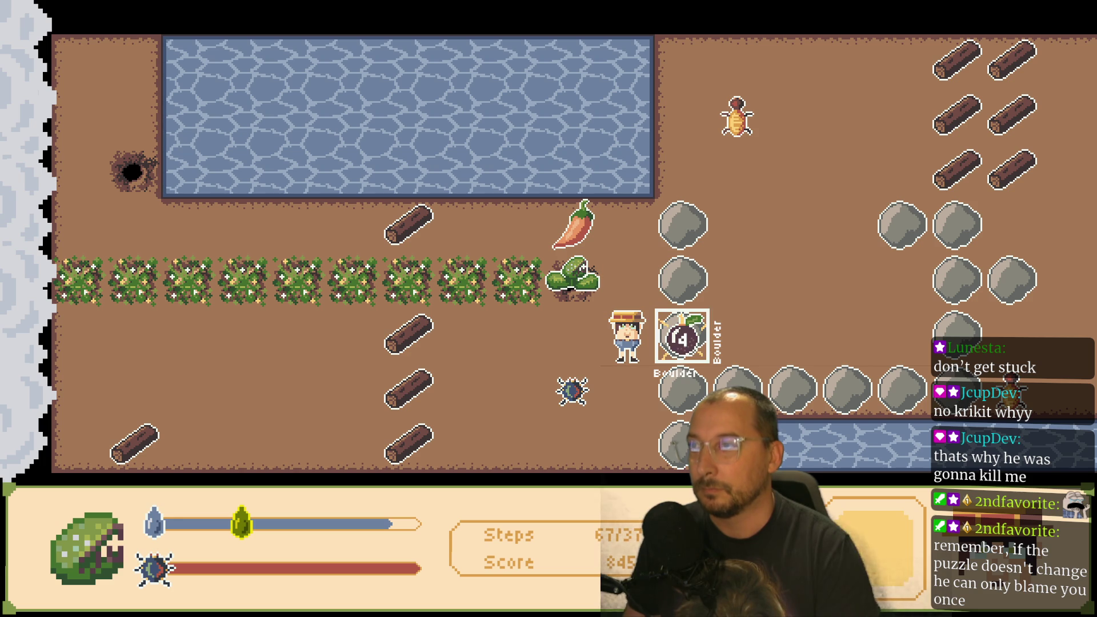
{"action": "key", "text": "Up"}
{"action": "key", "text": "Down"}
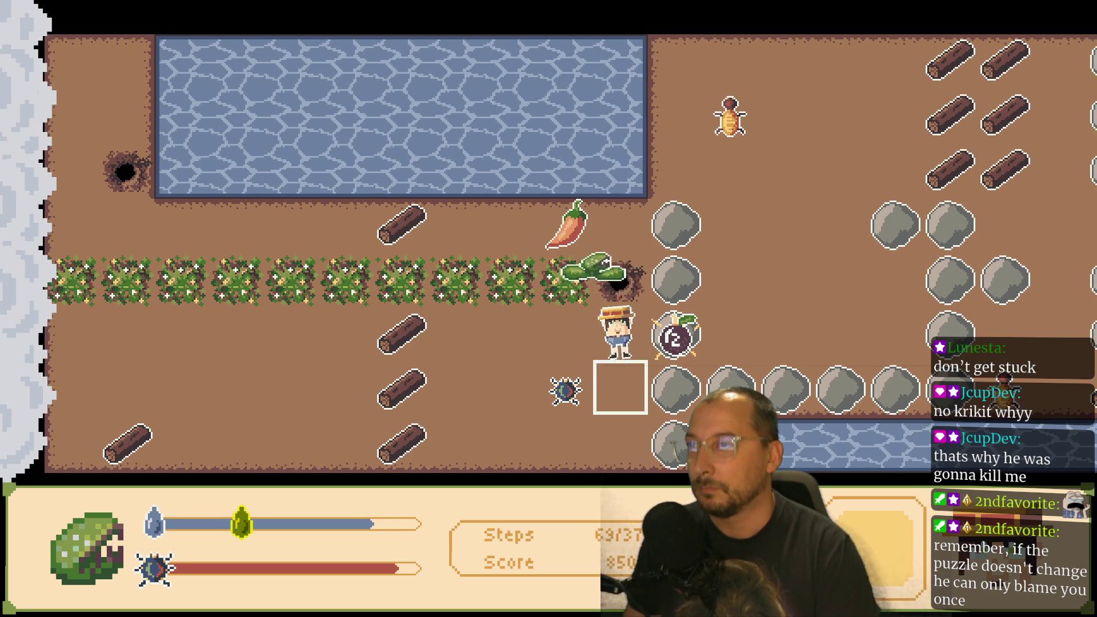
{"action": "key", "text": "Left"}
{"action": "key", "text": "Down"}
- Reposition in the hedge row near Daudry, pick up the bomb and walk back
{"action": "key", "text": "Up"}
{"action": "key", "text": "Down"}
{"action": "key", "text": "Down"}
{"action": "key", "text": "Right"}
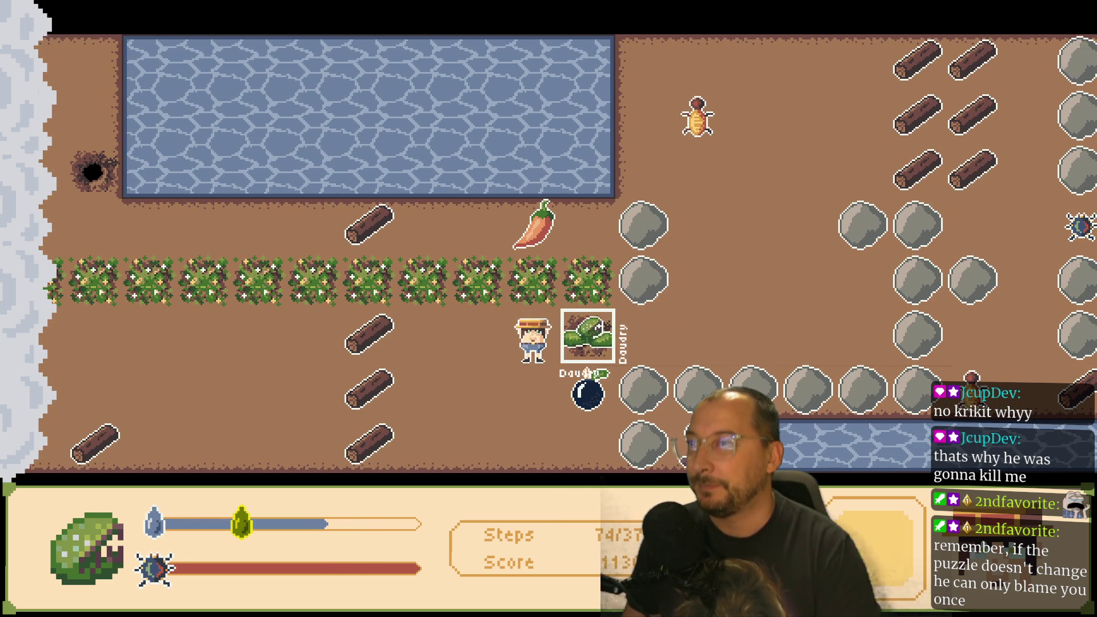
{"action": "key", "text": "Down"}
{"action": "key", "text": "Down"}
{"action": "key", "text": "Right"}
{"action": "key", "text": "Up"}
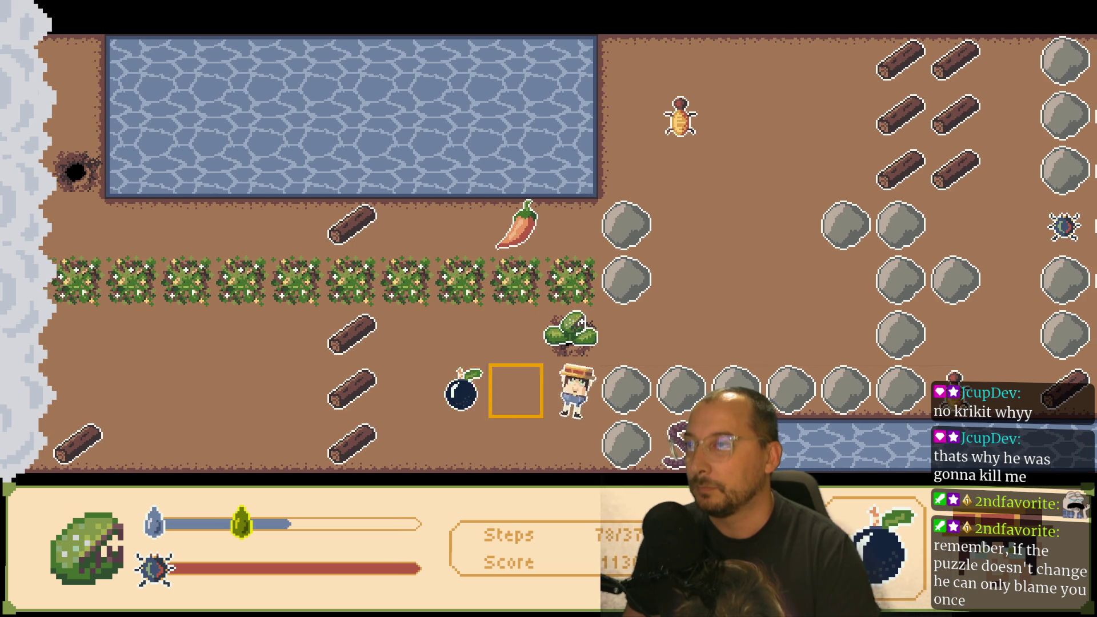
{"action": "key", "text": "Left"}
{"action": "key", "text": "Up"}
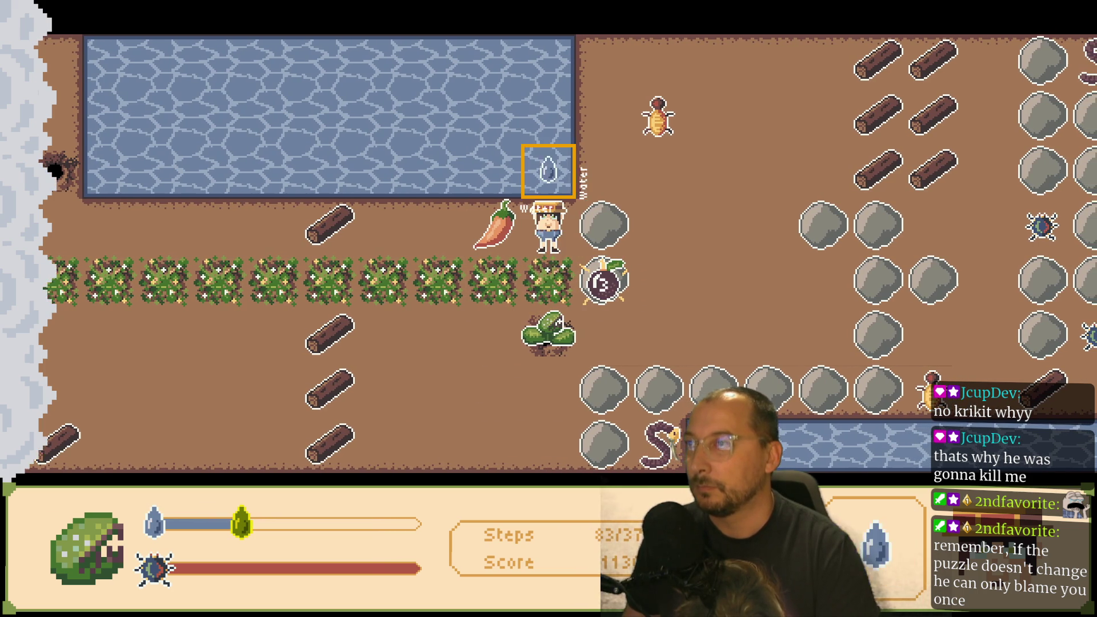
- Water Daudry below, then move left and up to face the lake
{"action": "key", "text": "Down"}
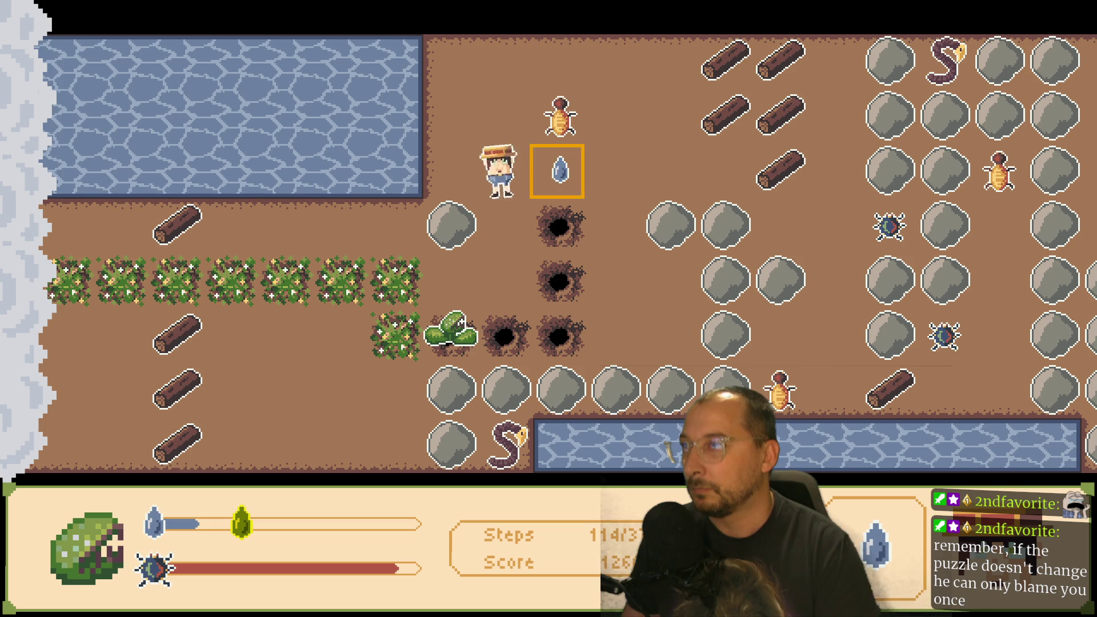
{"action": "key", "text": "Left"}
{"action": "key", "text": "Up"}
{"action": "key", "text": "Up"}
{"action": "key", "text": "Left"}
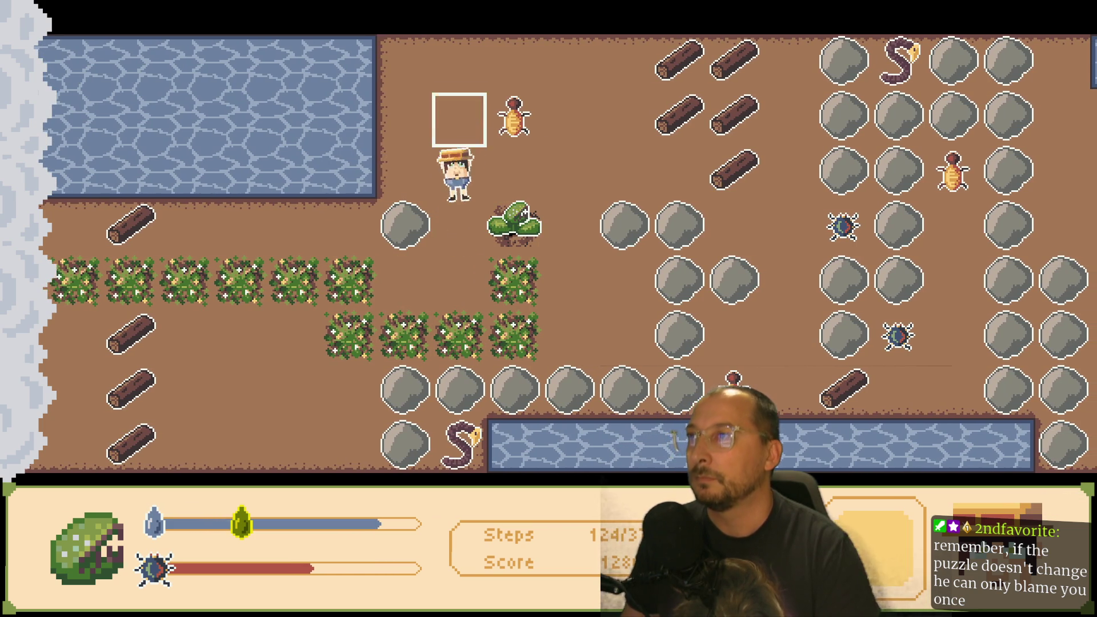
- Walk the top corridor, pick up the chili pepper, and return to the water's edge
{"action": "key", "text": "Right"}
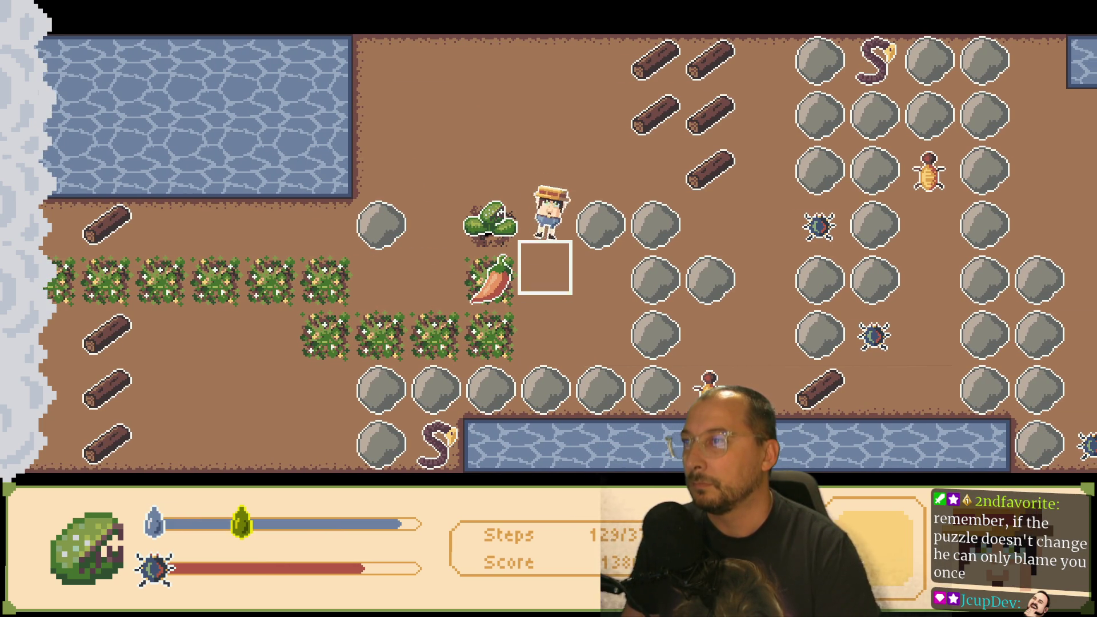
{"action": "key", "text": "Down"}
{"action": "key", "text": "Right"}
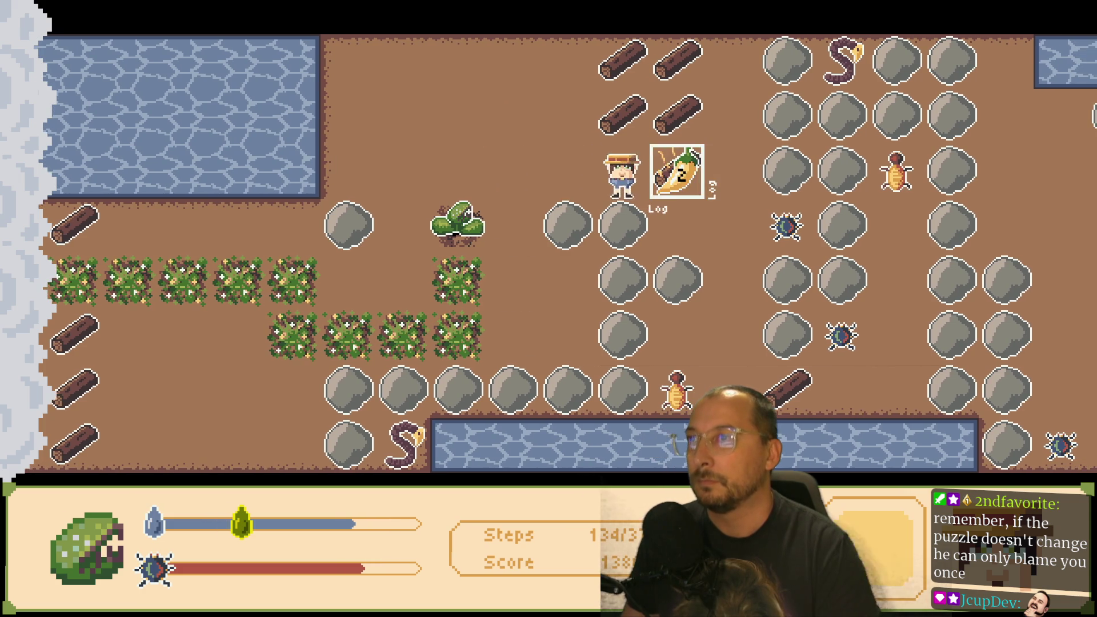
{"action": "key", "text": "Left"}
{"action": "key", "text": "Left"}
{"action": "key", "text": "Left"}
- Water the bush and refill water from the lake
{"action": "key", "text": "Right"}
{"action": "key", "text": "Down"}
{"action": "key", "text": "Left"}
{"action": "key", "text": "Right"}
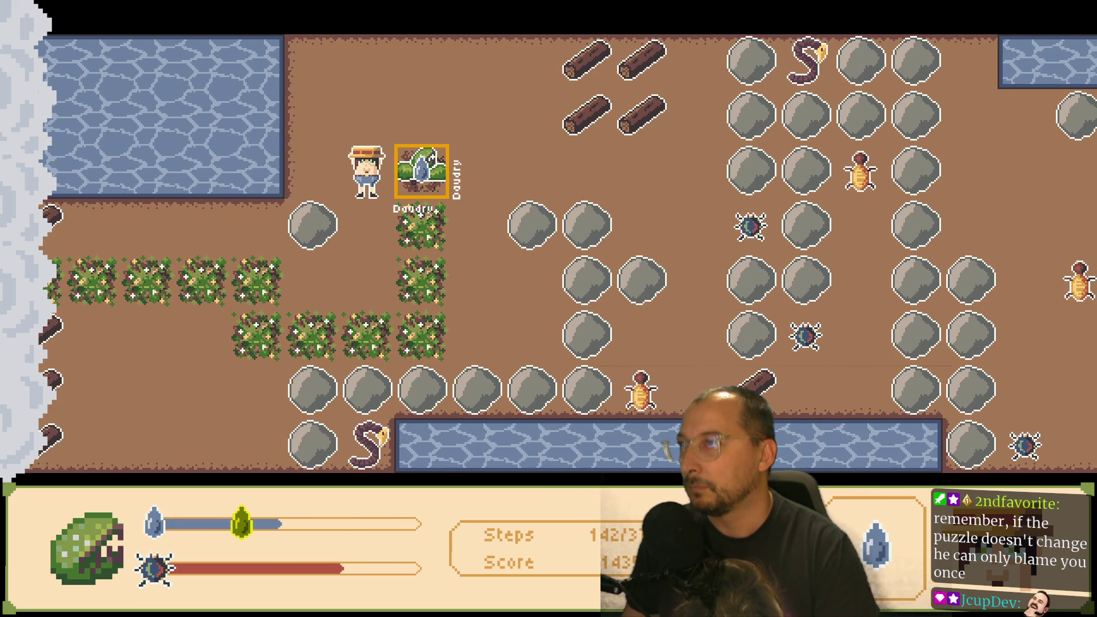
{"action": "key", "text": "Right"}
{"action": "key", "text": "Left"}
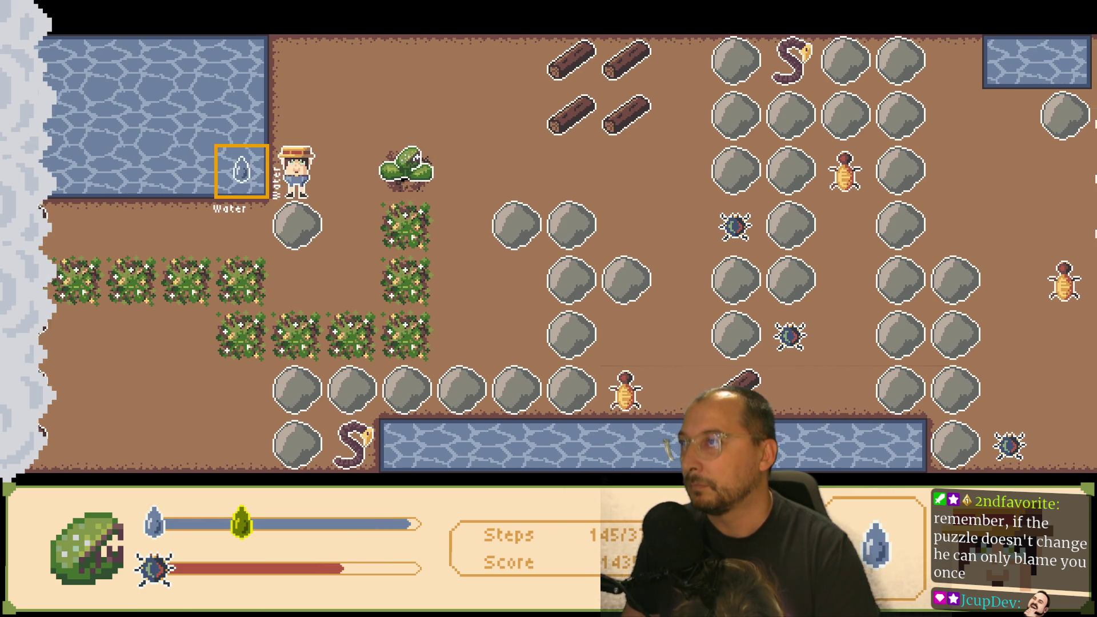
{"action": "key", "text": "Right"}
{"action": "key", "text": "Up"}
{"action": "key", "text": "Up"}
- Lead Daudry two tiles right and one tile down toward the water
{"action": "key", "text": "Right"}
{"action": "key", "text": "Right"}
{"action": "key", "text": "Down"}
{"action": "key", "text": "Right"}
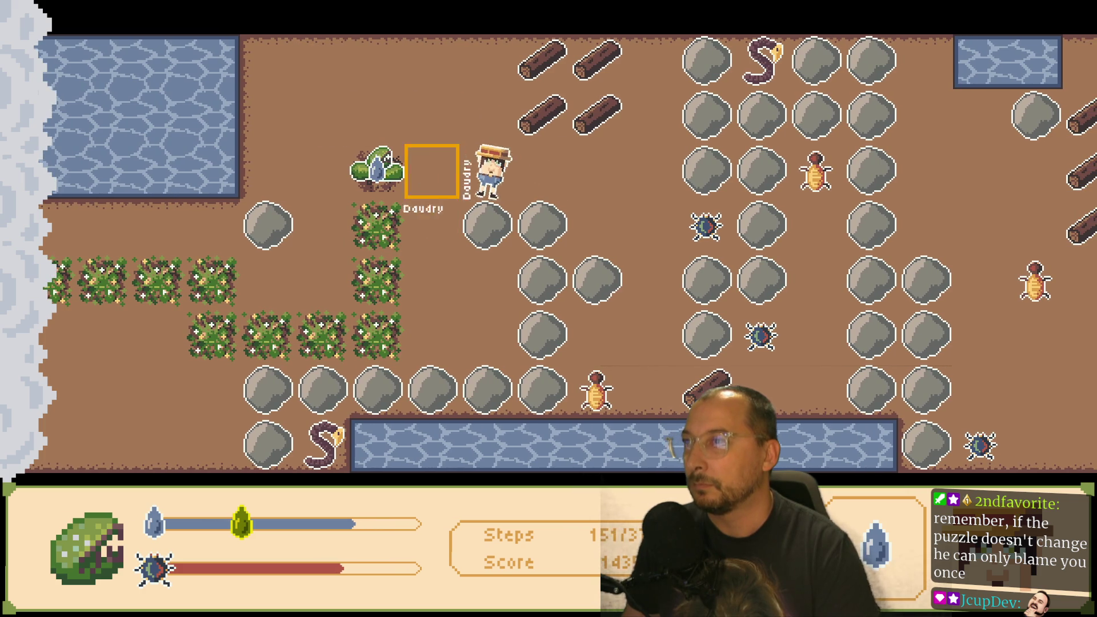
{"action": "key", "text": "Left"}
{"action": "key", "text": "Right"}
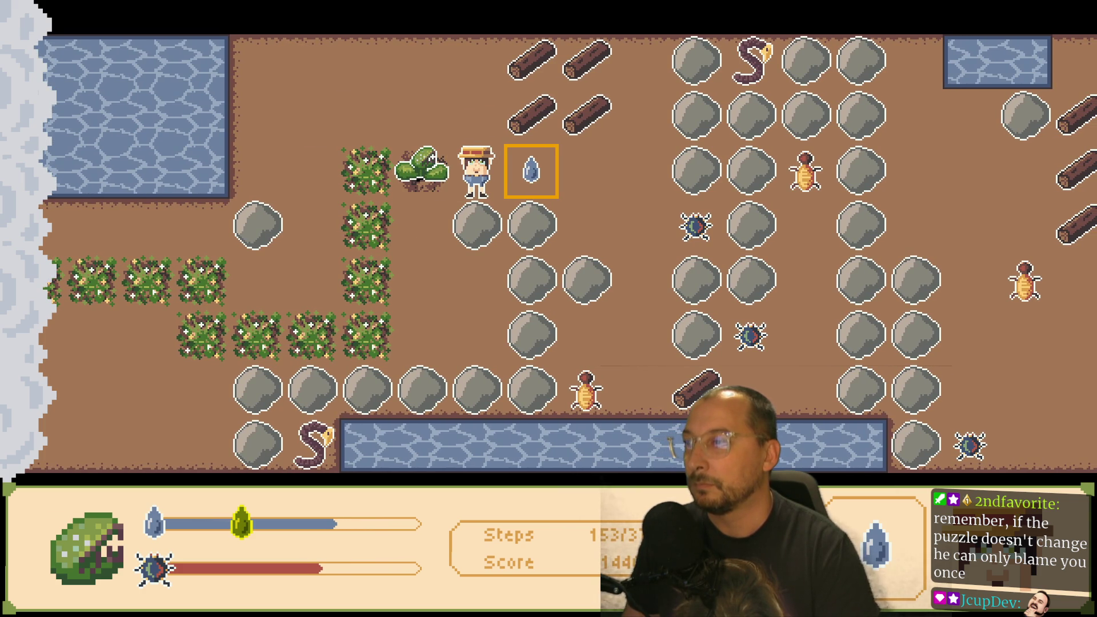
{"action": "key", "text": "Right"}
{"action": "key", "text": "Right"}
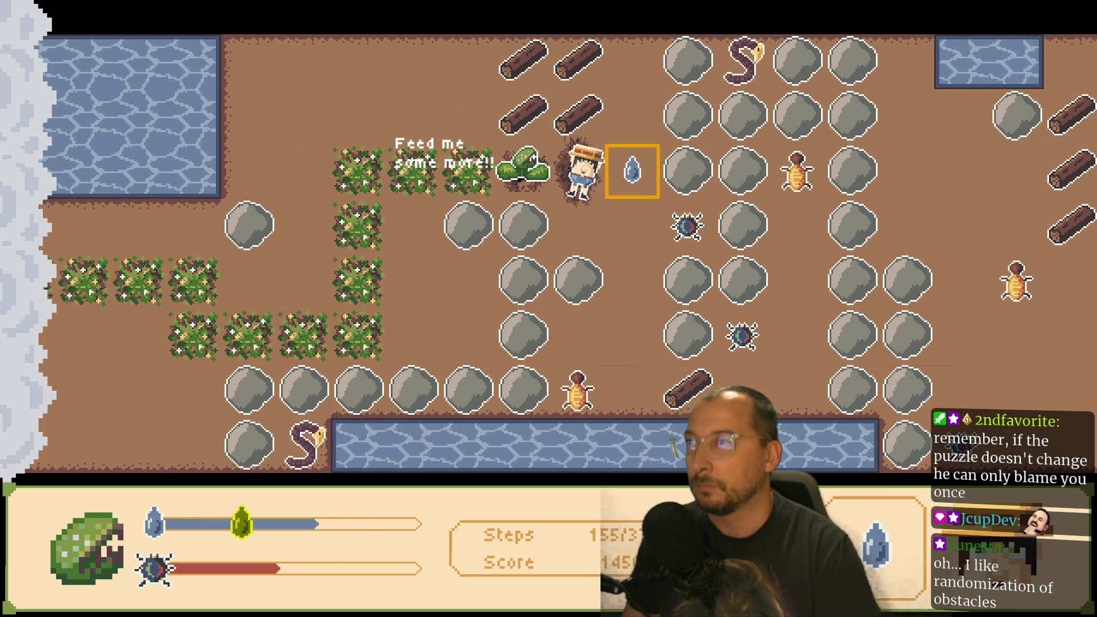
{"action": "key", "text": "Down"}
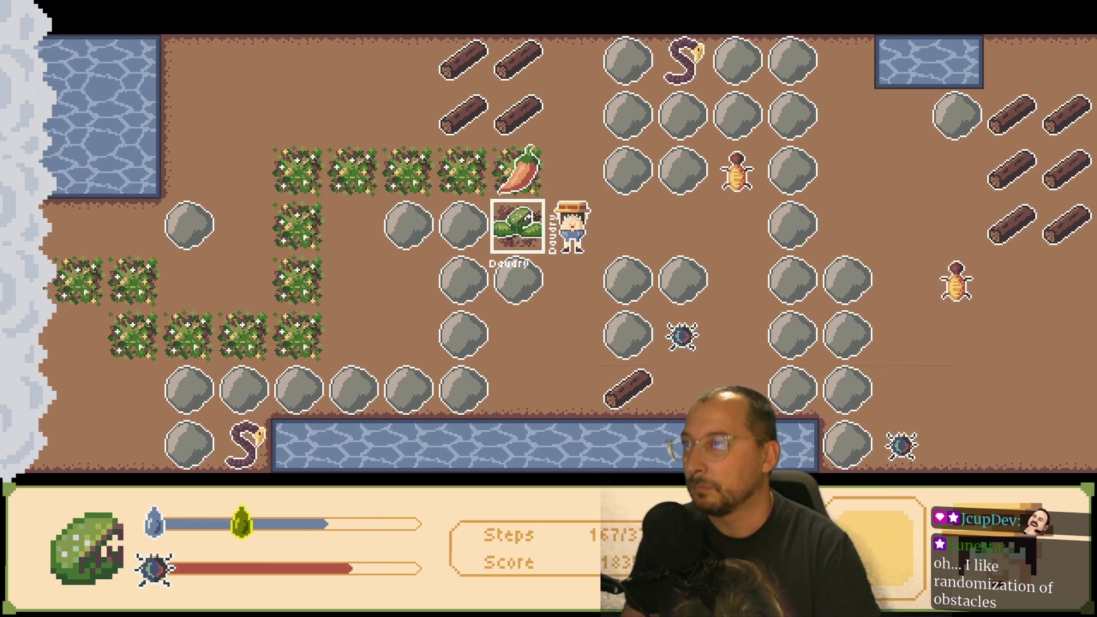
- Collect water below and water Daudry from the left
{"action": "key", "text": "Down"}
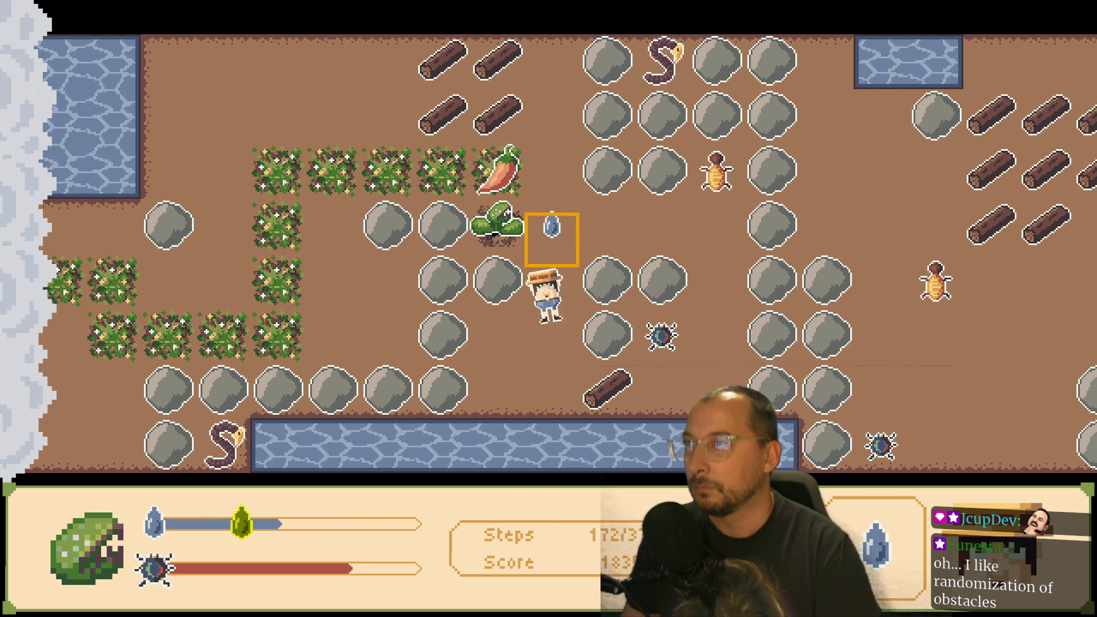
{"action": "key", "text": "Up"}
{"action": "key", "text": "Left"}
{"action": "key", "text": "Down"}
{"action": "key", "text": "Down"}
{"action": "key", "text": "Up"}
{"action": "key", "text": "Up"}
{"action": "key", "text": "Up"}
{"action": "key", "text": "Left"}
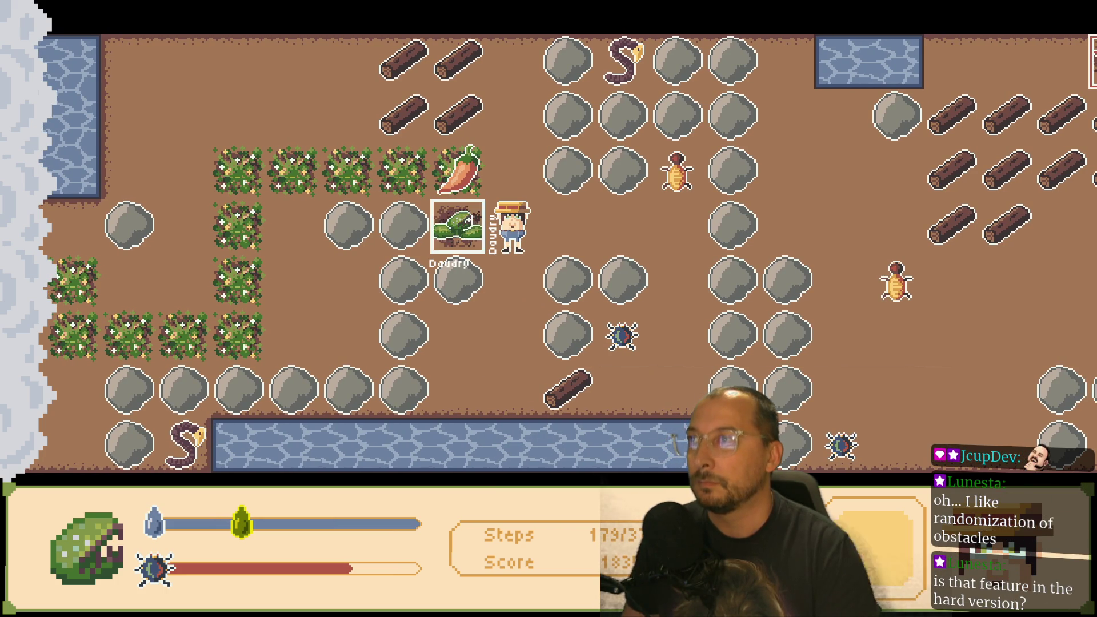
- Circle past the BoomBug and kick the bomb onto the rock to clear it
{"action": "key", "text": "Down"}
{"action": "key", "text": "Right"}
{"action": "key", "text": "Right"}
{"action": "key", "text": "Right"}
{"action": "key", "text": "Down"}
{"action": "key", "text": "Down"}
{"action": "key", "text": "Left"}
{"action": "key", "text": "Up"}
- Grab the water drop, then move down and right along Daudry's path
{"action": "key", "text": "Up"}
{"action": "key", "text": "Left"}
{"action": "key", "text": "Left"}
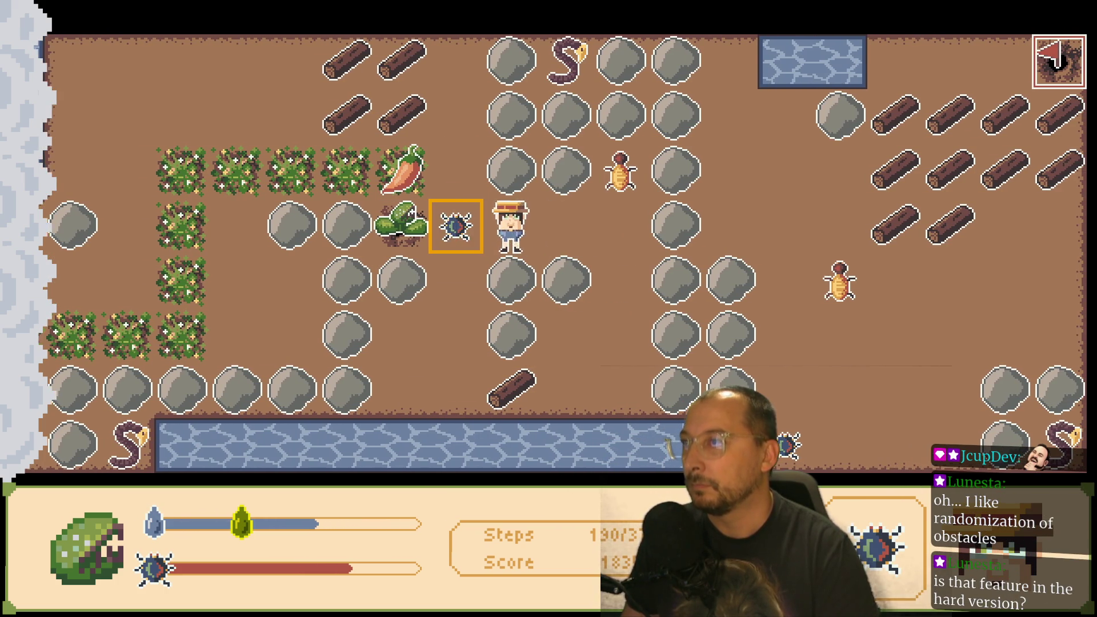
{"action": "key", "text": "Left"}
{"action": "key", "text": "Down"}
{"action": "key", "text": "Right"}
{"action": "key", "text": "Right"}
{"action": "key", "text": "Left"}
{"action": "key", "text": "Left"}
{"action": "key", "text": "Left"}
{"action": "key", "text": "Down"}
{"action": "key", "text": "Down"}
{"action": "key", "text": "Down"}
{"action": "key", "text": "Up"}
{"action": "key", "text": "Up"}
{"action": "key", "text": "Up"}
{"action": "key", "text": "space"}
{"action": "key", "text": "Left"}
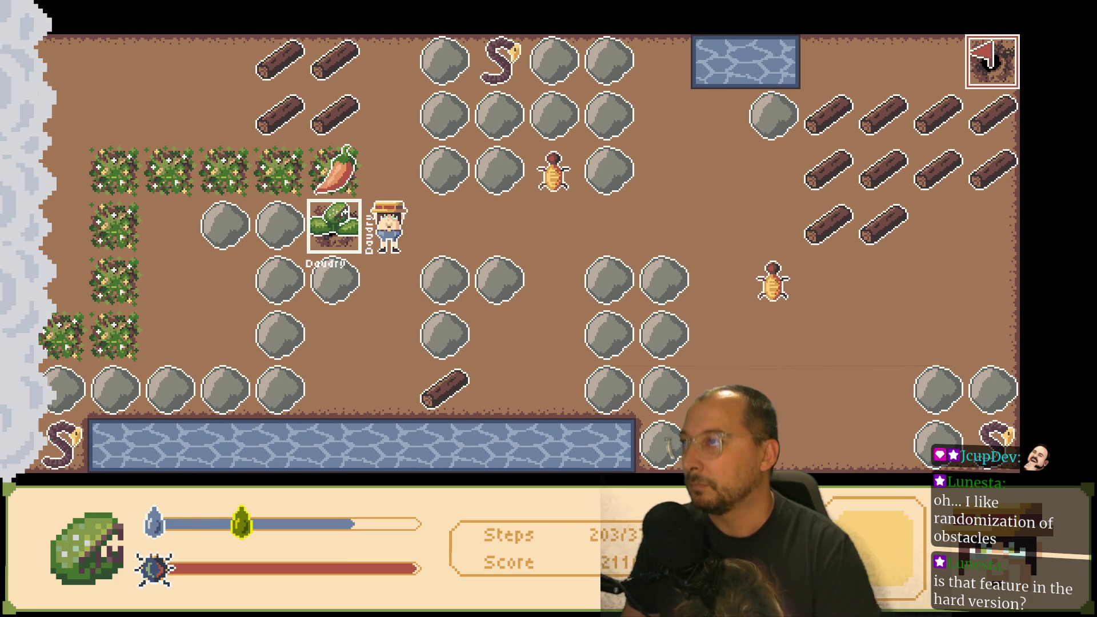
{"action": "key", "text": "Down"}
{"action": "key", "text": "Right"}
{"action": "key", "text": "Right"}
{"action": "key", "text": "Right"}
{"action": "key", "text": "Right"}
{"action": "key", "text": "Right"}
{"action": "key", "text": "Right"}
{"action": "key", "text": "Right"}
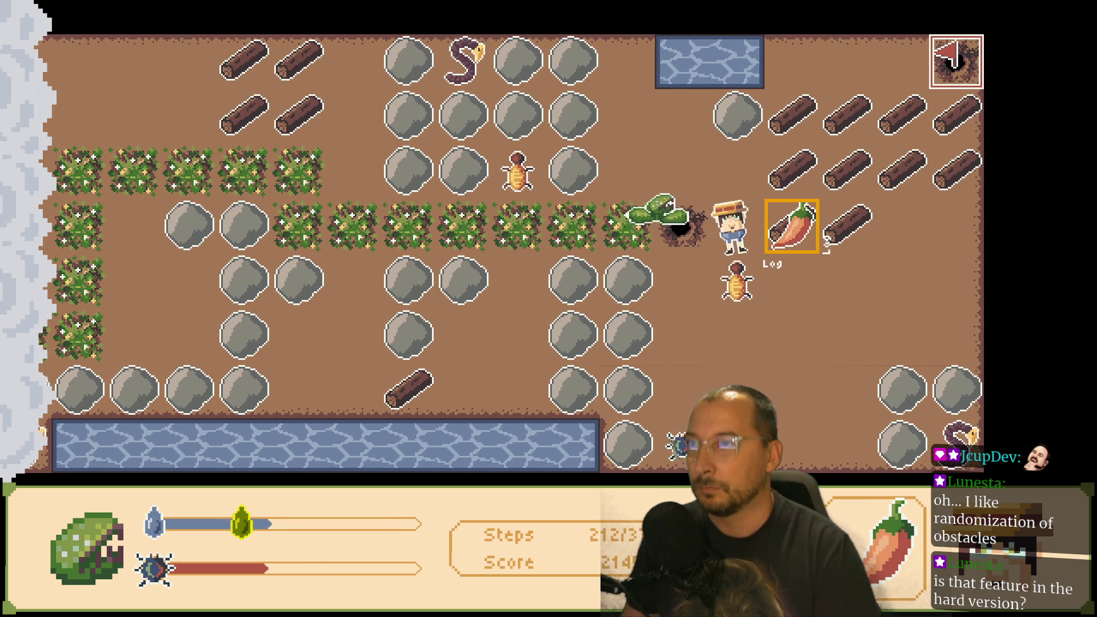
- Move Daudry up toward the chili and step beside the SpicyBug to score
{"action": "key", "text": "Up"}
{"action": "key", "text": "Down"}
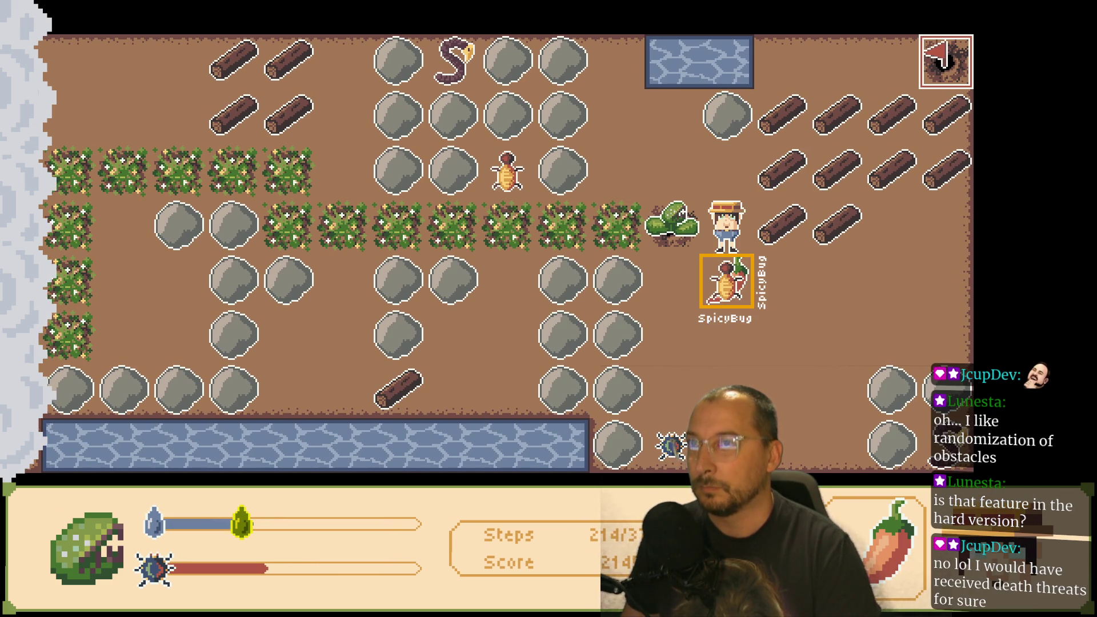
{"action": "key", "text": "Up"}
{"action": "key", "text": "Down"}
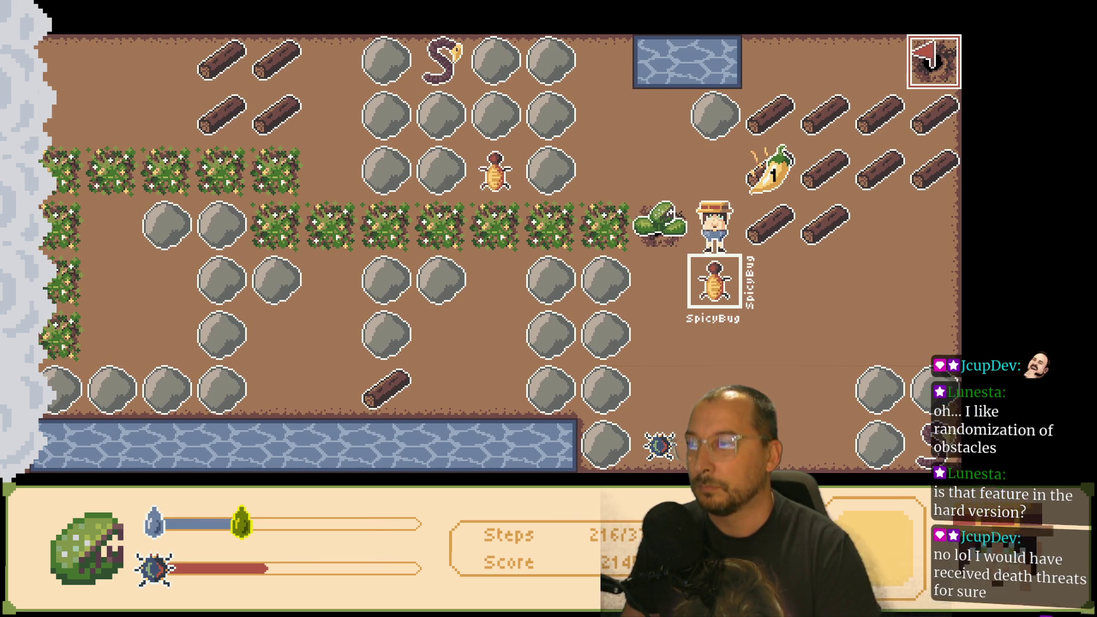
- Refill water at the pond, then pick up the chili
{"action": "key", "text": "Up"}
{"action": "key", "text": "Left"}
{"action": "key", "text": "Up"}
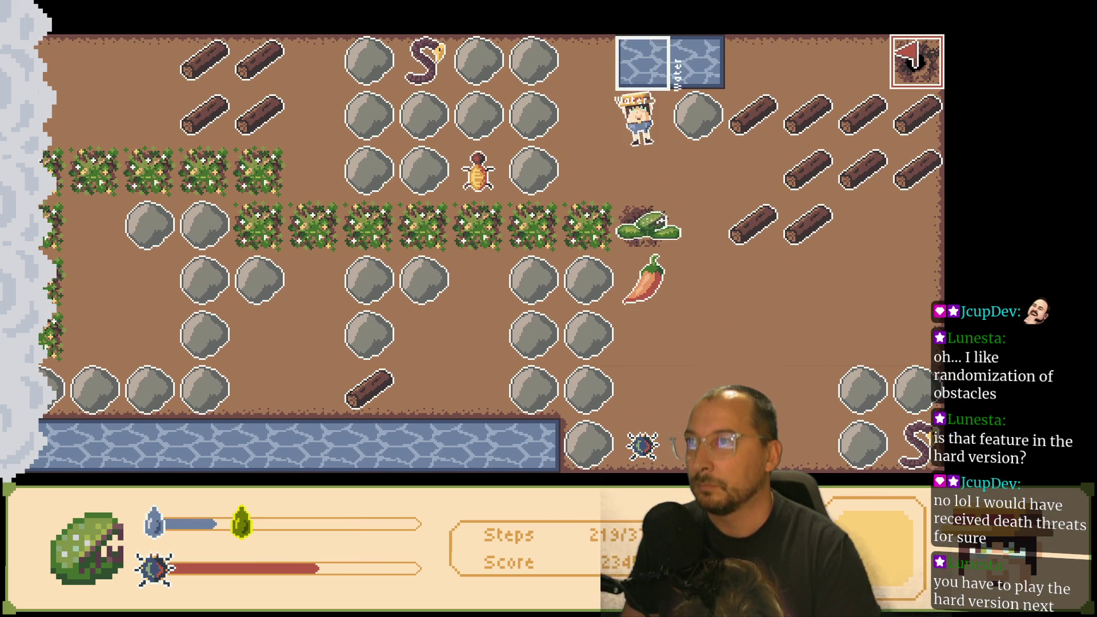
{"action": "key", "text": "Down"}
{"action": "key", "text": "Down"}
{"action": "key", "text": "Down"}
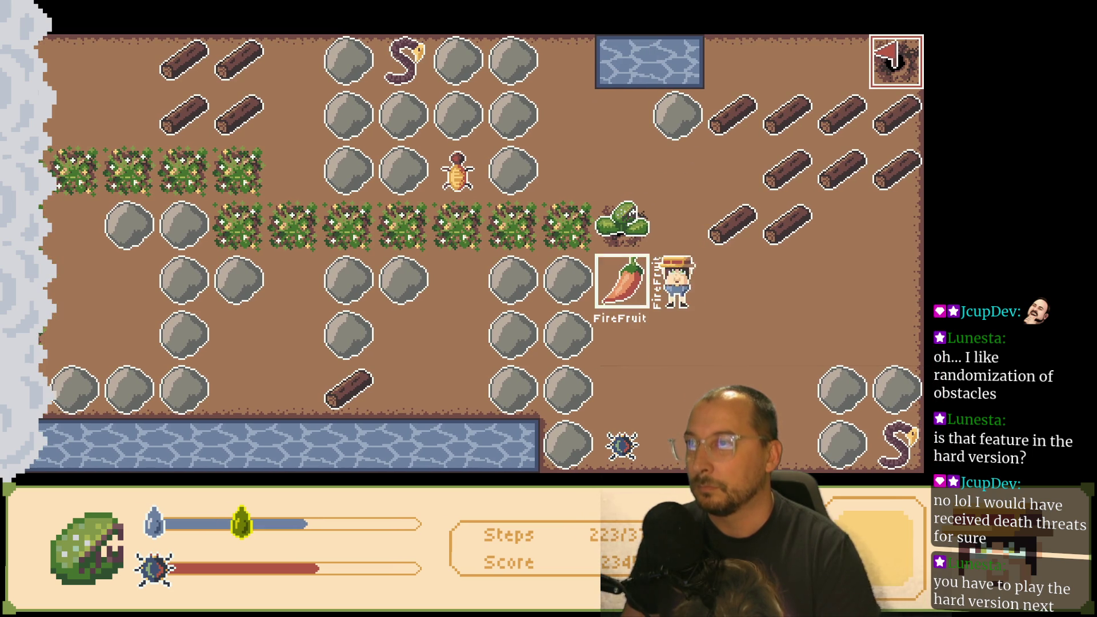
{"action": "key", "text": "Up"}
{"action": "key", "text": "Up"}
{"action": "key", "text": "Right"}
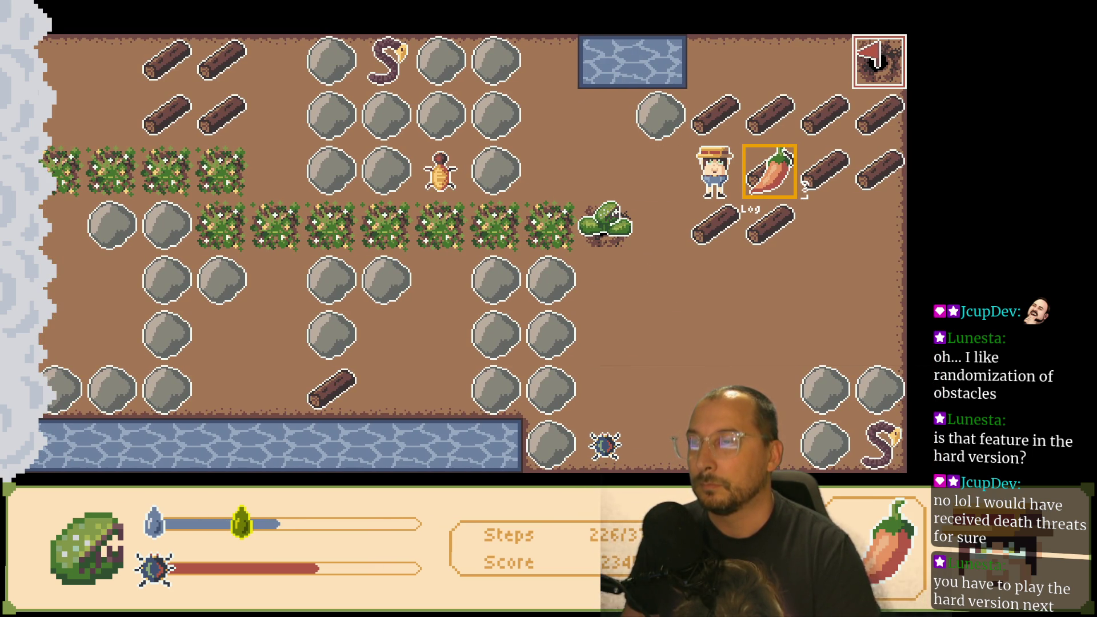
- Carry the chili to the far-right column and back, using it up
{"action": "key", "text": "Down"}
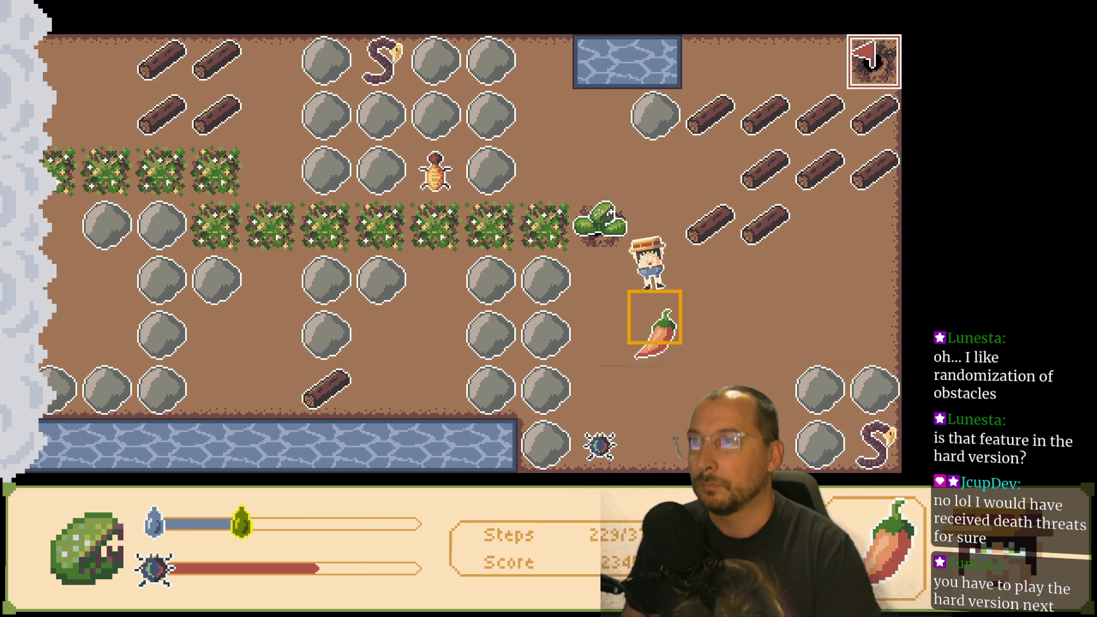
{"action": "key", "text": "Down"}
{"action": "key", "text": "Right"}
{"action": "key", "text": "Right"}
{"action": "key", "text": "Right"}
{"action": "key", "text": "Up"}
- Refill water at the pond and walk into the bush row under the beetle
{"action": "key", "text": "Right"}
{"action": "key", "text": "Left"}
{"action": "key", "text": "Down"}
{"action": "key", "text": "Left"}
{"action": "key", "text": "Left"}
{"action": "key", "text": "Left"}
{"action": "key", "text": "Up"}
{"action": "key", "text": "Left"}
{"action": "key", "text": "Up"}
{"action": "key", "text": "Up"}
{"action": "key", "text": "Down"}
{"action": "key", "text": "Up"}
{"action": "key", "text": "Down"}
{"action": "key", "text": "Down"}
{"action": "key", "text": "Left"}
{"action": "key", "text": "Left"}
{"action": "key", "text": "Left"}
- Push into the bush to drop a chili and carry it two tiles right
{"action": "key", "text": "Right"}
{"action": "key", "text": "Right"}
{"action": "key", "text": "Right"}
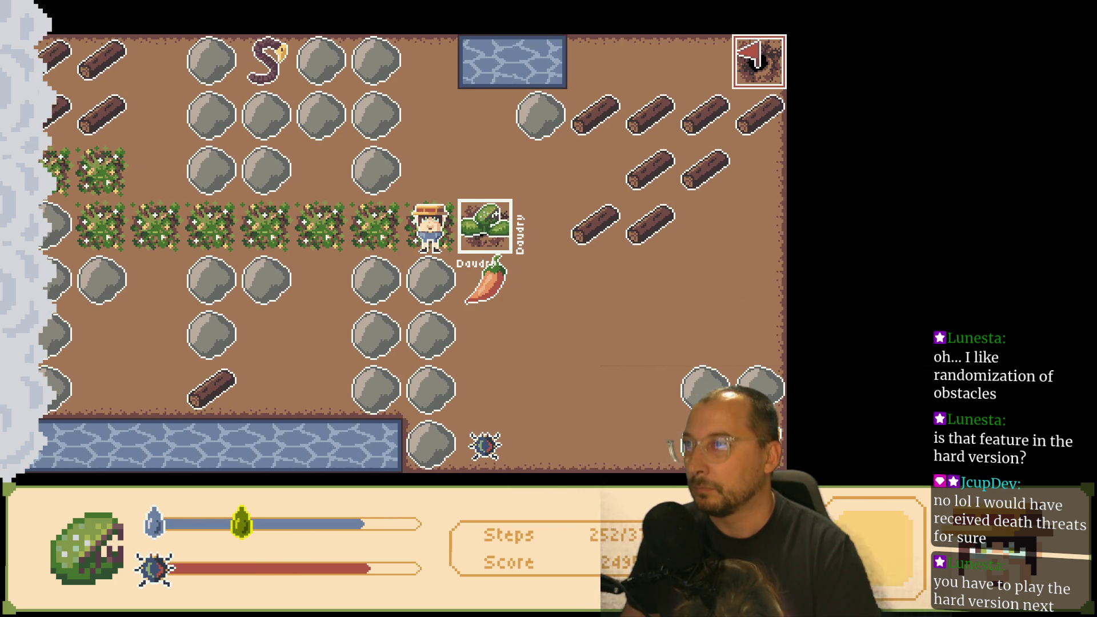
{"action": "key", "text": "Up"}
{"action": "key", "text": "Right"}
{"action": "key", "text": "Right"}
{"action": "key", "text": "Down"}
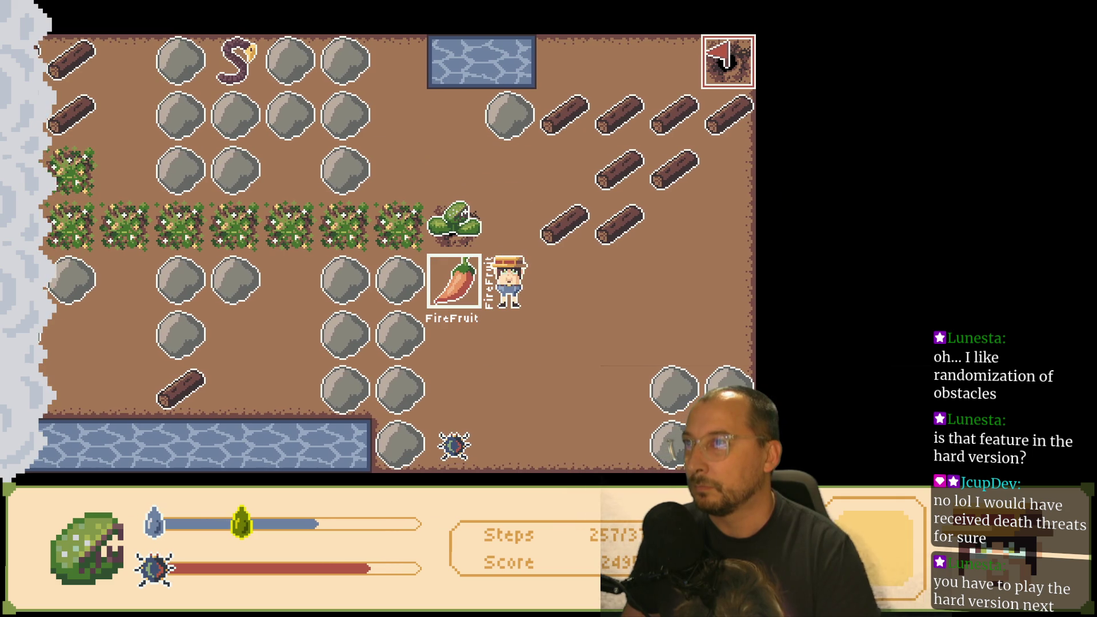
{"action": "key", "text": "Right"}
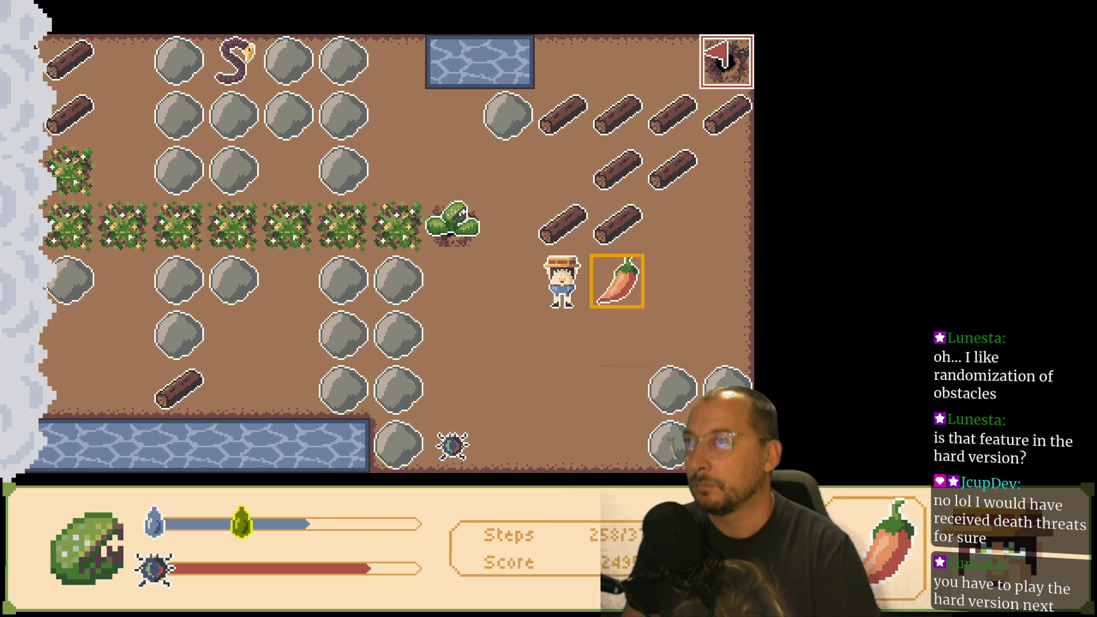
{"action": "key", "text": "Right"}
{"action": "key", "text": "Right"}
- Collect the chili, head back left and return to the pond for water
{"action": "key", "text": "Up"}
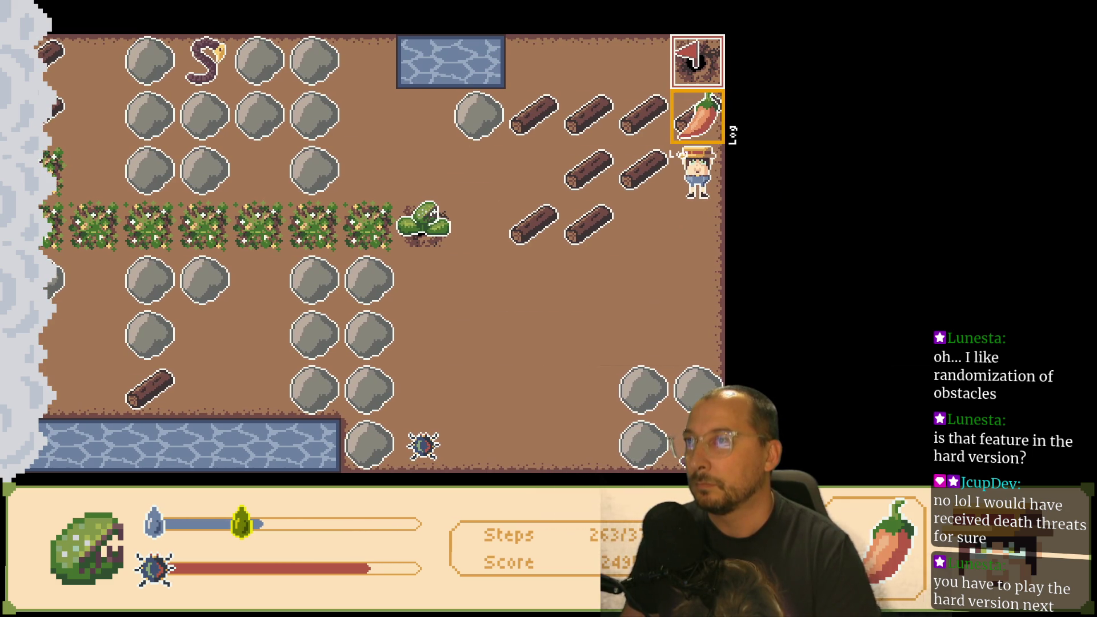
{"action": "key", "text": "Down"}
{"action": "key", "text": "Down"}
{"action": "key", "text": "Left"}
{"action": "key", "text": "Left"}
{"action": "key", "text": "Left"}
{"action": "key", "text": "Left"}
{"action": "key", "text": "Up"}
{"action": "key", "text": "Left"}
{"action": "key", "text": "Up"}
{"action": "key", "text": "Up"}
- Walk around the bush to below it and line up with the bug
{"action": "key", "text": "Up"}
{"action": "key", "text": "Down"}
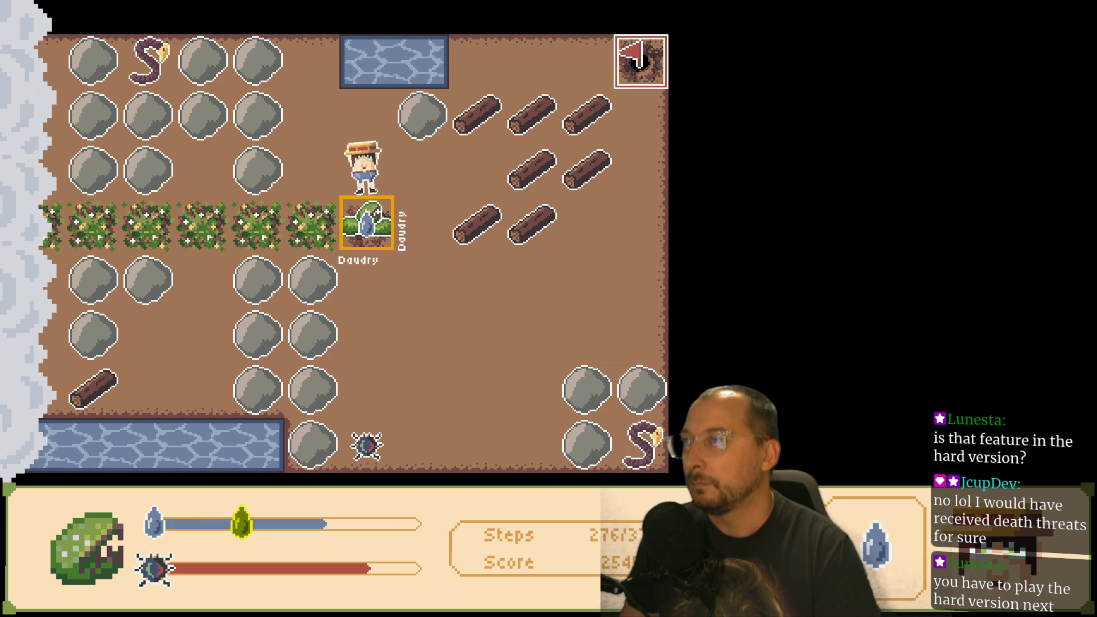
{"action": "key", "text": "Right"}
{"action": "key", "text": "Down"}
{"action": "key", "text": "Down"}
{"action": "key", "text": "Left"}
{"action": "key", "text": "Down"}
{"action": "key", "text": "Down"}
{"action": "key", "text": "Up"}
- Move down and right toward the logs, shuffling into position near the plant
{"action": "key", "text": "Up"}
{"action": "key", "text": "Right"}
{"action": "key", "text": "Up"}
{"action": "key", "text": "Down"}
{"action": "key", "text": "Right"}
{"action": "key", "text": "Right"}
{"action": "key", "text": "Right"}
{"action": "key", "text": "Right"}
{"action": "key", "text": "Left"}
{"action": "key", "text": "Right"}
{"action": "key", "text": "Up"}
{"action": "key", "text": "Up"}
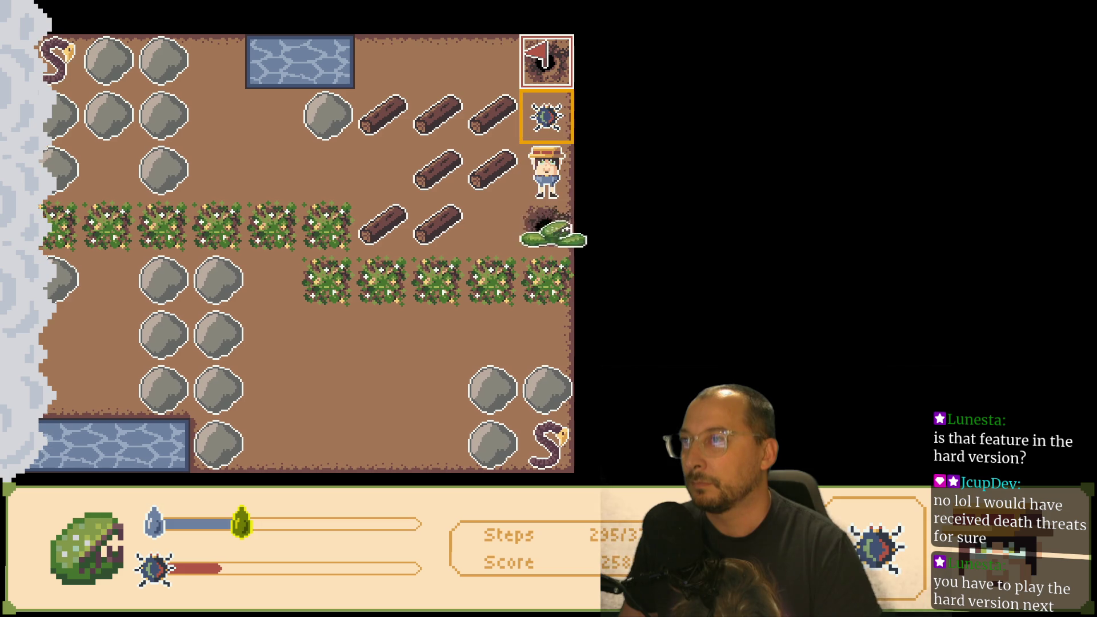
{"action": "key", "text": "Up"}
{"action": "key", "text": "Up"}
- Fetch water from the left pond and step onto the flag to guide Daudry out
{"action": "key", "text": "Left"}
{"action": "key", "text": "Left"}
{"action": "key", "text": "Left"}
{"action": "key", "text": "Right"}
{"action": "key", "text": "Right"}
{"action": "key", "text": "Right"}
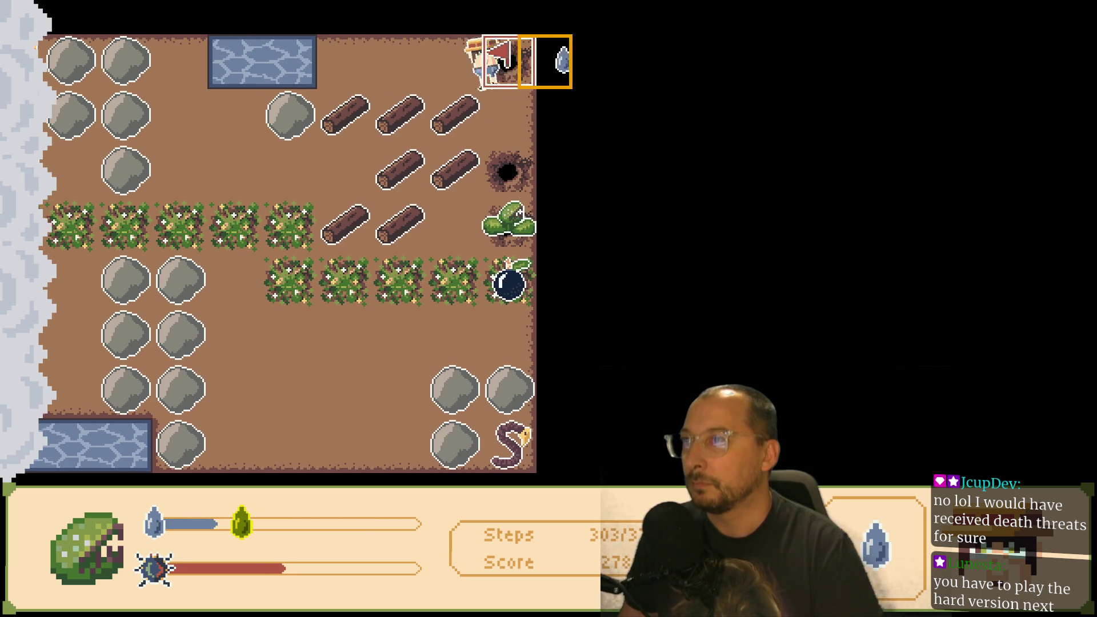
{"action": "key", "text": "Down"}
{"action": "key", "text": "Down"}
{"action": "key", "text": "Up"}
{"action": "key", "text": "Up"}
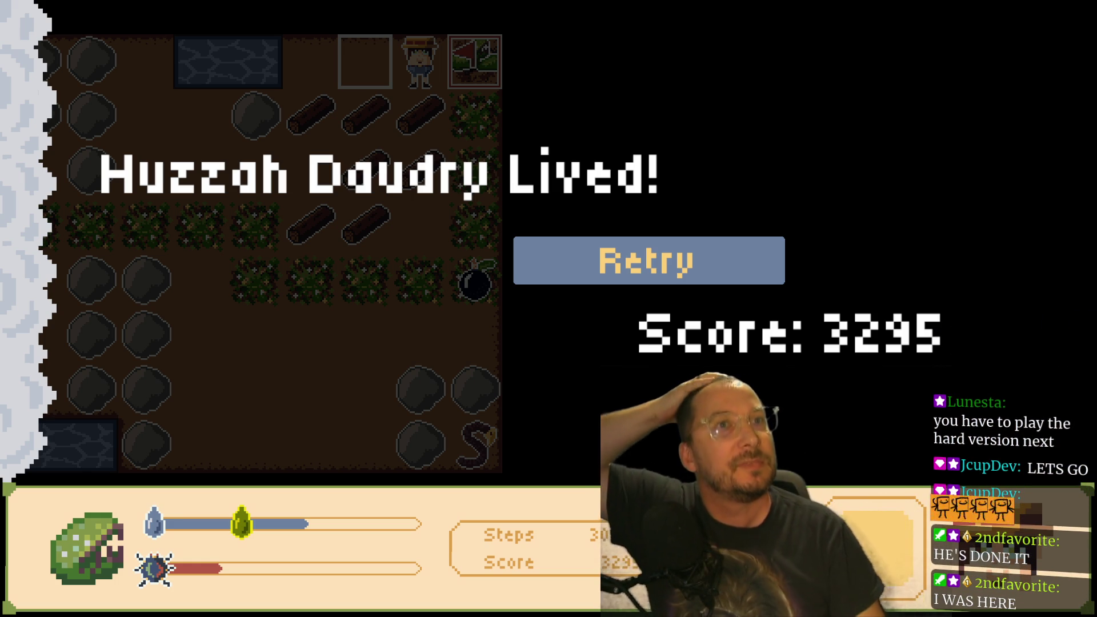
- View the 'Huzzah Daudry Lived!' screen (score 3295) fullscreen, then return to the itch.io page
{"action": "key", "text": "f"}
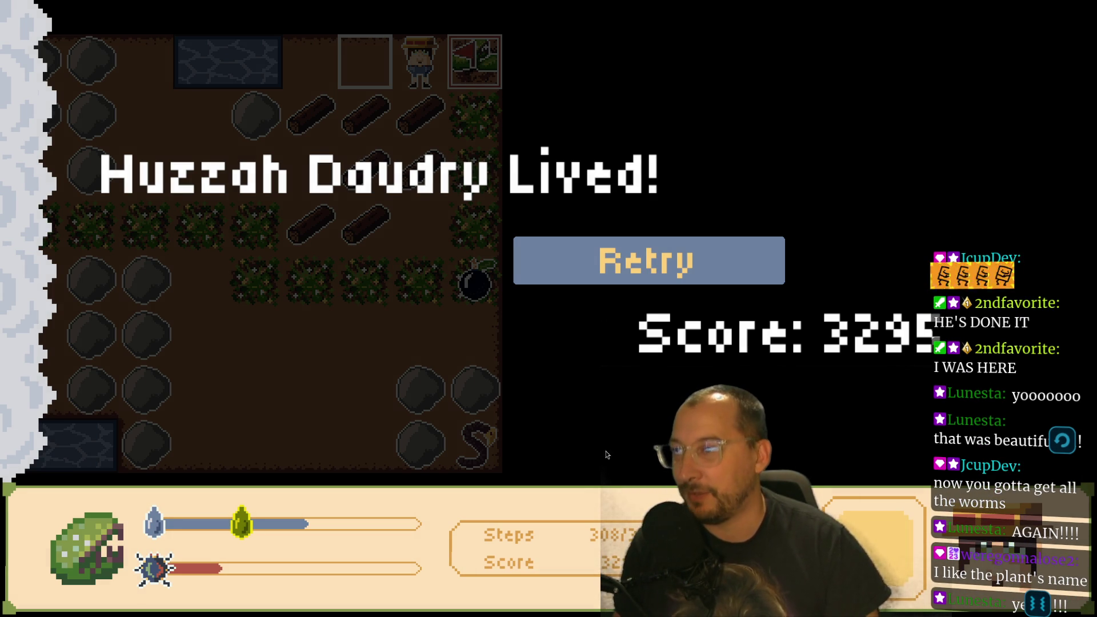
{"action": "key", "text": "Escape"}
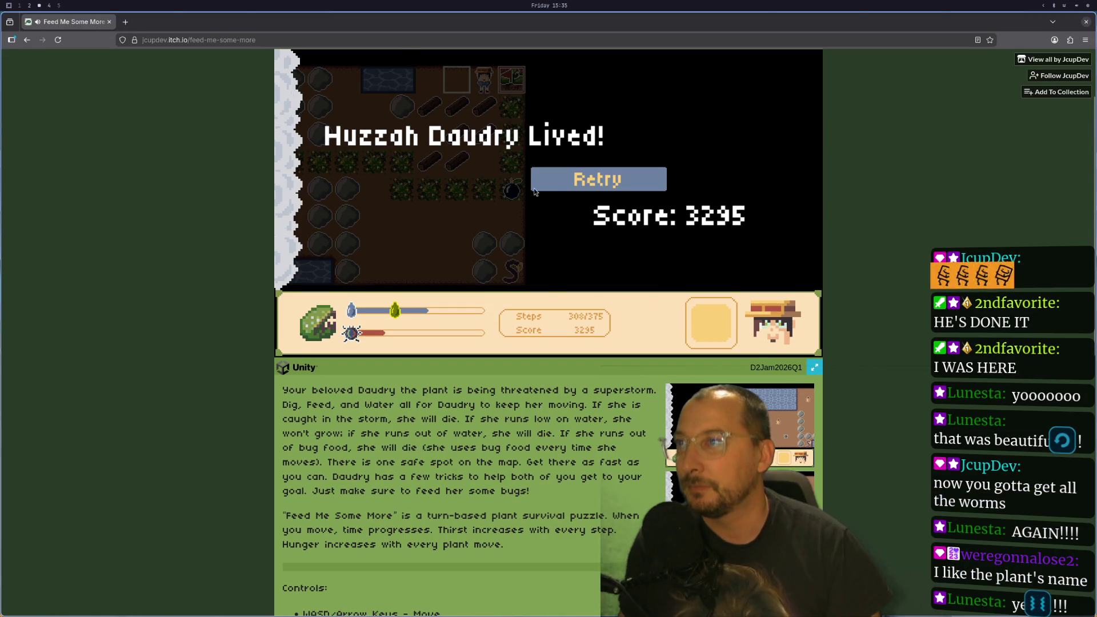
- Restart the game with Retry and scroll through the itch.io game page
{"action": "left_click", "coordinate": [552, 188]}
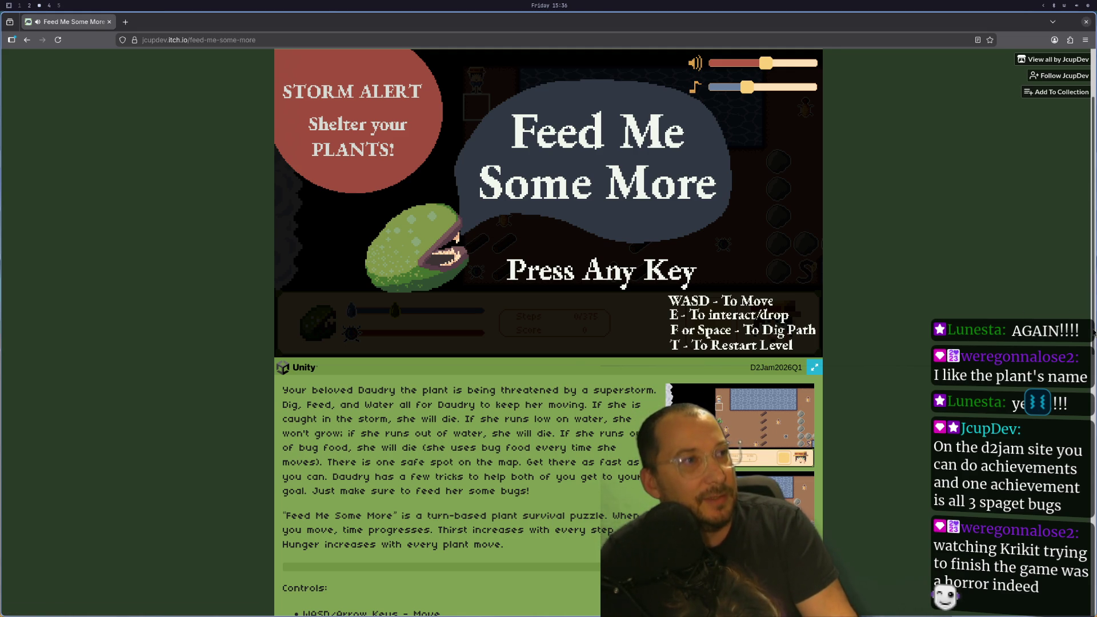
{"action": "scroll", "scroll_direction": "down", "scroll_amount": 3}
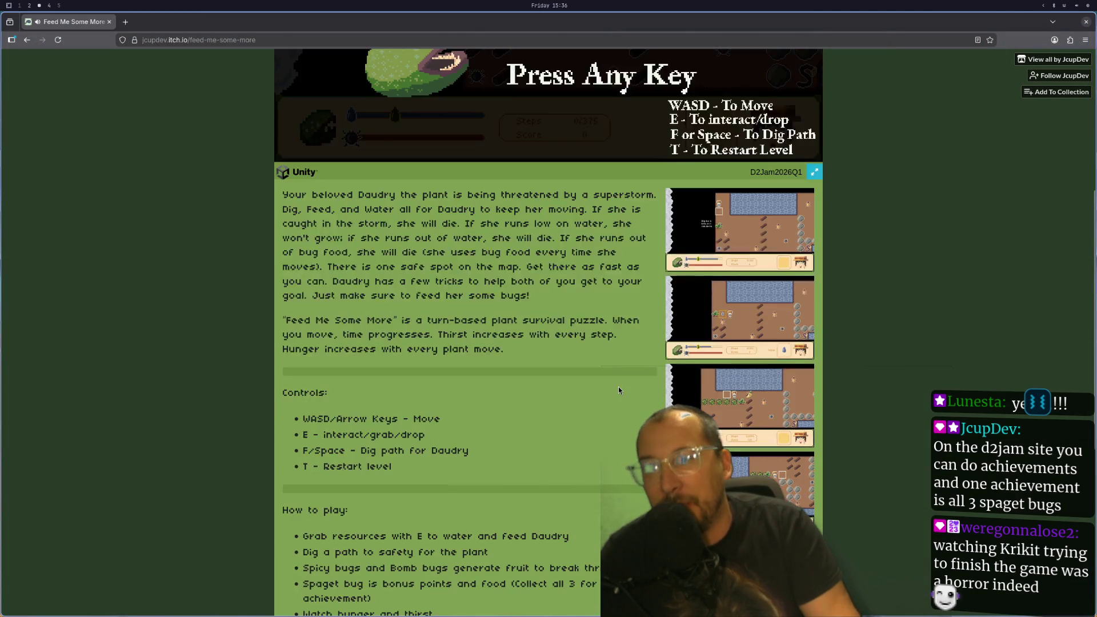
{"action": "scroll", "scroll_direction": "down", "scroll_amount": 3}
{"action": "scroll", "scroll_direction": "up", "scroll_amount": 3}
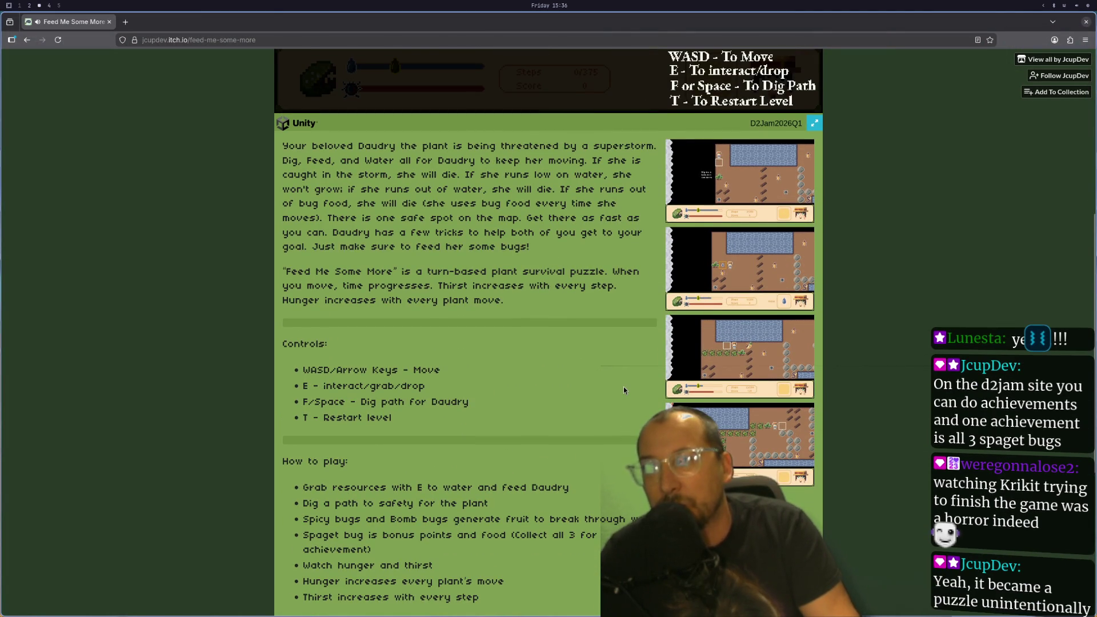
{"action": "scroll", "scroll_direction": "up", "scroll_amount": 3}
{"action": "scroll", "scroll_direction": "up", "scroll_amount": 3}
{"action": "scroll", "scroll_direction": "up", "scroll_amount": 3}
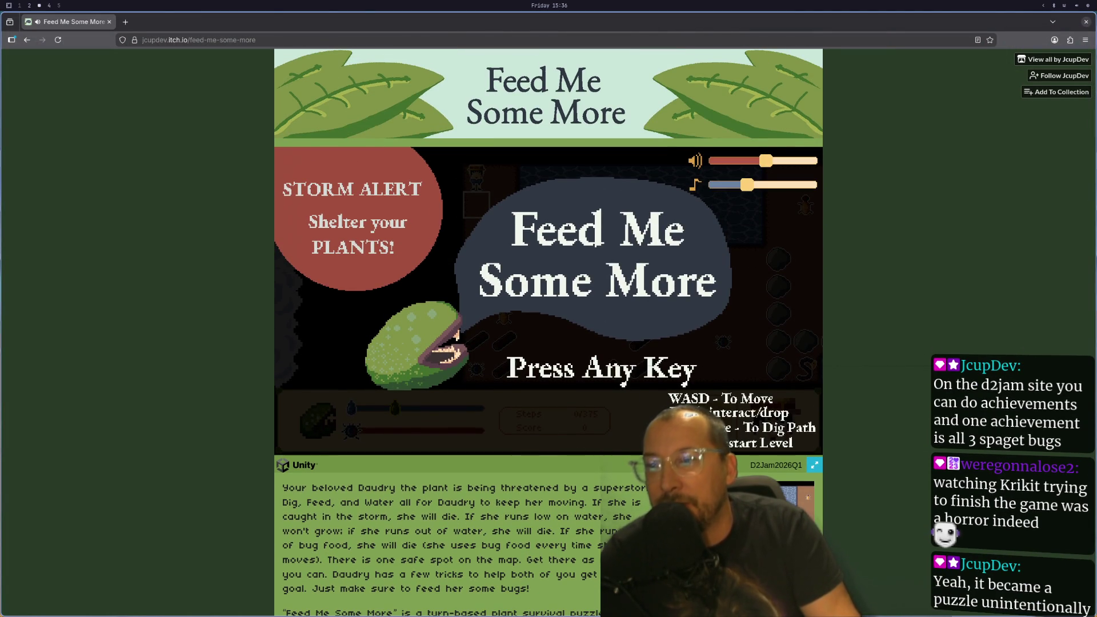
{"action": "scroll", "scroll_direction": "down", "scroll_amount": 3}
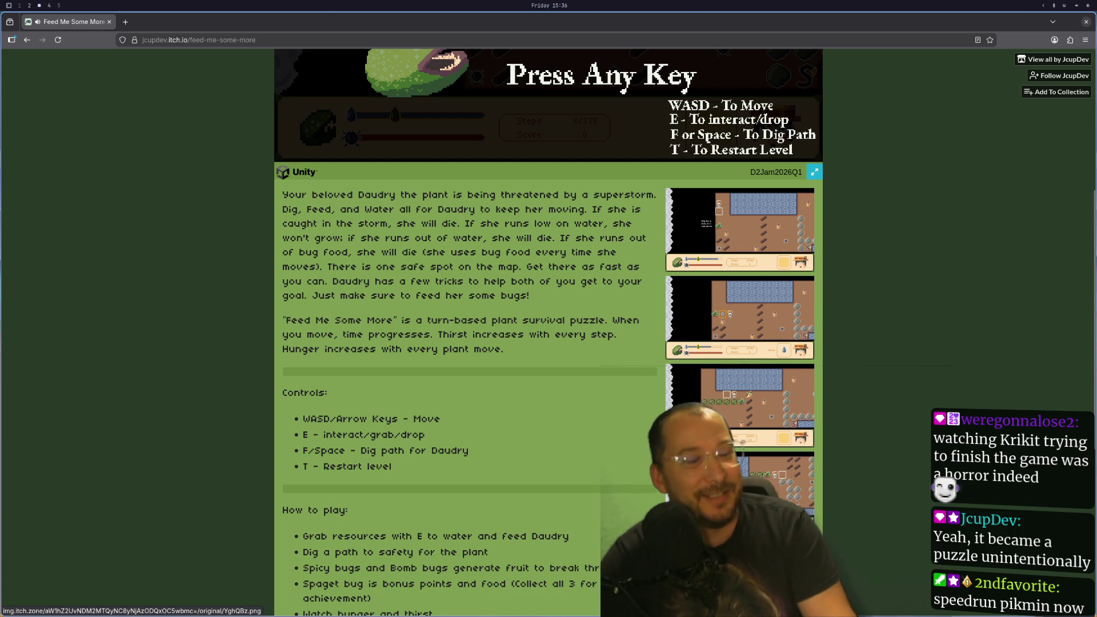
- Switch to the Godot editor and run the tree scene with F5
{"action": "scroll", "scroll_direction": "down", "scroll_amount": 3}
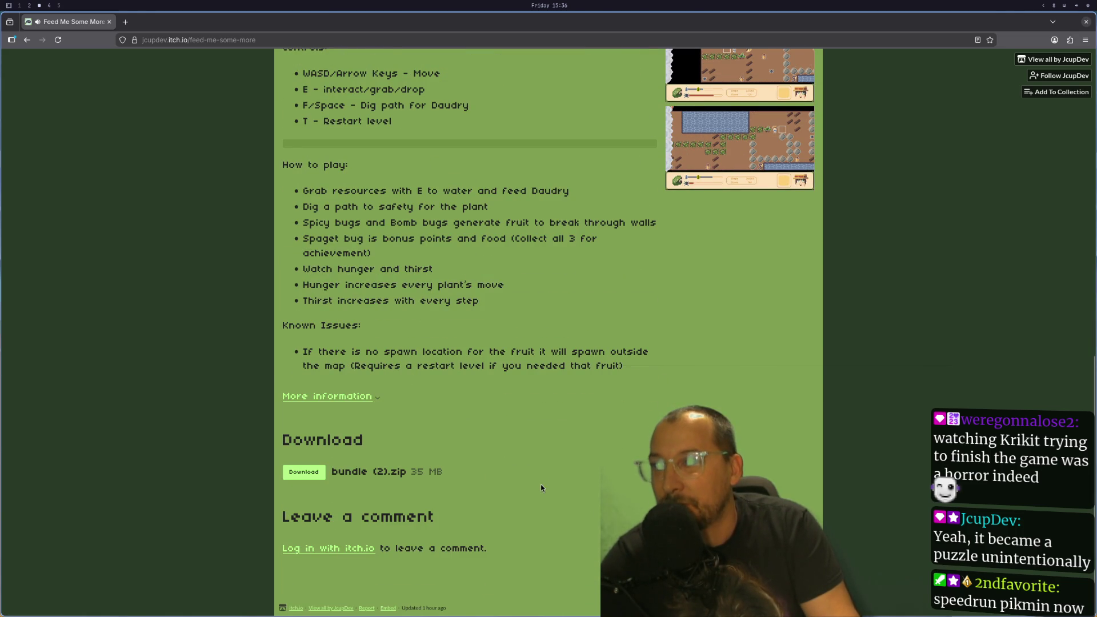
{"action": "scroll", "scroll_direction": "up", "scroll_amount": 3}
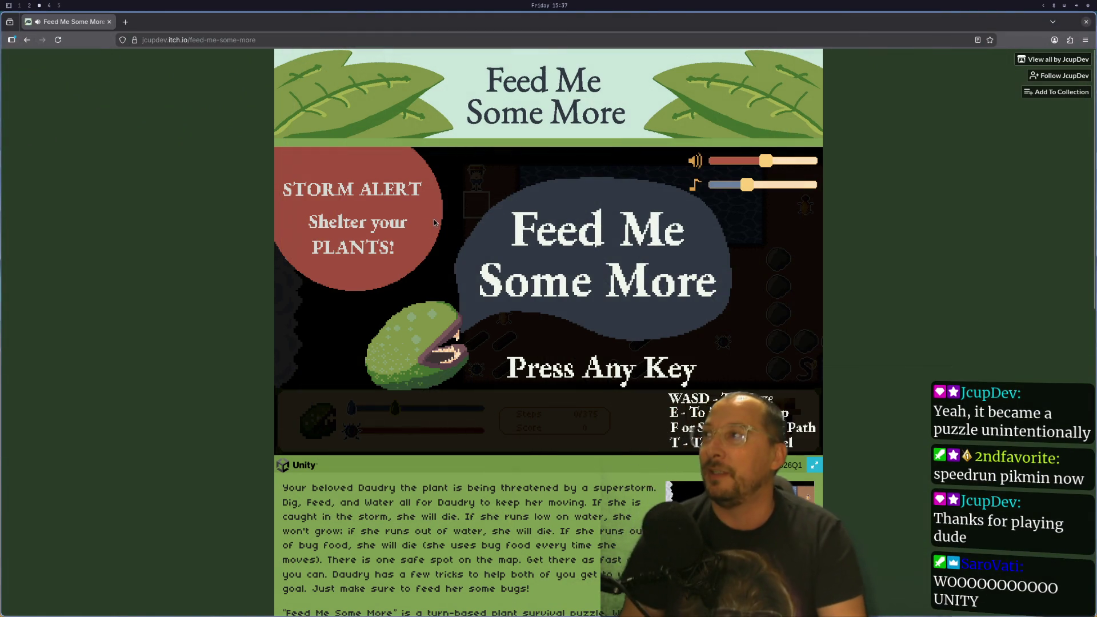
{"action": "key", "text": "super+2"}
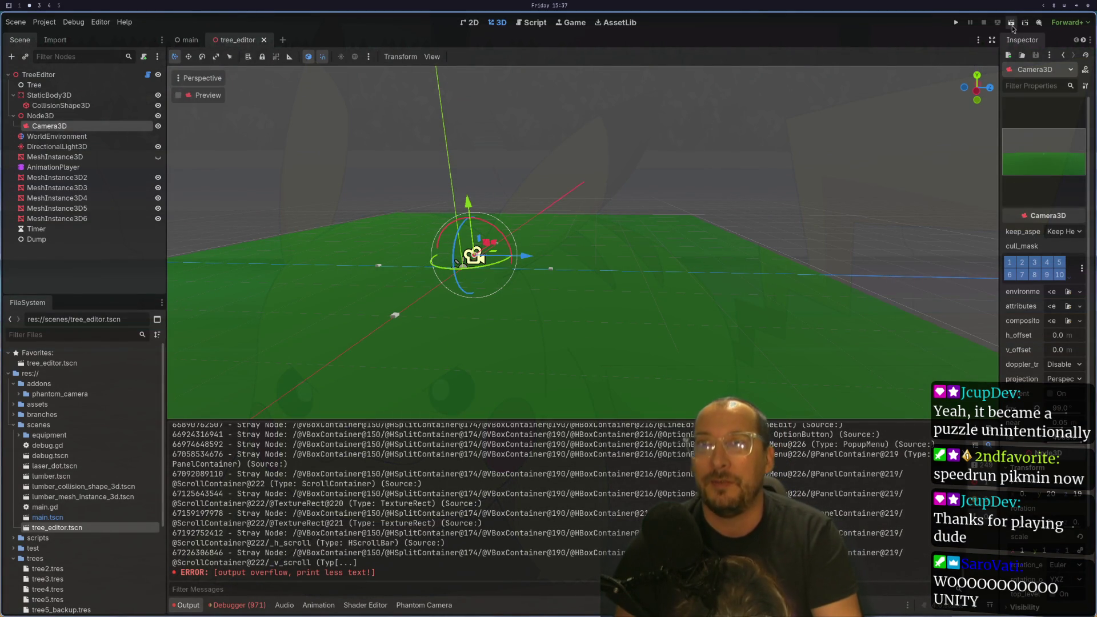
{"action": "key", "text": "F5"}
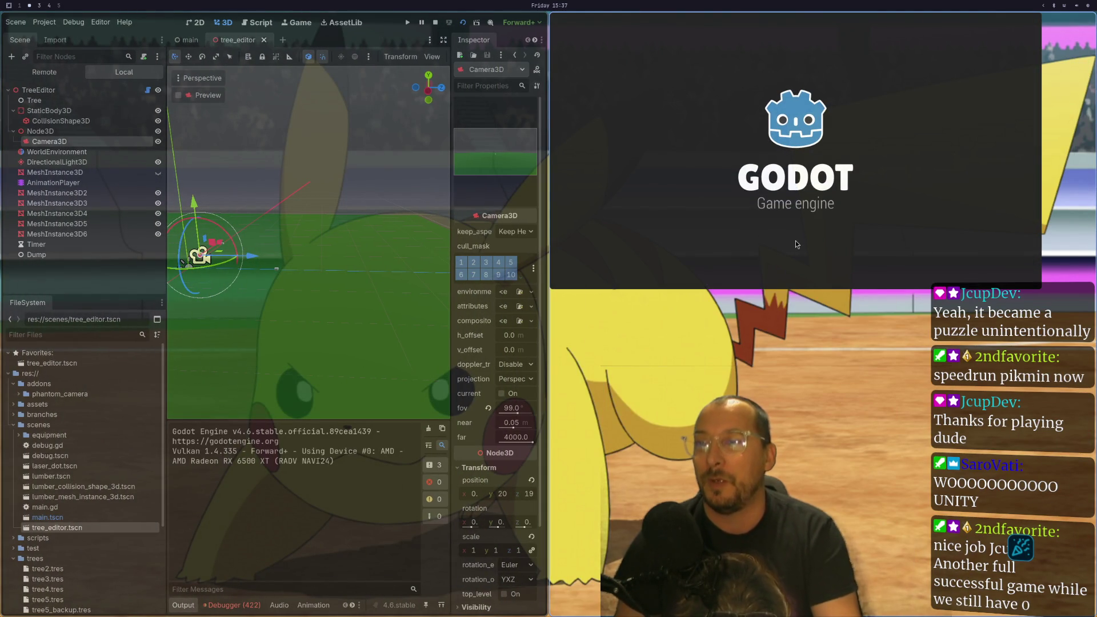
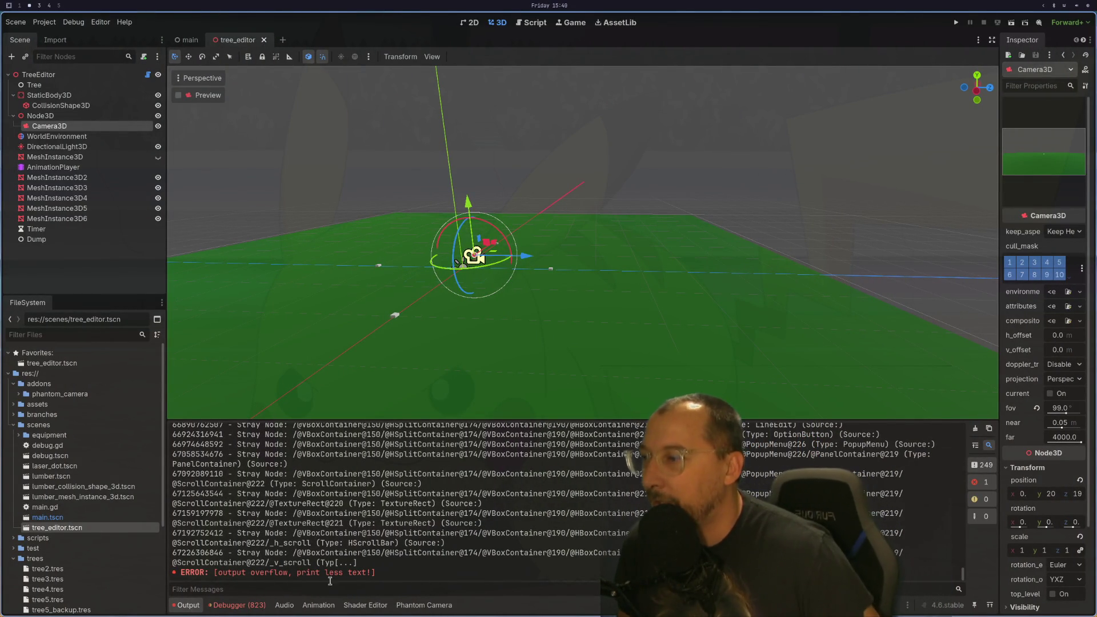
- Run the tree editor scene, check the monitors (31439 objects, 12883 nodes, 308 orphans), then stop it
{"action": "key", "text": "F6"}
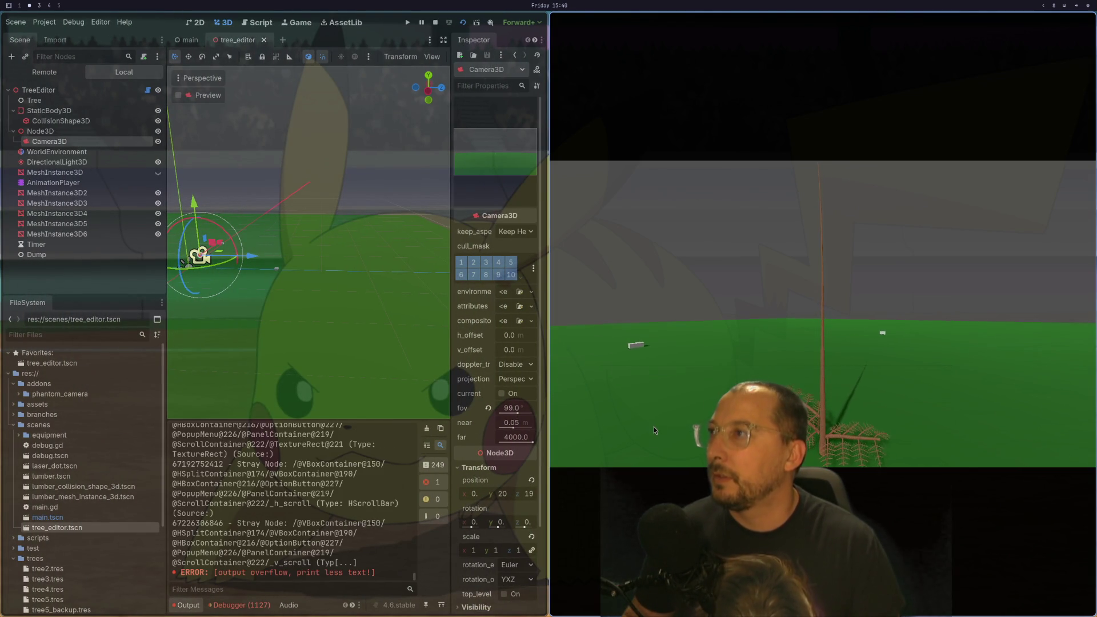
{"action": "left_click", "coordinate": [257, 607]}
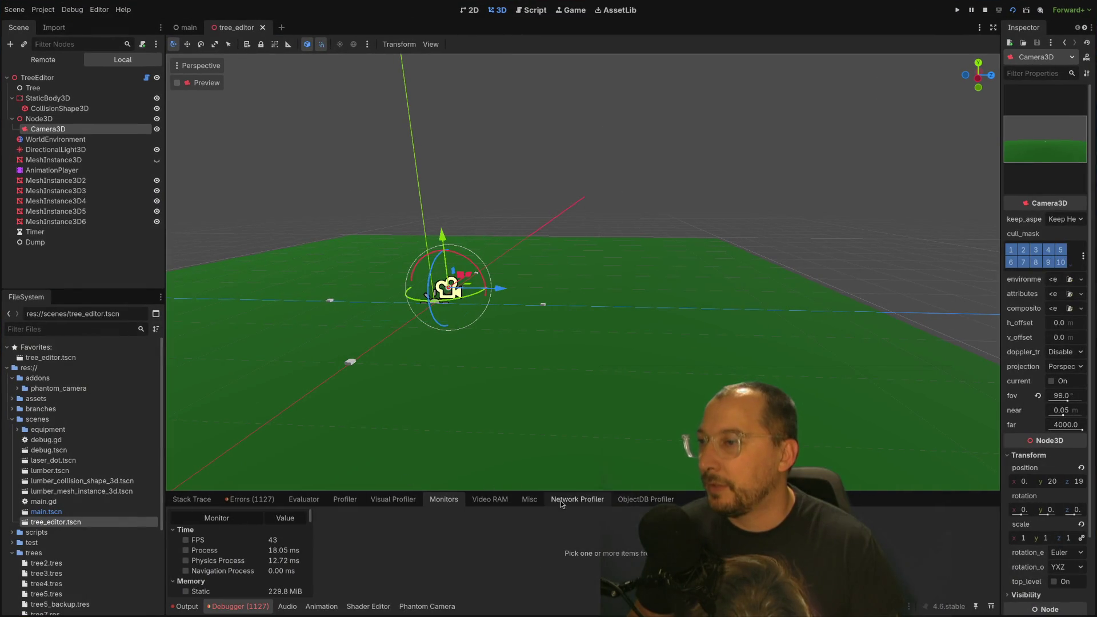
{"action": "scroll", "scroll_direction": "down", "scroll_amount": 3}
{"action": "scroll", "scroll_direction": "down", "scroll_amount": 3}
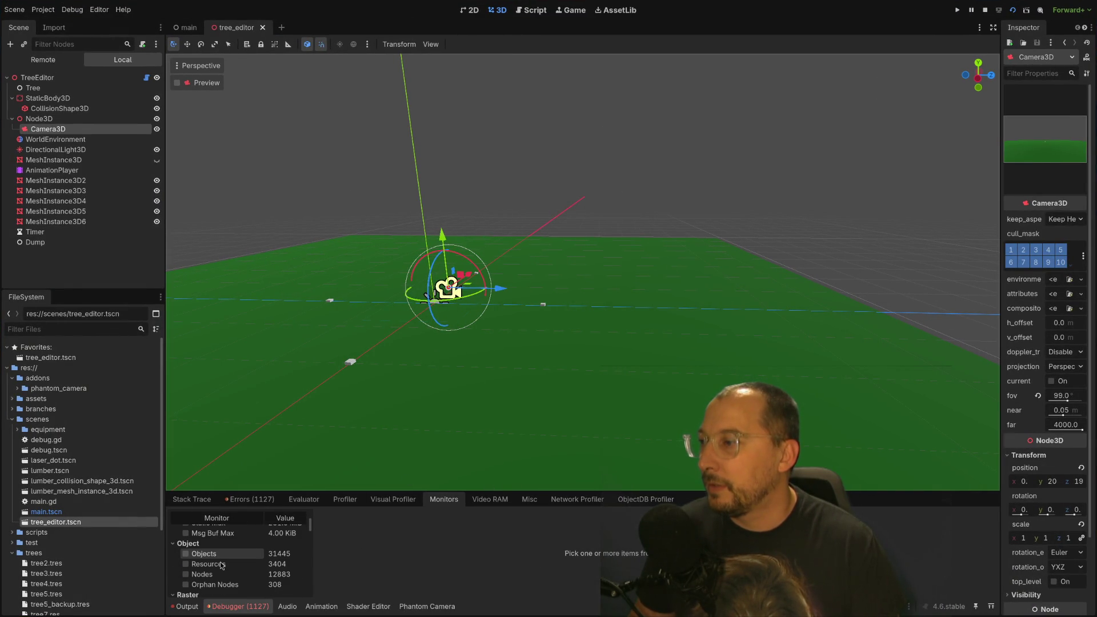
{"action": "key", "text": "super+f"}
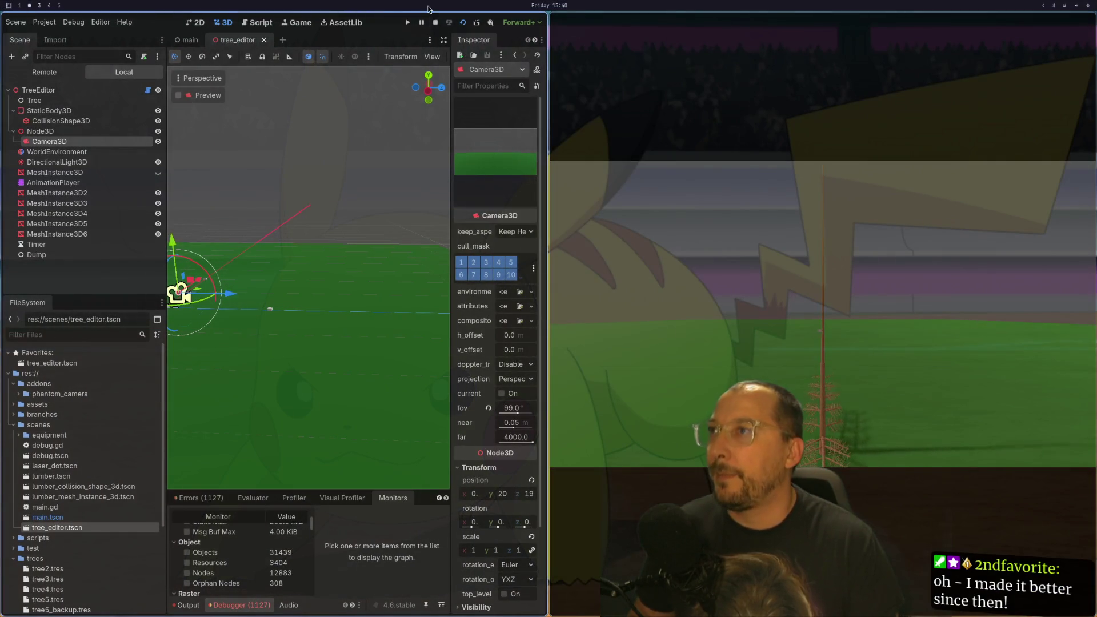
{"action": "left_click", "coordinate": [440, 23]}
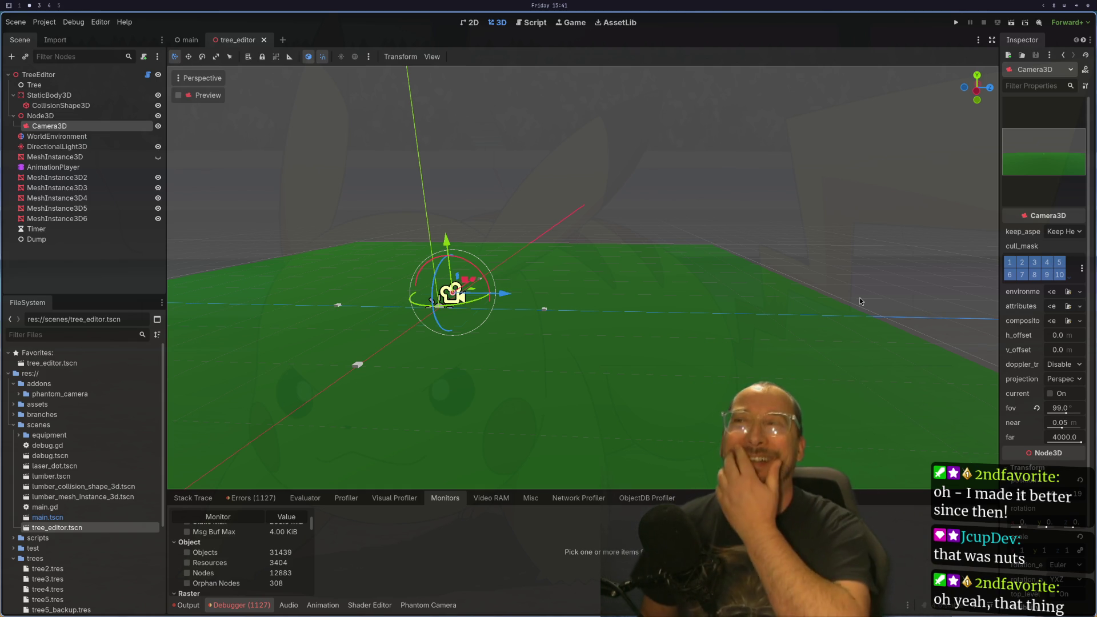
- Frame the 3D viewport on the Camera3D, then orbit and zoom around it and the light
{"action": "scroll", "scroll_direction": "down", "scroll_amount": 3}
{"action": "key", "text": "f"}
{"action": "left_click_drag", "start_coordinate": [494, 309], "coordinate": [455, 318]}
{"action": "scroll", "scroll_direction": "up", "scroll_amount": 3}
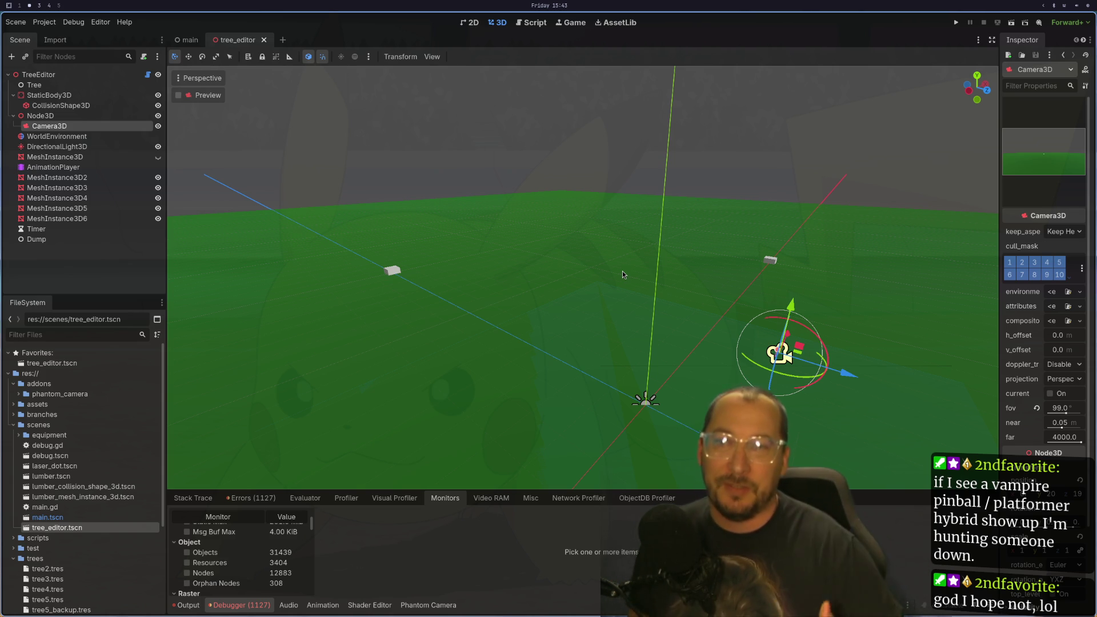
- Reframe the view on the camera and select the TreeEditor root node to show its properties
{"action": "left_click_drag", "start_coordinate": [752, 387], "coordinate": [766, 348]}
{"action": "key", "text": "f"}
{"action": "scroll", "scroll_direction": "down", "scroll_amount": 3}
{"action": "scroll", "scroll_direction": "up", "scroll_amount": 3}
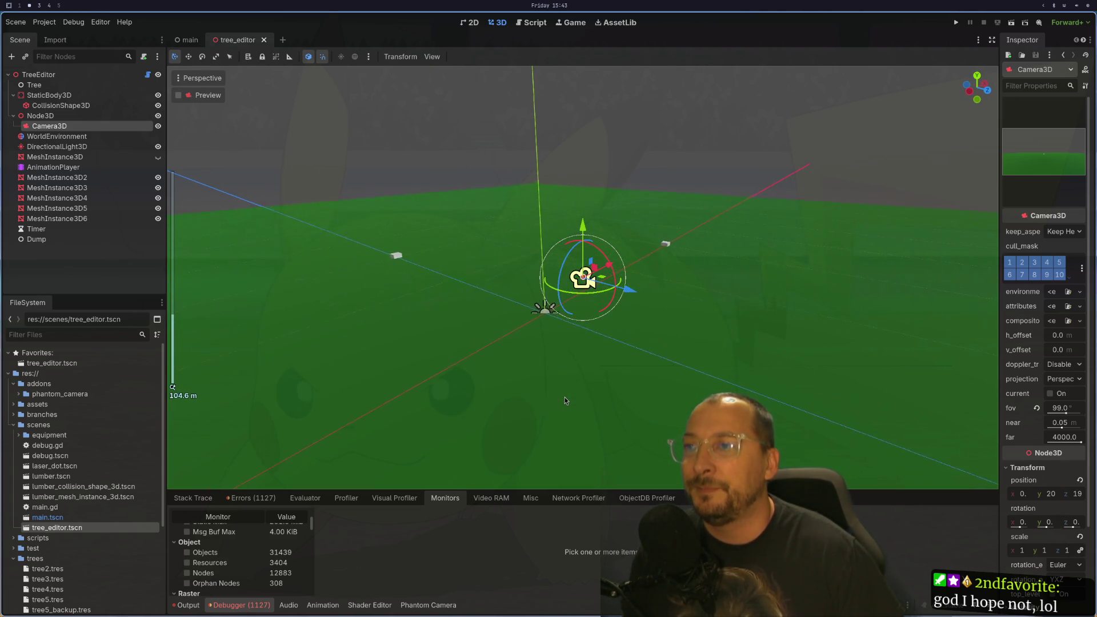
{"action": "left_click_drag", "start_coordinate": [480, 347], "coordinate": [360, 214]}
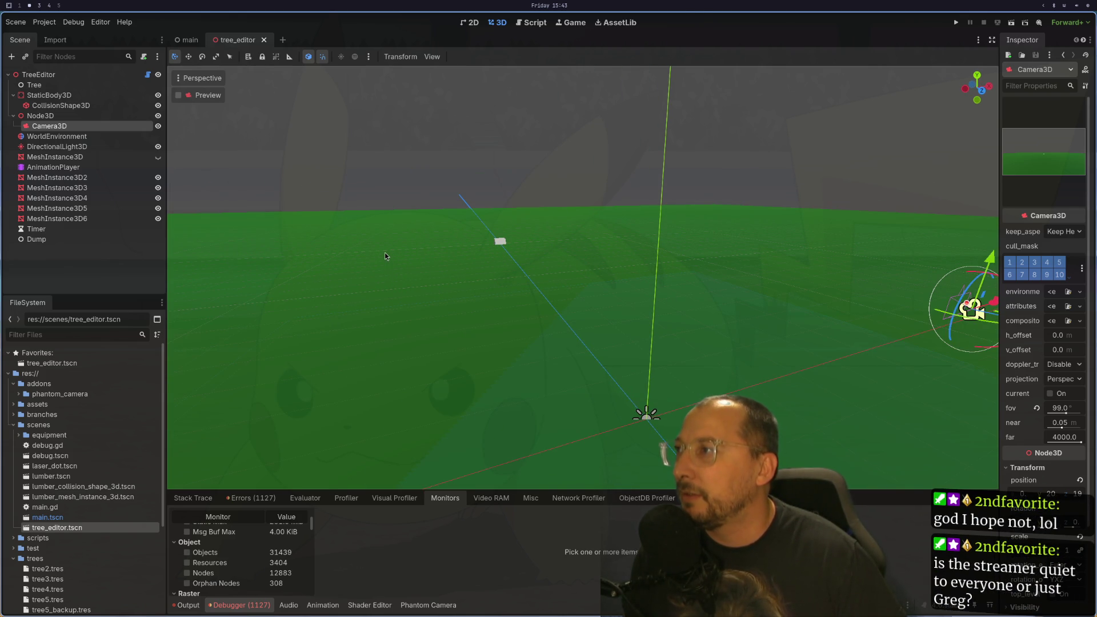
{"action": "scroll", "scroll_direction": "down", "scroll_amount": 3}
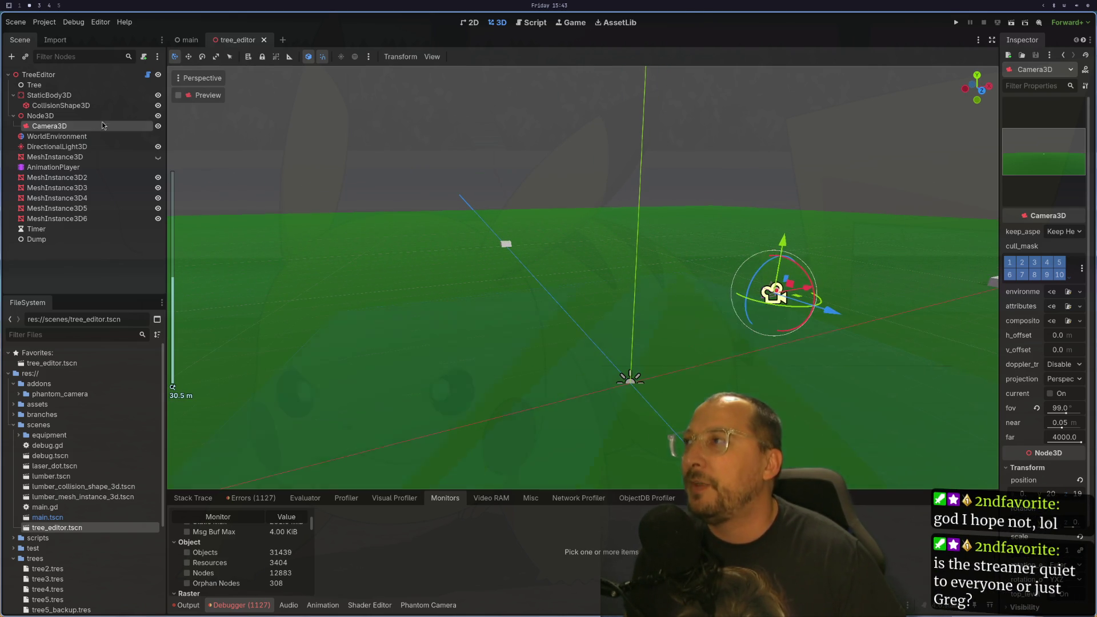
{"action": "left_click", "coordinate": [85, 74]}
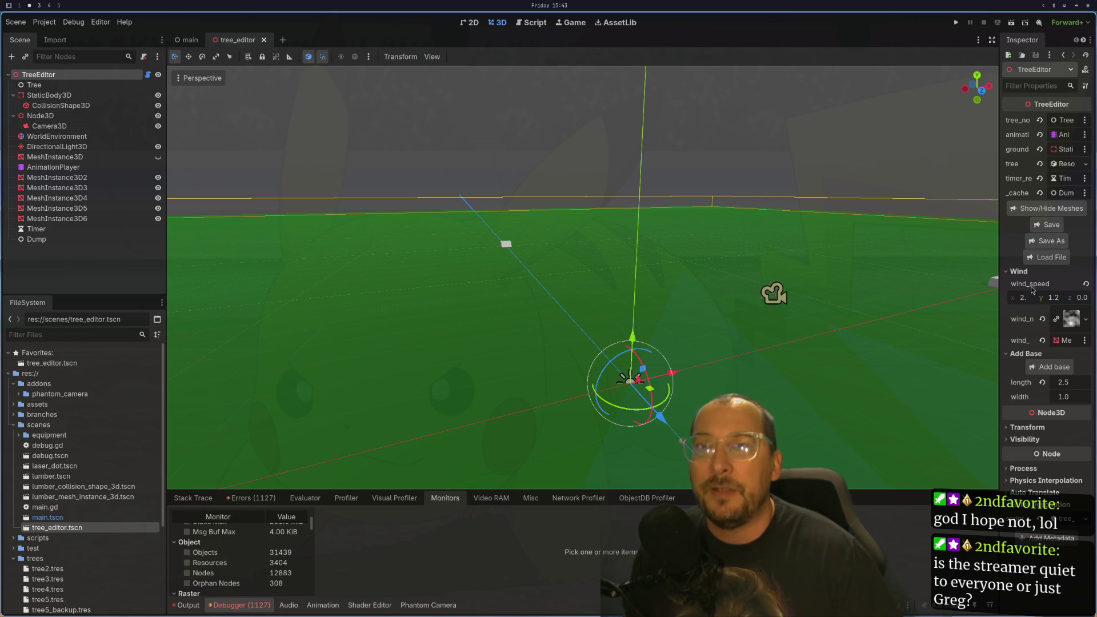
- Choose tree7.res in the TreeEditor's Load File dialog
{"action": "left_click", "coordinate": [1046, 257]}
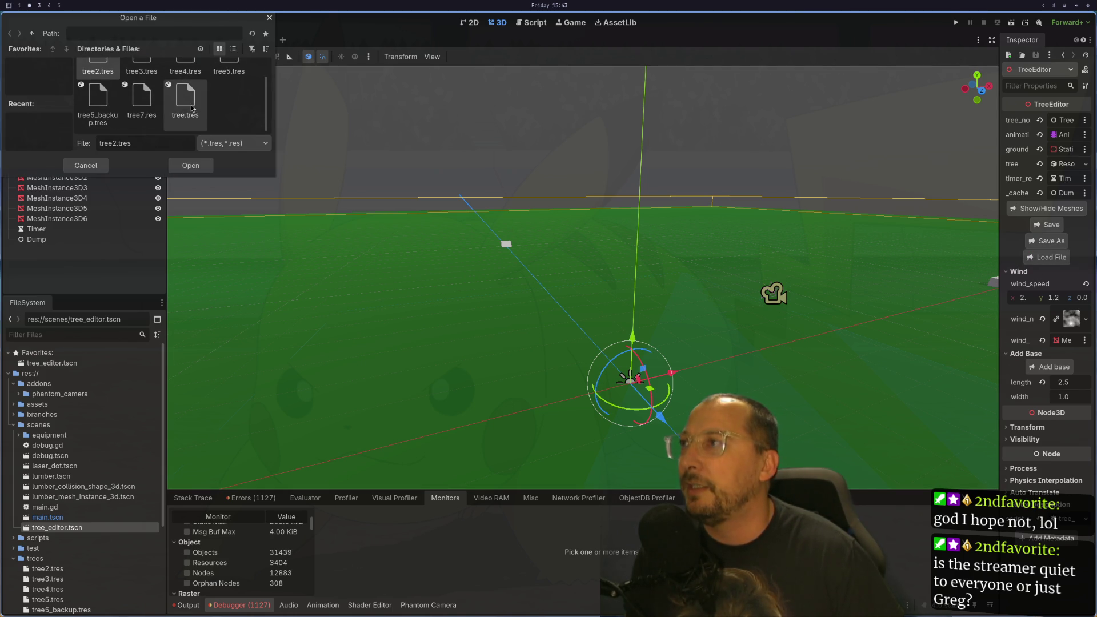
{"action": "left_click", "coordinate": [142, 99]}
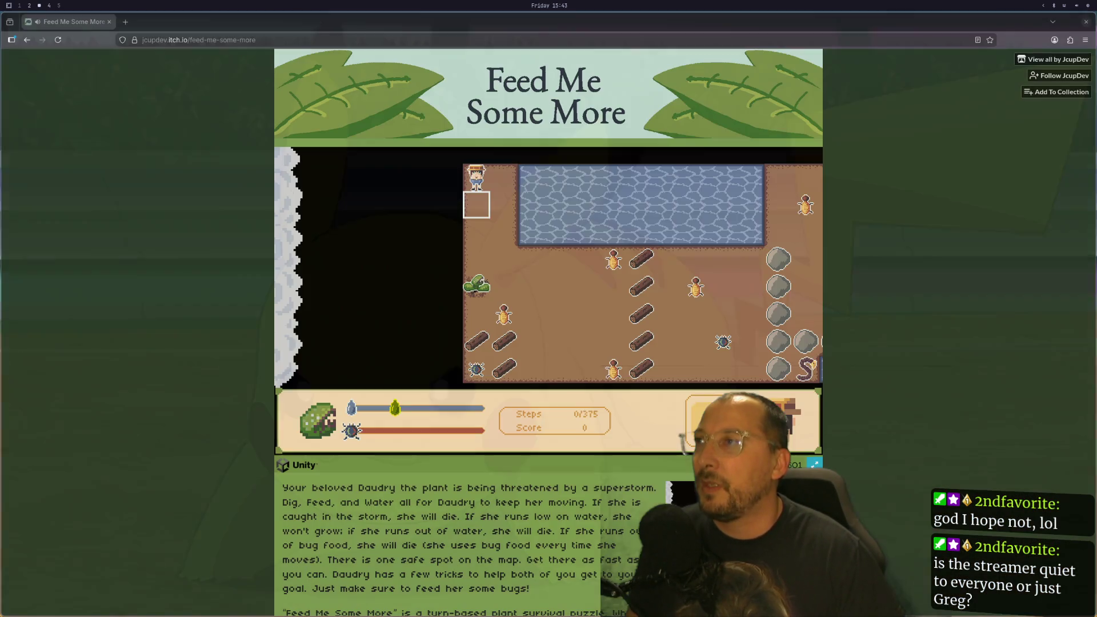
{"action": "key", "text": "super+3"}
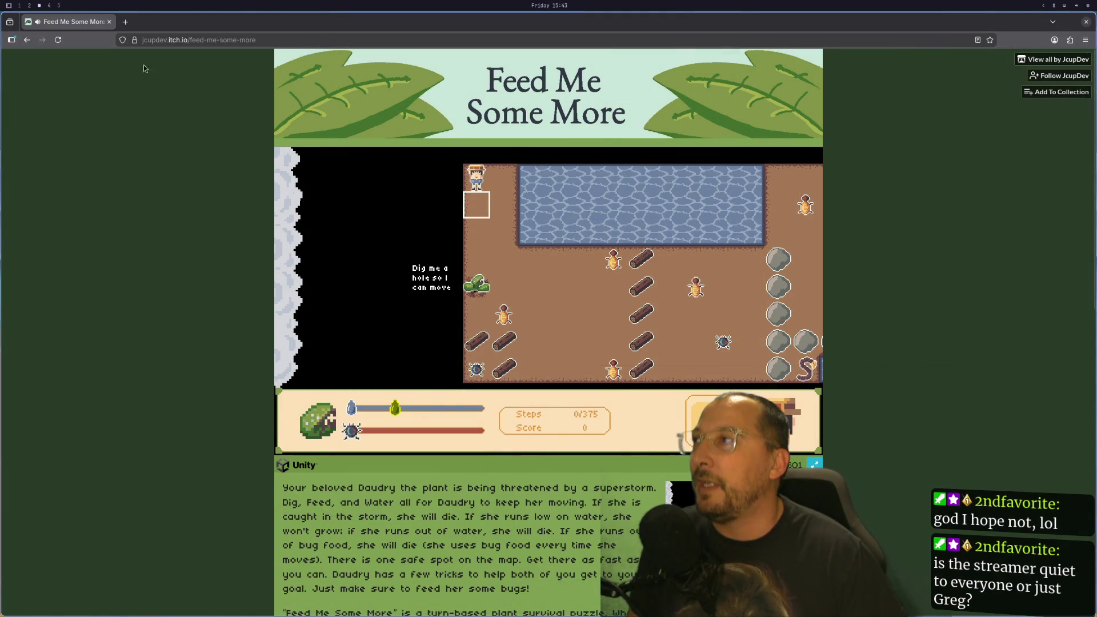
{"action": "key", "text": "super+1"}
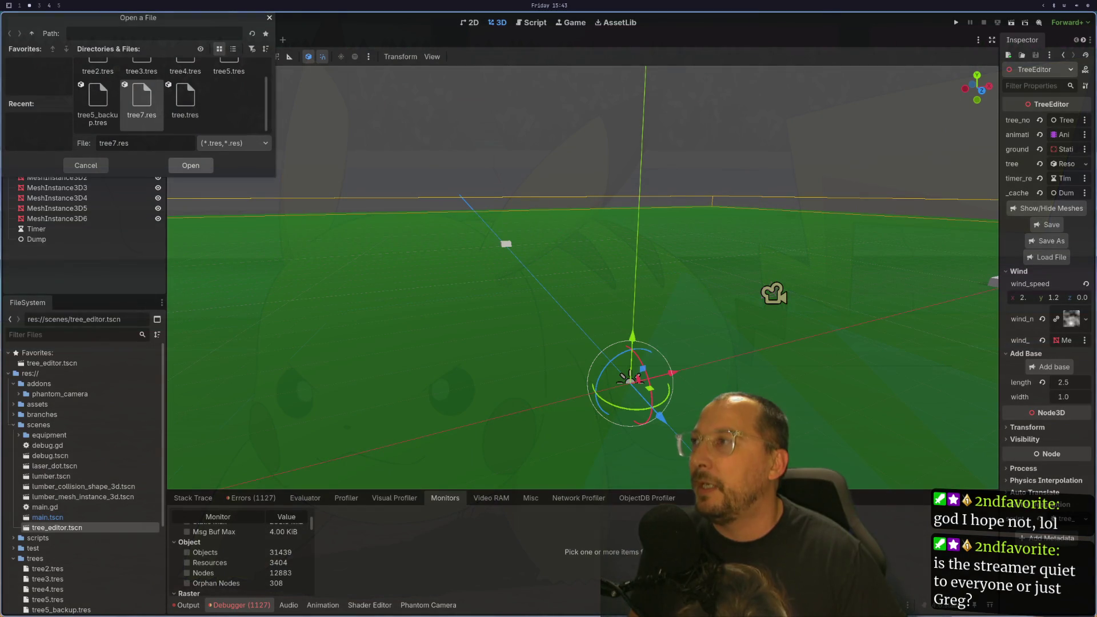
{"action": "key", "text": "super+space"}
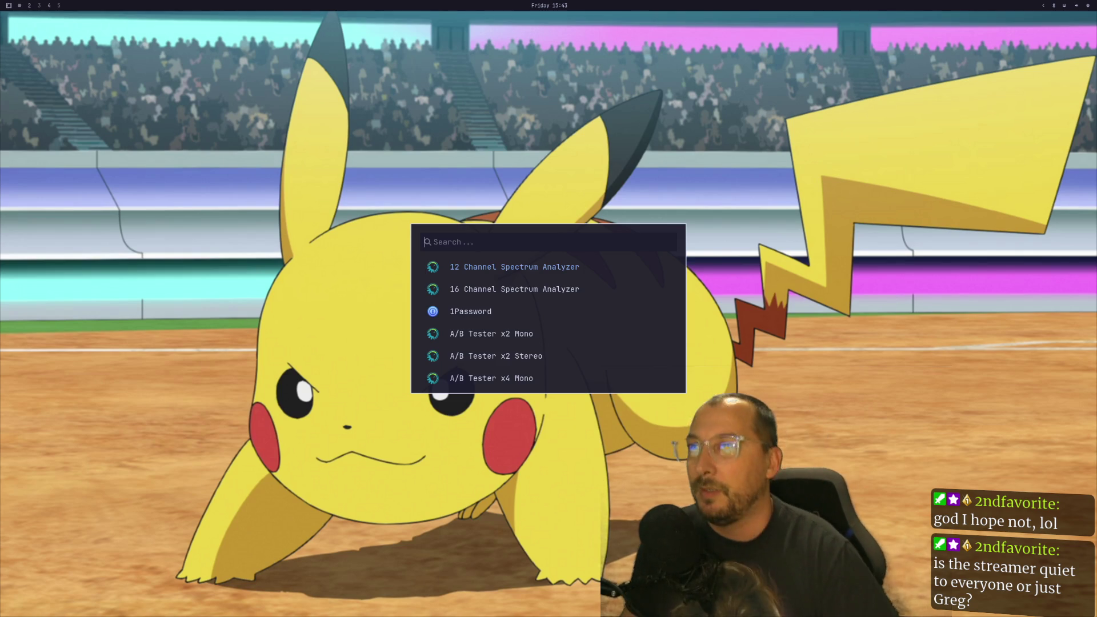
- Open a new terminal and close the old Godot editor
{"action": "key", "text": "Escape"}
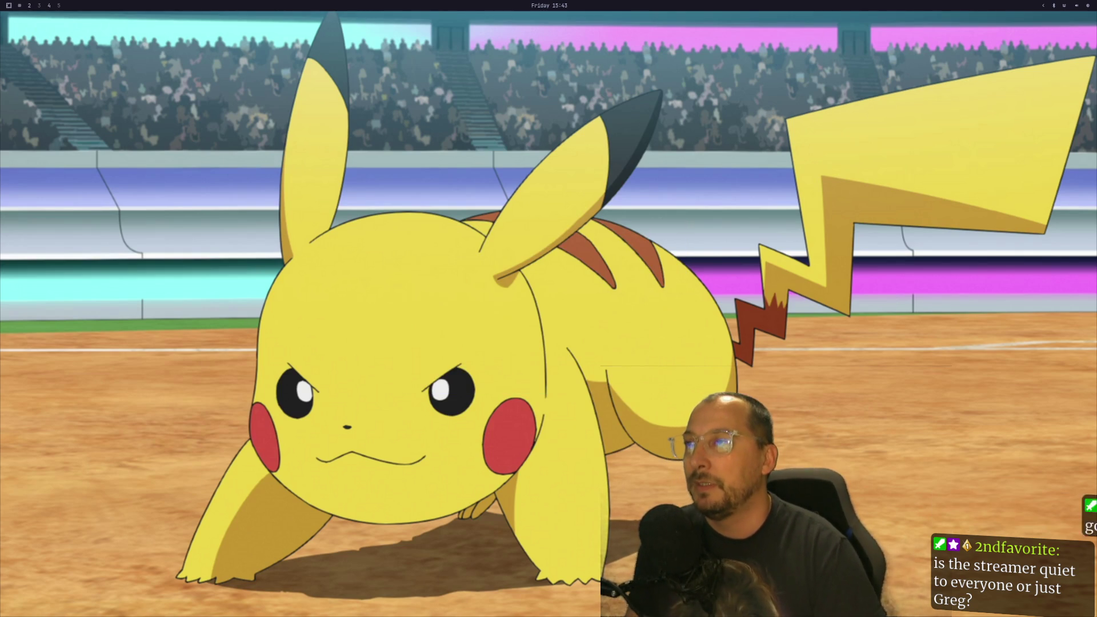
{"action": "key", "text": "super+Return"}
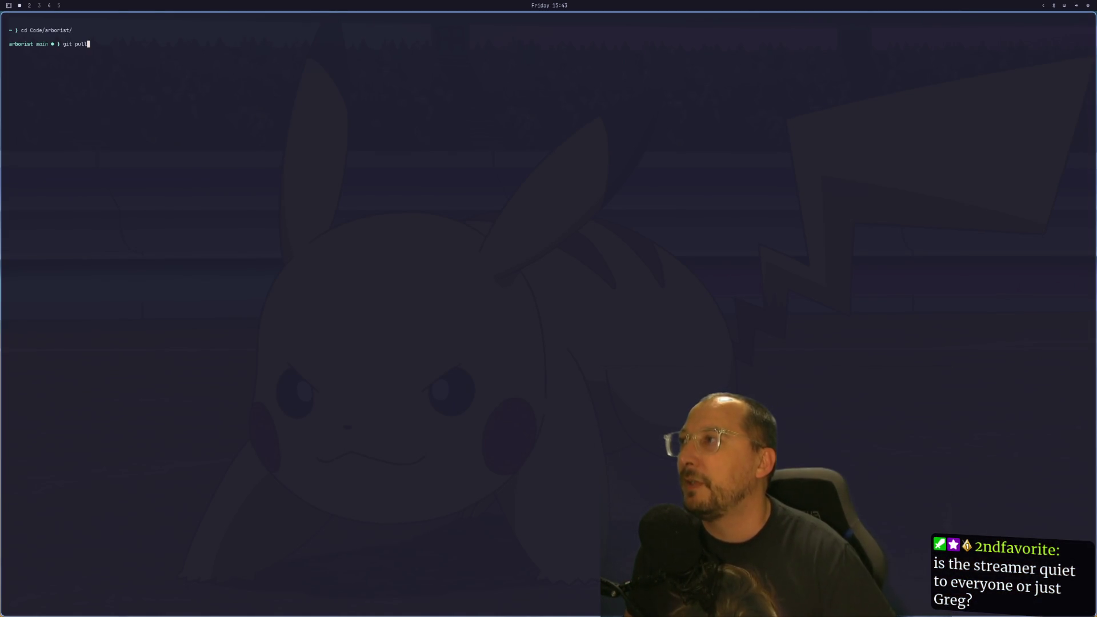
{"action": "key", "text": "super+2"}
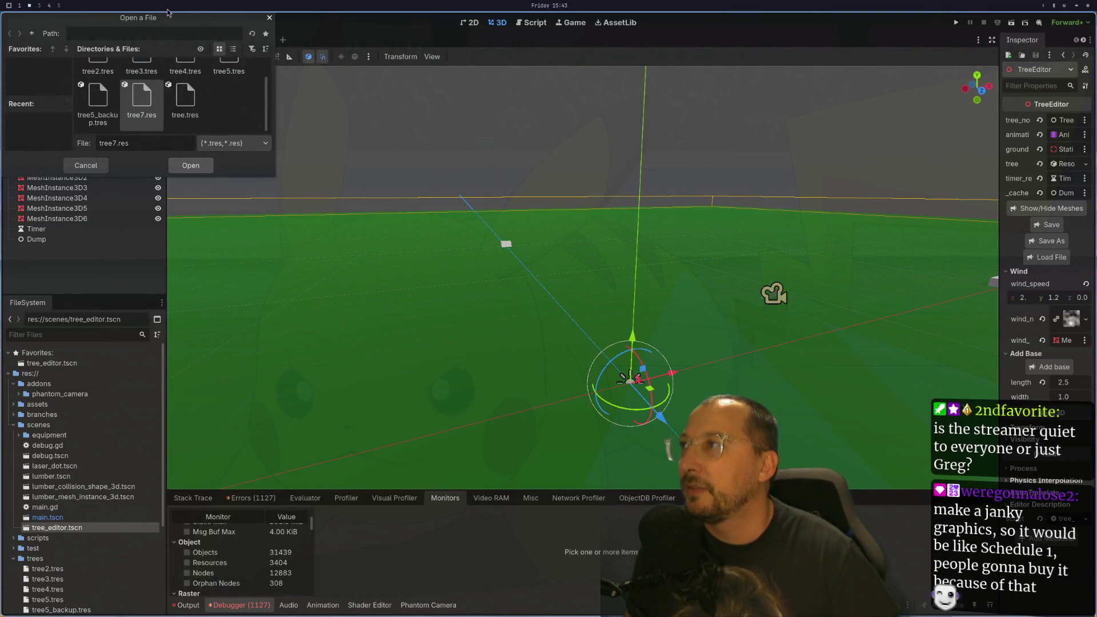
{"action": "key", "text": "super+3"}
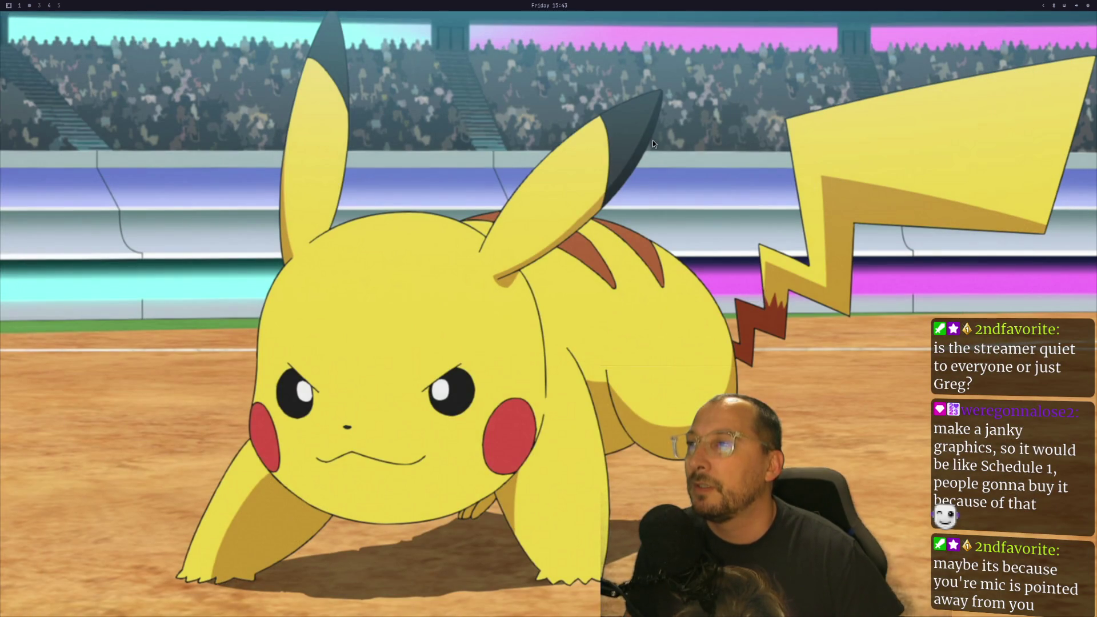
- Relaunch Godot by searching 'godot' in the application launcher
{"action": "key", "text": "super+space"}
{"action": "type", "text": "godot"}
{"action": "key", "text": "Return"}
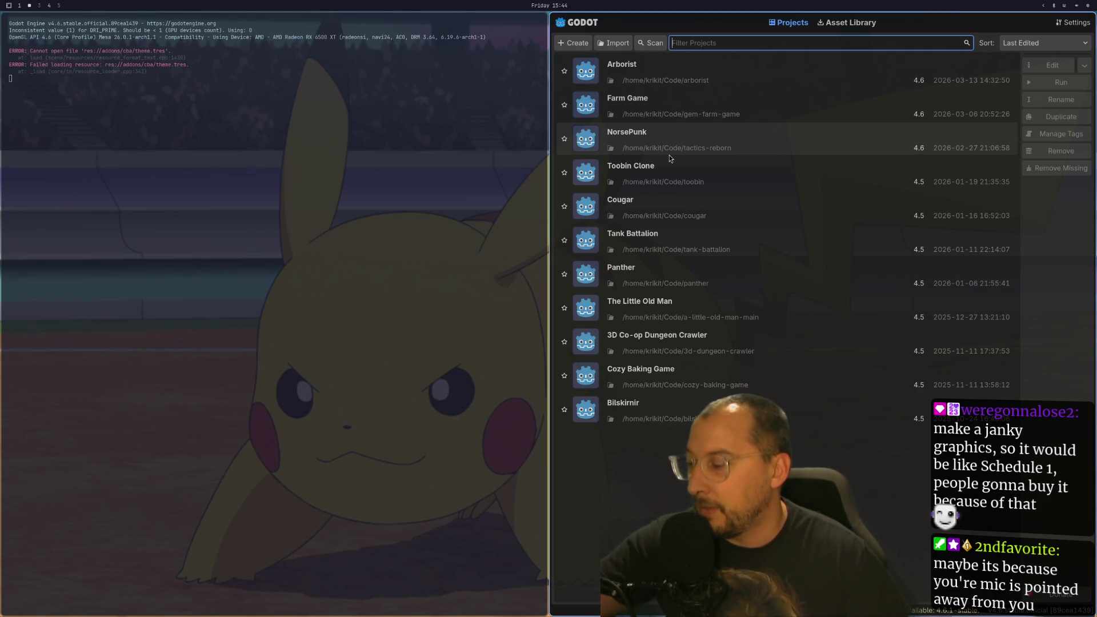
- Open the Arborist project from the Project Manager
{"action": "left_click", "coordinate": [671, 66]}
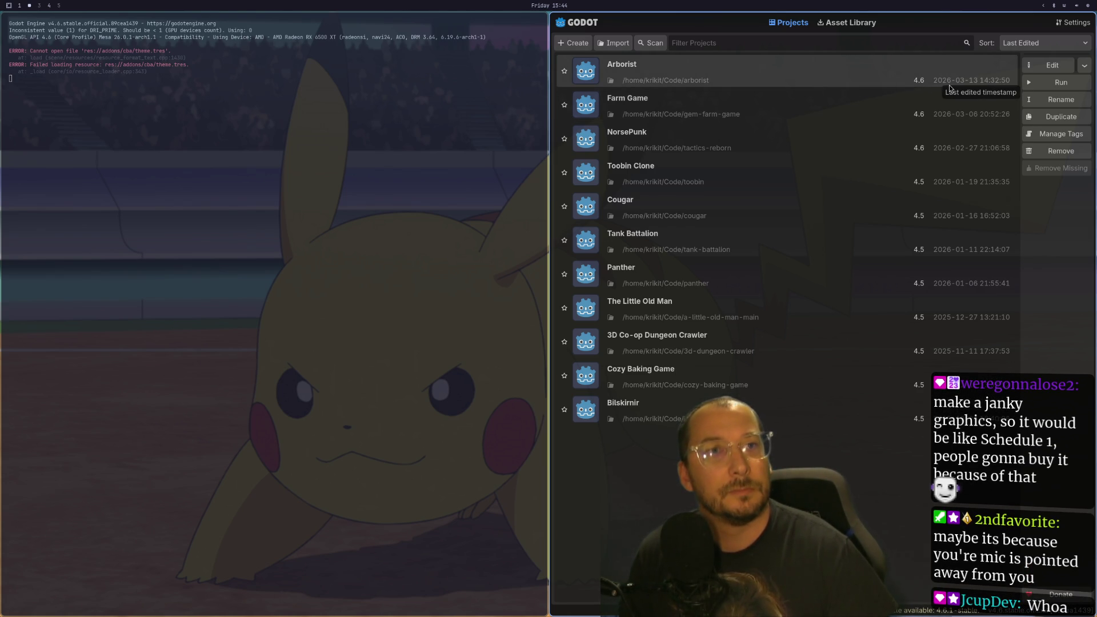
{"action": "left_click", "coordinate": [1047, 61]}
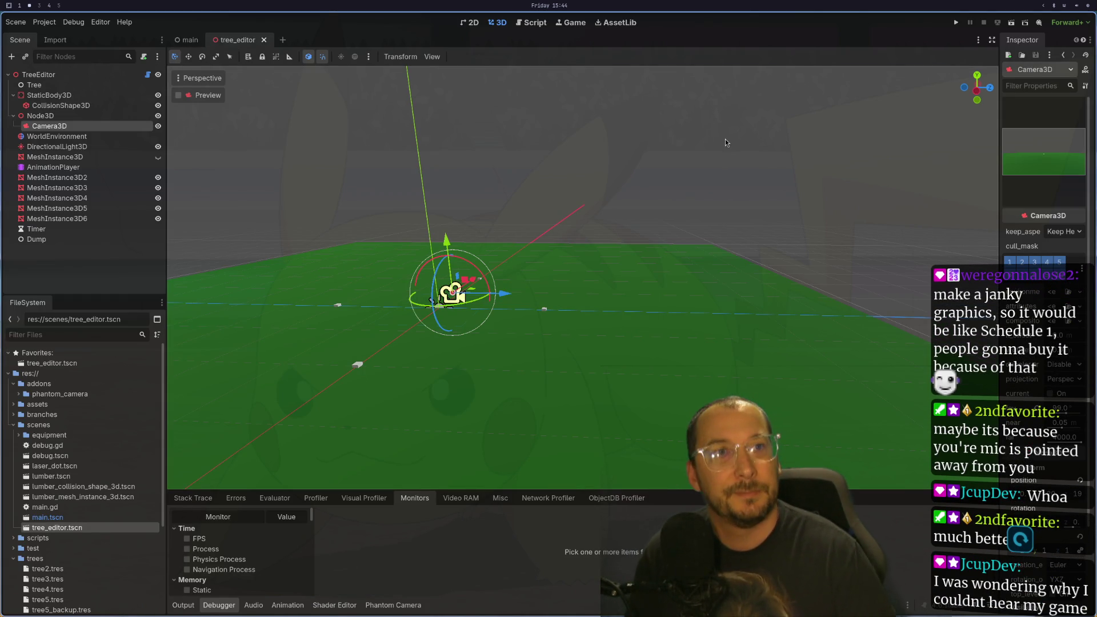
- Close the btop system monitor and start nvim in the terminal
{"action": "key", "text": "super+2"}
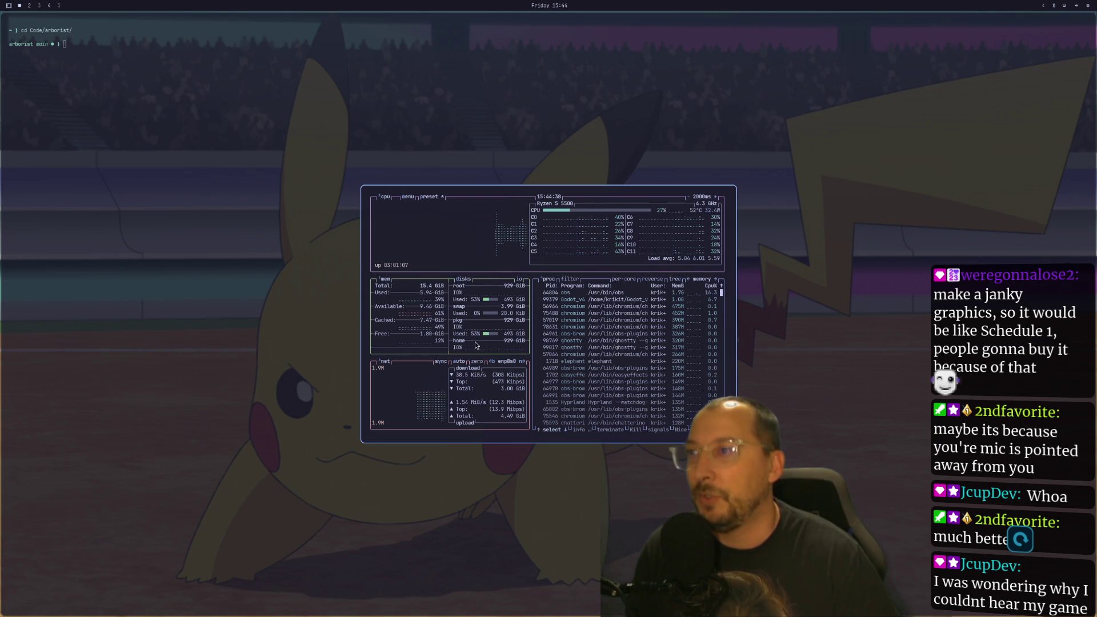
{"action": "key", "text": "q"}
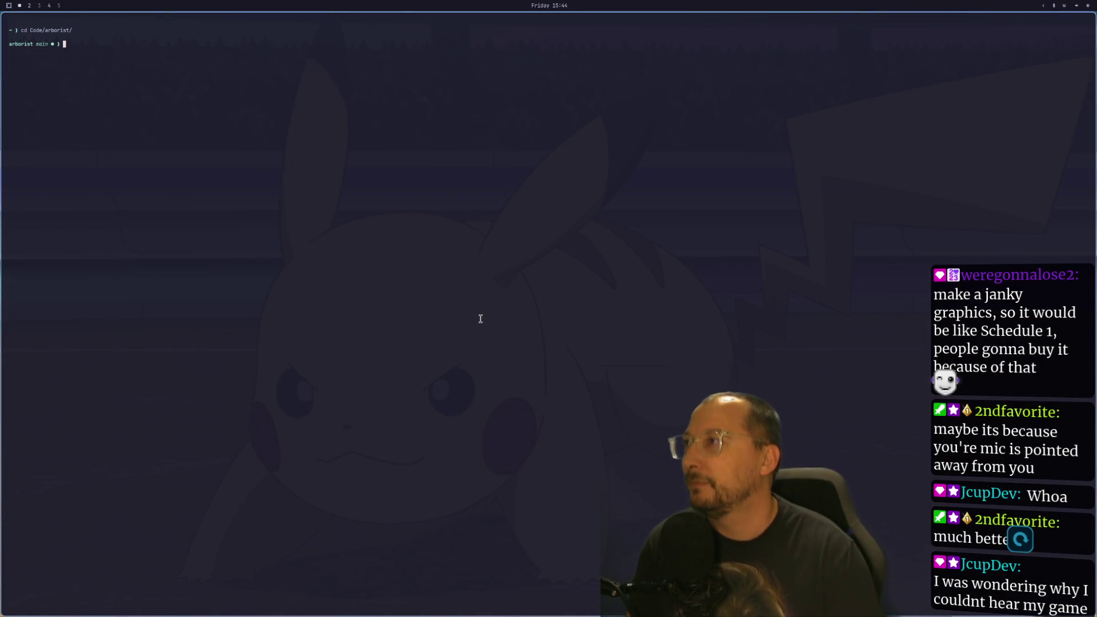
{"action": "type", "text": "n"}
{"action": "key", "text": "BackSpace"}
{"action": "type", "text": "nvim"}
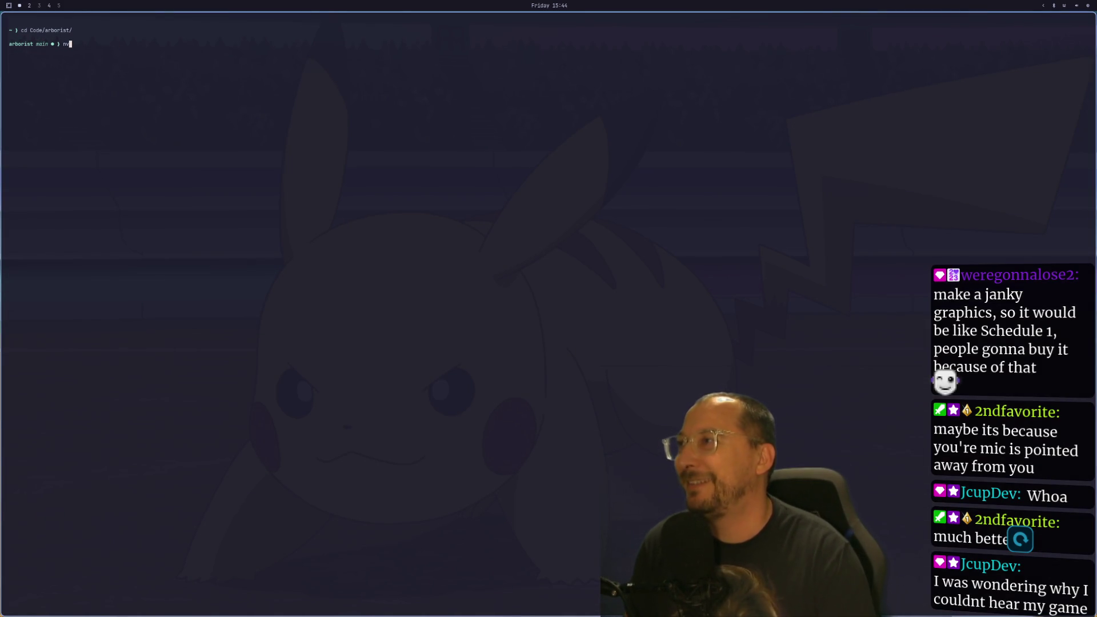
{"action": "key", "text": "Return"}
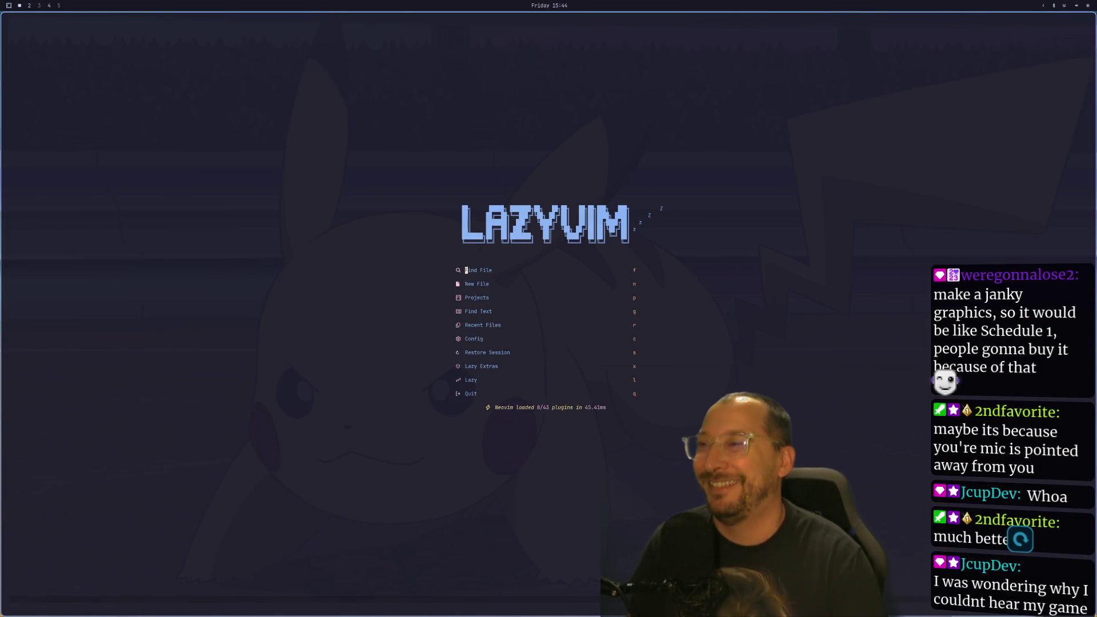
- Quit that Neovim with <leader>qq and return to the Neovim session editing tree_editor.gd
{"action": "key", "text": "ctrl+equal"}
{"action": "key", "text": "ctrl+equal"}
{"action": "key", "text": "ctrl+equal"}
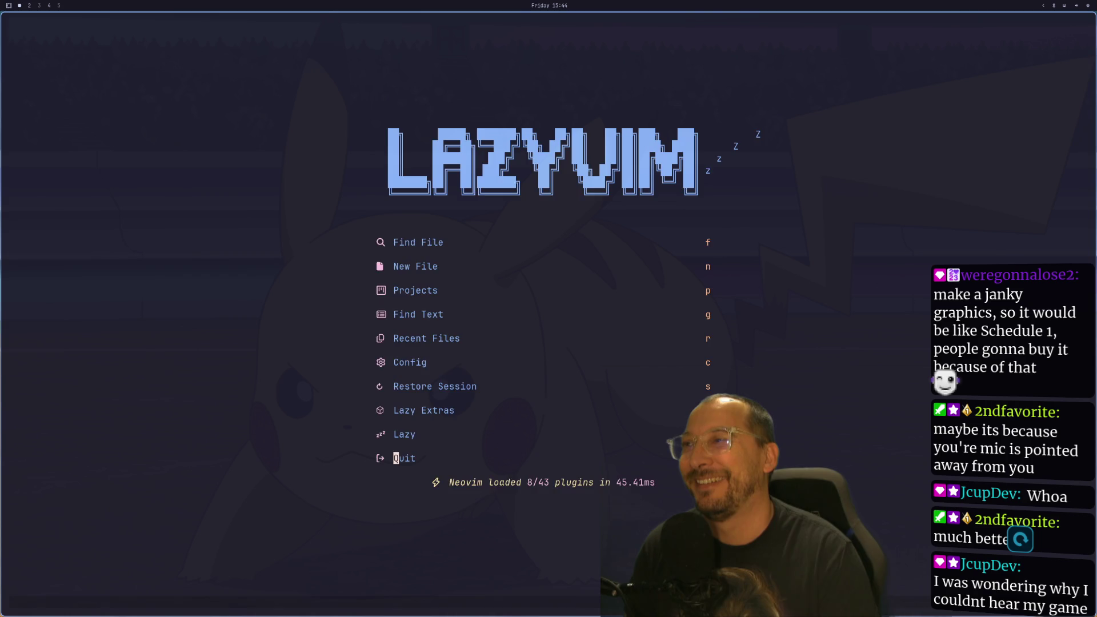
{"action": "key", "text": "ctrl+equal"}
{"action": "key", "text": "space"}
{"action": "key", "text": "q"}
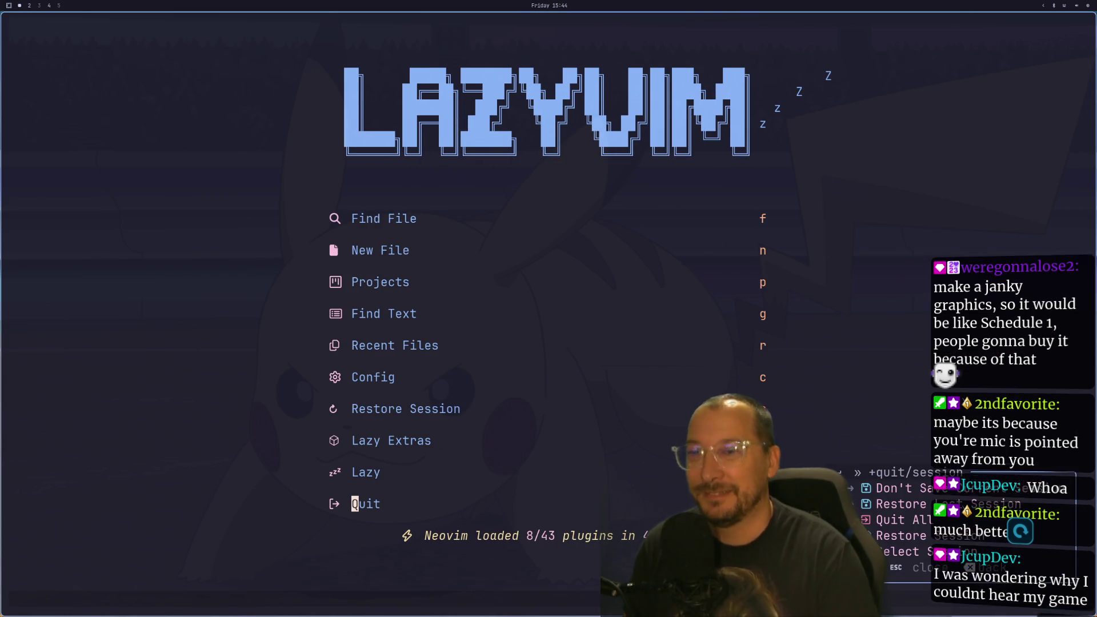
{"action": "key", "text": "q"}
{"action": "key", "text": "ctrl+F2"}
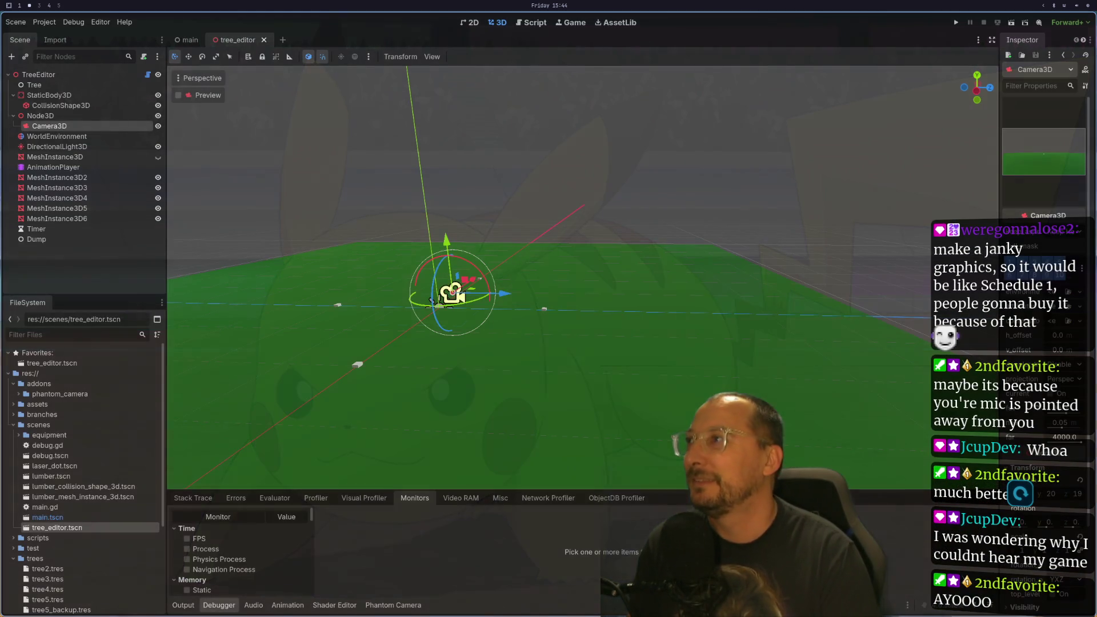
{"action": "key", "text": "ctrl+F3"}
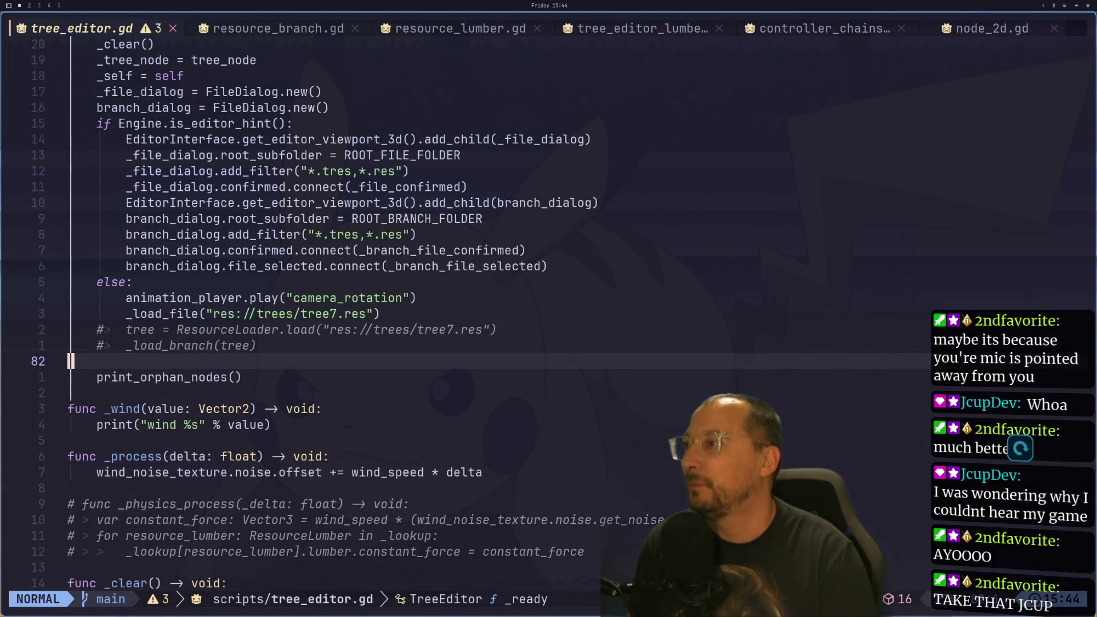
- Remove the stale commented loading lines, comment out the ResourceLoader lines in _ready, and save
{"action": "key", "text": "k"}
{"action": "key", "text": "k"}
{"action": "key", "text": "k"}
{"action": "key", "text": "j"}
{"action": "key", "text": "j"}
{"action": "key", "text": "j"}
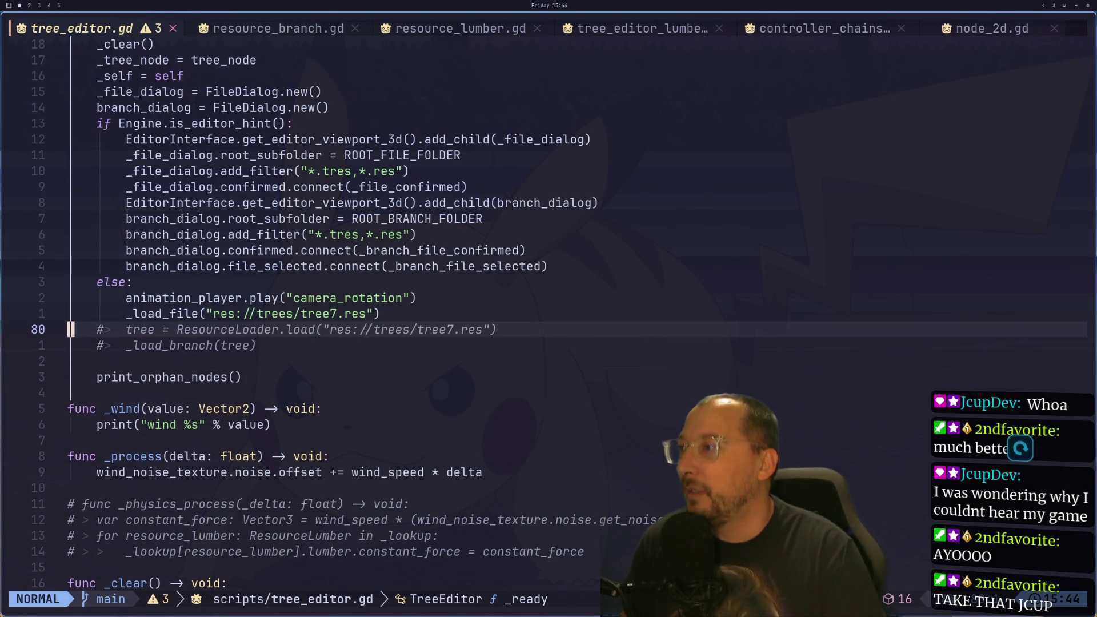
{"action": "key", "text": "d"}
{"action": "key", "text": "j"}
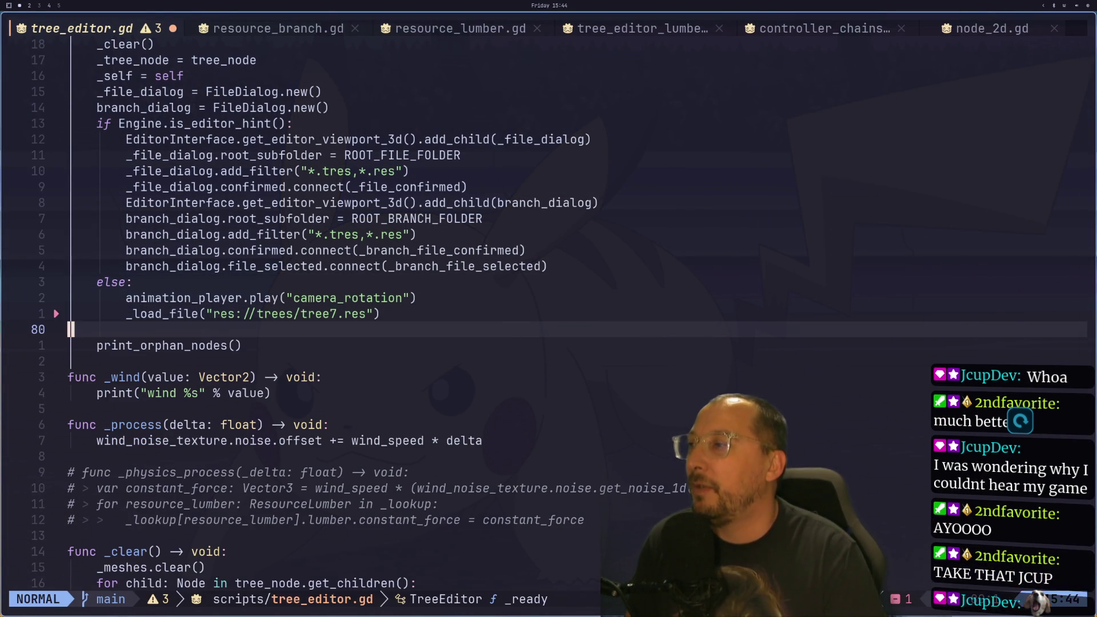
{"action": "key", "text": "k"}
{"action": "key", "text": "ctrl+u"}
{"action": "key", "text": "ctrl+u"}
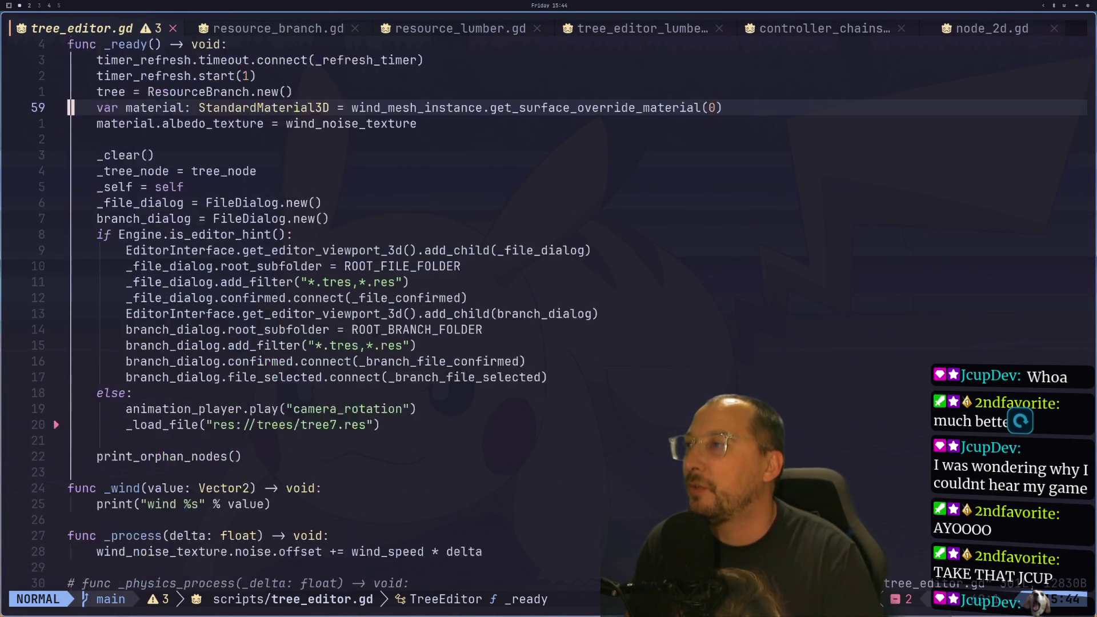
{"action": "key", "text": "j"}
{"action": "key", "text": "j"}
{"action": "key", "text": "j"}
{"action": "key", "text": "8"}
{"action": "key", "text": "j"}
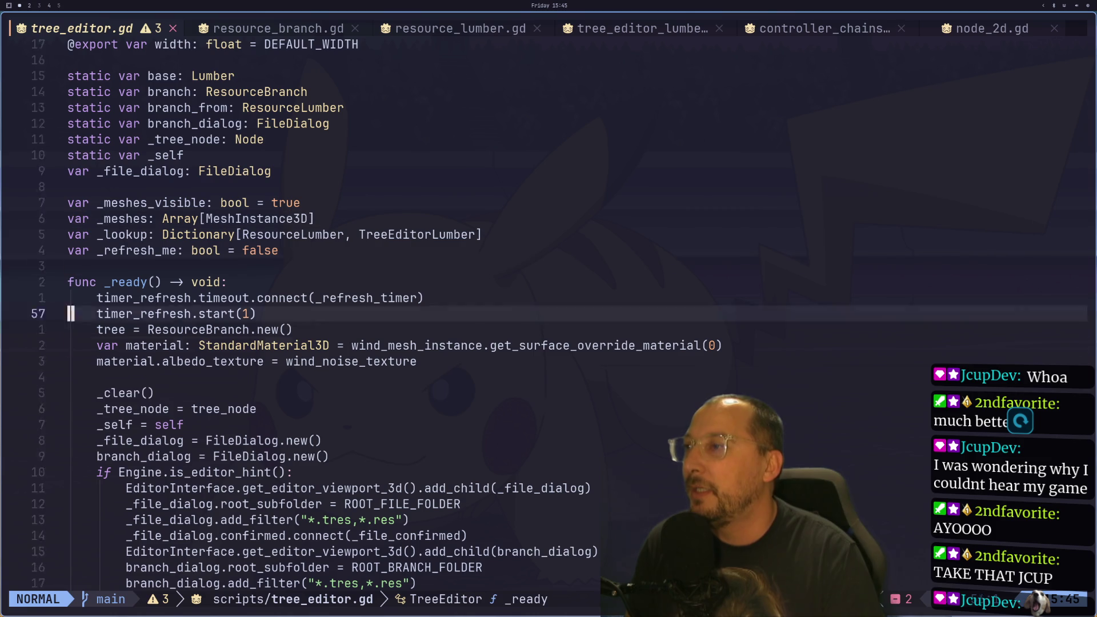
{"action": "key", "text": "1"}
{"action": "key", "text": "1"}
{"action": "key", "text": "j"}
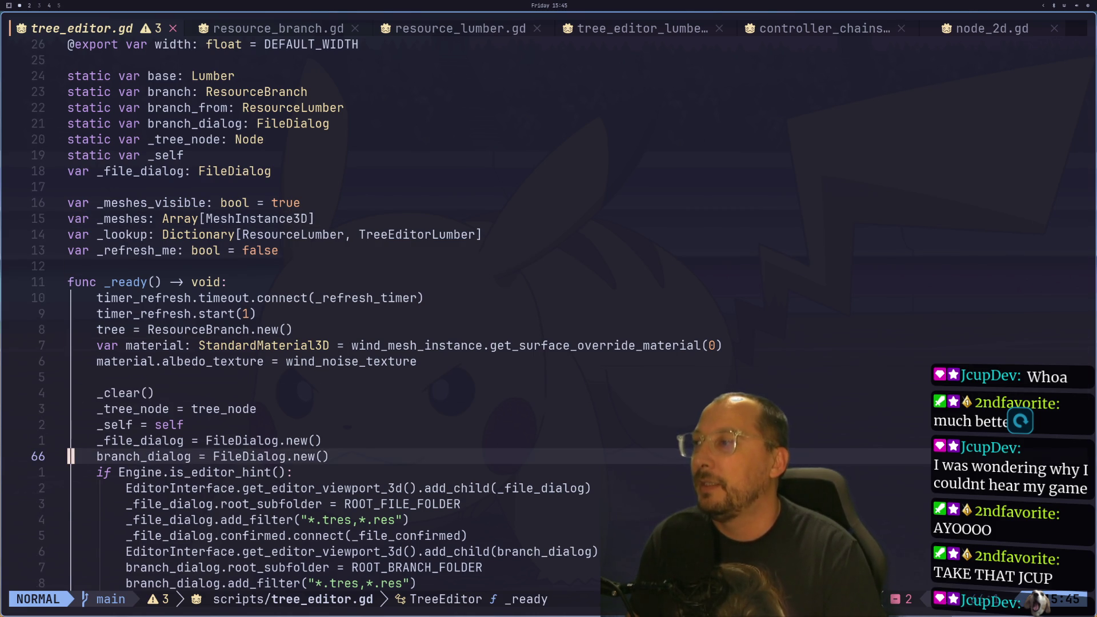
{"action": "type", "text": "jj"}
{"action": "type", "text": ":w"}
{"action": "key", "text": "Return"}
- Comment out the _physics_process function and save tree_editor.gd
{"action": "key", "text": "1"}
{"action": "key", "text": "1"}
{"action": "type", "text": "j"}
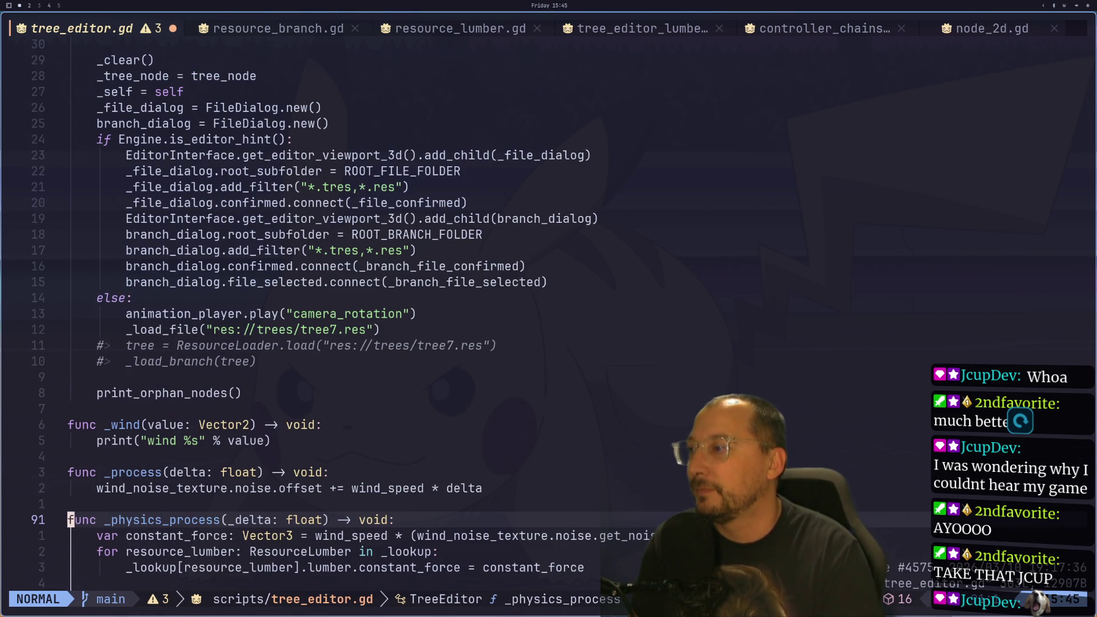
{"action": "type", "text": ":"}
{"action": "key", "text": "Escape"}
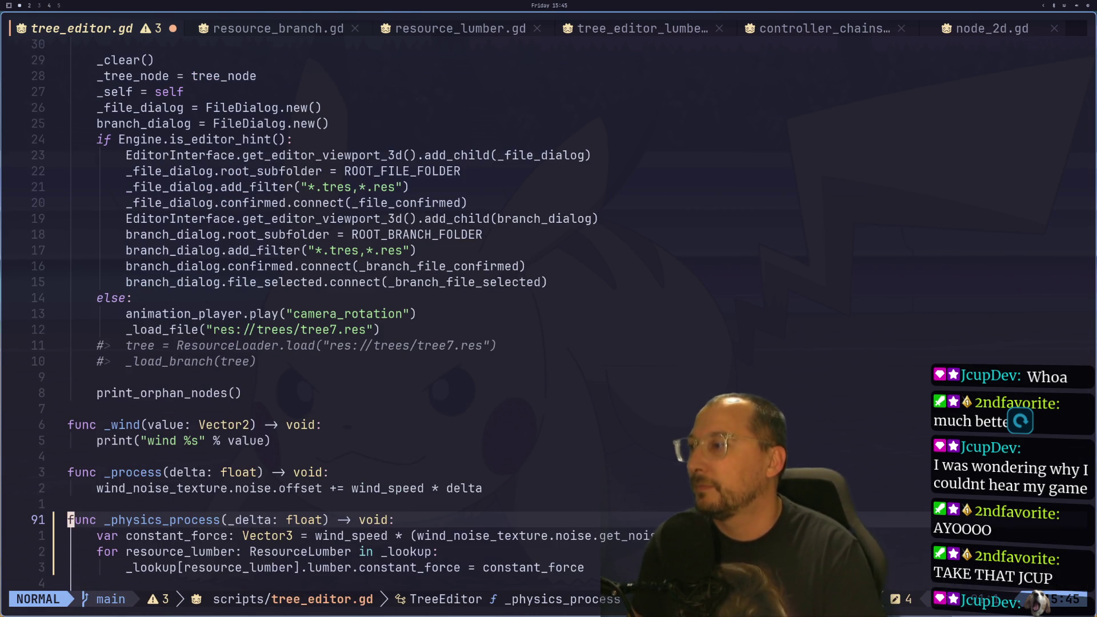
{"action": "key", "text": "g"}
{"action": "key", "text": "c"}
{"action": "key", "text": "3"}
{"action": "key", "text": "j"}
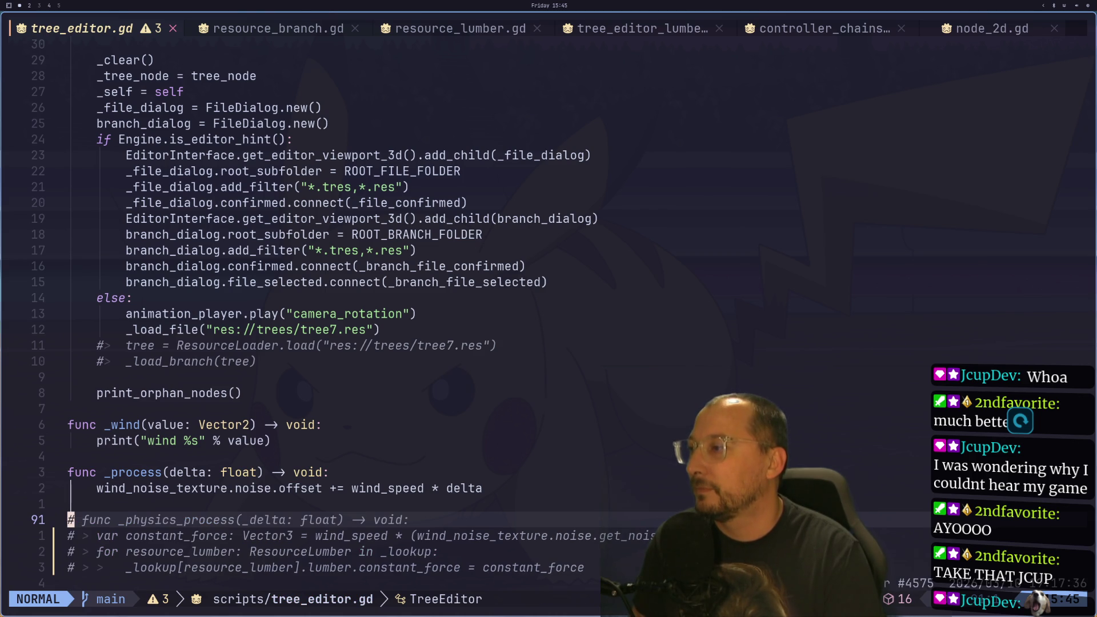
{"action": "key", "text": "j"}
{"action": "key", "text": "j"}
{"action": "key", "text": "j"}
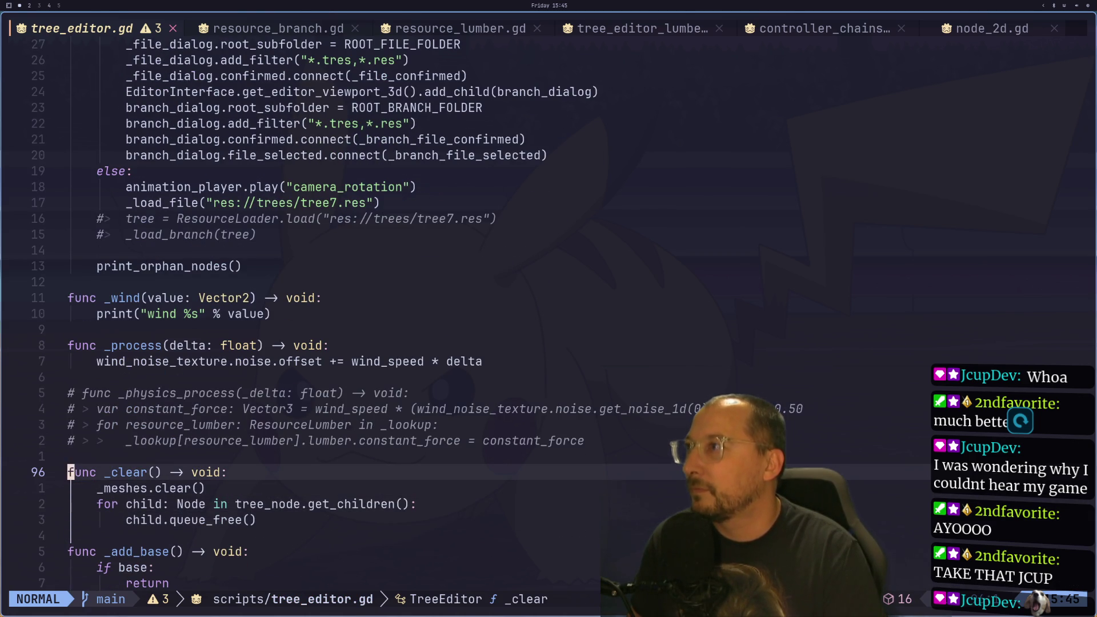
{"action": "type", "text": ":w"}
{"action": "key", "text": "Return"}
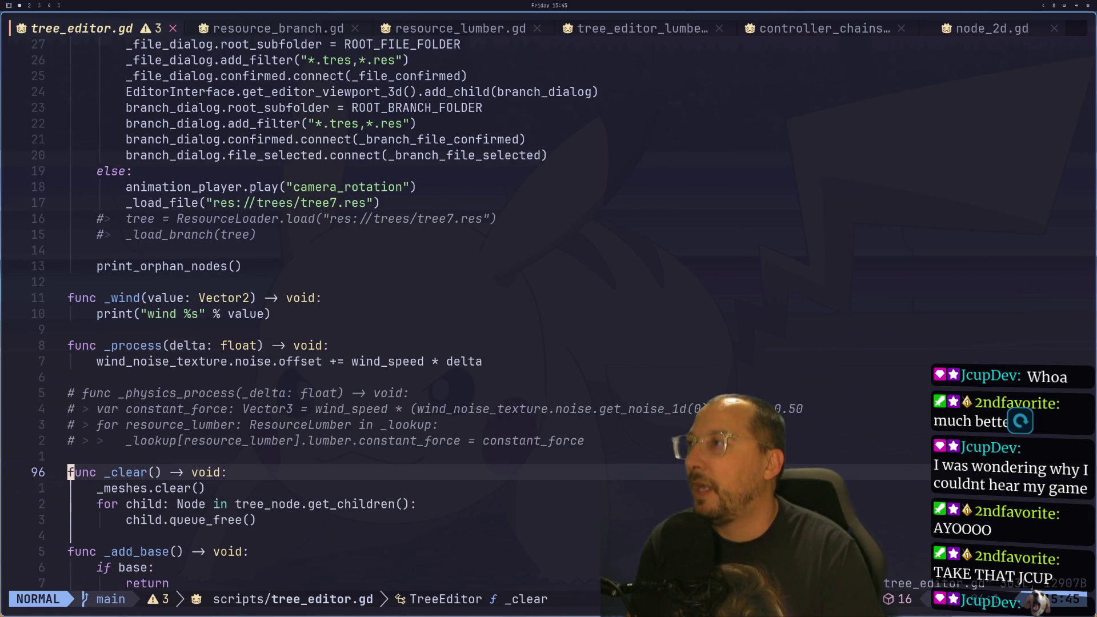
- Open lazygit and discard all changes to scenes/tree_editor.tscn
{"action": "key", "text": "space"}
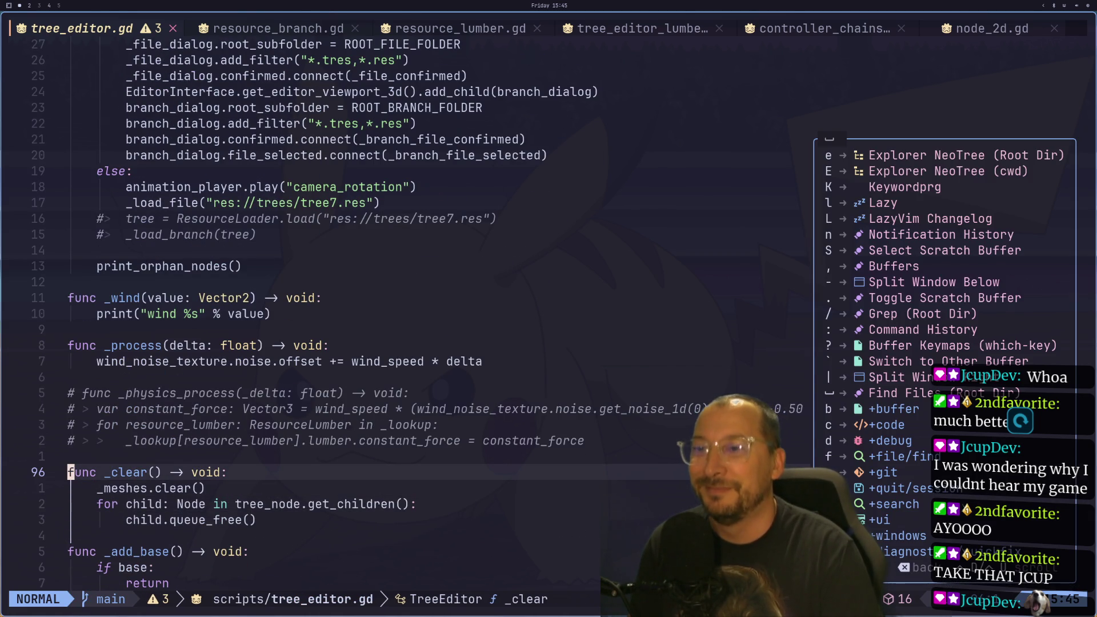
{"action": "key", "text": "g"}
{"action": "key", "text": "g"}
{"action": "key", "text": "j"}
{"action": "key", "text": "d"}
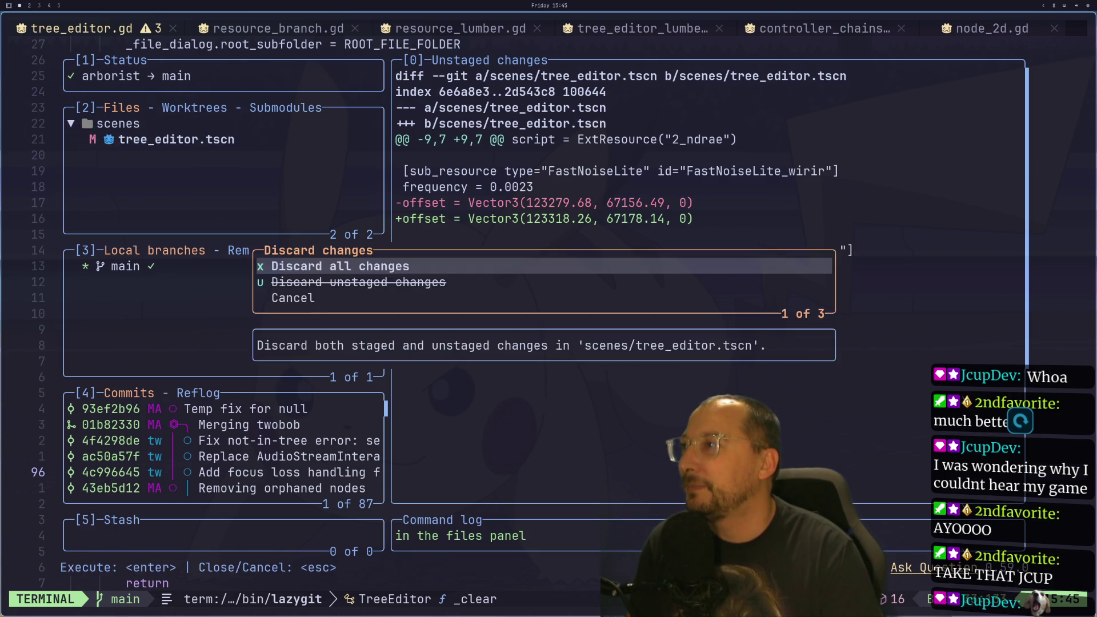
{"action": "key", "text": "Return"}
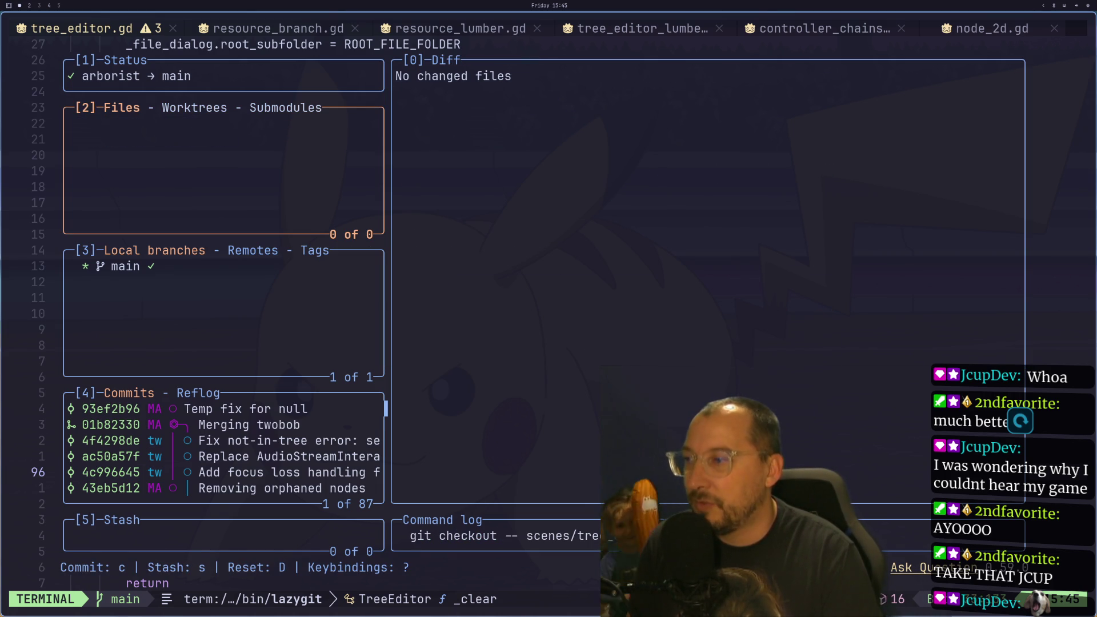
- Browse lazygit's keybindings list
{"action": "key", "text": "question"}
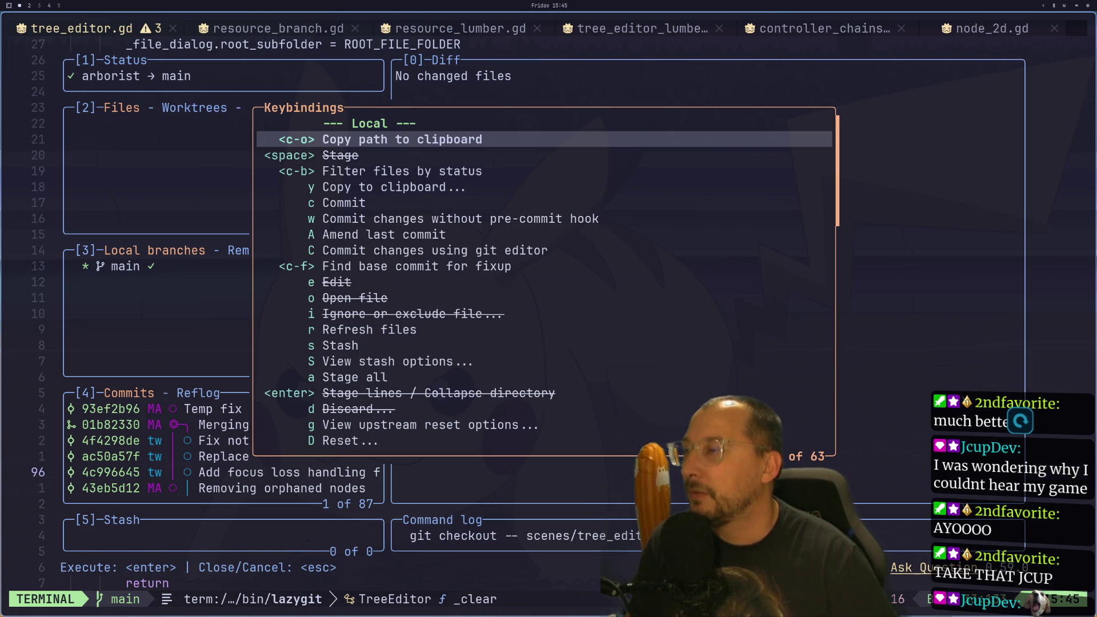
{"action": "key", "text": "j"}
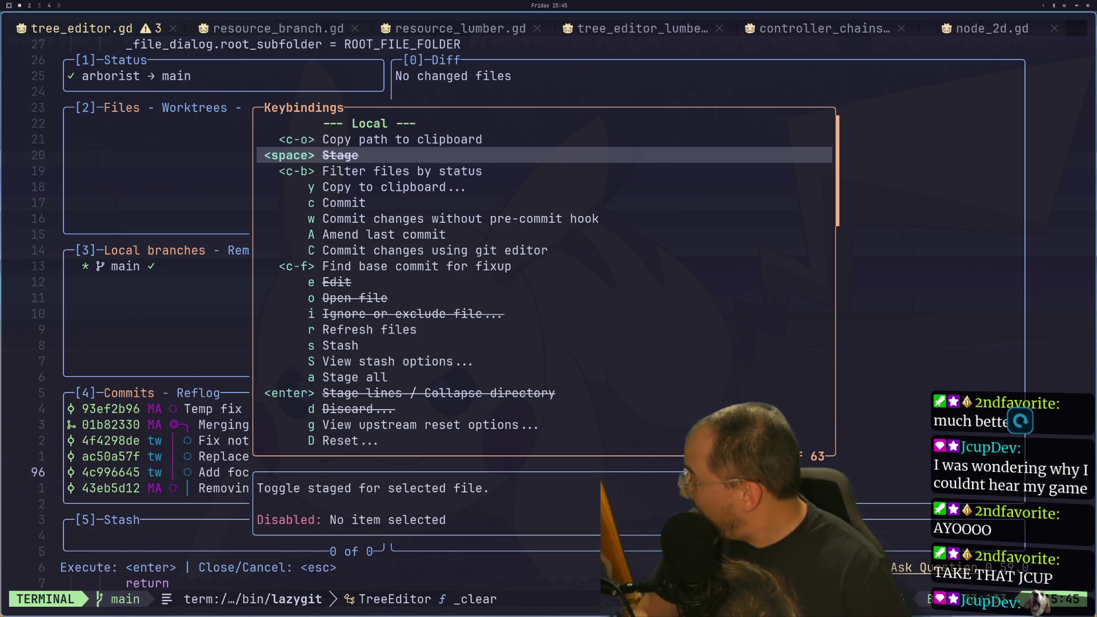
{"action": "key", "text": "j"}
{"action": "key", "text": "j"}
{"action": "key", "text": "j"}
{"action": "key", "text": "j"}
{"action": "key", "text": "j"}
{"action": "key", "text": "j"}
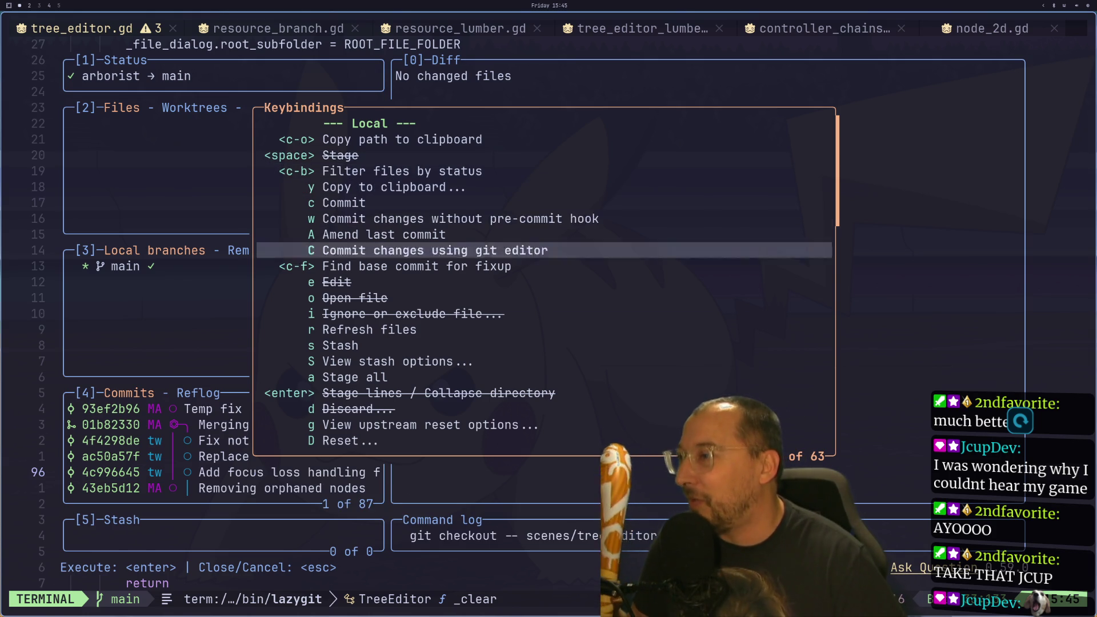
{"action": "key", "text": "j"}
{"action": "key", "text": "j"}
{"action": "key", "text": "j"}
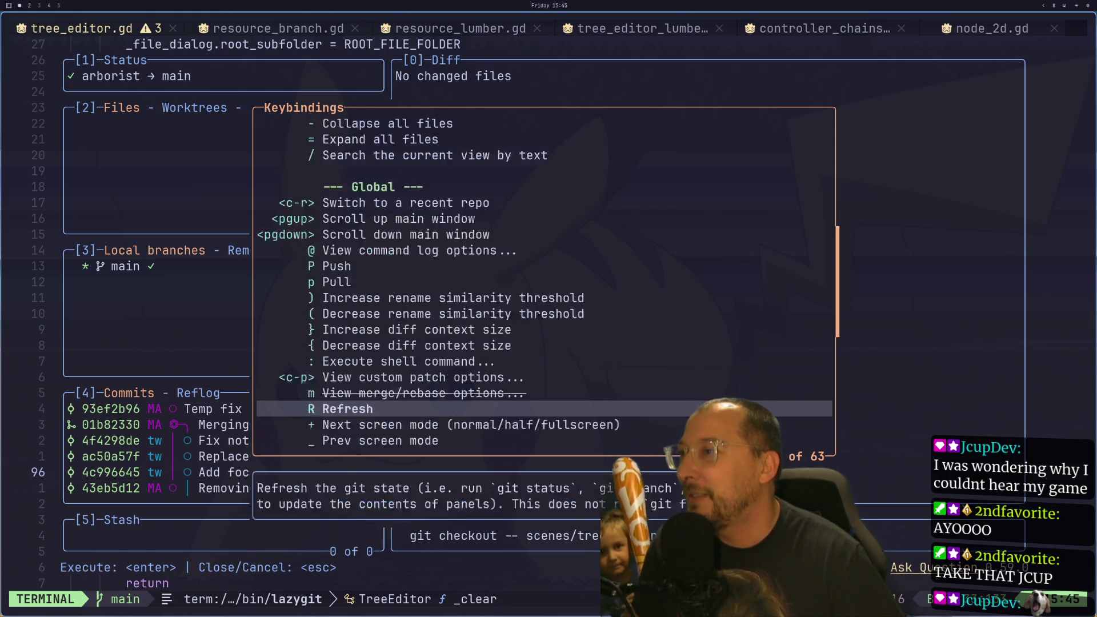
{"action": "key", "text": "j"}
{"action": "key", "text": "j"}
{"action": "key", "text": "j"}
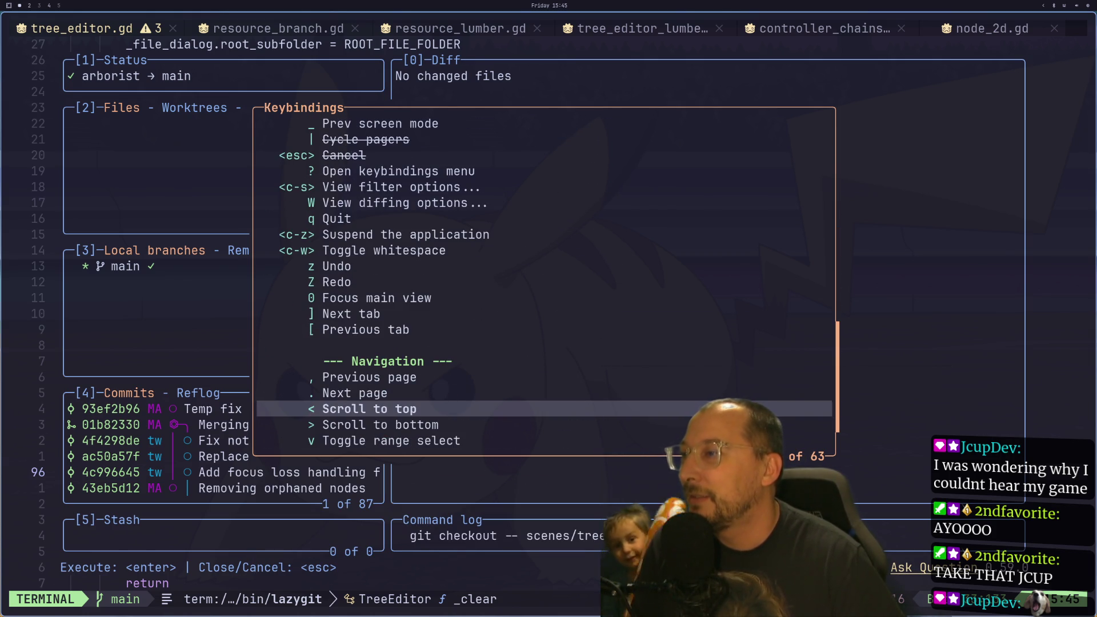
{"action": "key", "text": "k"}
{"action": "key", "text": "k"}
{"action": "key", "text": "k"}
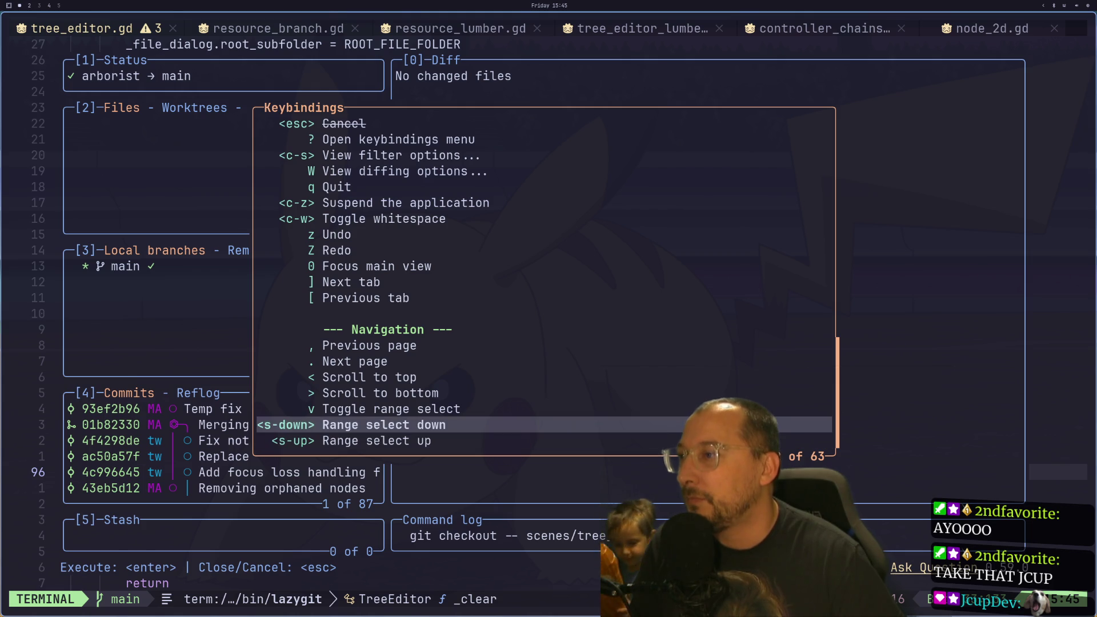
{"action": "key", "text": "comma"}
{"action": "key", "text": "comma"}
{"action": "key", "text": "comma"}
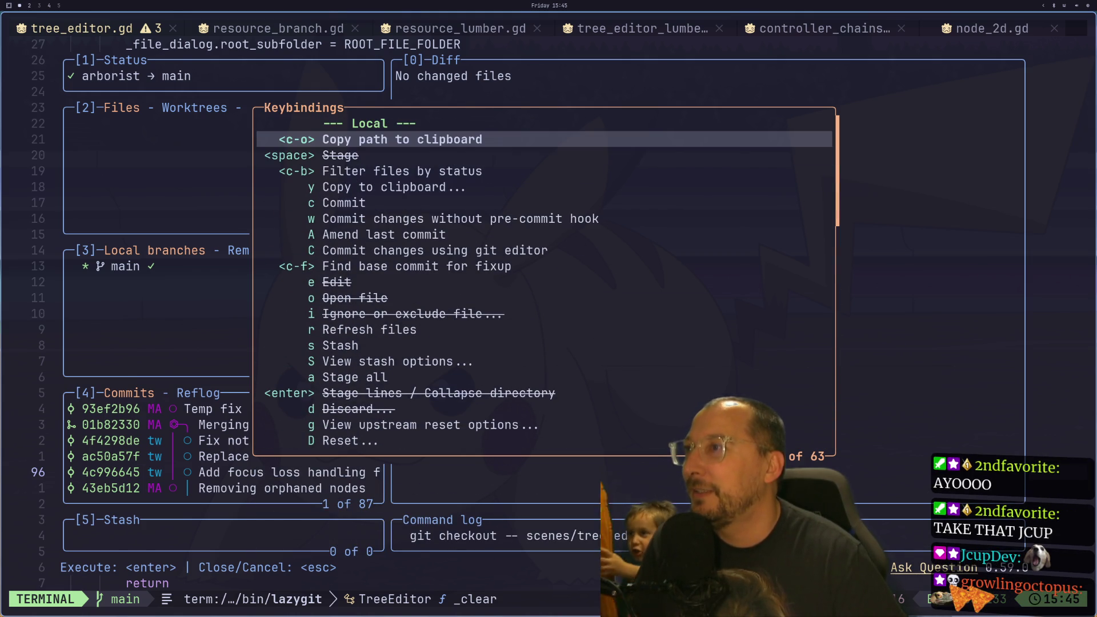
{"action": "key", "text": "j"}
{"action": "key", "text": "j"}
{"action": "key", "text": "j"}
{"action": "key", "text": "j"}
{"action": "key", "text": "j"}
{"action": "key", "text": "j"}
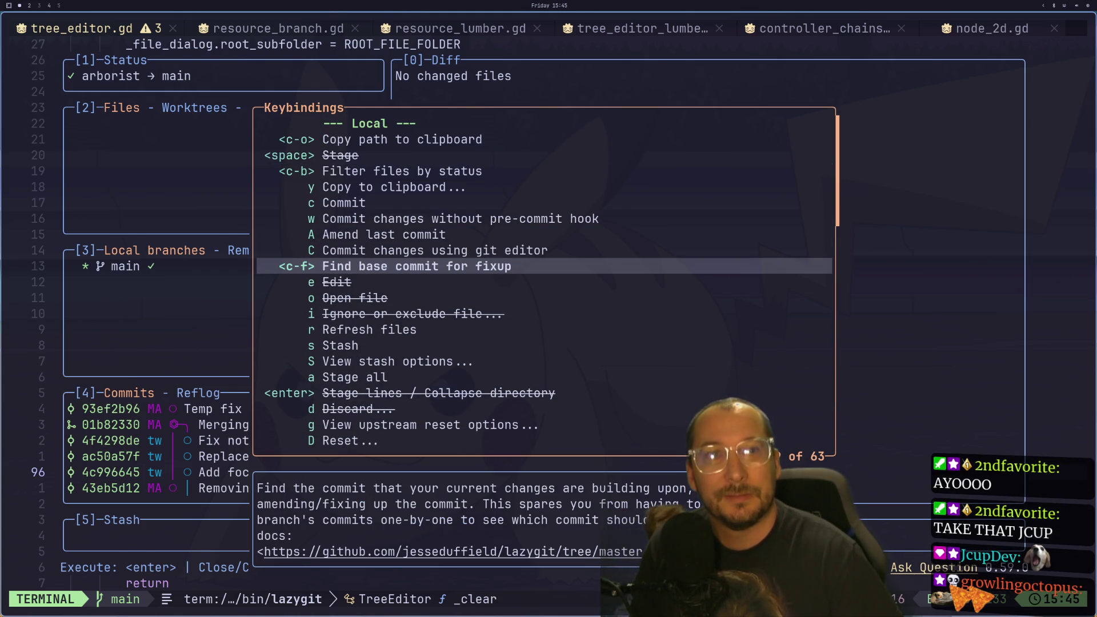
{"action": "key", "text": "j"}
{"action": "key", "text": "j"}
{"action": "key", "text": "j"}
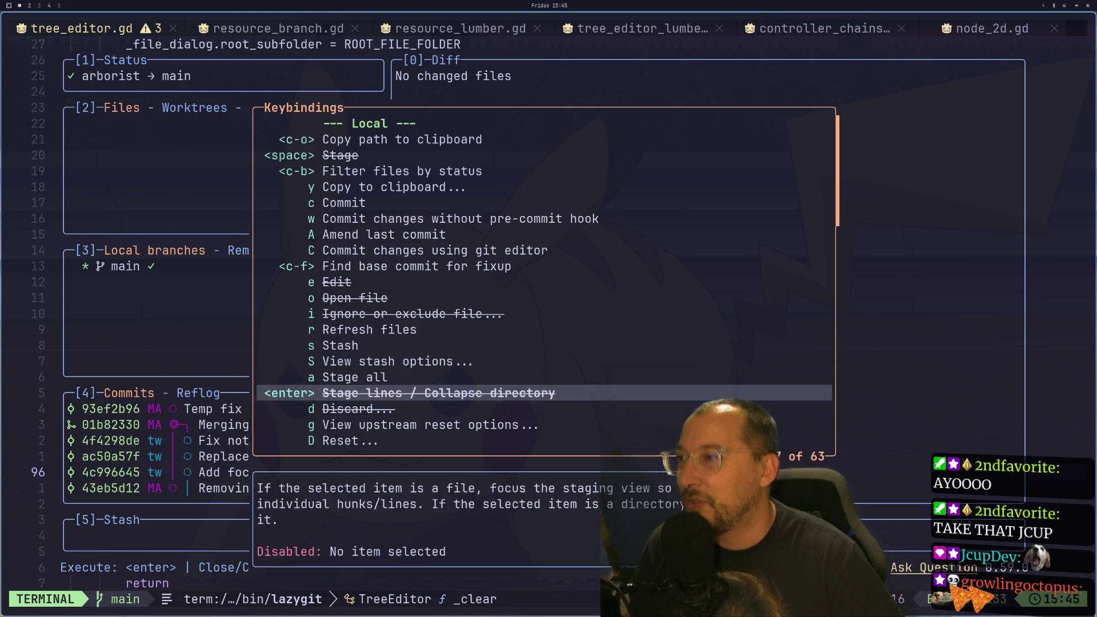
{"action": "key", "text": "j"}
{"action": "key", "text": "j"}
{"action": "key", "text": "j"}
{"action": "key", "text": "j"}
{"action": "key", "text": "j"}
{"action": "key", "text": "j"}
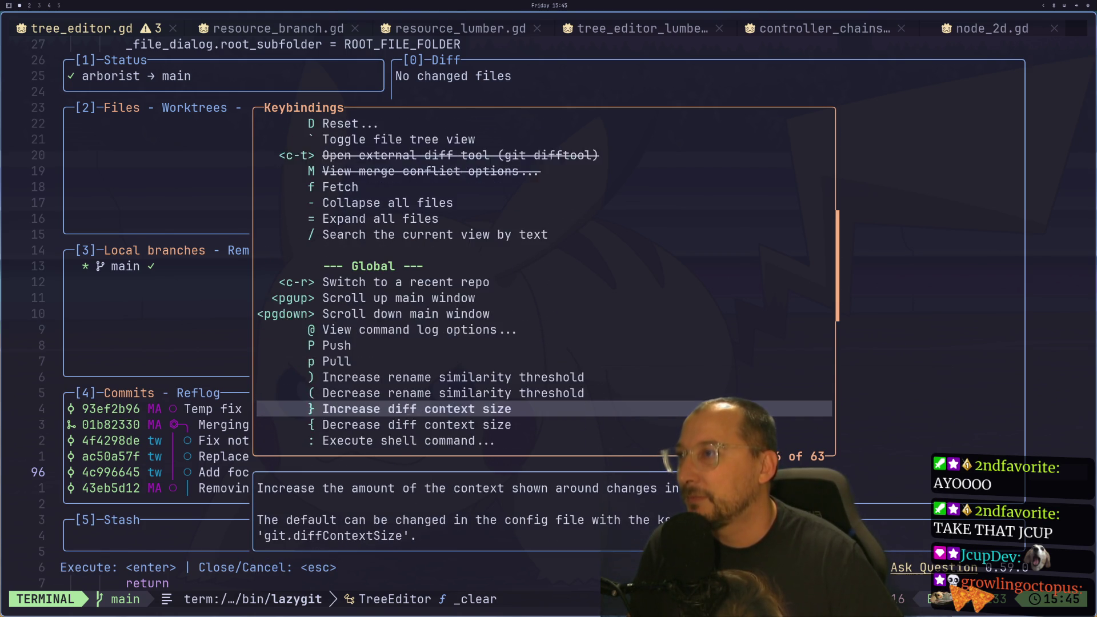
{"action": "key", "text": "j"}
{"action": "key", "text": "j"}
{"action": "key", "text": "Escape"}
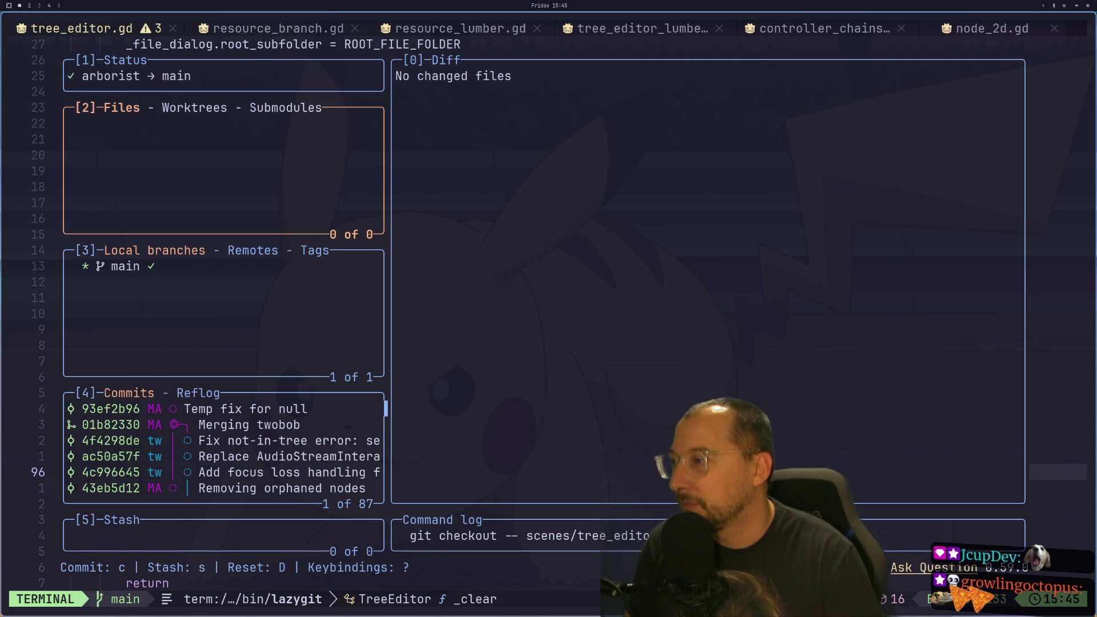
- Review the keybindings again, then focus Local branches to show main's commit log
{"action": "key", "text": "question"}
{"action": "key", "text": "j"}
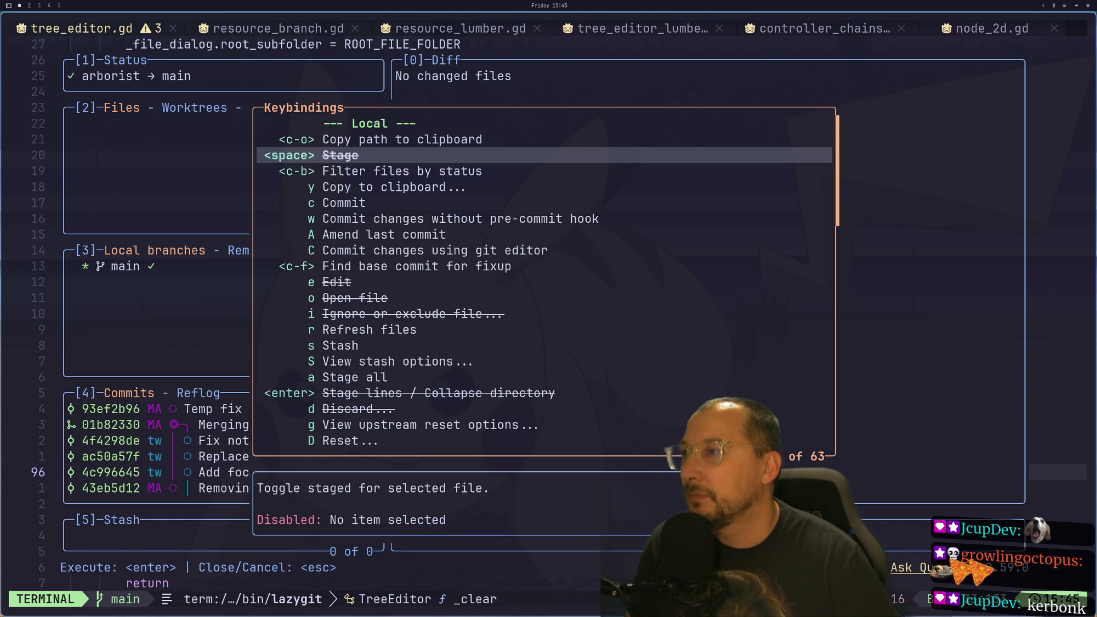
{"action": "key", "text": "j"}
{"action": "key", "text": "j"}
{"action": "key", "text": "j"}
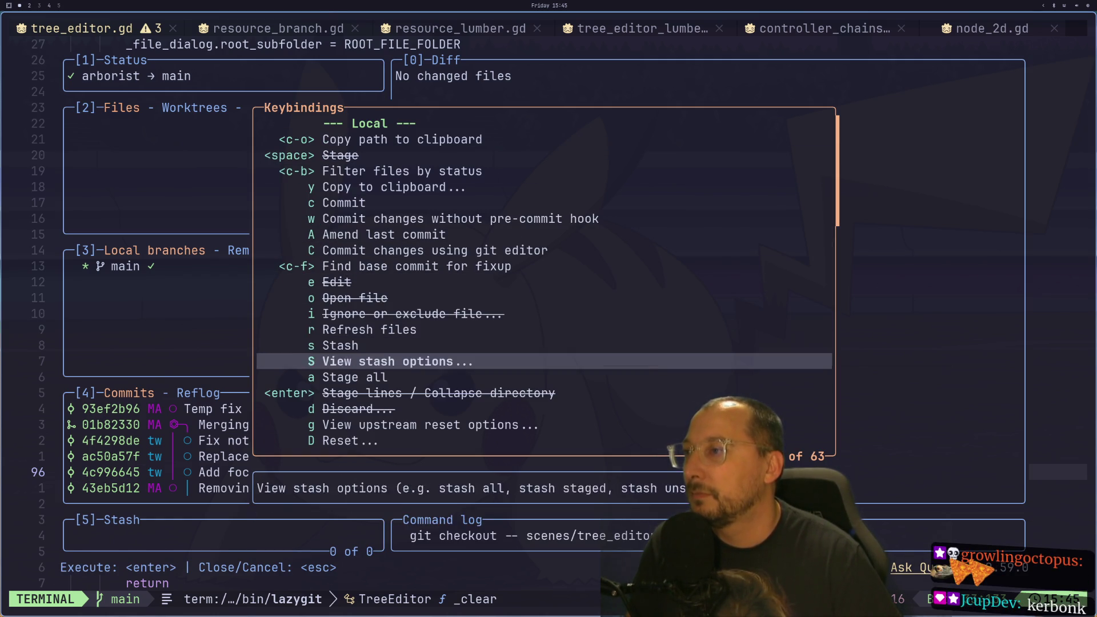
{"action": "key", "text": "j"}
{"action": "key", "text": "j"}
{"action": "key", "text": "j"}
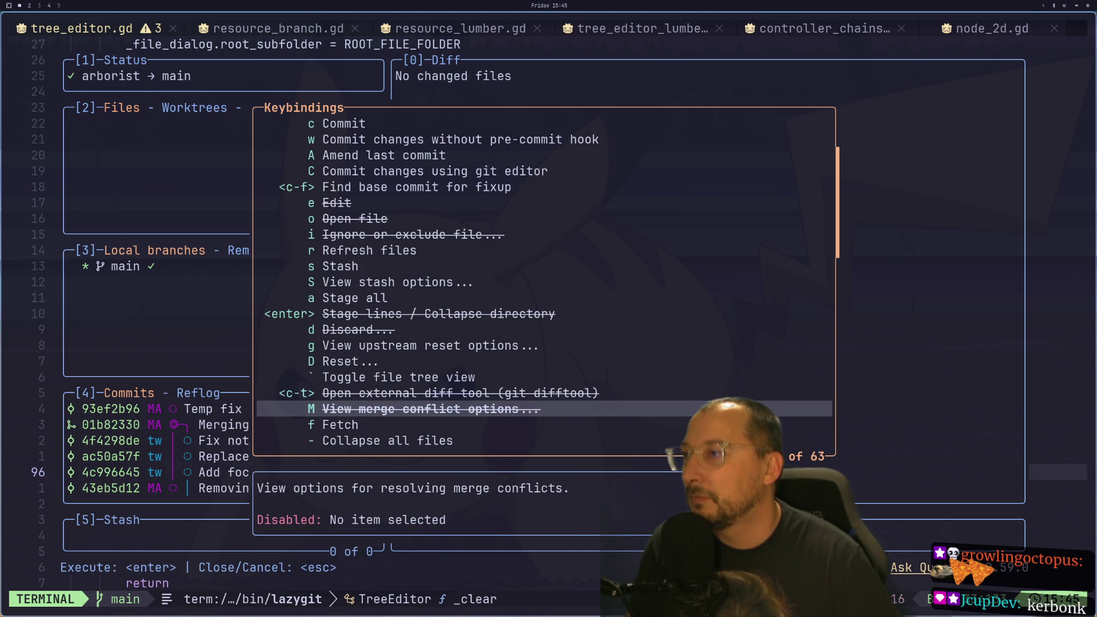
{"action": "key", "text": "j"}
{"action": "key", "text": "j"}
{"action": "key", "text": "j"}
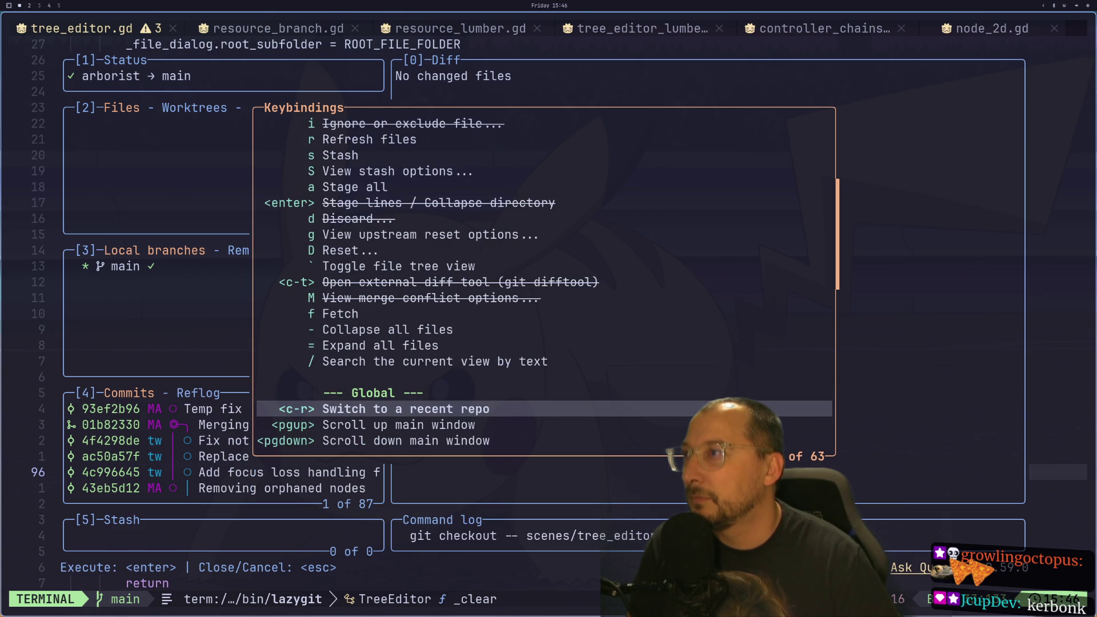
{"action": "key", "text": "j"}
{"action": "key", "text": "j"}
{"action": "key", "text": "j"}
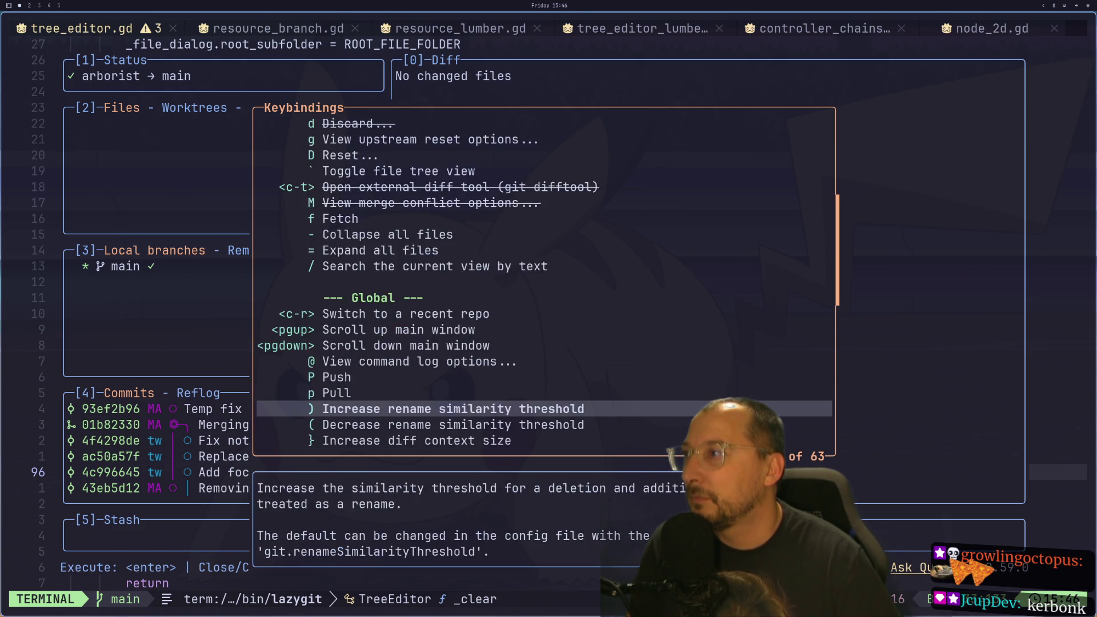
{"action": "key", "text": "Escape"}
{"action": "key", "text": "3"}
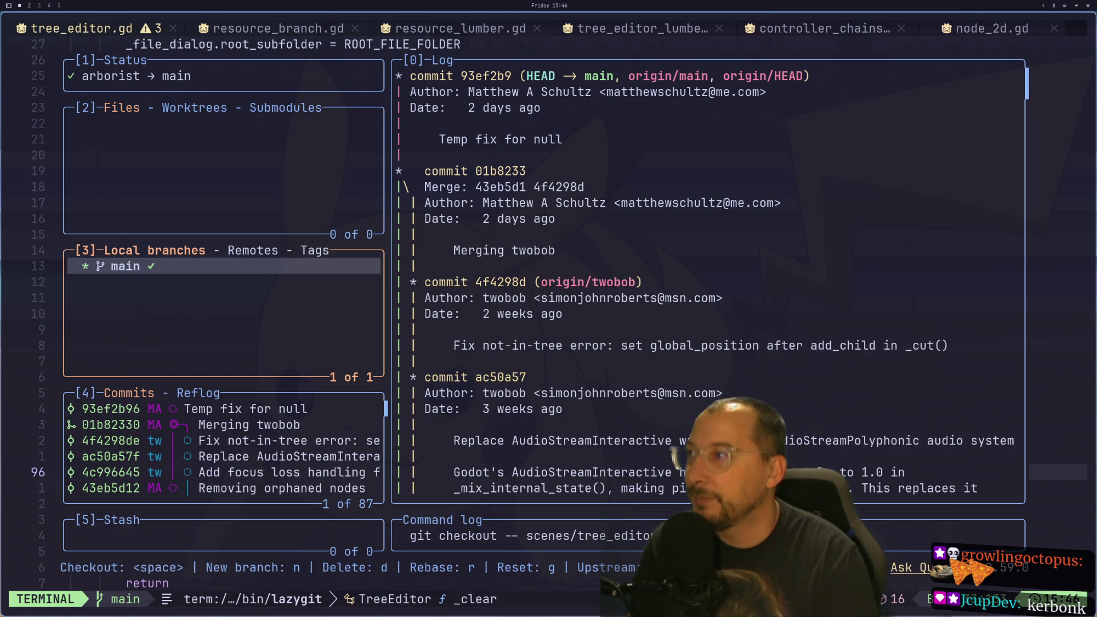
- Create and check out a new branch named tree-editor-work off main
{"action": "key", "text": "n"}
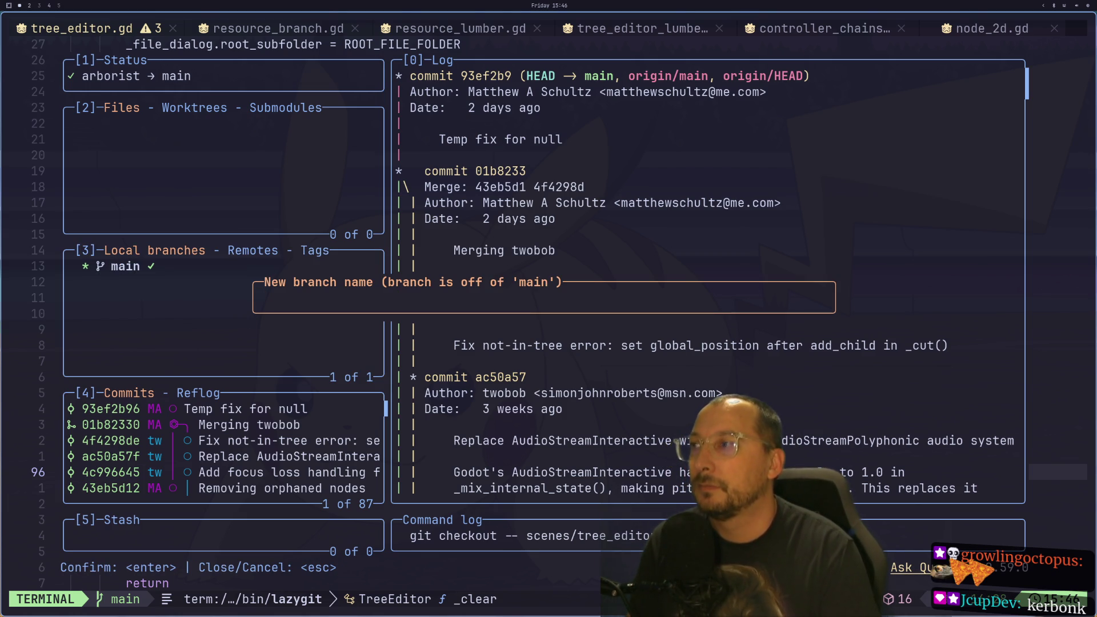
{"action": "type", "text": "tree"}
{"action": "key", "text": "BackSpace"}
{"action": "key", "text": "BackSpace"}
{"action": "key", "text": "BackSpace"}
{"action": "type", "text": "Tre"}
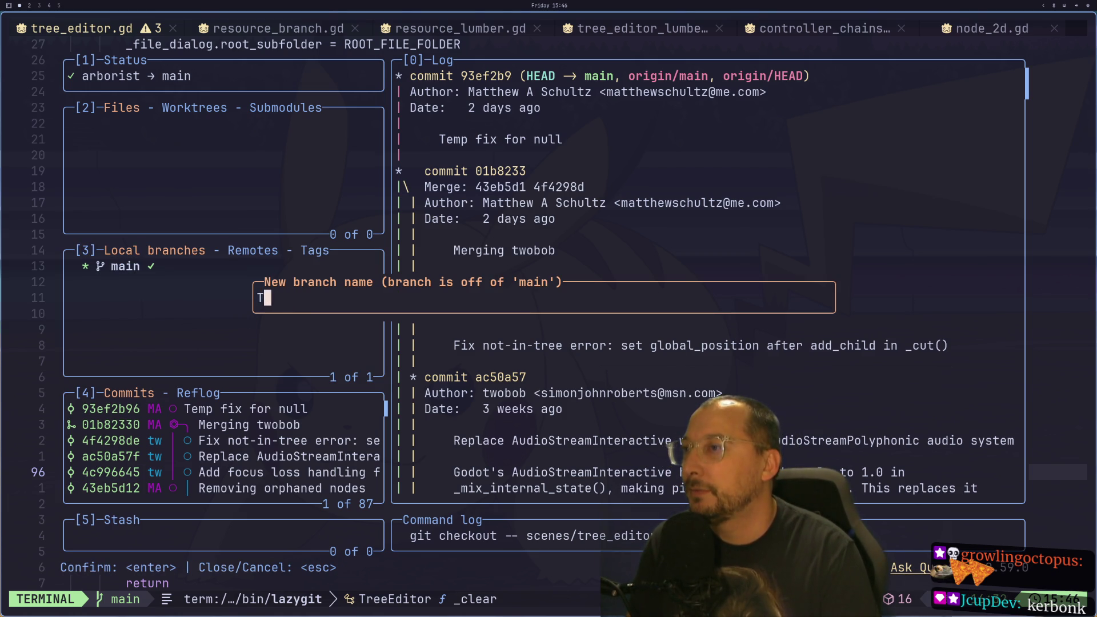
{"action": "type", "text": "e d"}
{"action": "type", "text": "ditor"}
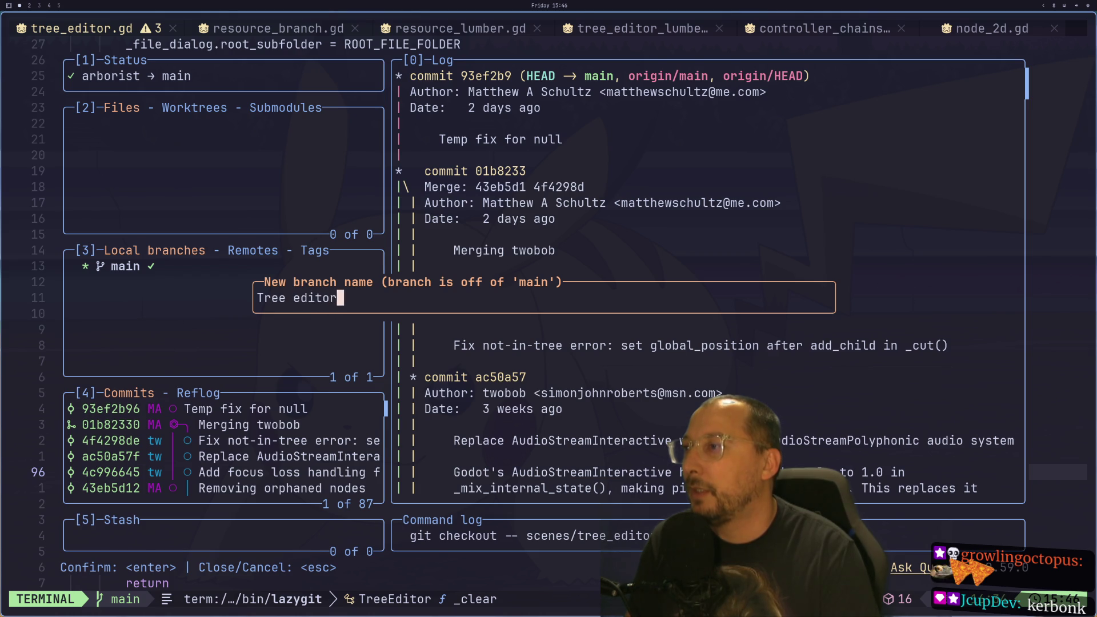
{"action": "key", "text": "BackSpace"}
{"action": "key", "text": "BackSpace"}
{"action": "key", "text": "BackSpace"}
{"action": "type", "text": "tree_ed"}
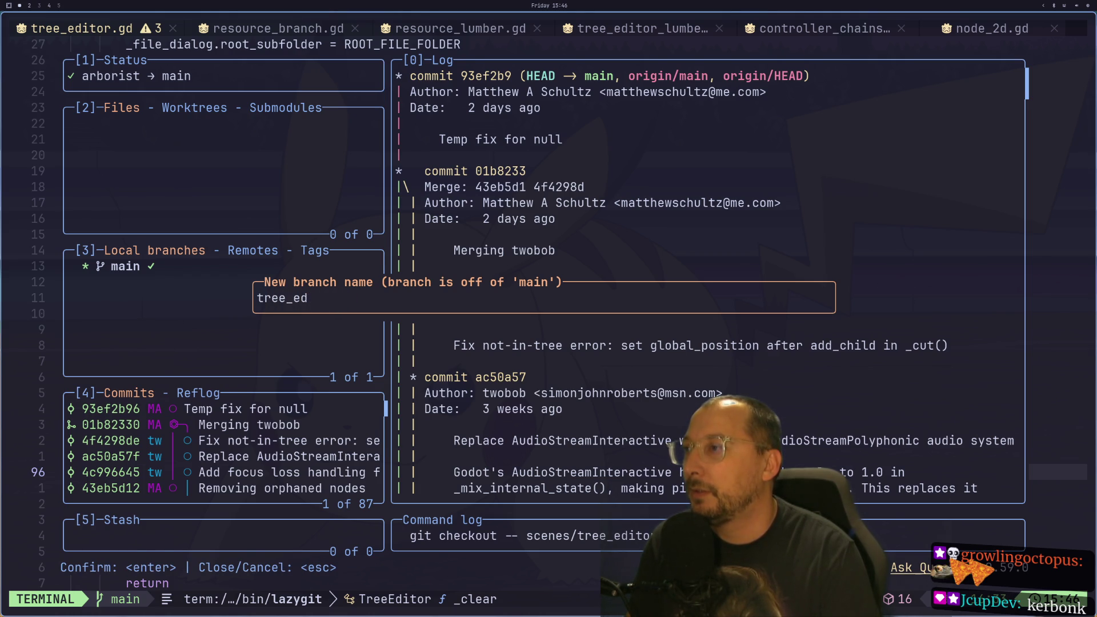
{"action": "key", "text": "BackSpace"}
{"action": "key", "text": "BackSpace"}
{"action": "key", "text": "BackSpace"}
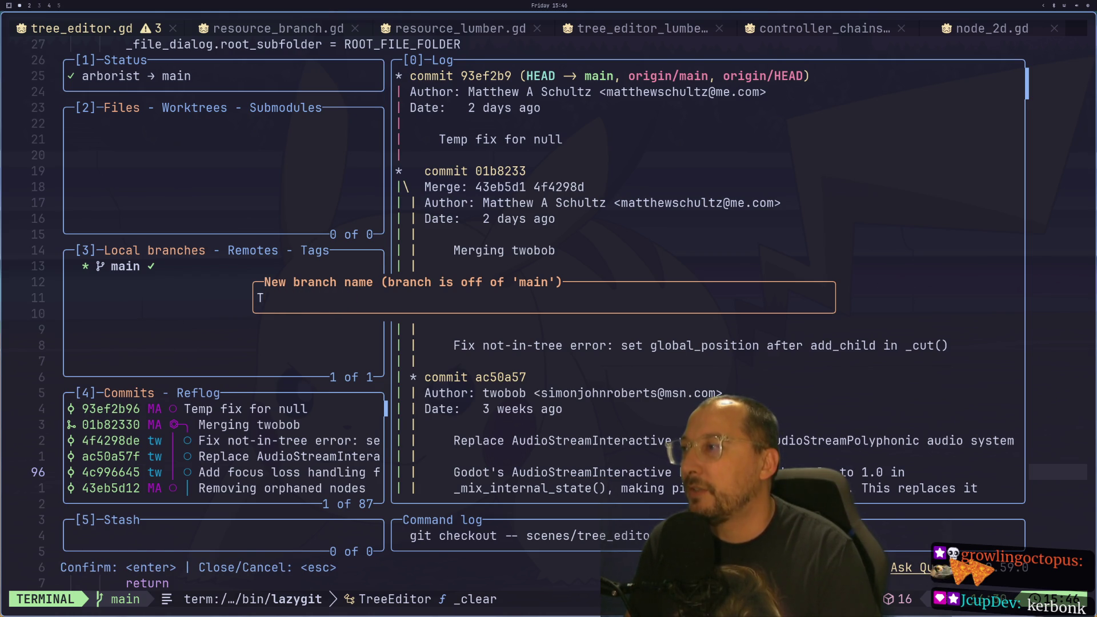
{"action": "type", "text": "tree"}
{"action": "type", "text": " editor "}
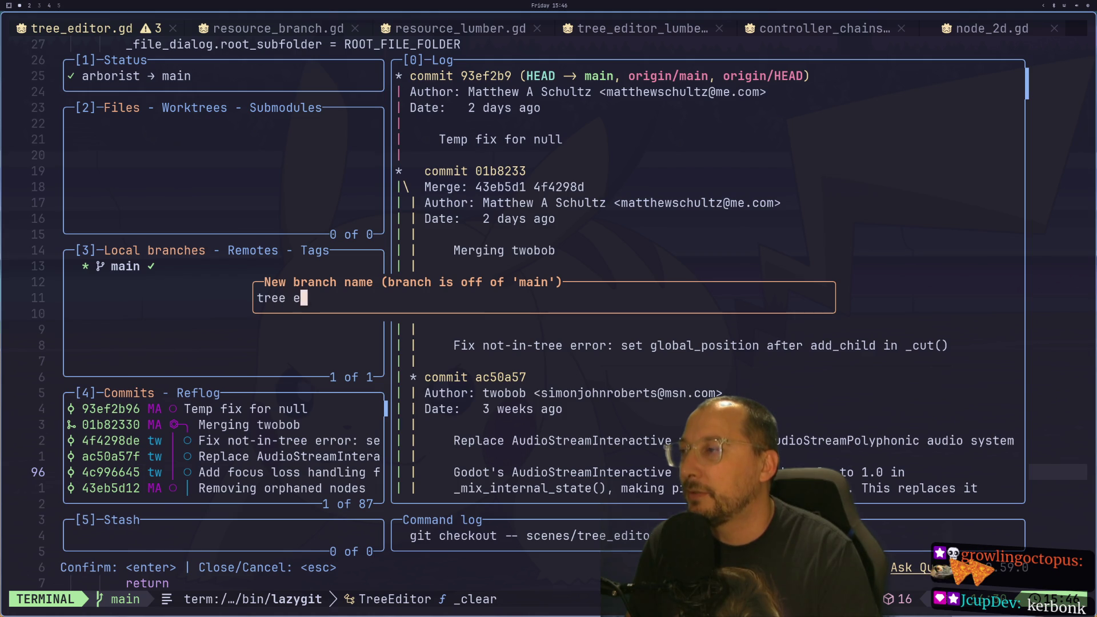
{"action": "type", "text": "work"}
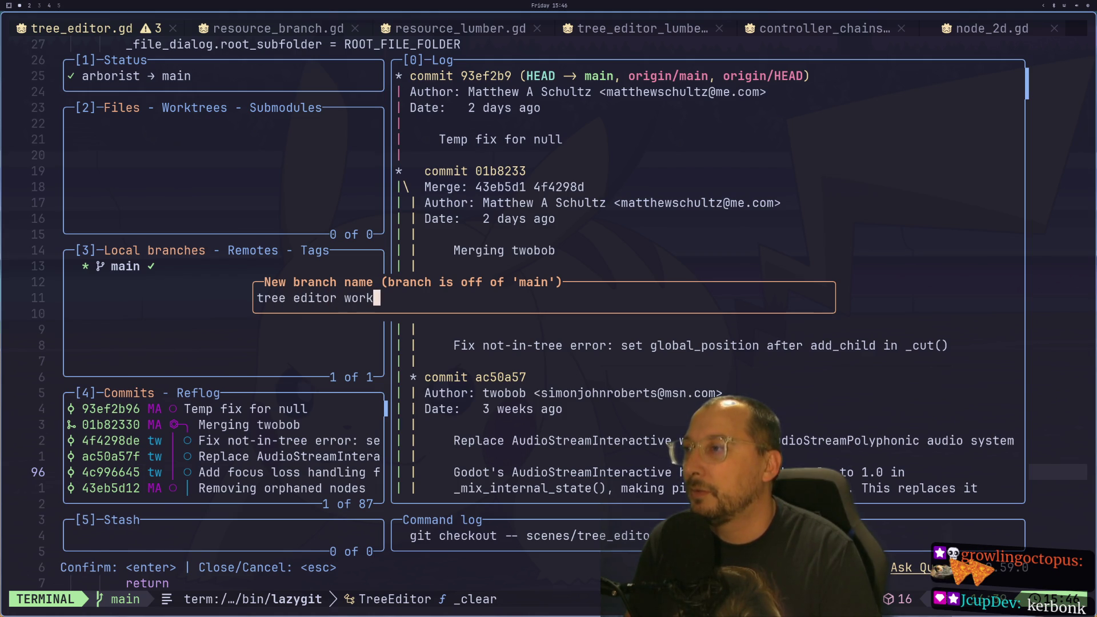
{"action": "key", "text": "Return"}
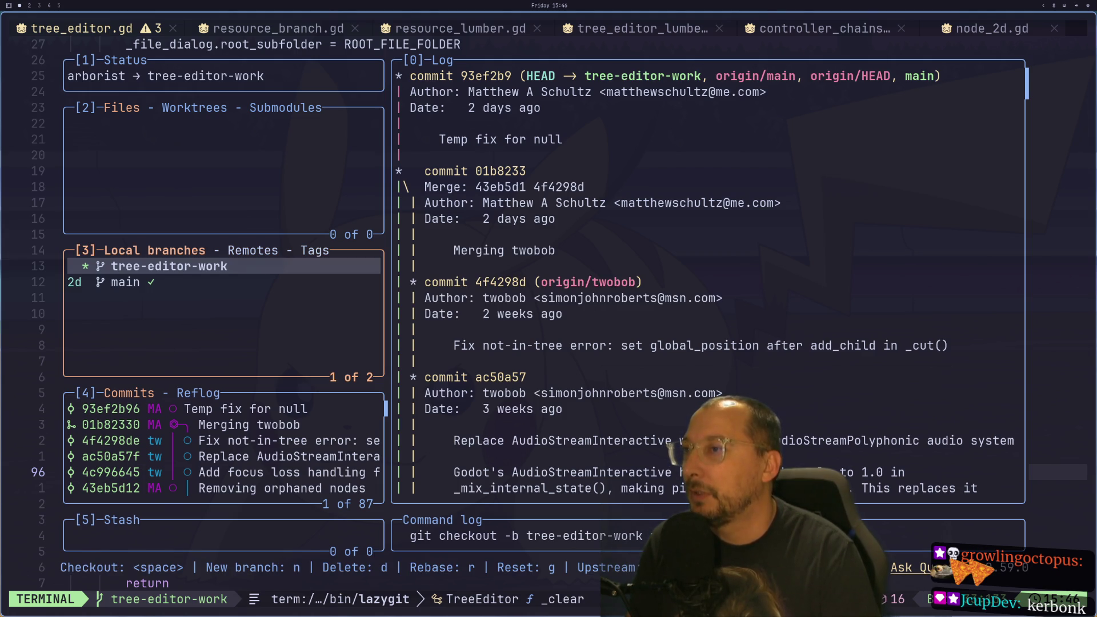
- Check the new branch's commits, then close lazygit to return to tree_editor.gd in Neovim
{"action": "key", "text": "Return"}
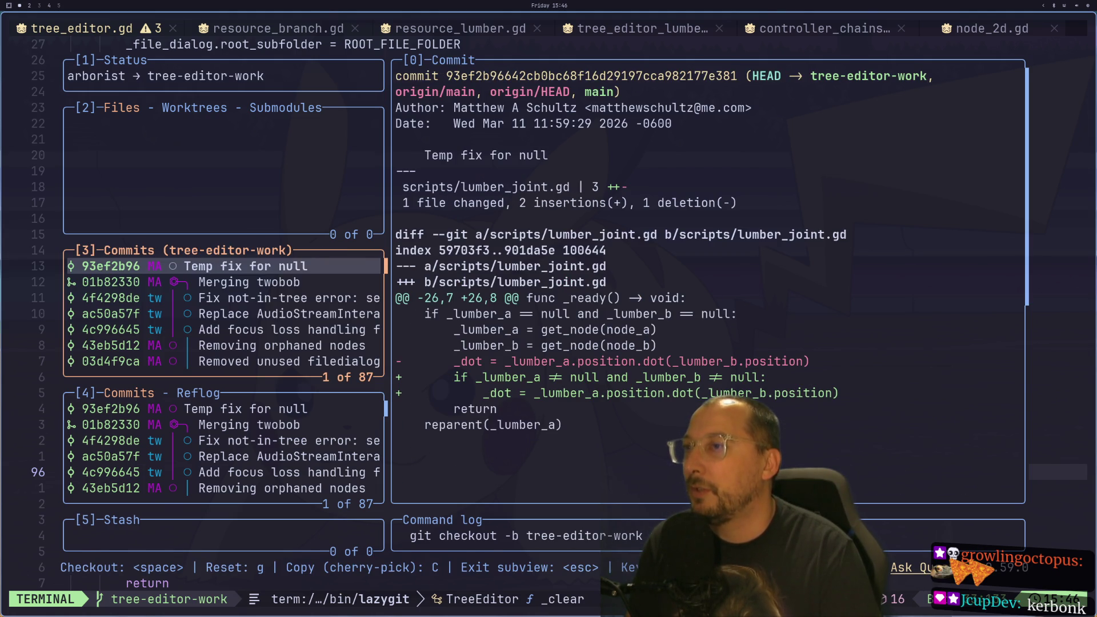
{"action": "key", "text": "q"}
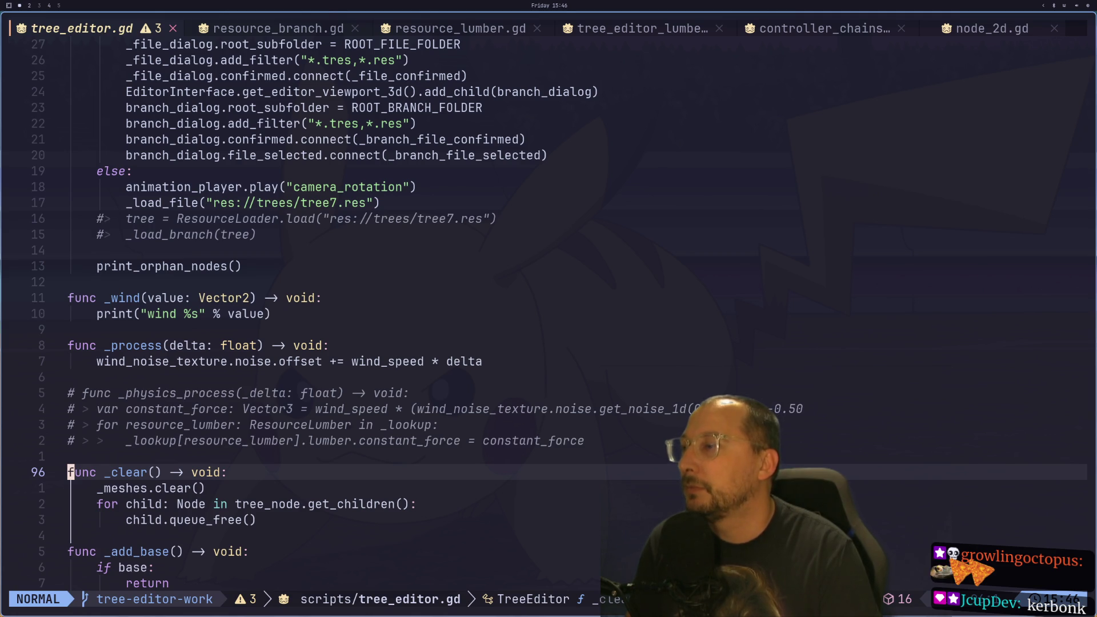
{"action": "key", "text": "space"}
{"action": "key", "text": "g"}
{"action": "key", "text": "g"}
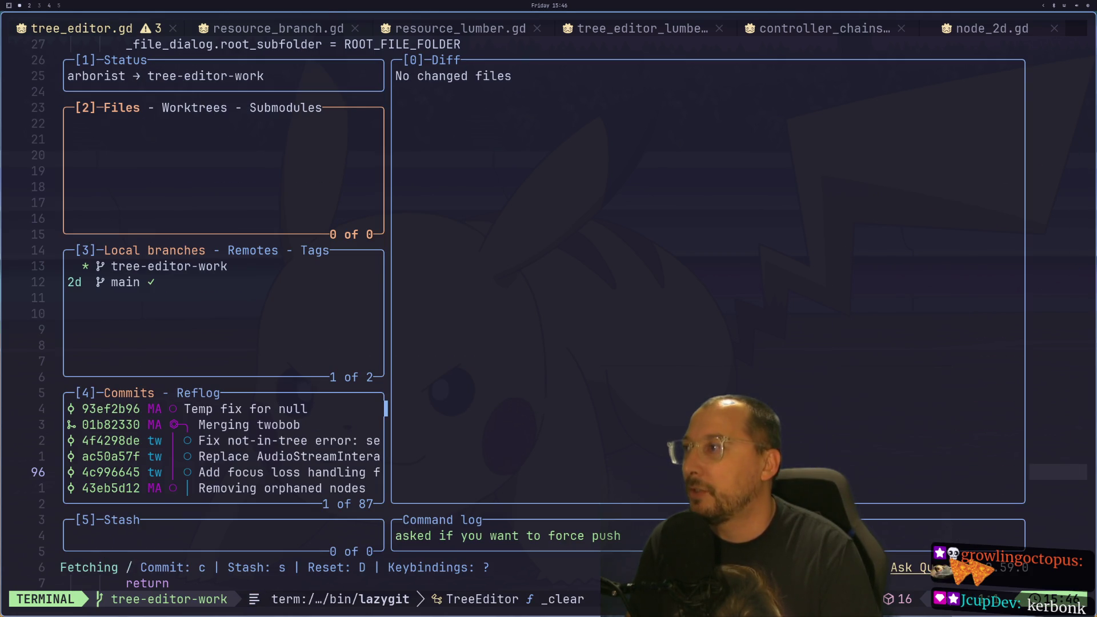
{"action": "key", "text": "q"}
{"action": "key", "text": "space"}
{"action": "key", "text": "g"}
{"action": "key", "text": "g"}
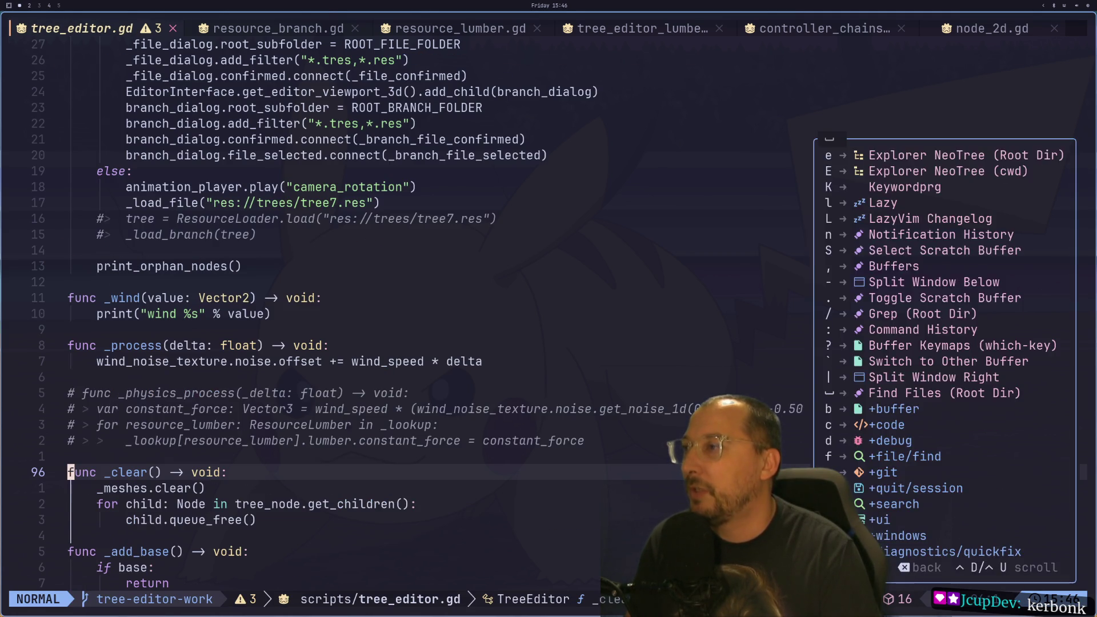
{"action": "key", "text": "3"}
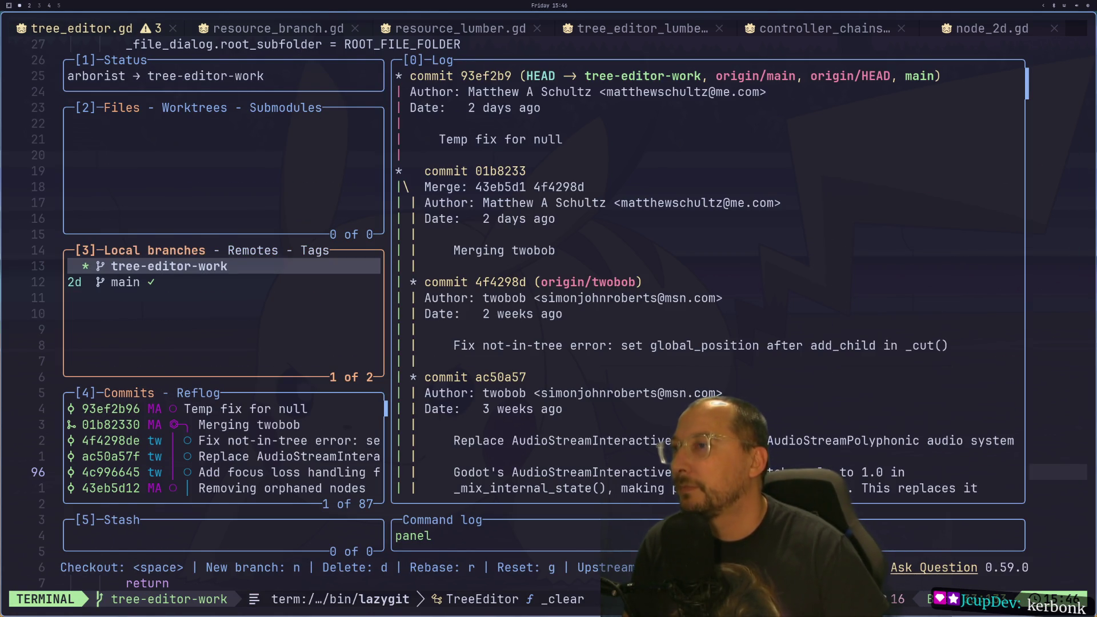
{"action": "key", "text": "q"}
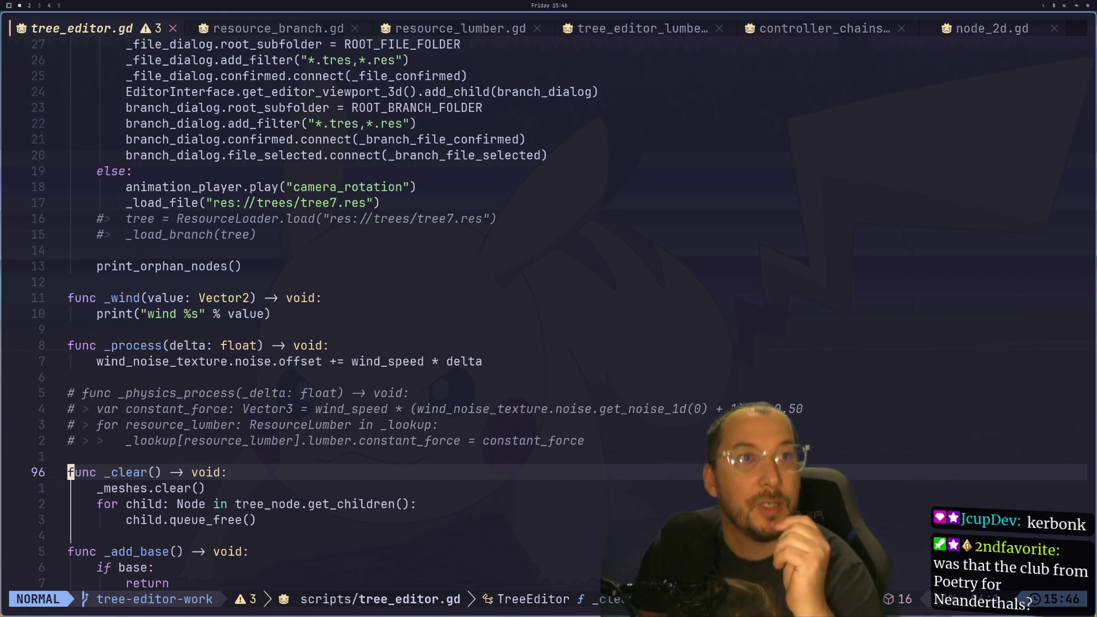
{"action": "key", "text": "super+shift+4"}
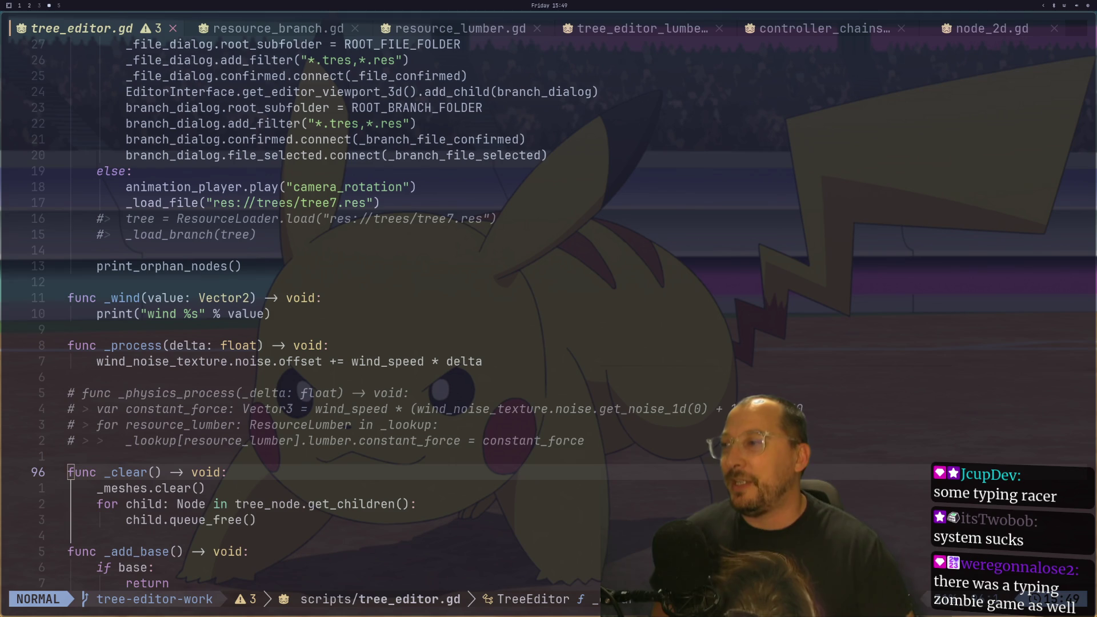
- Reload the externally modified tree_editor.tscn in Godot, then return to tree_editor.gd in Neovim
{"action": "left_click", "coordinate": [377, 202]}
{"action": "key", "text": "super+2"}
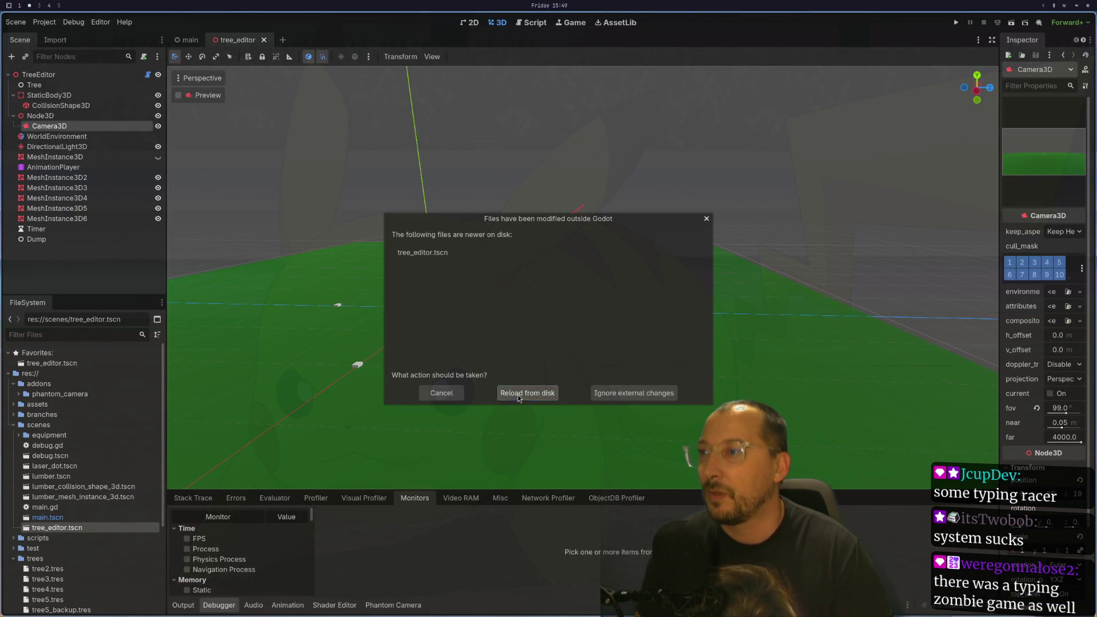
{"action": "left_click", "coordinate": [517, 396]}
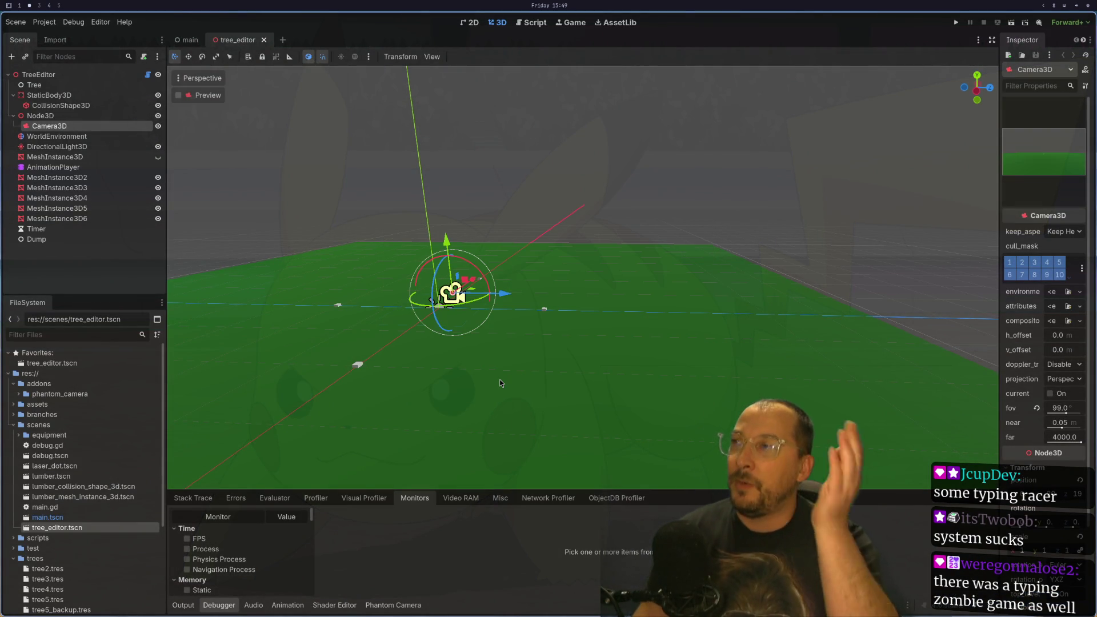
{"action": "key", "text": "super+1"}
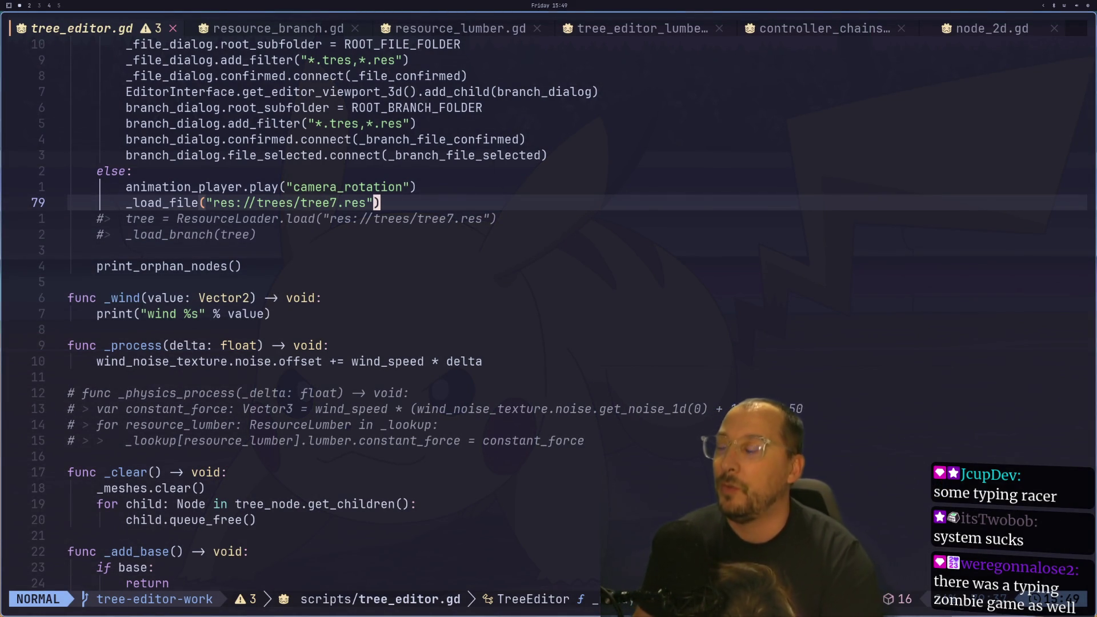
{"action": "key", "text": "super+2"}
{"action": "key", "text": "super+1"}
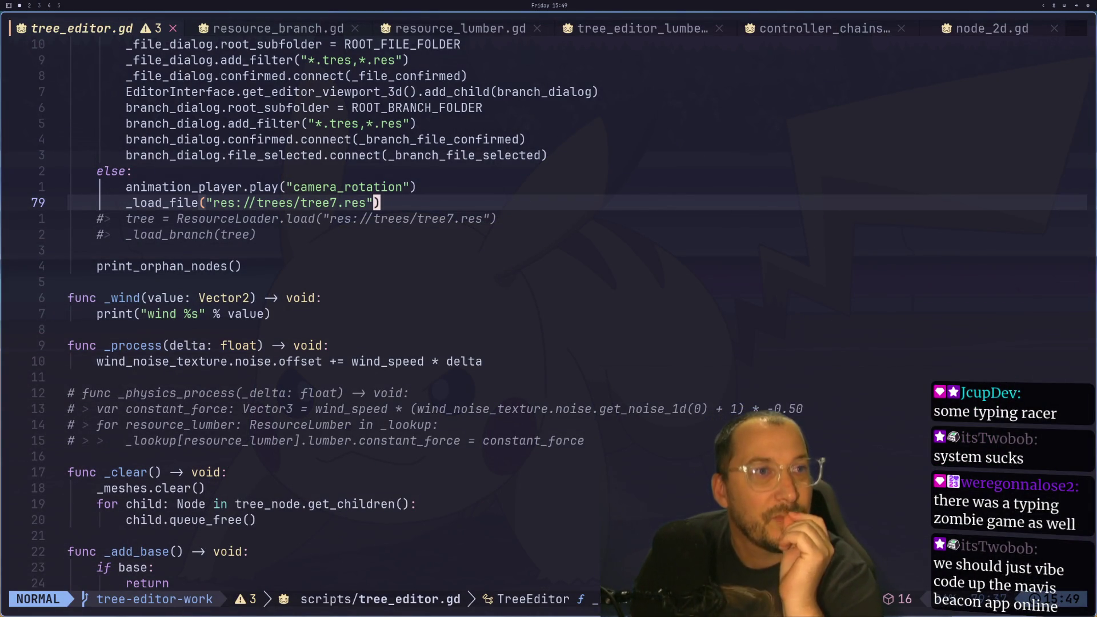
{"action": "key", "text": "super+shift+4"}
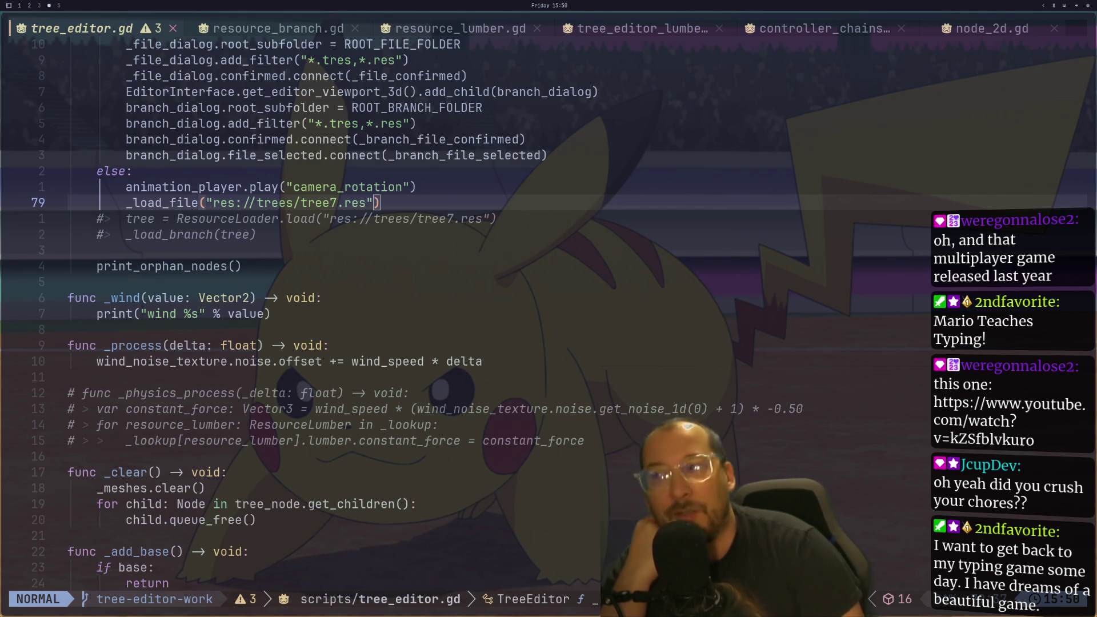
{"action": "key", "text": "super+1"}
{"action": "left_click", "coordinate": [491, 176]}
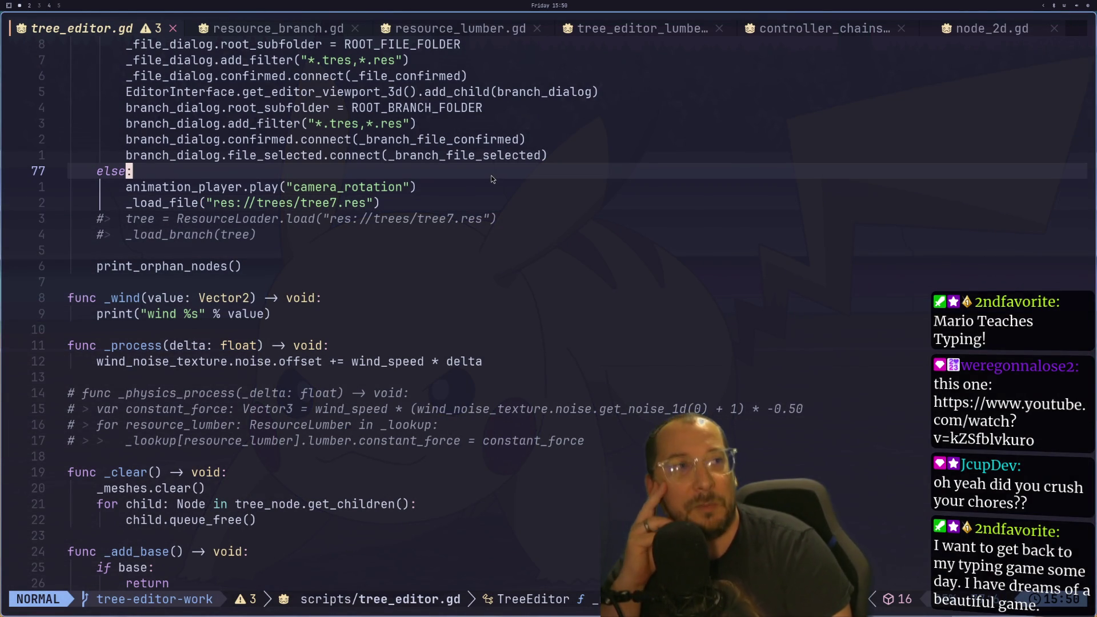
{"action": "key", "text": "k"}
{"action": "key", "text": "k"}
{"action": "key", "text": "k"}
{"action": "key", "text": "k"}
{"action": "key", "text": "k"}
{"action": "key", "text": "k"}
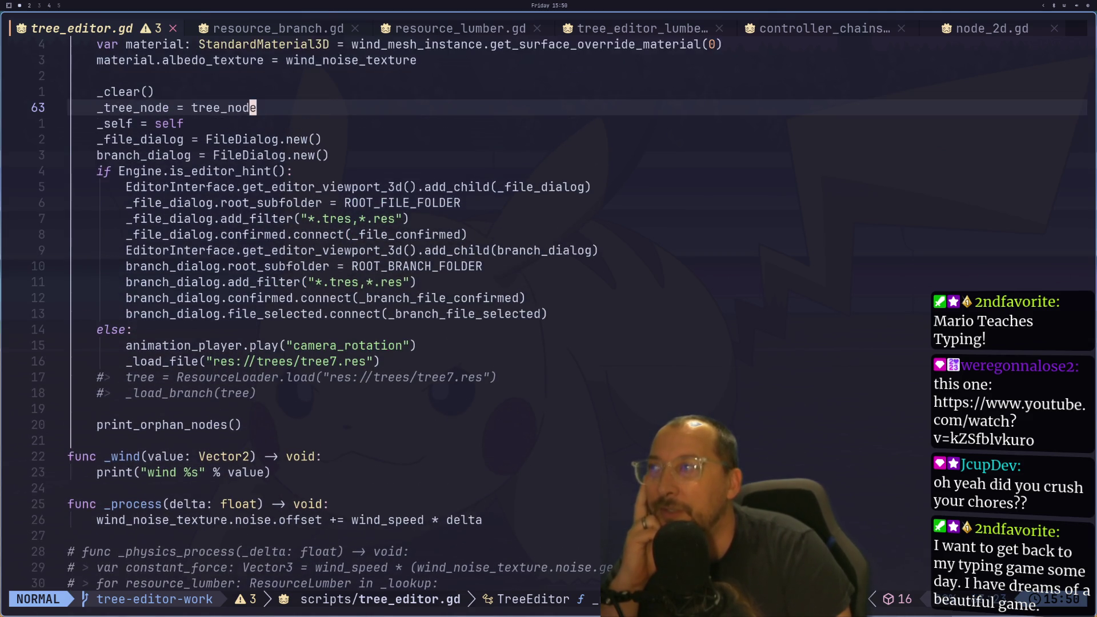
{"action": "key", "text": "ctrl+u"}
{"action": "key", "text": "h"}
{"action": "key", "text": "h"}
{"action": "key", "text": "b"}
{"action": "key", "text": "b"}
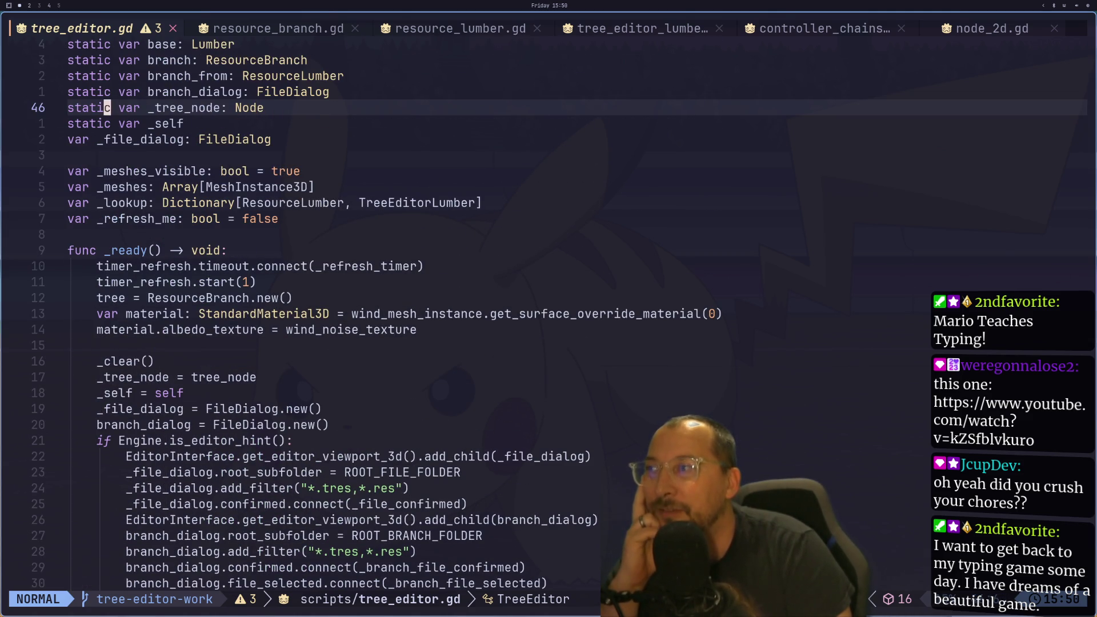
{"action": "key", "text": "j"}
{"action": "key", "text": "j"}
{"action": "key", "text": "j"}
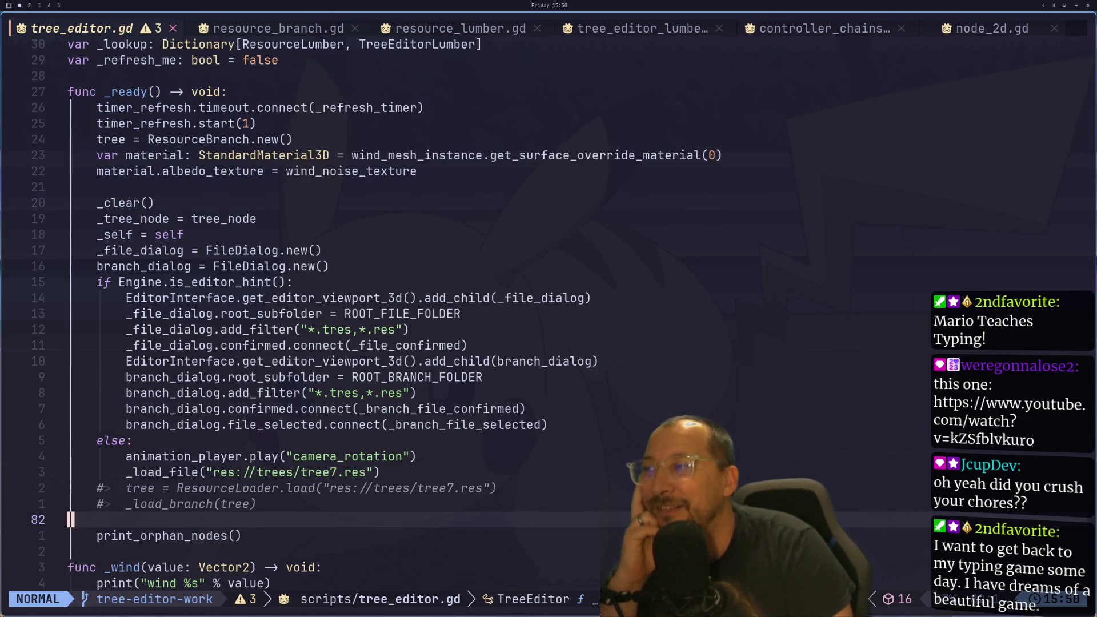
{"action": "key", "text": "j"}
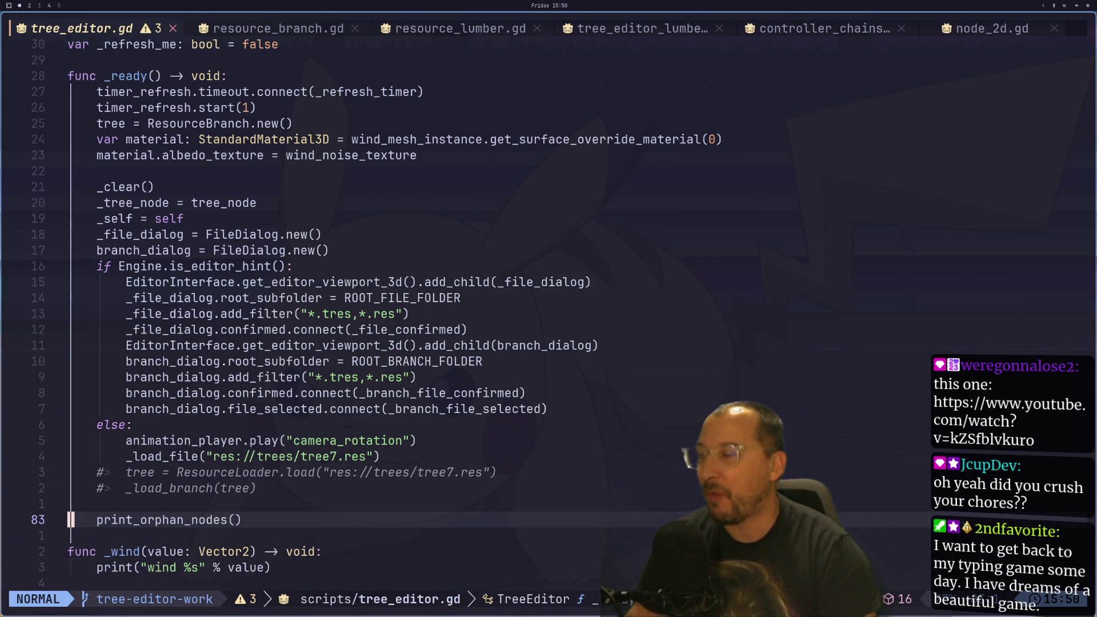
{"action": "key", "text": "alt+Tab"}
{"action": "key", "text": "alt+Tab"}
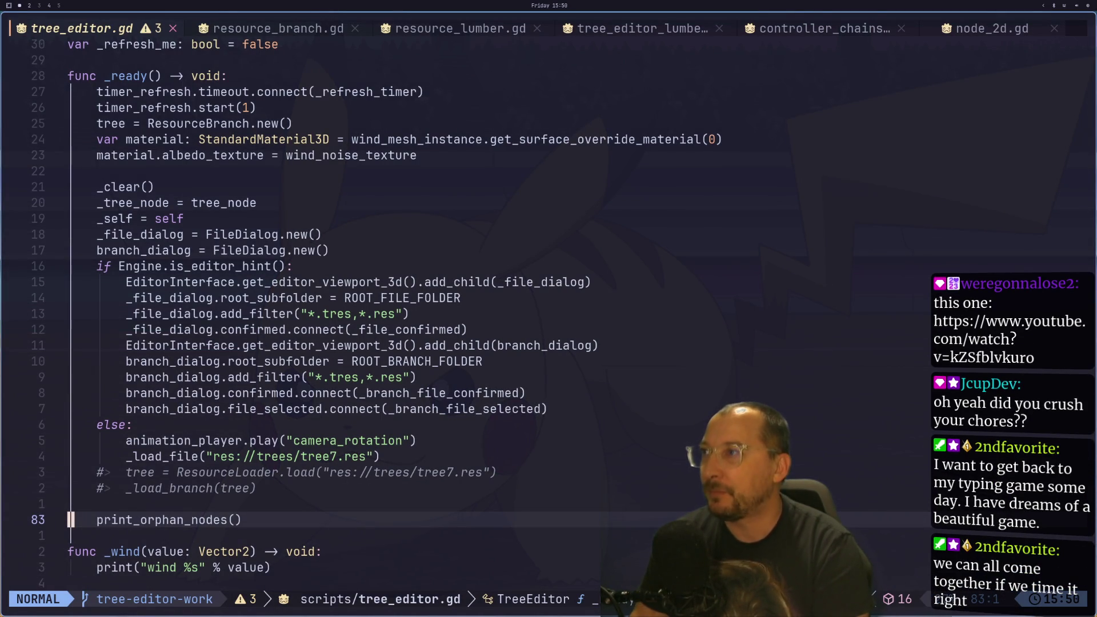
{"action": "key", "text": "super+2"}
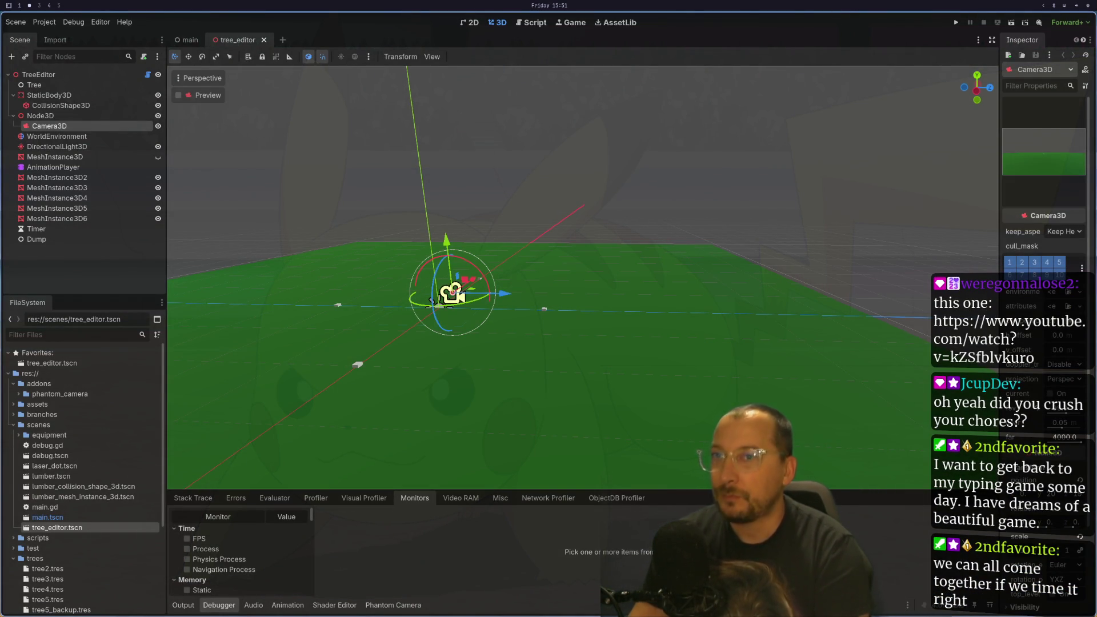
{"action": "key", "text": "super+1"}
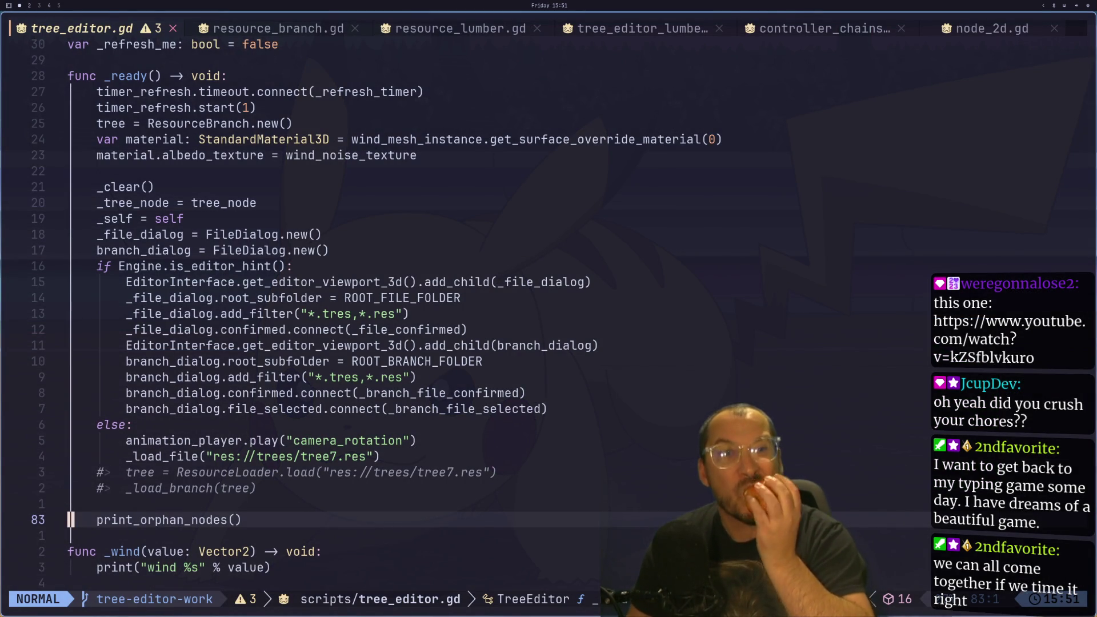
{"action": "key", "text": "super+2"}
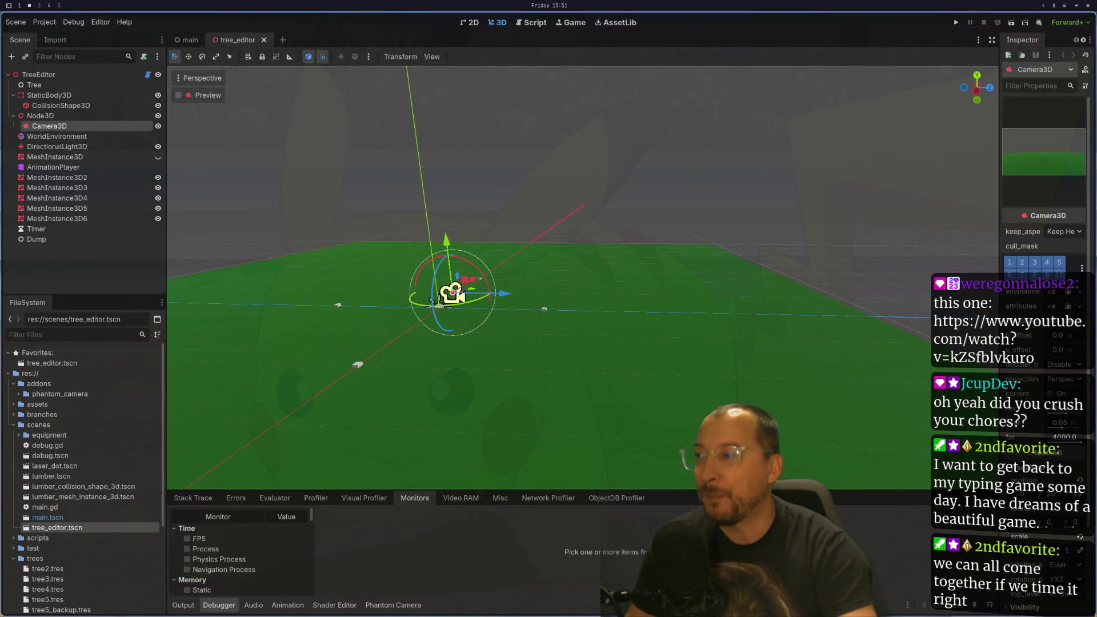
{"action": "scroll", "scroll_direction": "down", "scroll_amount": 3}
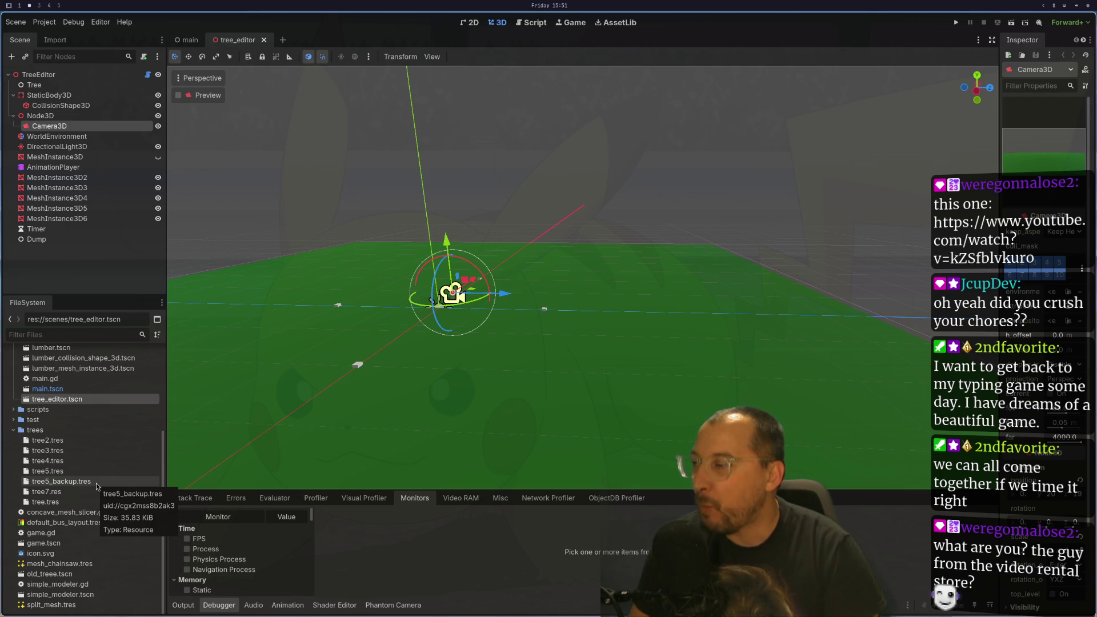
{"action": "scroll", "scroll_direction": "down", "scroll_amount": 3}
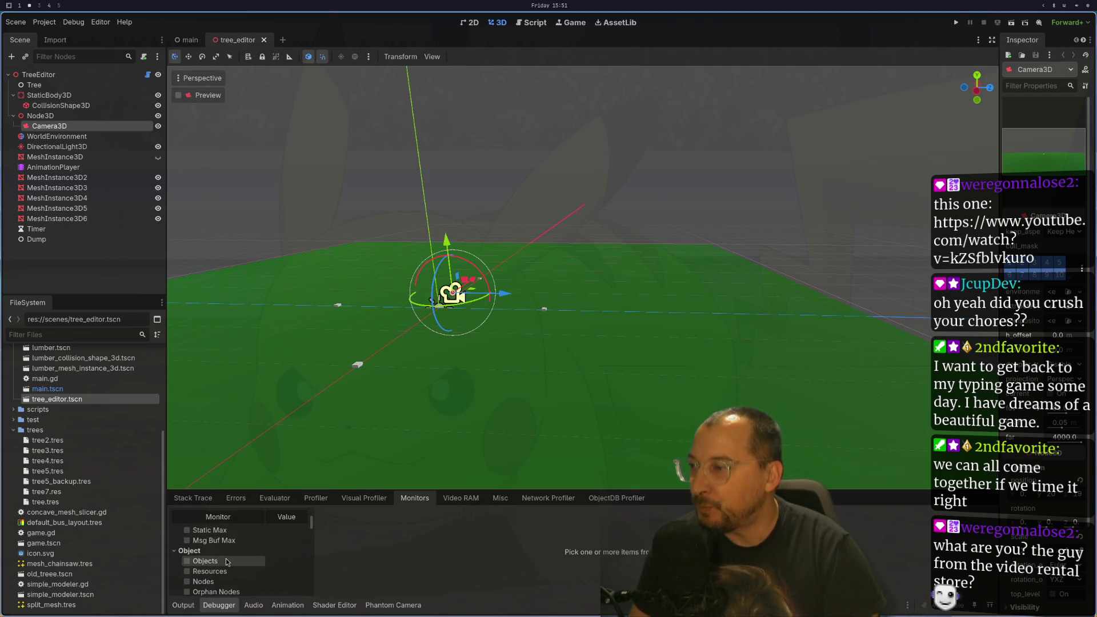
{"action": "key", "text": "super+1"}
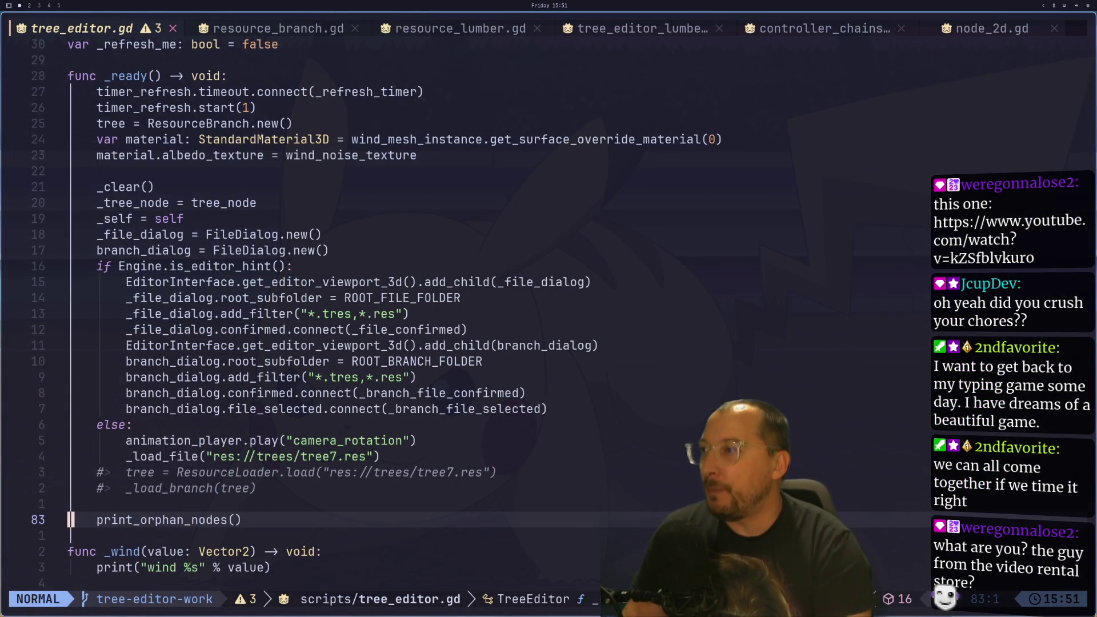
{"action": "key", "text": "k"}
{"action": "key", "text": "k"}
{"action": "key", "text": "k"}
{"action": "key", "text": "k"}
{"action": "key", "text": "k"}
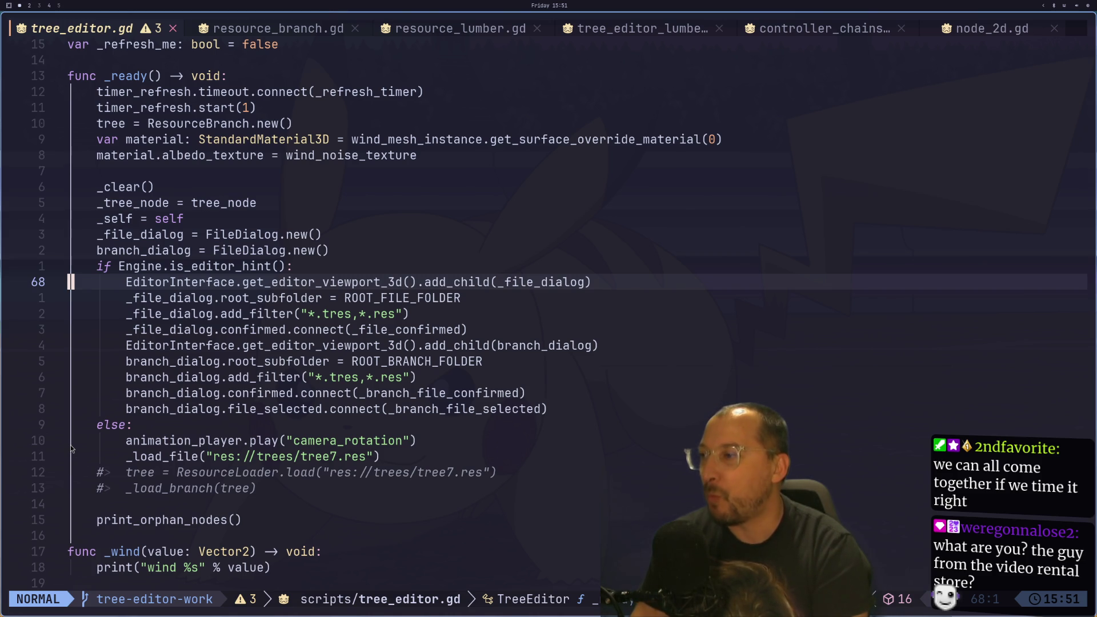
- Try deleting the two FileDialog.new() lines in the editor-only setup, then undo the deletion
{"action": "key", "text": "k"}
{"action": "key", "text": "k"}
{"action": "key", "text": "k"}
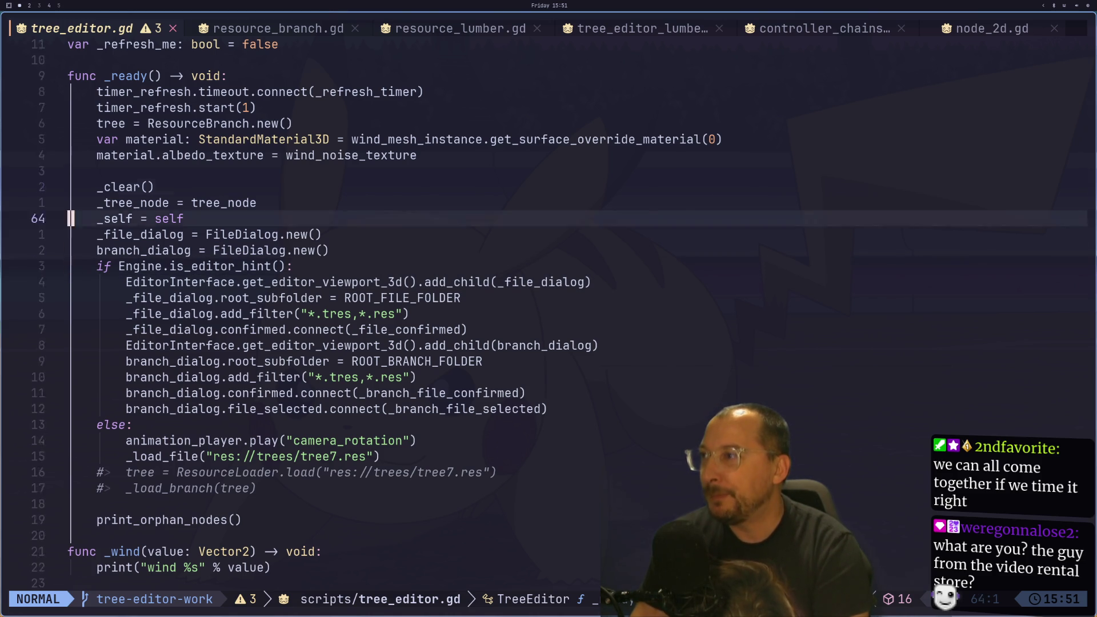
{"action": "key", "text": "j"}
{"action": "key", "text": "j"}
{"action": "key", "text": "j"}
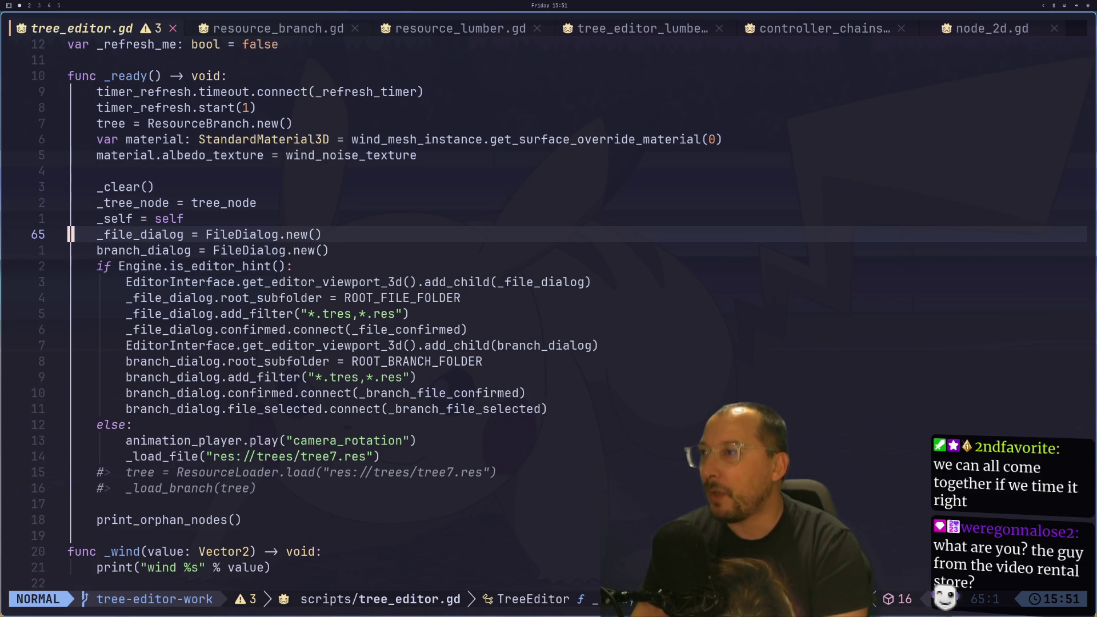
{"action": "key", "text": "j"}
{"action": "key", "text": "k"}
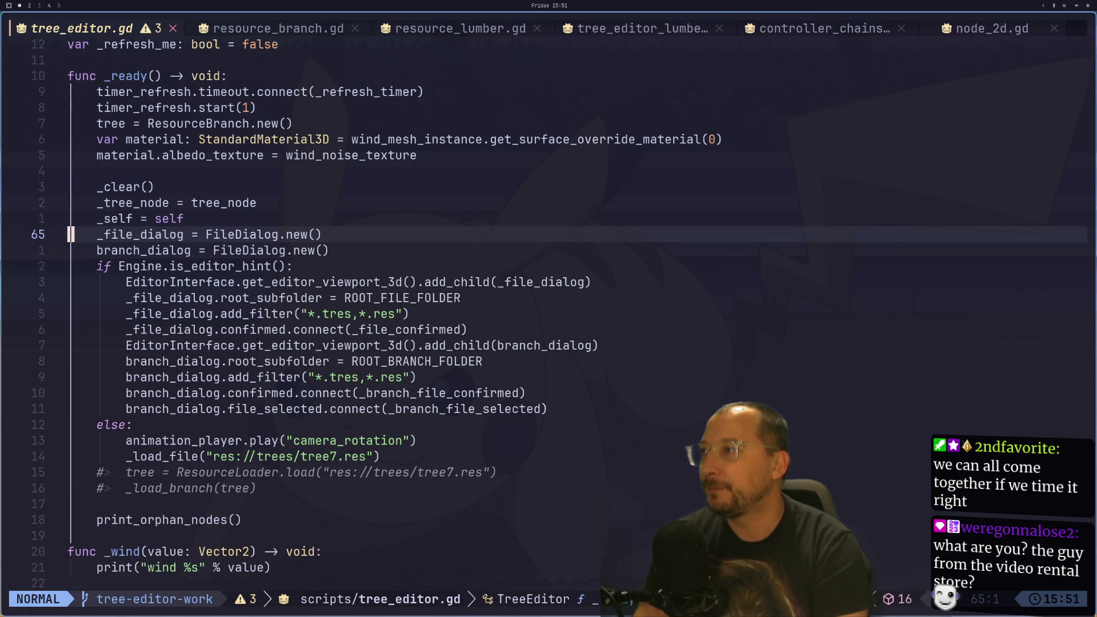
{"action": "key", "text": "d"}
{"action": "key", "text": "j"}
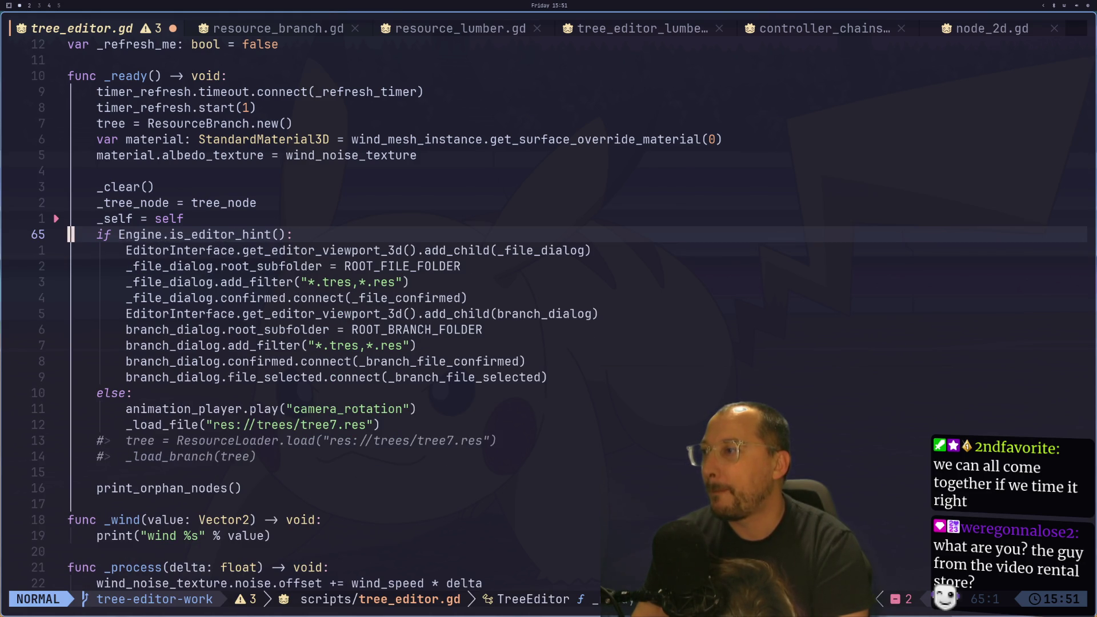
{"action": "key", "text": "j"}
{"action": "key", "text": "k"}
{"action": "key", "text": "u"}
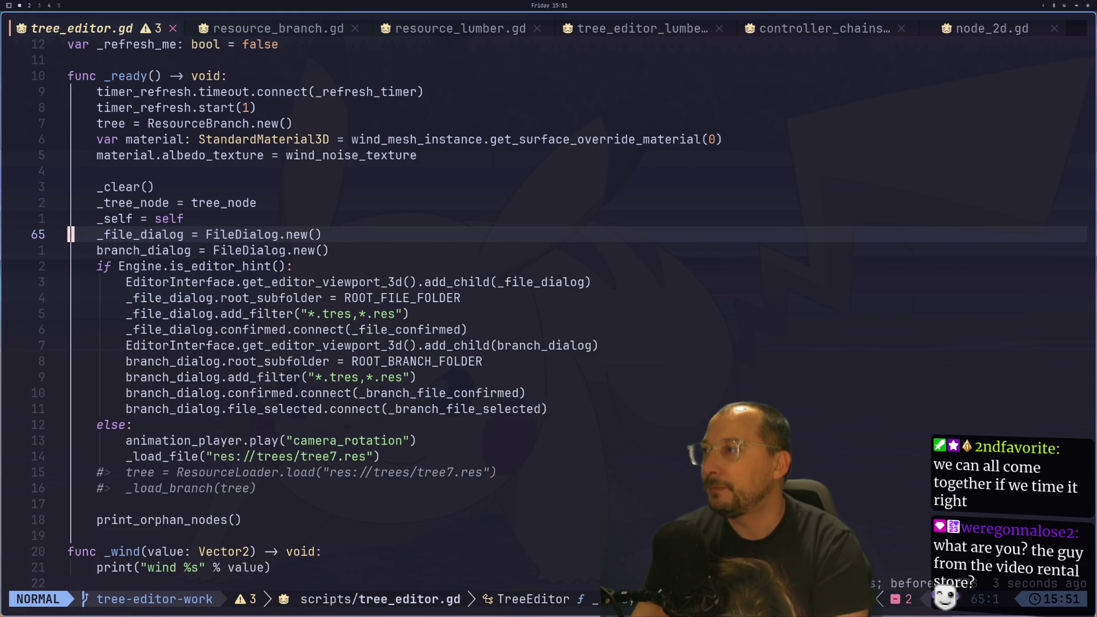
- Look over the _ready function and highlight every use of _file_dialog
{"action": "key", "text": "j"}
{"action": "key", "text": "j"}
{"action": "key", "text": "j"}
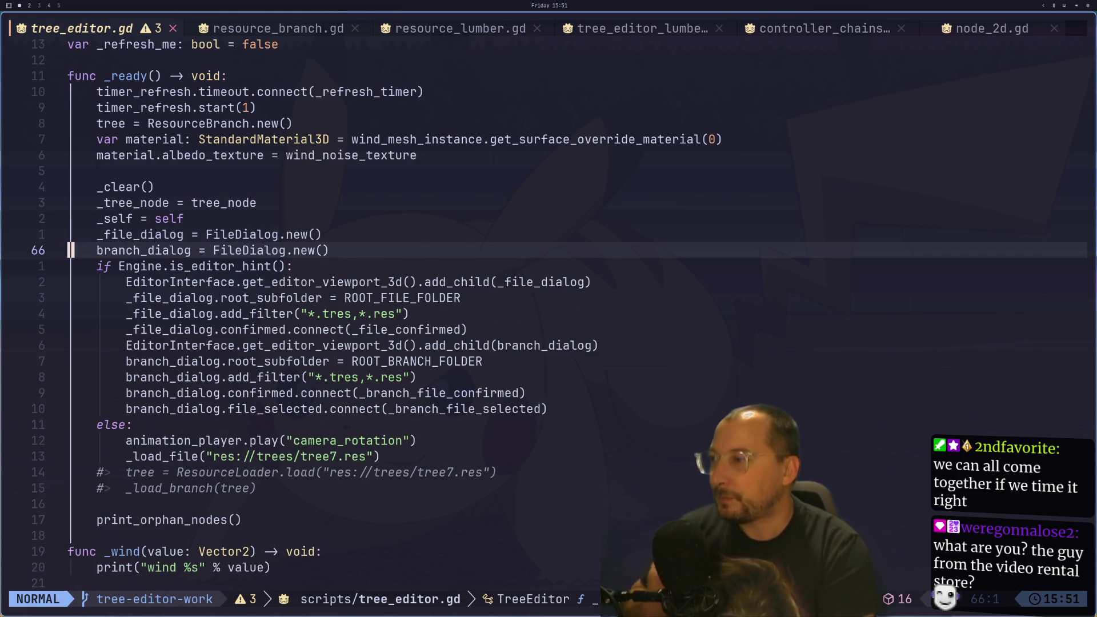
{"action": "key", "text": "k"}
{"action": "key", "text": "k"}
{"action": "key", "text": "k"}
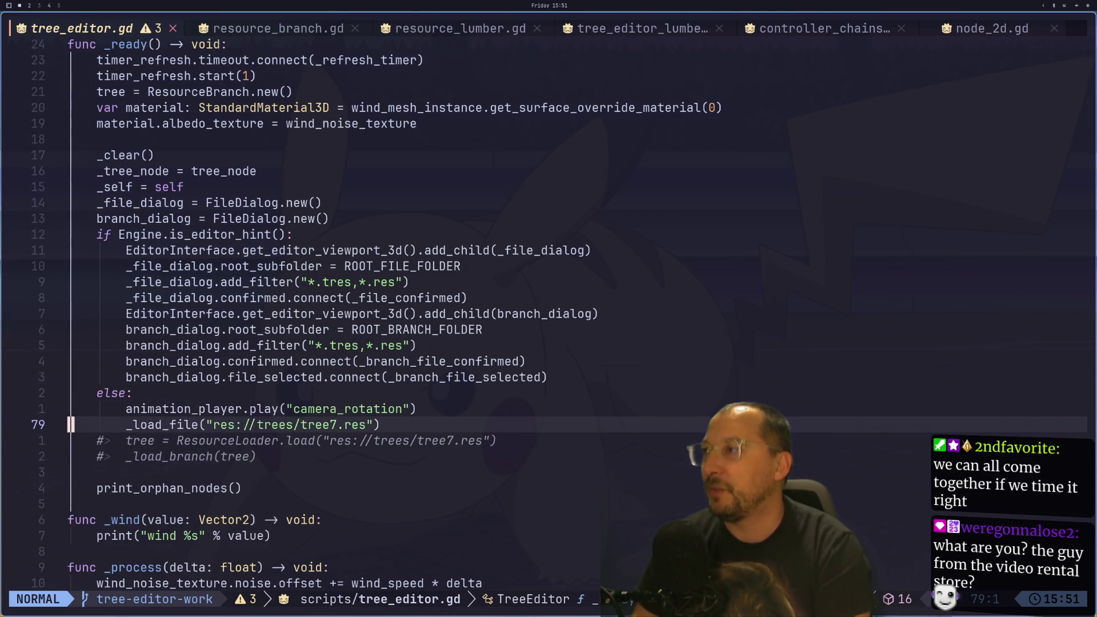
{"action": "key", "text": "j"}
{"action": "key", "text": "j"}
{"action": "key", "text": "k"}
{"action": "key", "text": "l"}
{"action": "key", "text": "l"}
{"action": "key", "text": "k"}
{"action": "key", "text": "asterisk"}
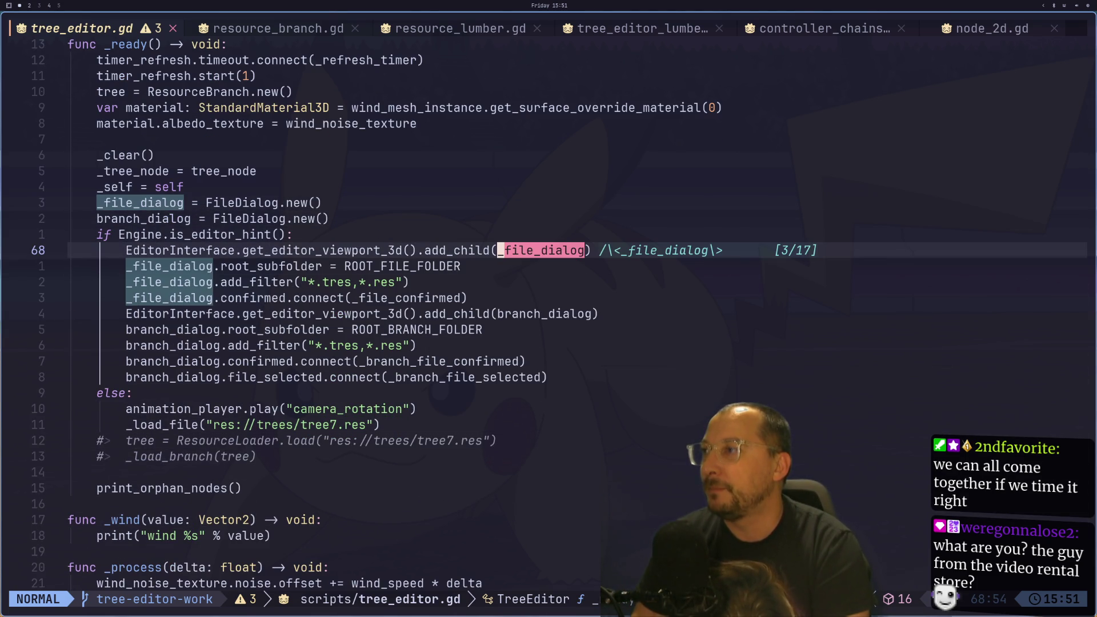
- Move the branch_dialog = FileDialog.new() line into the Engine.is_editor_hint() block, indented, and save tree_editor.gd
{"action": "key", "text": "Escape"}
{"action": "key", "text": "k"}
{"action": "key", "text": "k"}
{"action": "key", "text": "k"}
{"action": "key", "text": "j"}
{"action": "key", "text": "d"}
{"action": "key", "text": "d"}
{"action": "key", "text": "p"}
{"action": "key", "text": "greater"}
{"action": "key", "text": "greater"}
{"action": "type", "text": ":w"}
{"action": "key", "text": "Return"}
{"action": "key", "text": "super+2"}
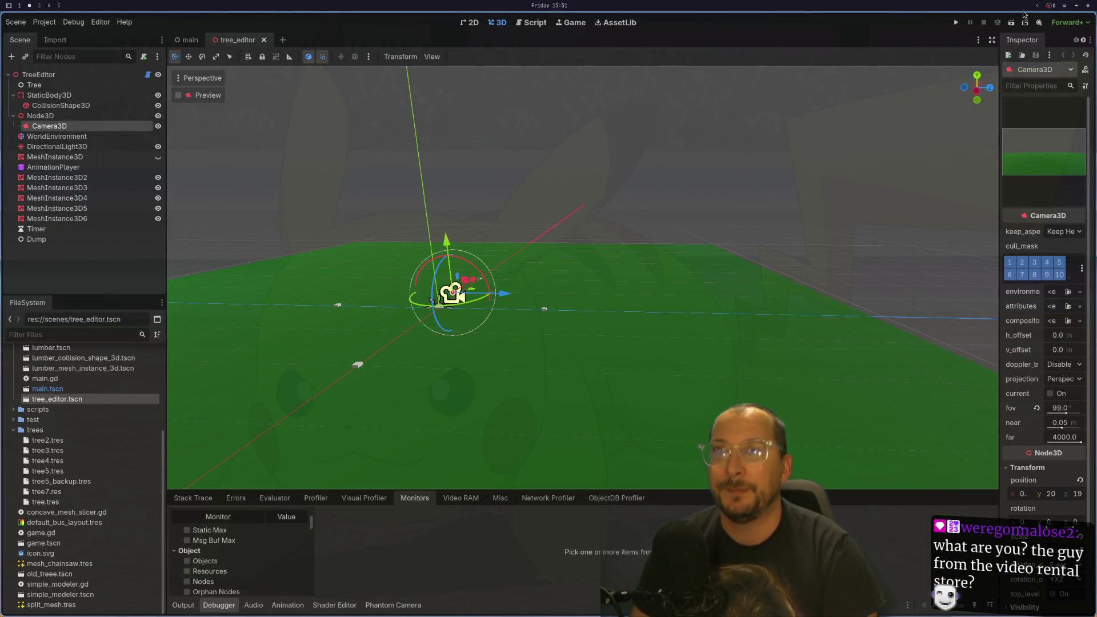
- Run the tree editor scene, check the debugger monitors, then close the running game
{"action": "key", "text": "F5"}
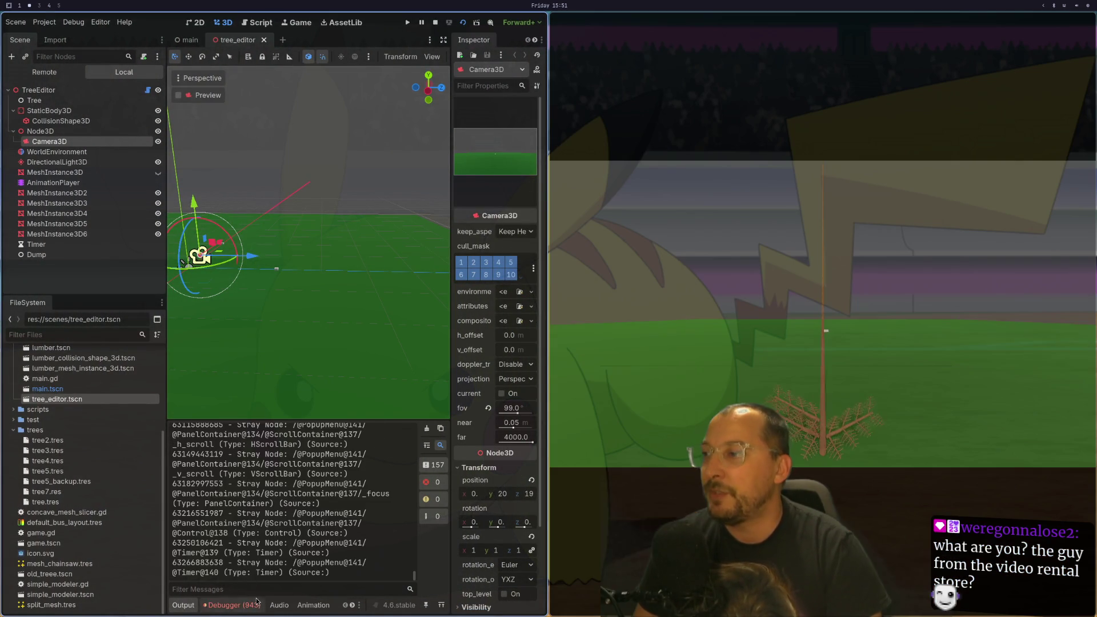
{"action": "left_click", "coordinate": [233, 605]}
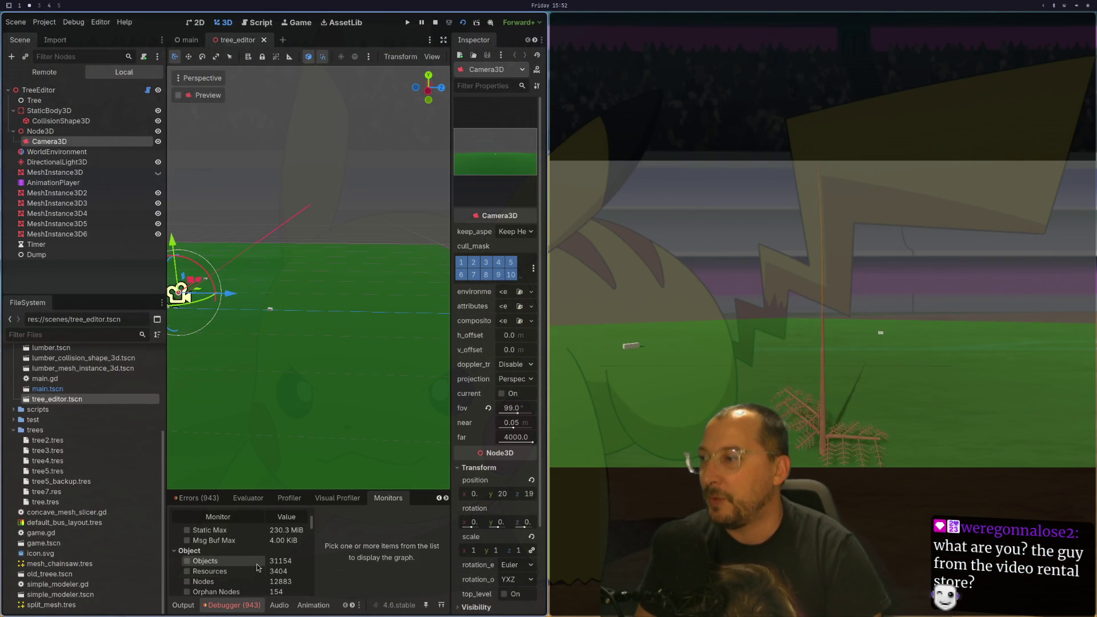
{"action": "left_click", "coordinate": [435, 23]}
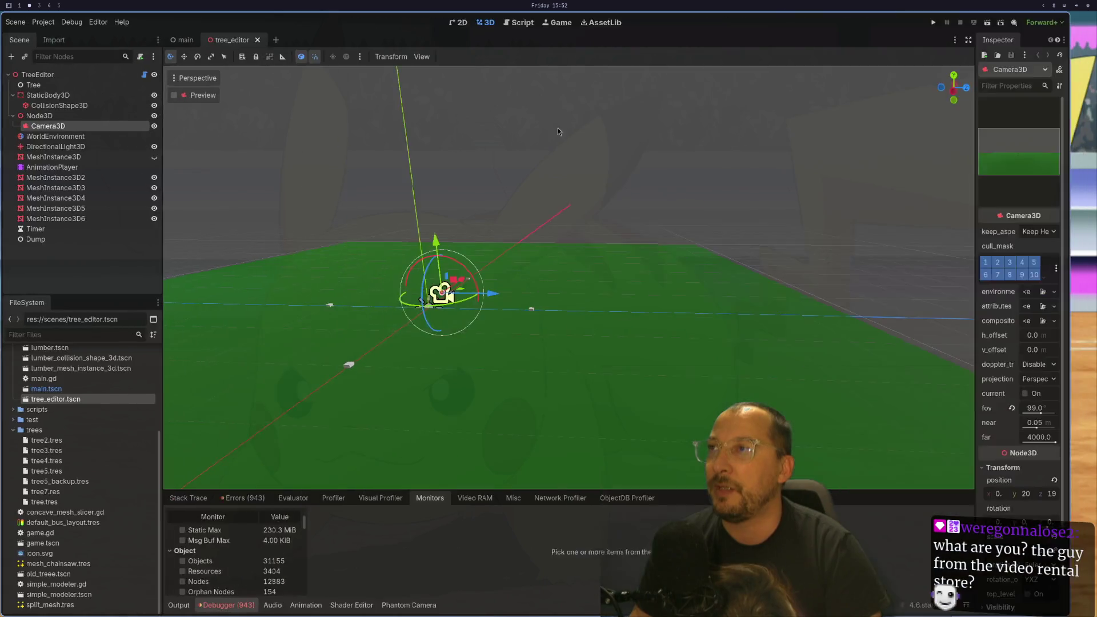
- Check the _file_dialog line of tree_editor.gd in Neovim, then return to Godot's debugger
{"action": "key", "text": "super+1"}
{"action": "left_click", "coordinate": [160, 208]}
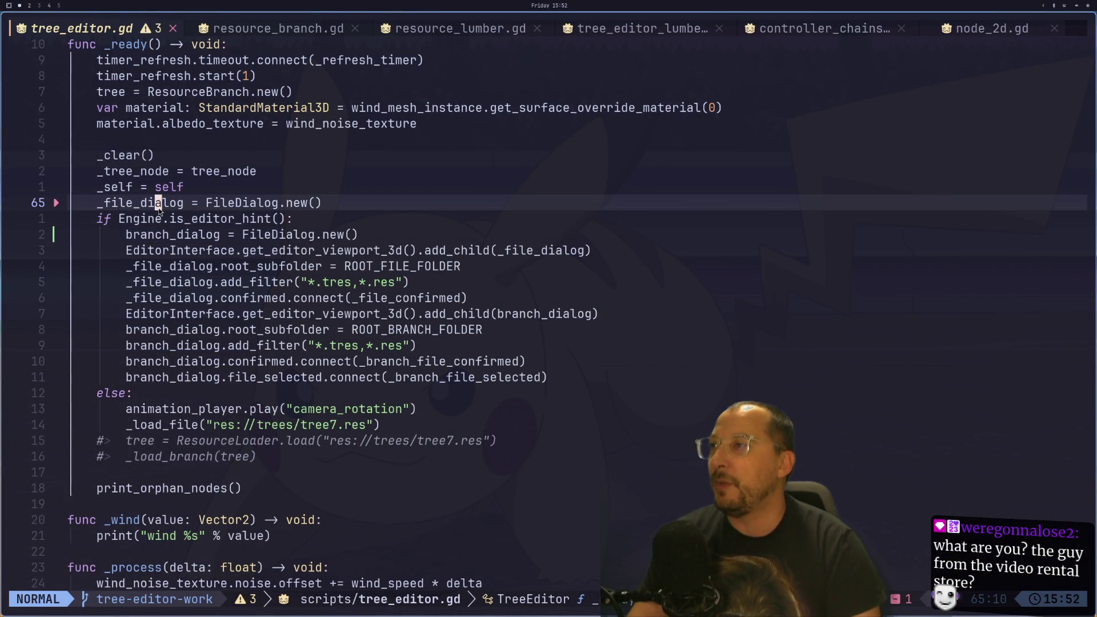
{"action": "key", "text": "shift+f"}
{"action": "key", "text": "f"}
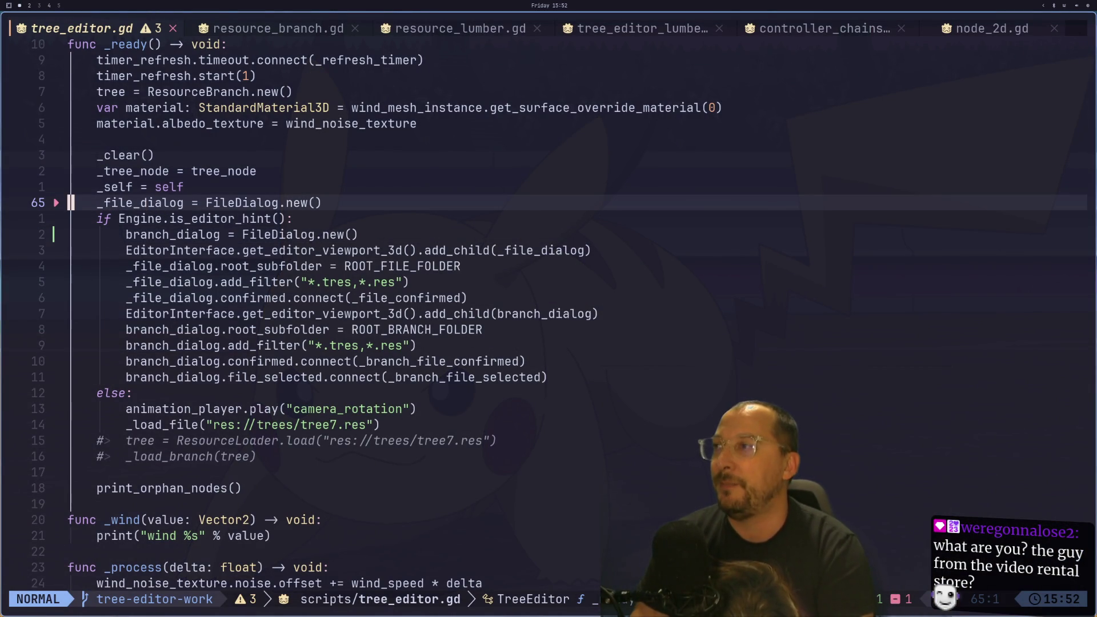
{"action": "key", "text": "super+2"}
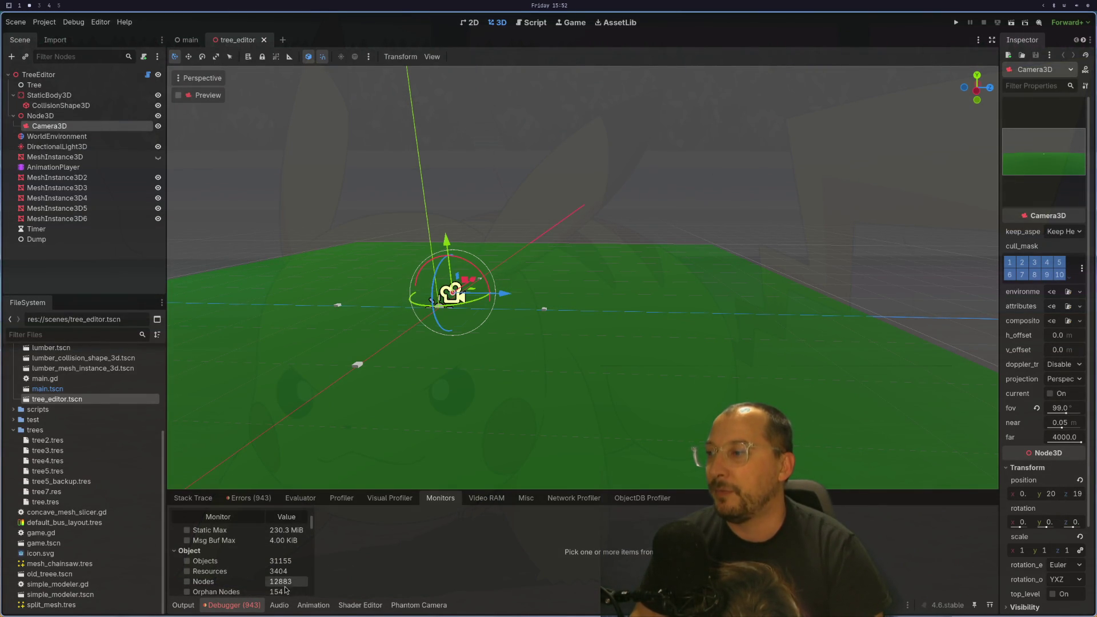
{"action": "left_click", "coordinate": [245, 603]}
- Open the debugger's Errors list, select the ground plane mesh, and make the debugger panel taller
{"action": "left_click", "coordinate": [246, 604]}
{"action": "left_click", "coordinate": [235, 486]}
{"action": "left_click", "coordinate": [247, 498]}
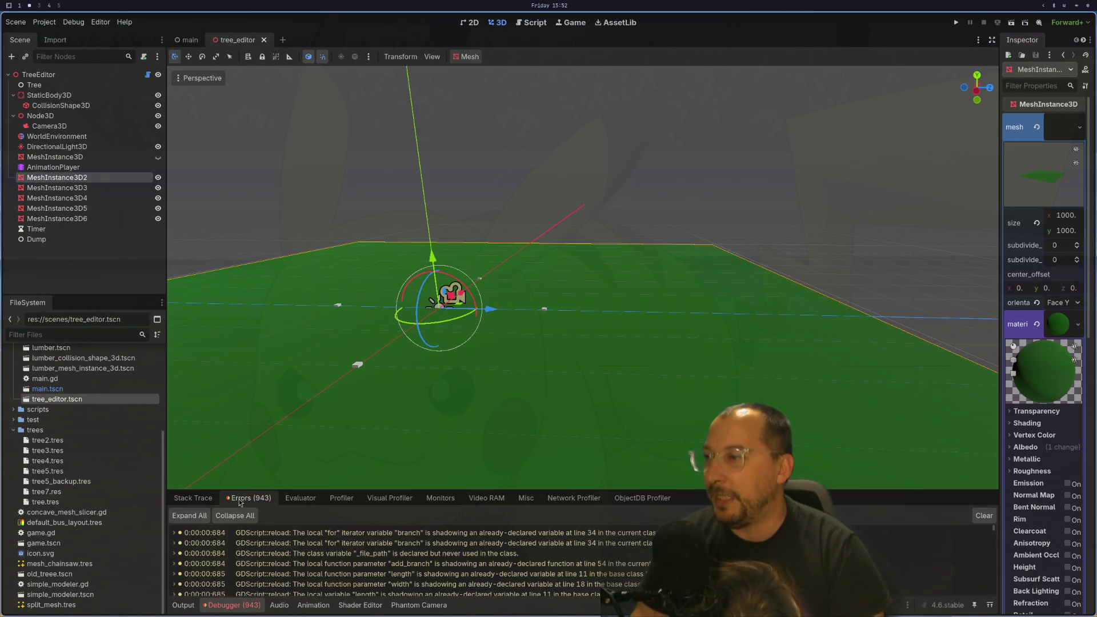
{"action": "key", "text": "f"}
{"action": "scroll", "scroll_direction": "down", "scroll_amount": 3}
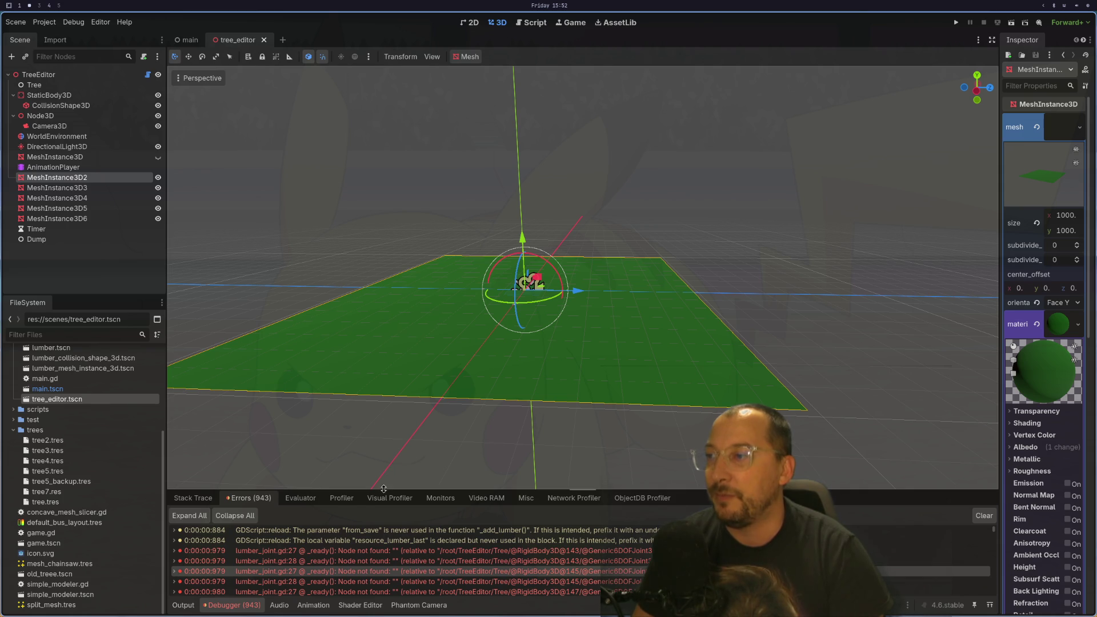
{"action": "left_click_drag", "start_coordinate": [385, 490], "coordinate": [399, 355]}
- Orbit and zoom the 3D viewport to look down on the ground plane, re-centring on it
{"action": "scroll", "scroll_direction": "up", "scroll_amount": 3}
{"action": "left_click_drag", "start_coordinate": [420, 317], "coordinate": [513, 309]}
{"action": "scroll", "scroll_direction": "up", "scroll_amount": 3}
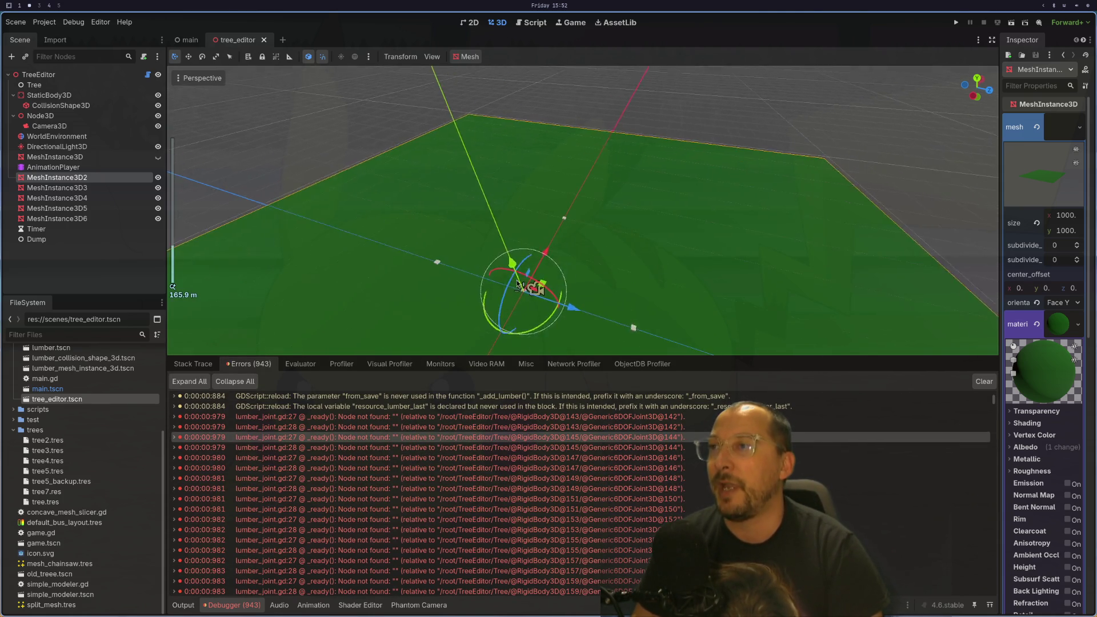
{"action": "key", "text": "f"}
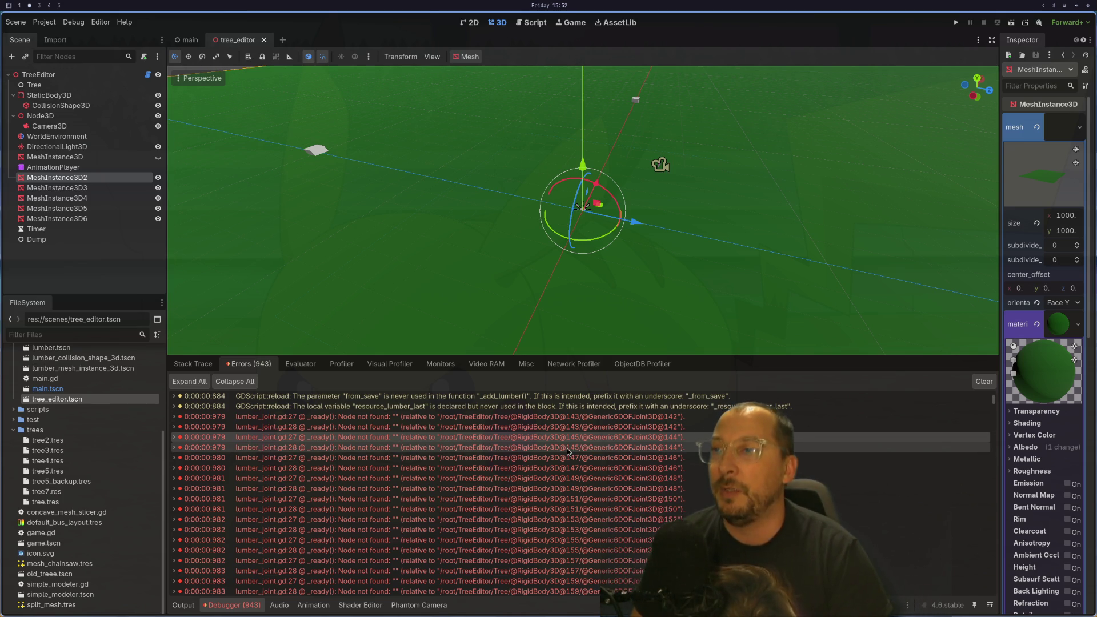
{"action": "mouse_move", "coordinate": [568, 451]}
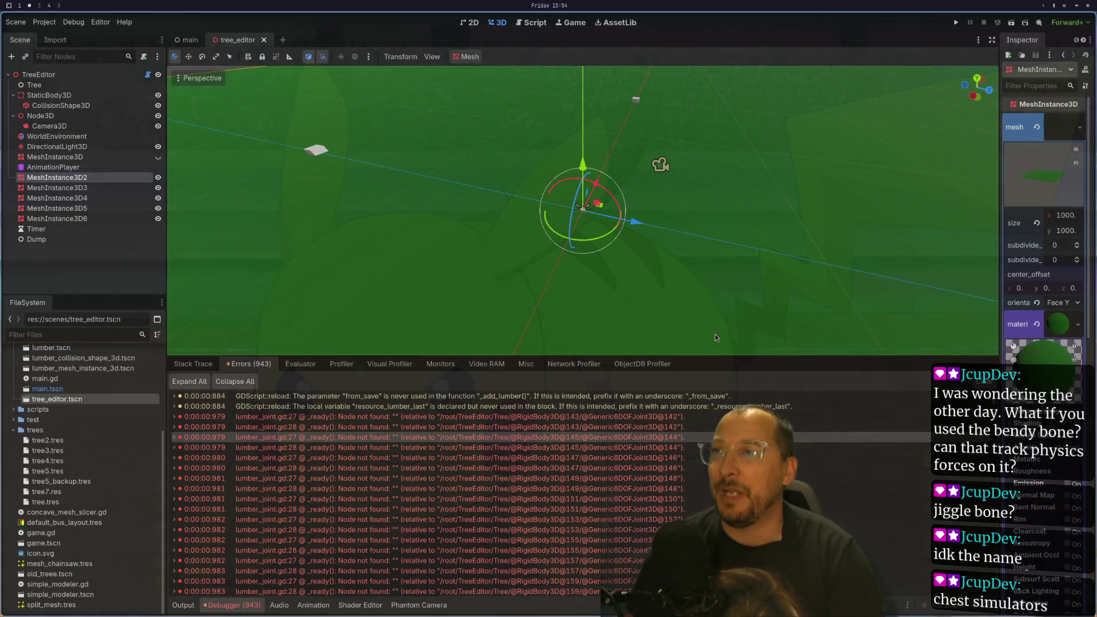
- Shrink the debugger panel and select the TreeEditor root node in the Scene dock
{"action": "left_click_drag", "start_coordinate": [506, 358], "coordinate": [517, 405]}
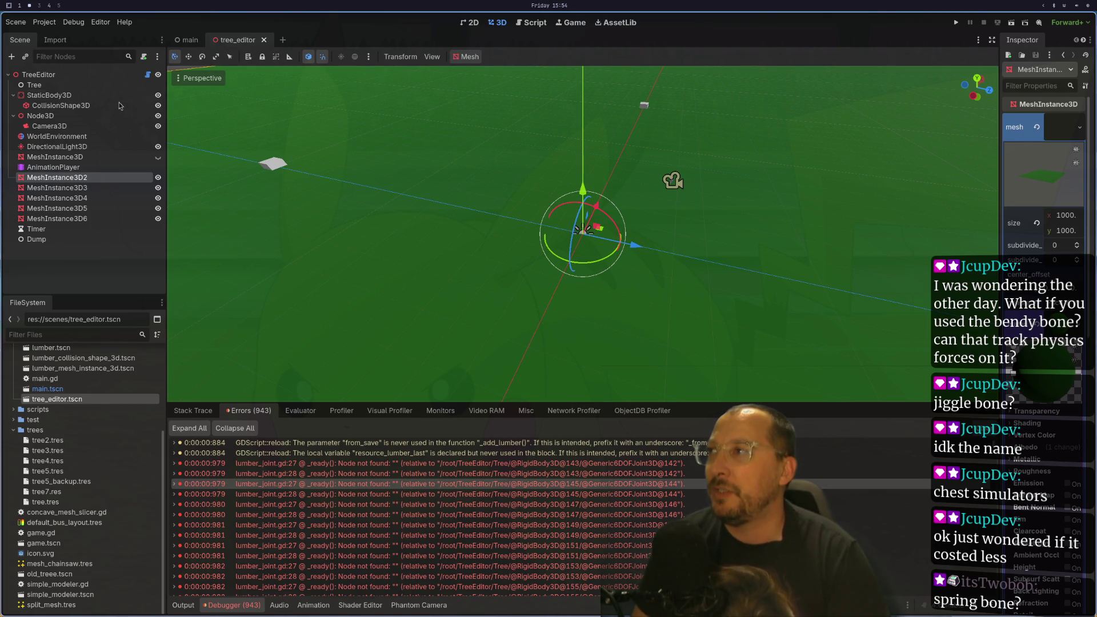
{"action": "left_click", "coordinate": [100, 75]}
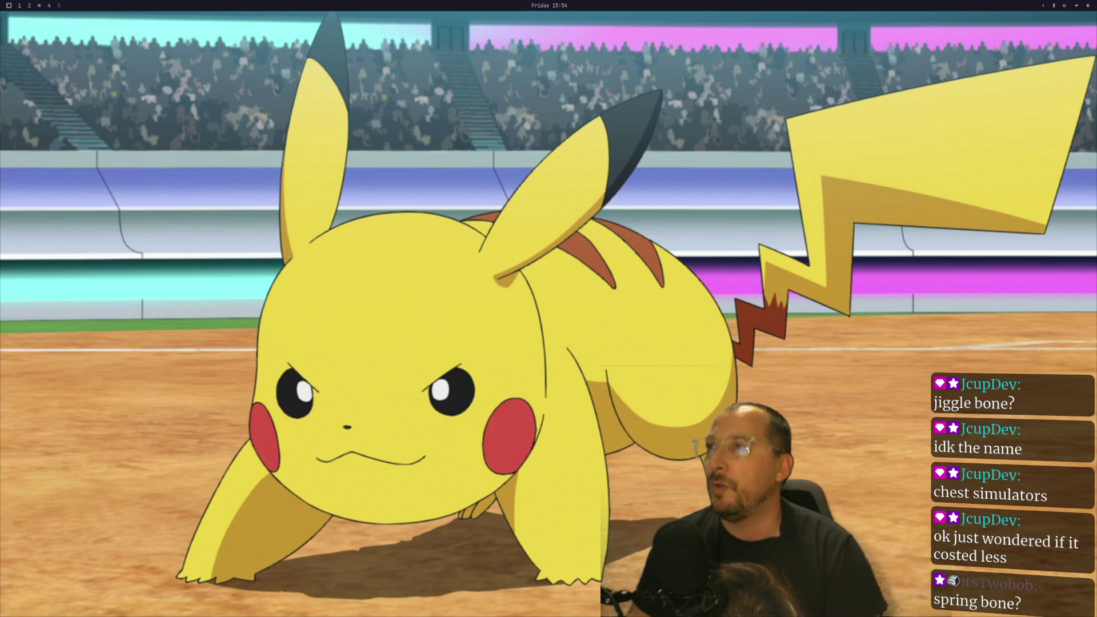
- Launch Chromium, search 'godot cli commands' and open the Godot command line tutorial
{"action": "key", "text": "super+d"}
{"action": "type", "text": "chr"}
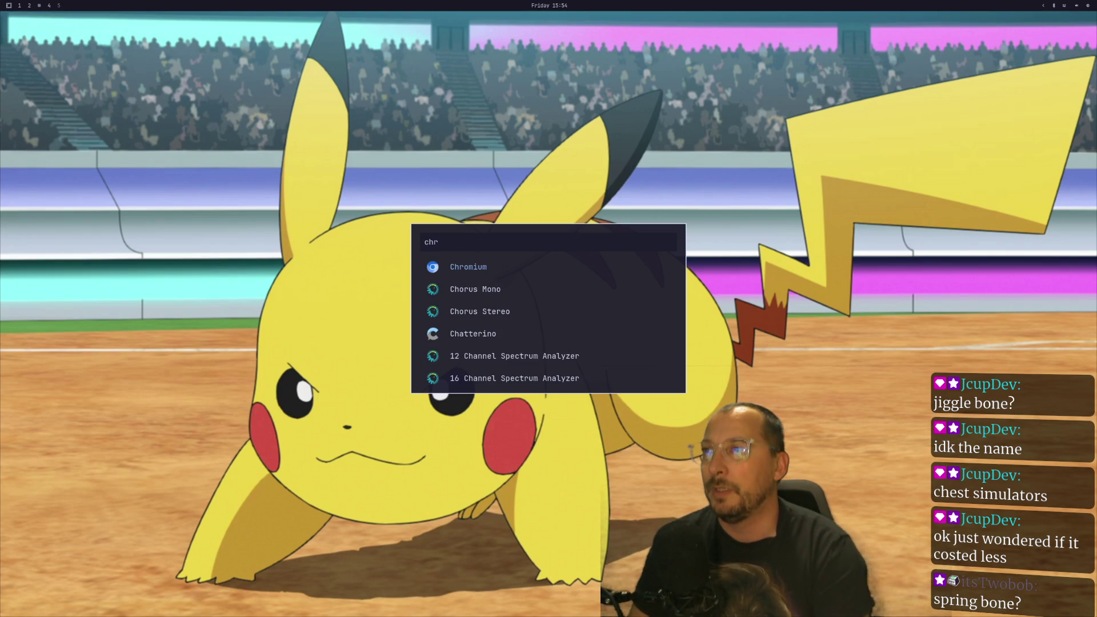
{"action": "key", "text": "Return"}
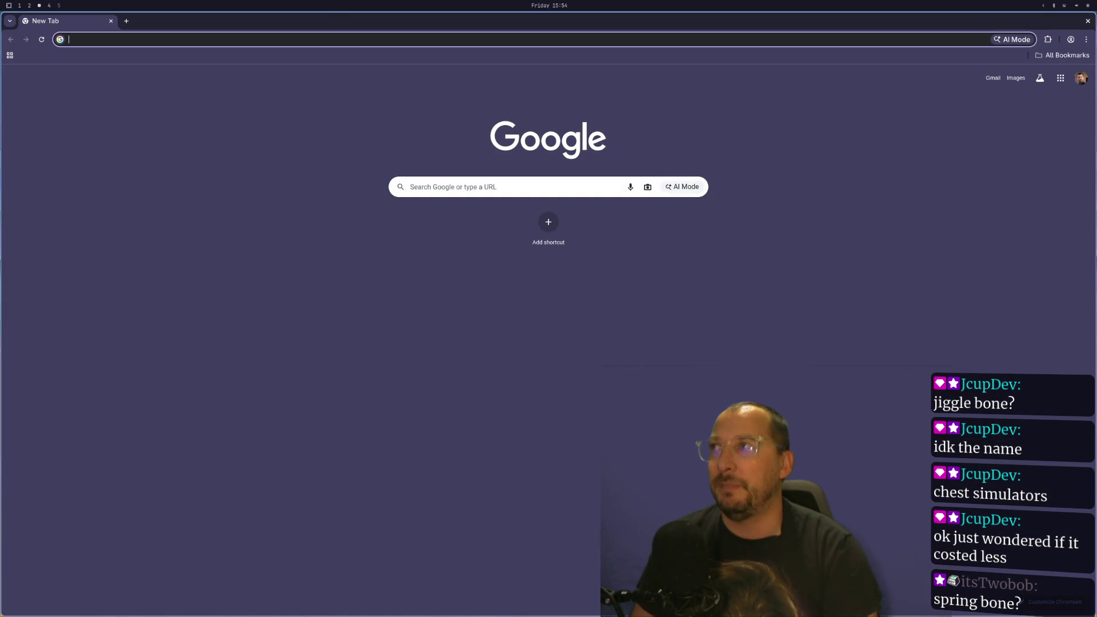
{"action": "type", "text": "godot cli "}
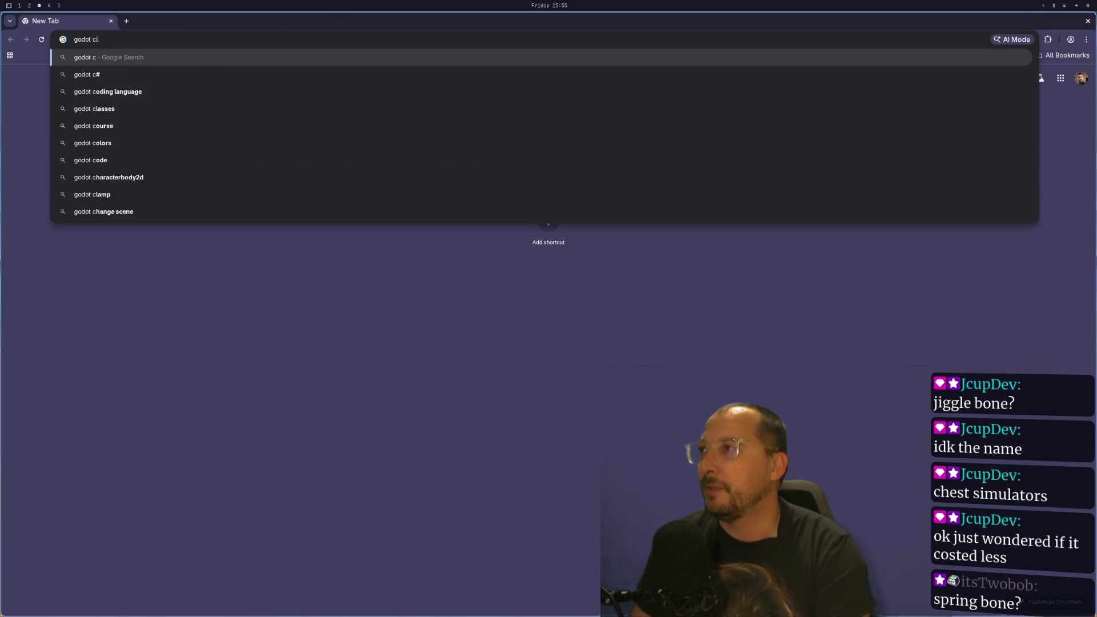
{"action": "type", "text": "commands"}
{"action": "key", "text": "Return"}
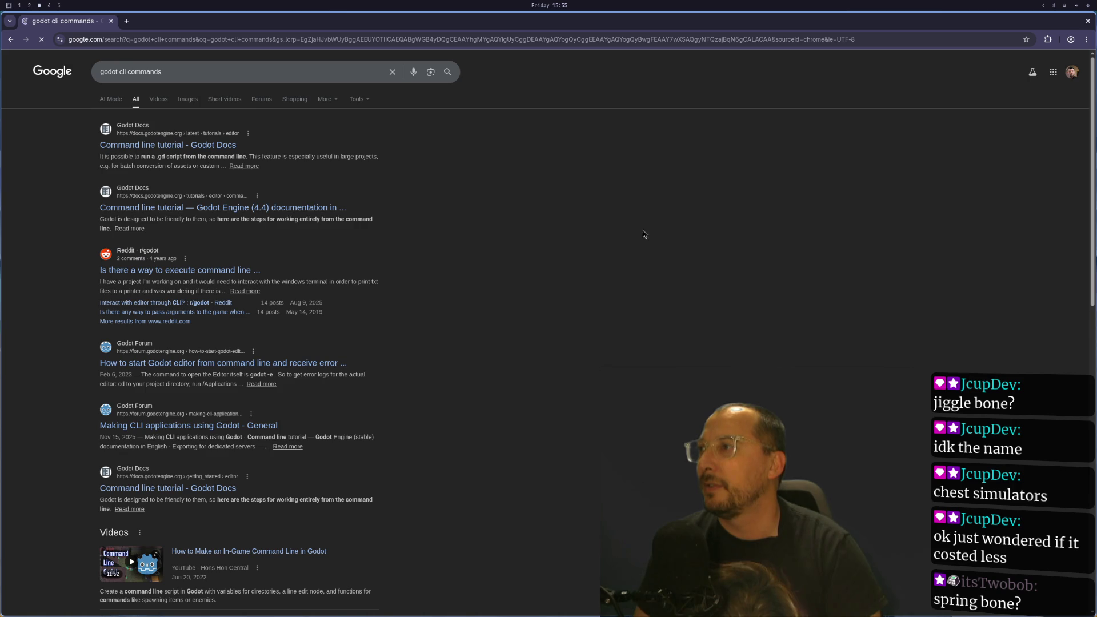
{"action": "left_click", "coordinate": [178, 146]}
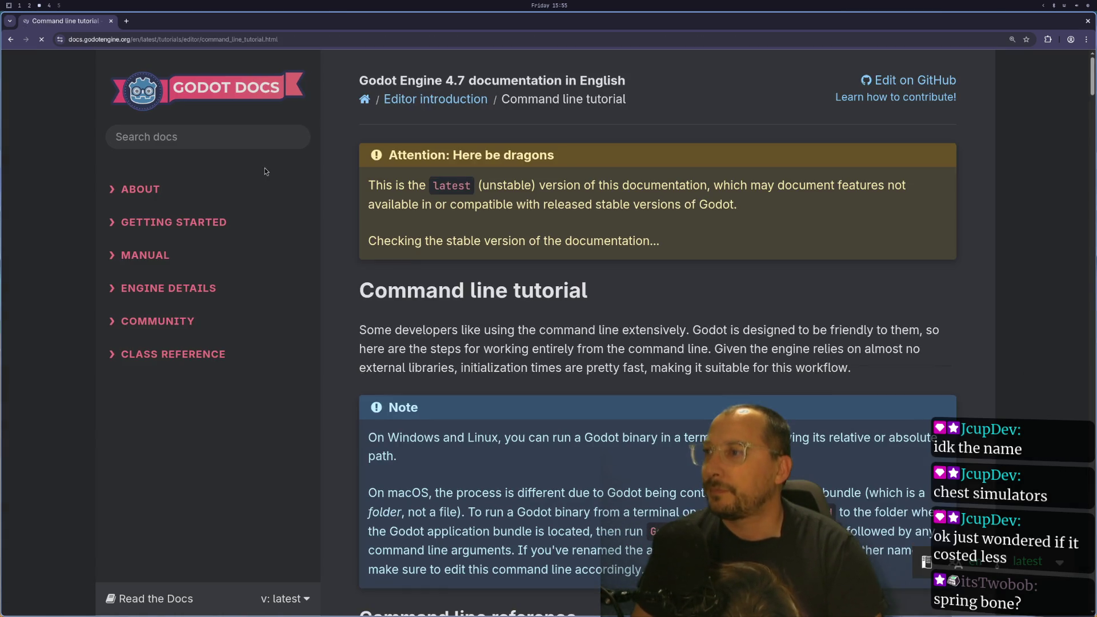
- Scroll through the command line tutorial and select the -d flag of the -d, --debug option
{"action": "scroll", "scroll_direction": "down", "scroll_amount": 3}
{"action": "scroll", "scroll_direction": "up", "scroll_amount": 3}
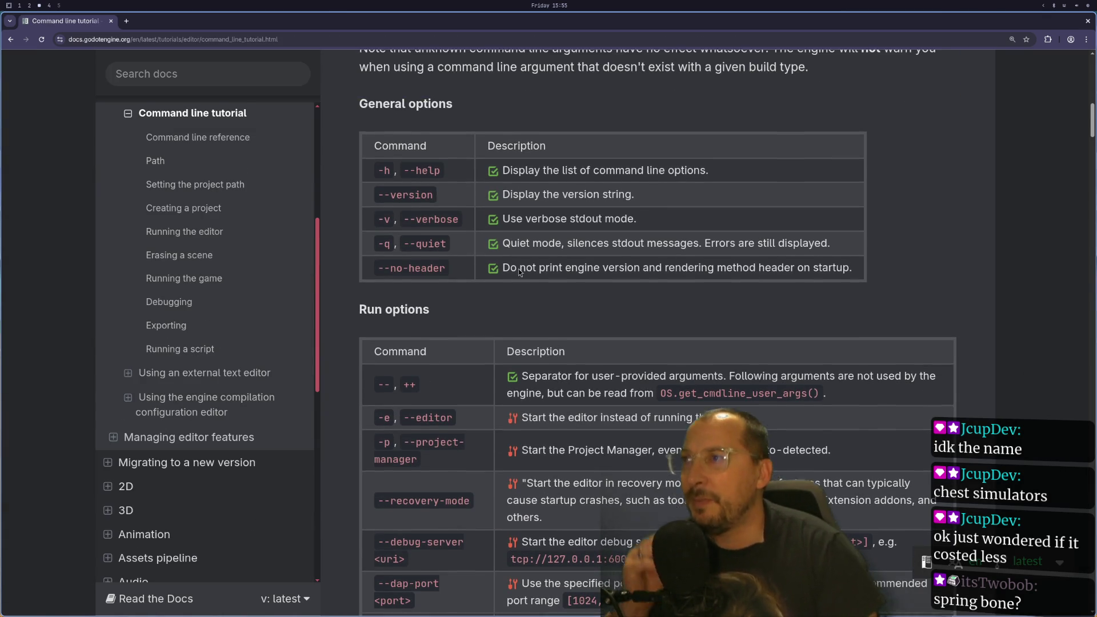
{"action": "scroll", "scroll_direction": "down", "scroll_amount": 3}
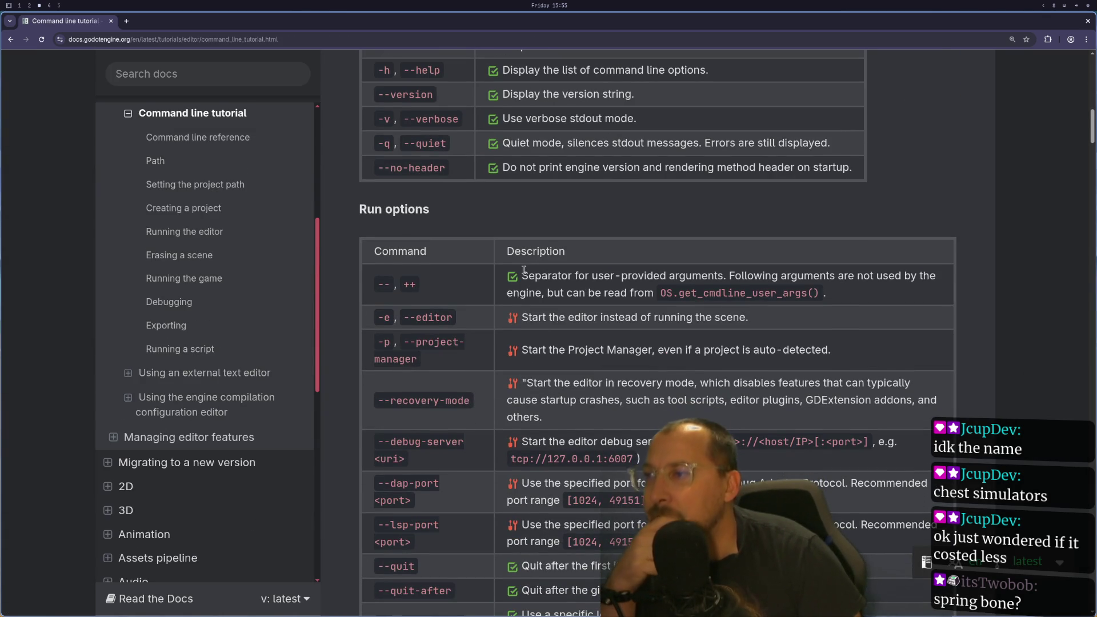
{"action": "scroll", "scroll_direction": "down", "scroll_amount": 3}
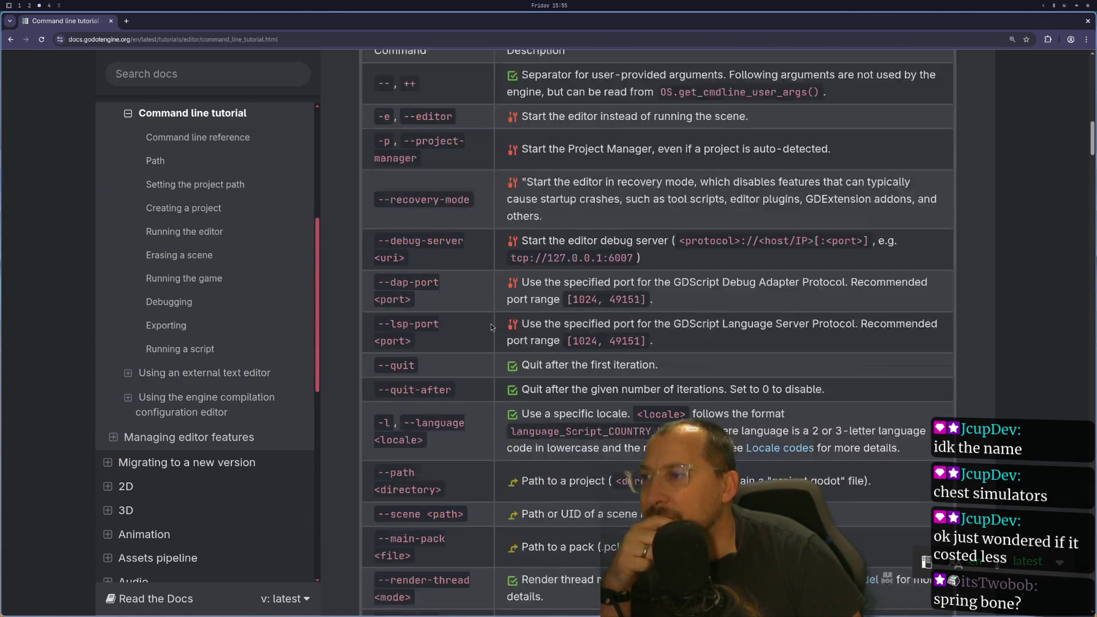
{"action": "scroll", "scroll_direction": "down", "scroll_amount": 3}
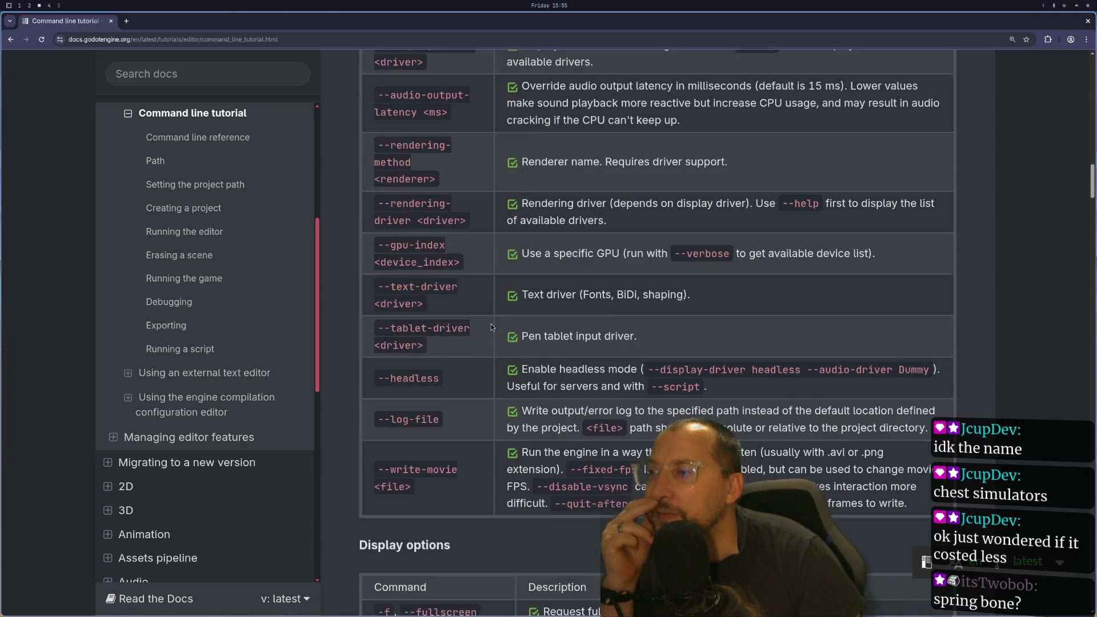
{"action": "scroll", "scroll_direction": "down", "scroll_amount": 3}
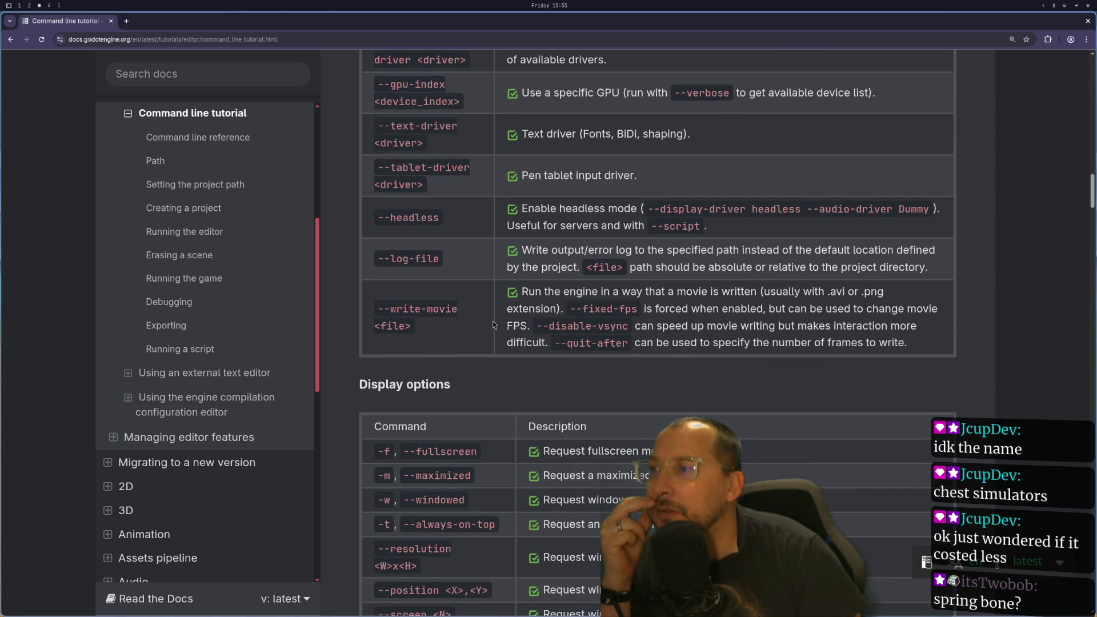
{"action": "scroll", "scroll_direction": "down", "scroll_amount": 3}
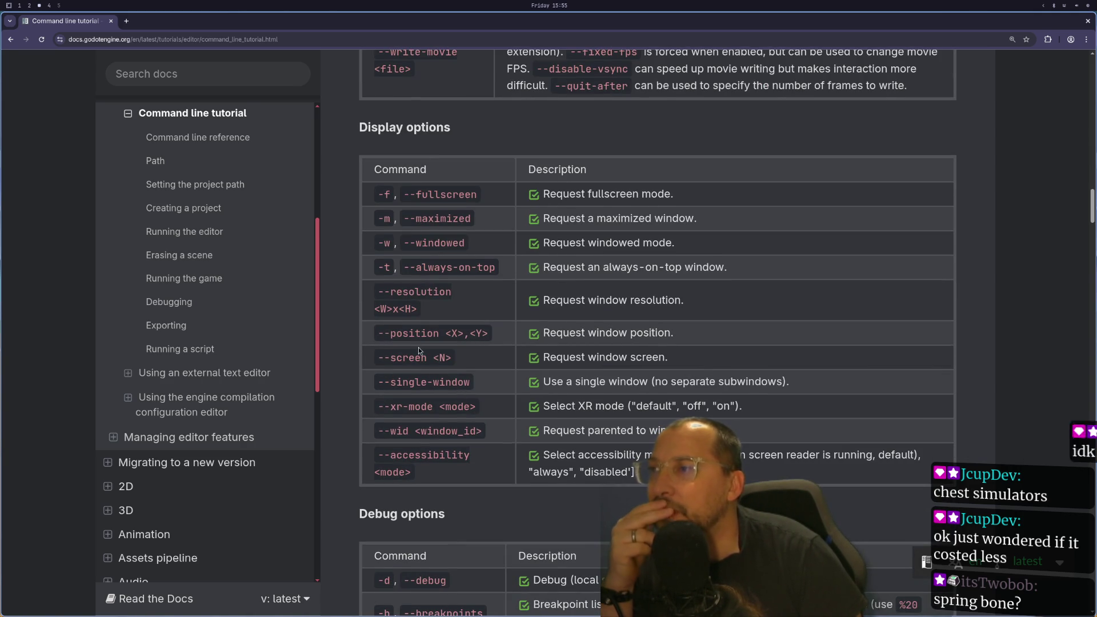
{"action": "scroll", "scroll_direction": "down", "scroll_amount": 3}
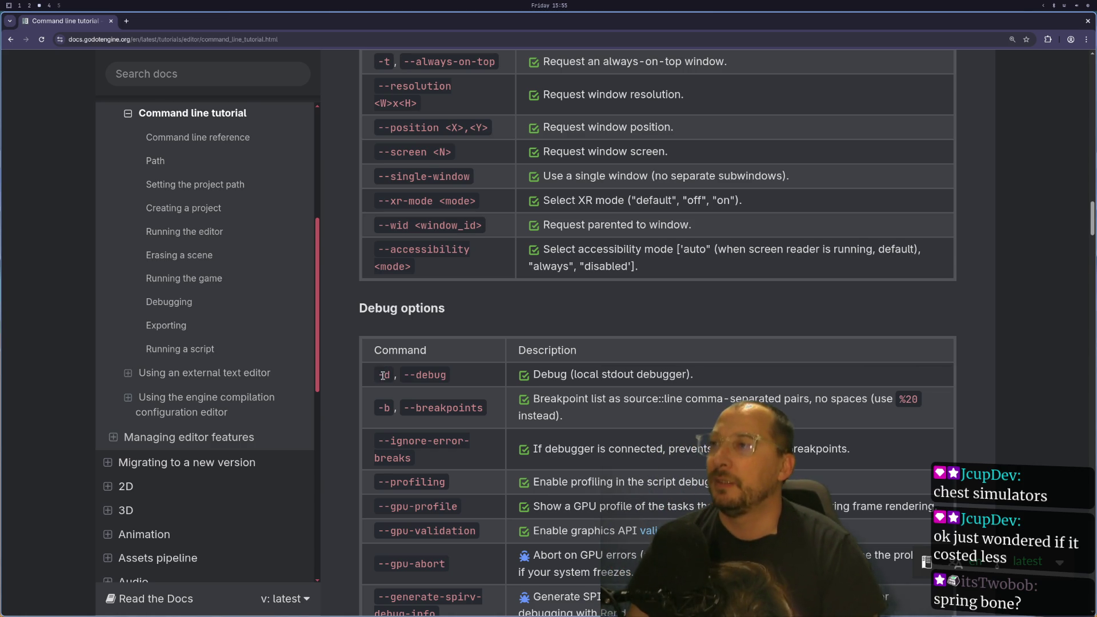
{"action": "triple_click", "coordinate": [382, 375]}
{"action": "left_click", "coordinate": [382, 376]}
{"action": "left_click_drag", "start_coordinate": [378, 375], "coordinate": [389, 375]}
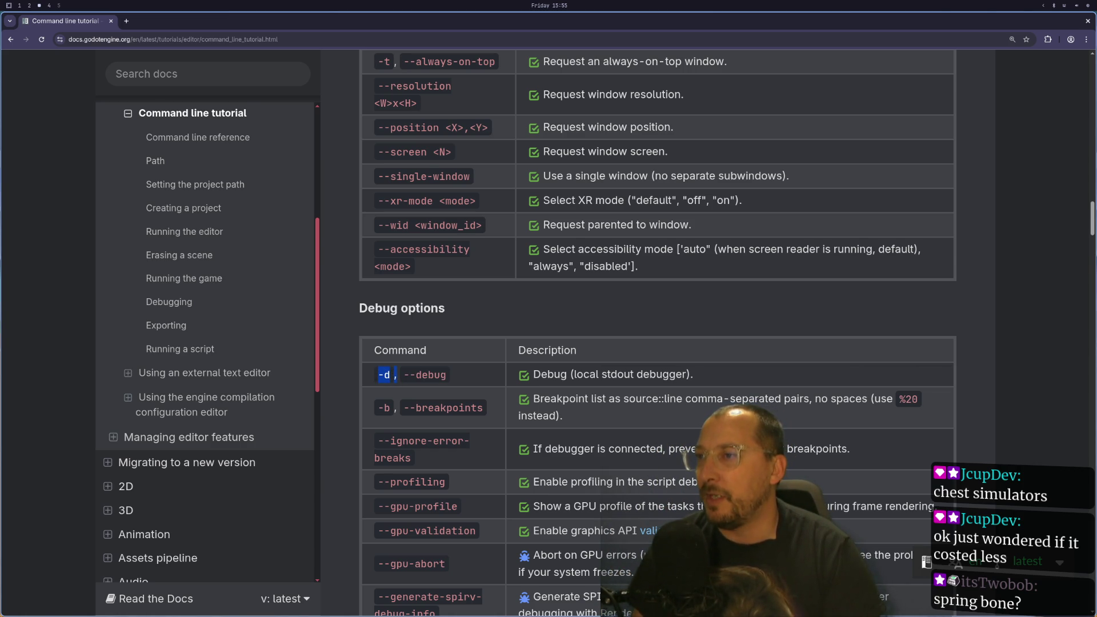
- Scroll down to the Standalone tools table showing --doctool and --build-solutions
{"action": "scroll", "scroll_direction": "down", "scroll_amount": 3}
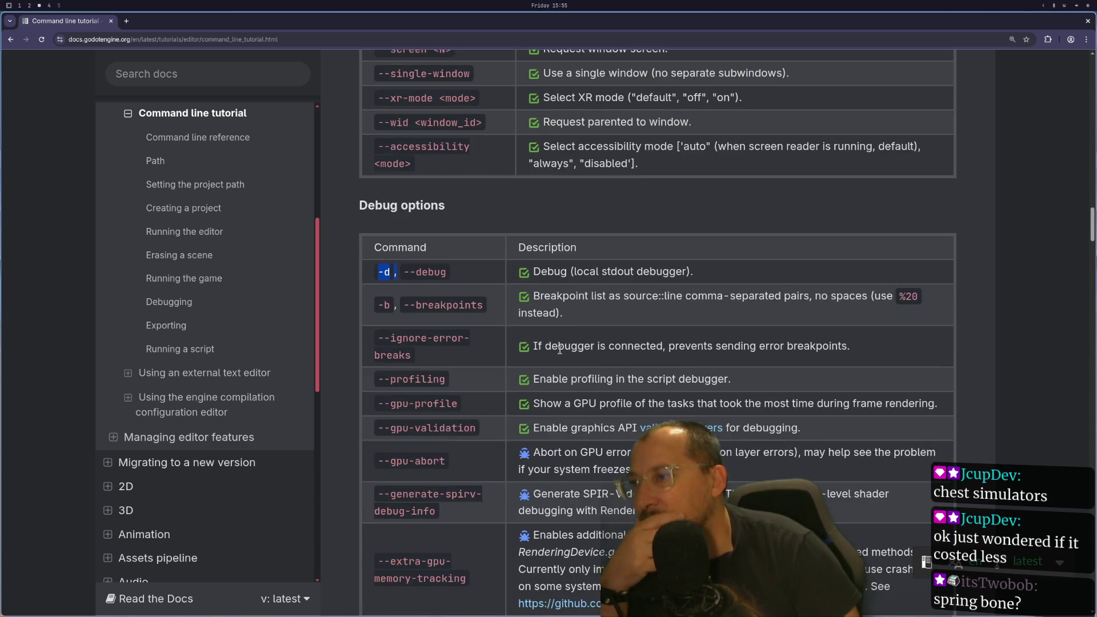
{"action": "scroll", "scroll_direction": "down", "scroll_amount": 3}
{"action": "scroll", "scroll_direction": "down", "scroll_amount": 3}
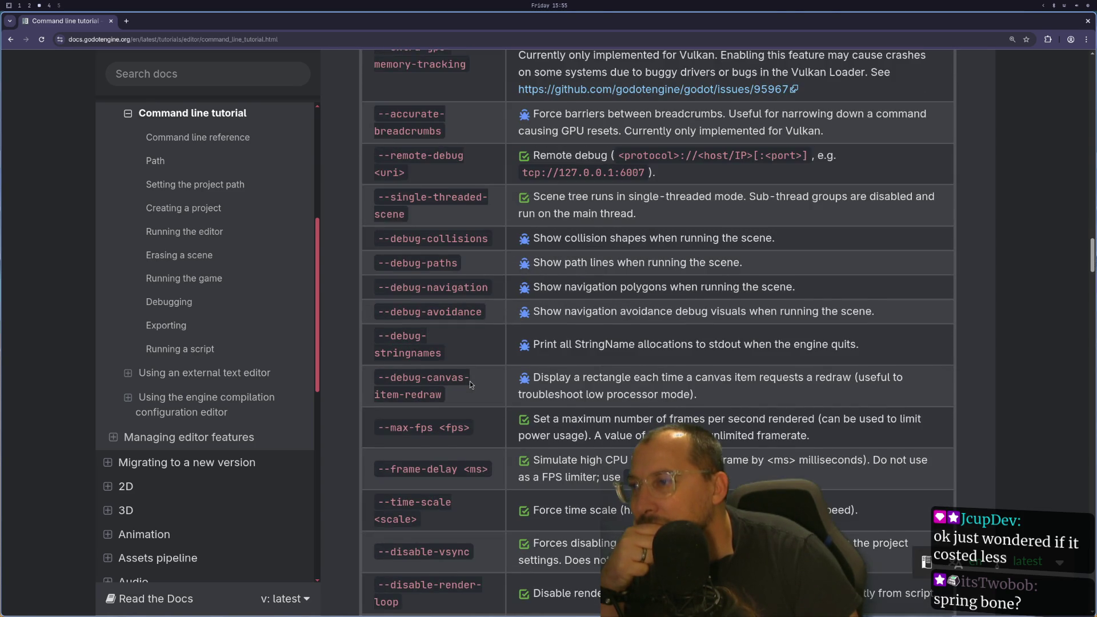
{"action": "scroll", "scroll_direction": "down", "scroll_amount": 3}
{"action": "scroll", "scroll_direction": "down", "scroll_amount": 3}
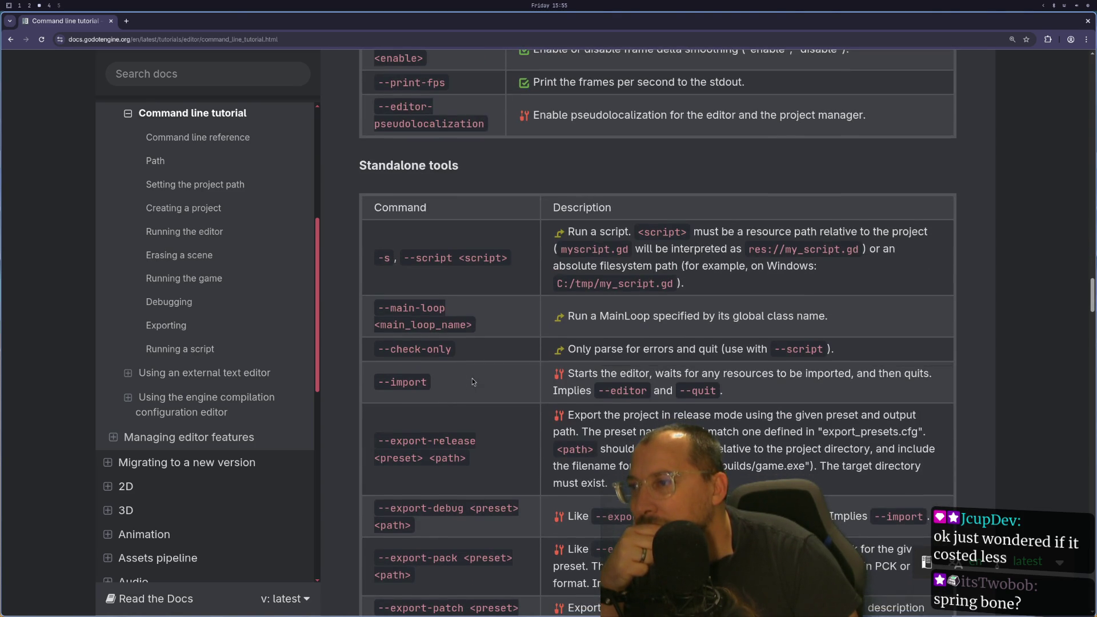
{"action": "scroll", "scroll_direction": "down", "scroll_amount": 3}
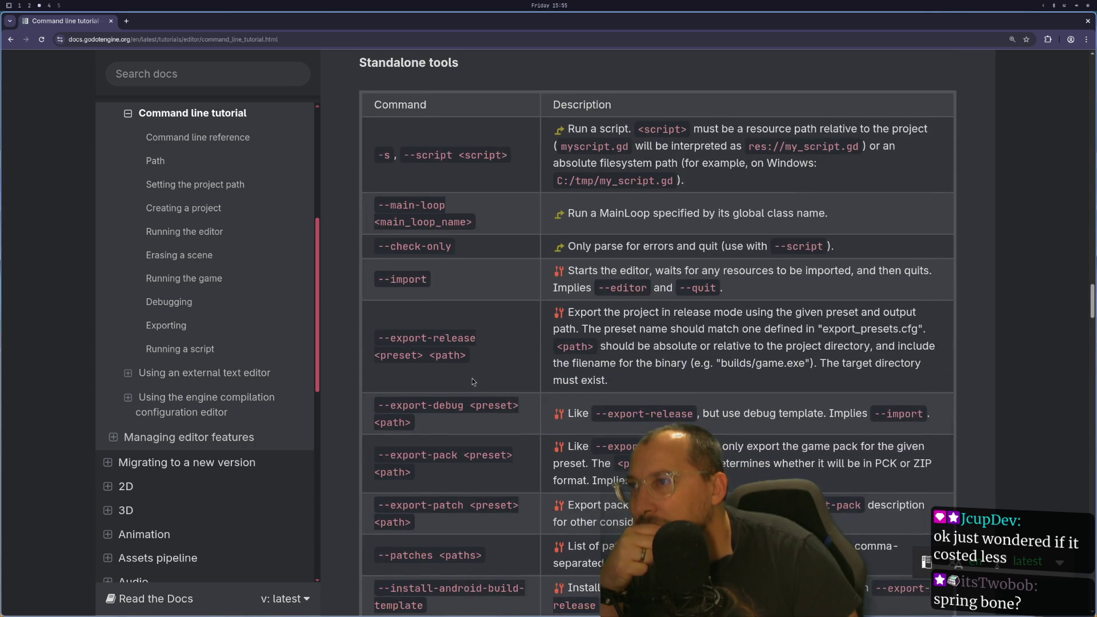
{"action": "scroll", "scroll_direction": "down", "scroll_amount": 3}
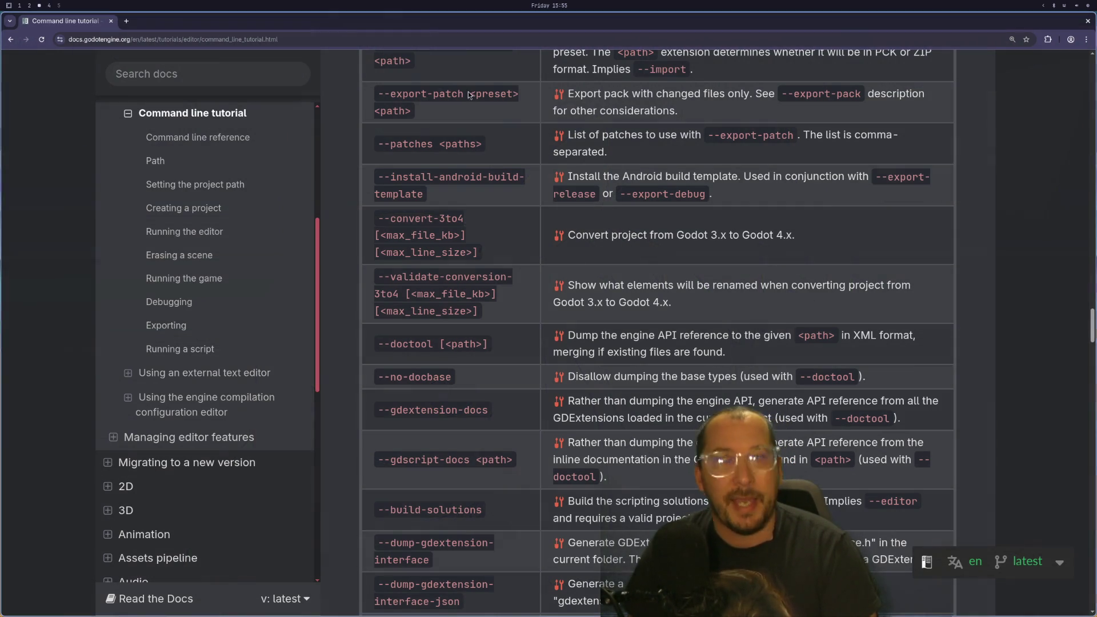
- Search the Godot docs for 'spring bone' and open the 'What is a spring arm?' result
{"action": "left_click", "coordinate": [190, 74]}
{"action": "type", "text": "spring"}
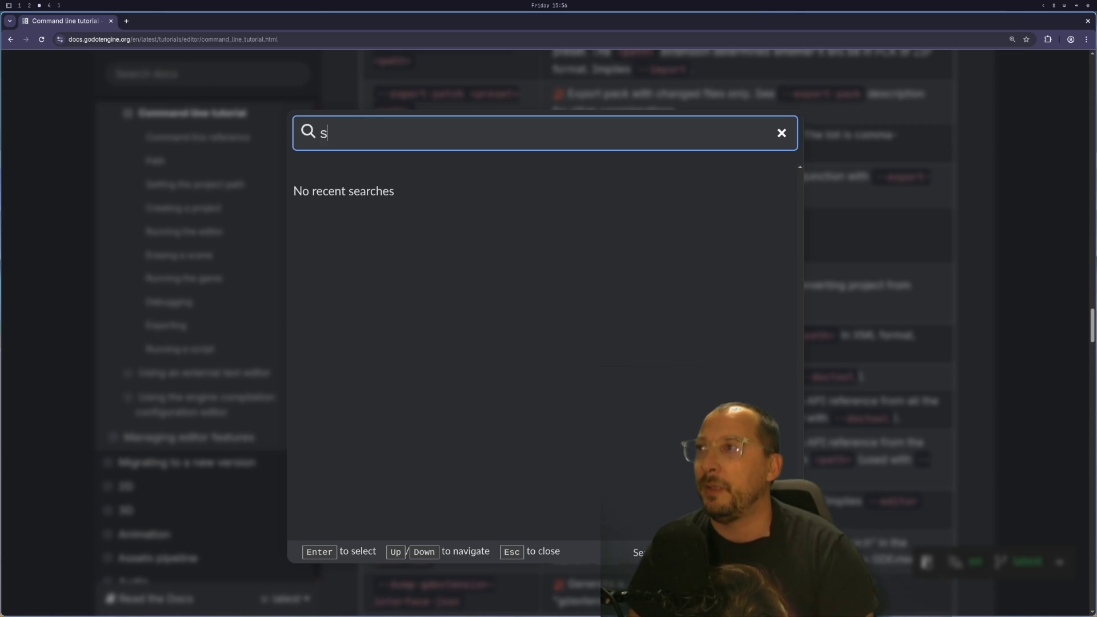
{"action": "key", "text": "BackSpace"}
{"action": "type", "text": "bone"}
{"action": "left_click", "coordinate": [376, 133]}
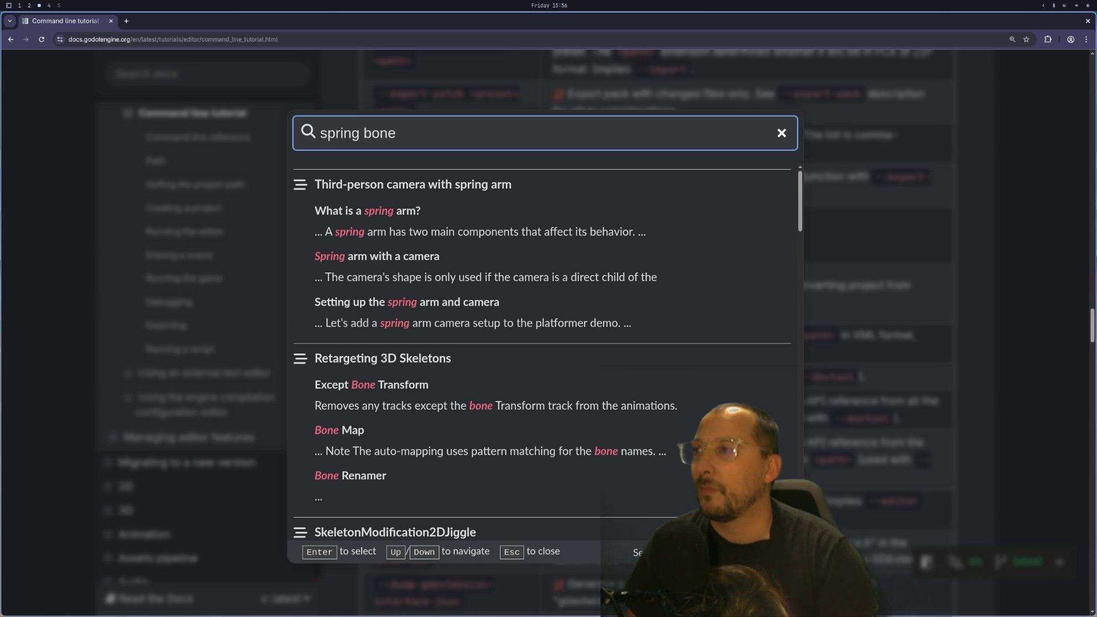
{"action": "left_click", "coordinate": [371, 211]}
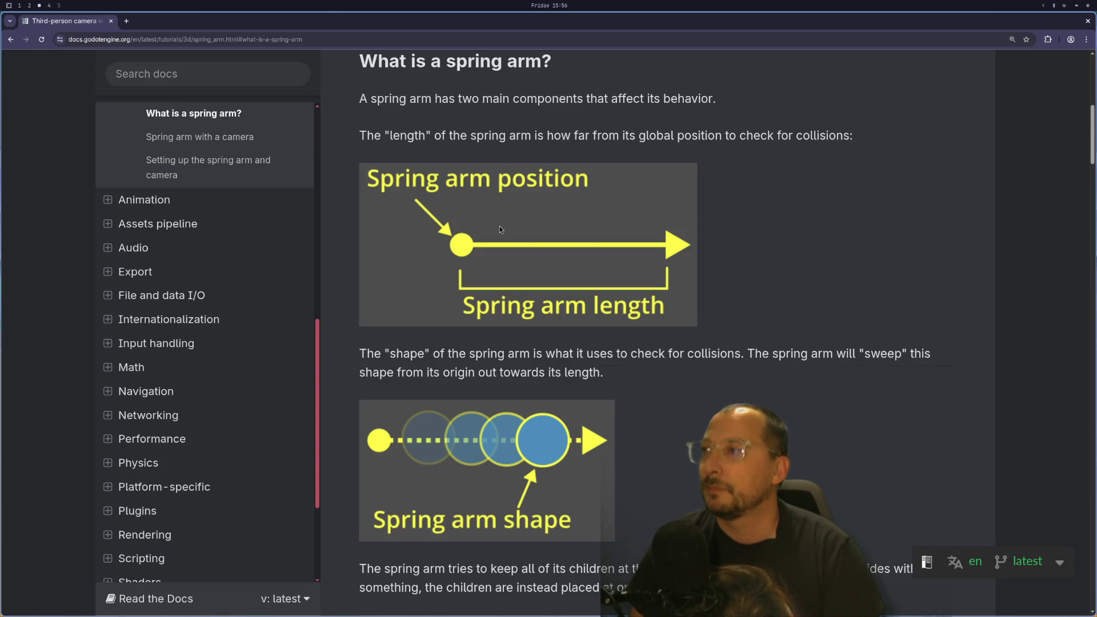
- Open the SpringArm3D class reference from the spring arm page
{"action": "scroll", "scroll_direction": "up", "scroll_amount": 3}
{"action": "scroll", "scroll_direction": "up", "scroll_amount": 3}
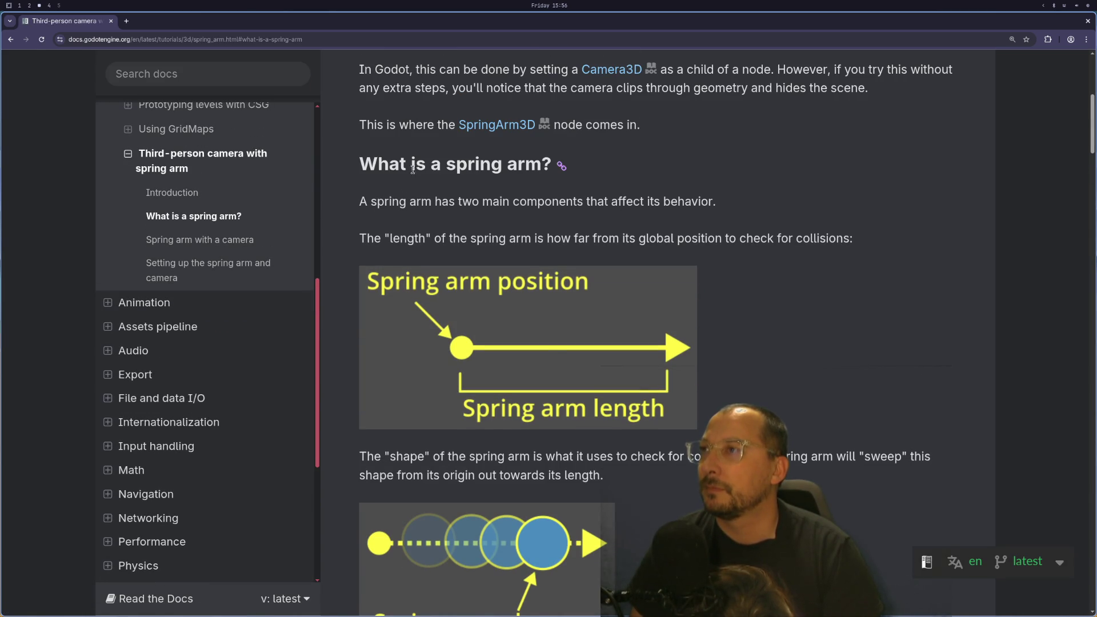
{"action": "left_click", "coordinate": [496, 125]}
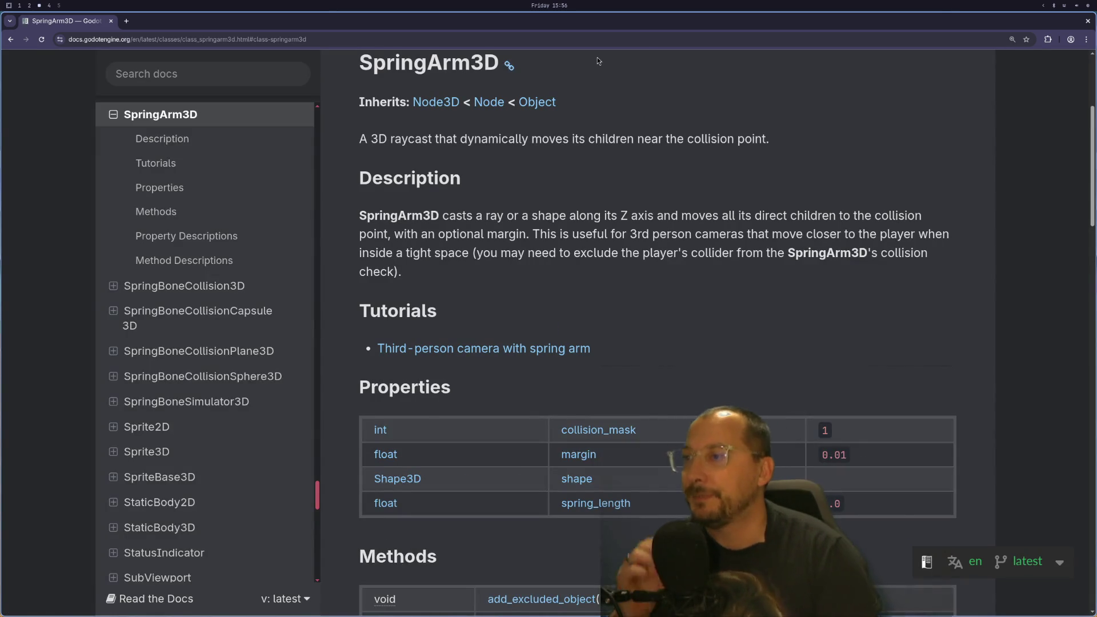
{"action": "scroll", "scroll_direction": "down", "scroll_amount": 3}
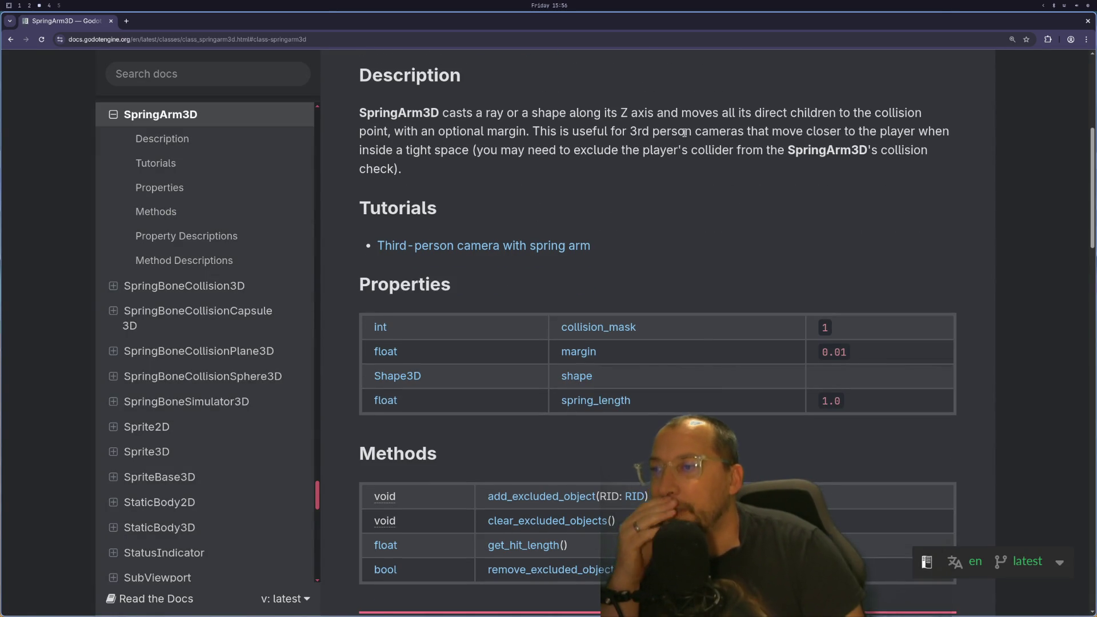
{"action": "scroll", "scroll_direction": "down", "scroll_amount": 3}
{"action": "scroll", "scroll_direction": "up", "scroll_amount": 3}
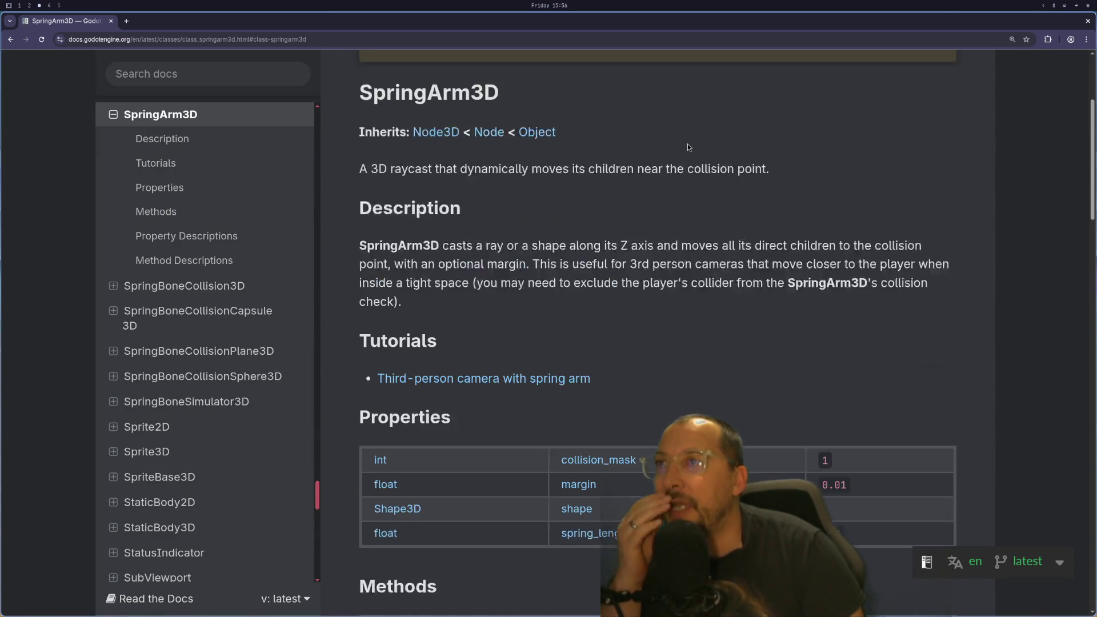
{"action": "scroll", "scroll_direction": "up", "scroll_amount": 3}
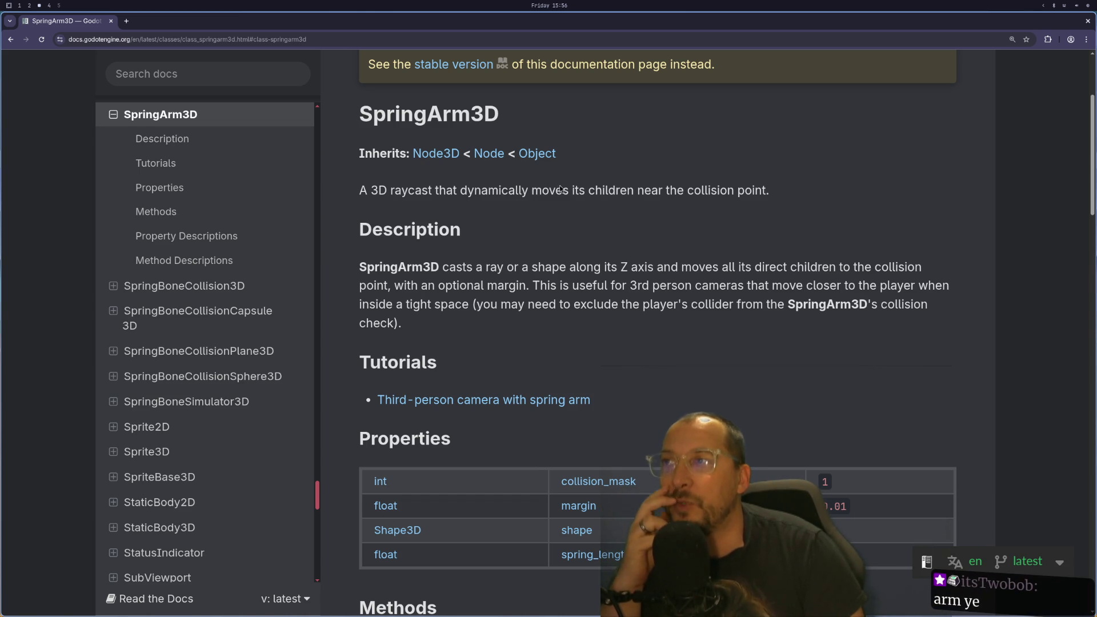
{"action": "scroll", "scroll_direction": "up", "scroll_amount": 3}
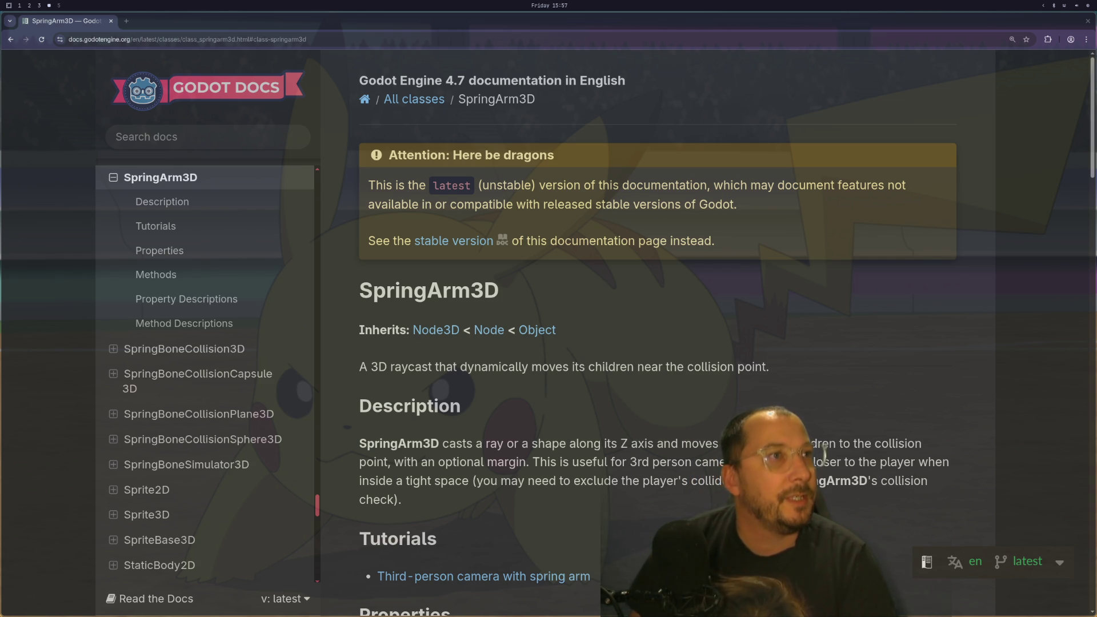
{"action": "key", "text": "F11"}
{"action": "key", "text": "F11"}
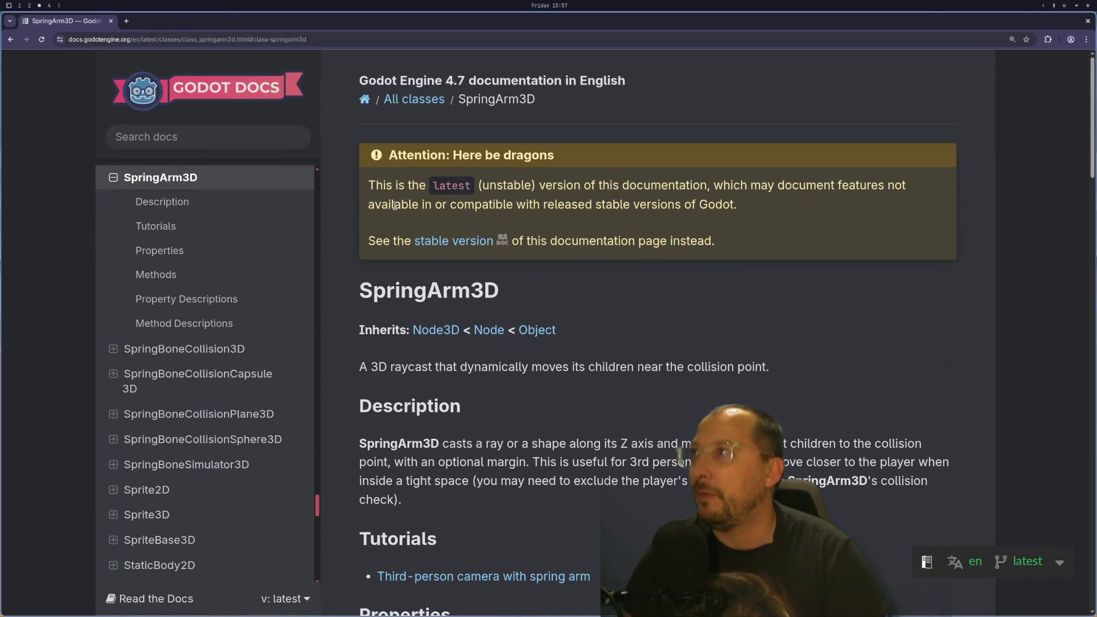
{"action": "key", "text": "alt+Tab"}
{"action": "left_click", "coordinate": [39, 5]}
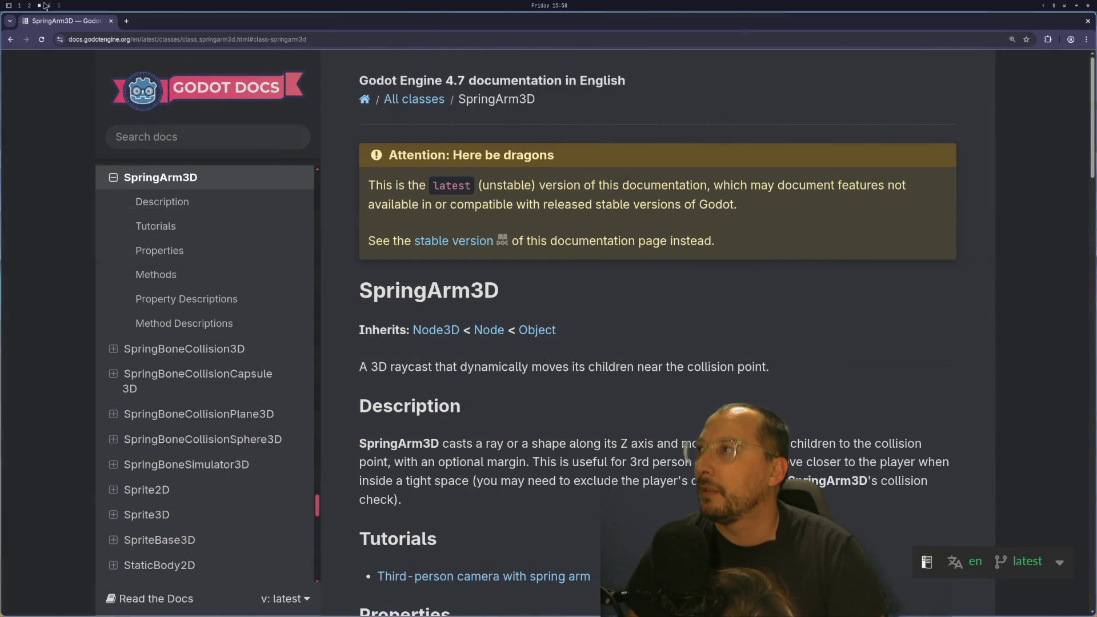
- In Project Settings, filter 'main run', set Editor > Run > Main Run Args to -e, and close
{"action": "left_click", "coordinate": [29, 6]}
{"action": "left_click", "coordinate": [44, 21]}
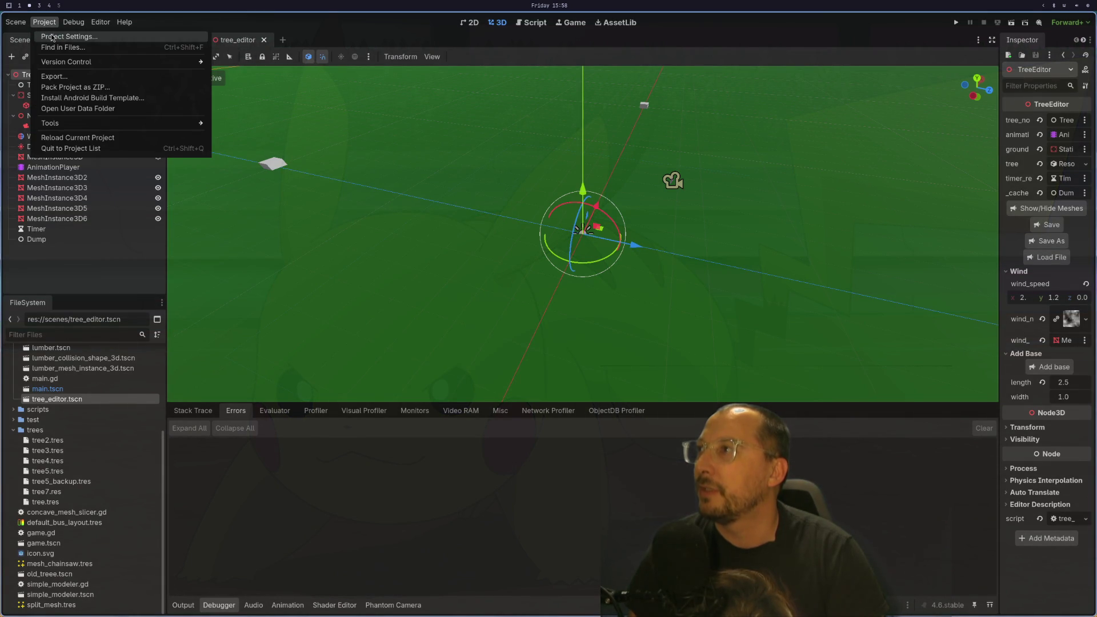
{"action": "left_click", "coordinate": [47, 36]}
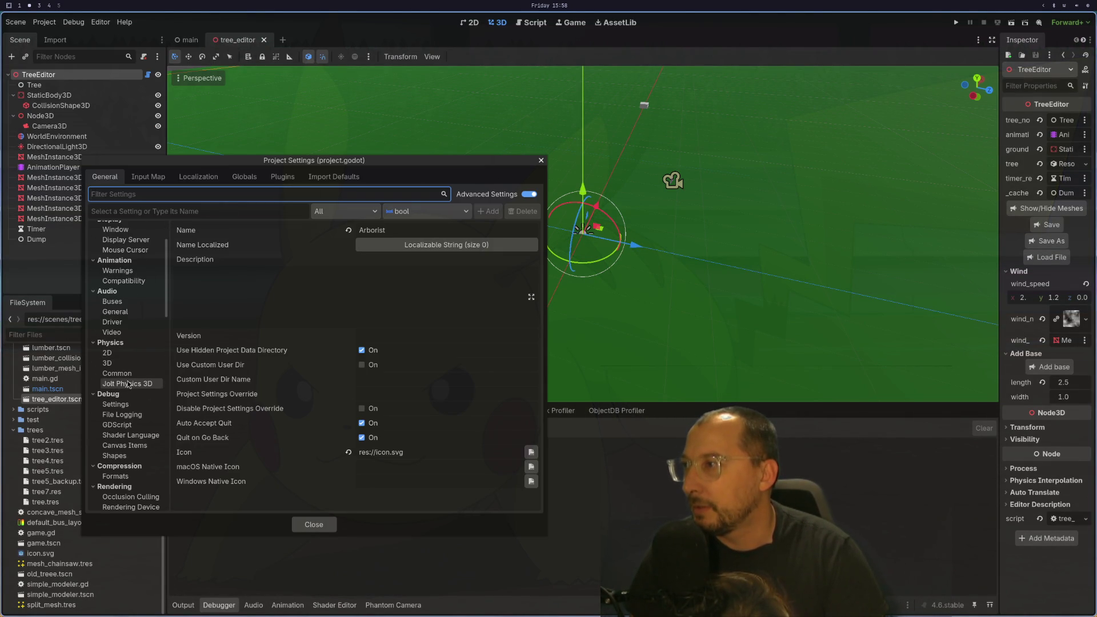
{"action": "scroll", "scroll_direction": "down", "scroll_amount": 3}
{"action": "scroll", "scroll_direction": "down", "scroll_amount": 3}
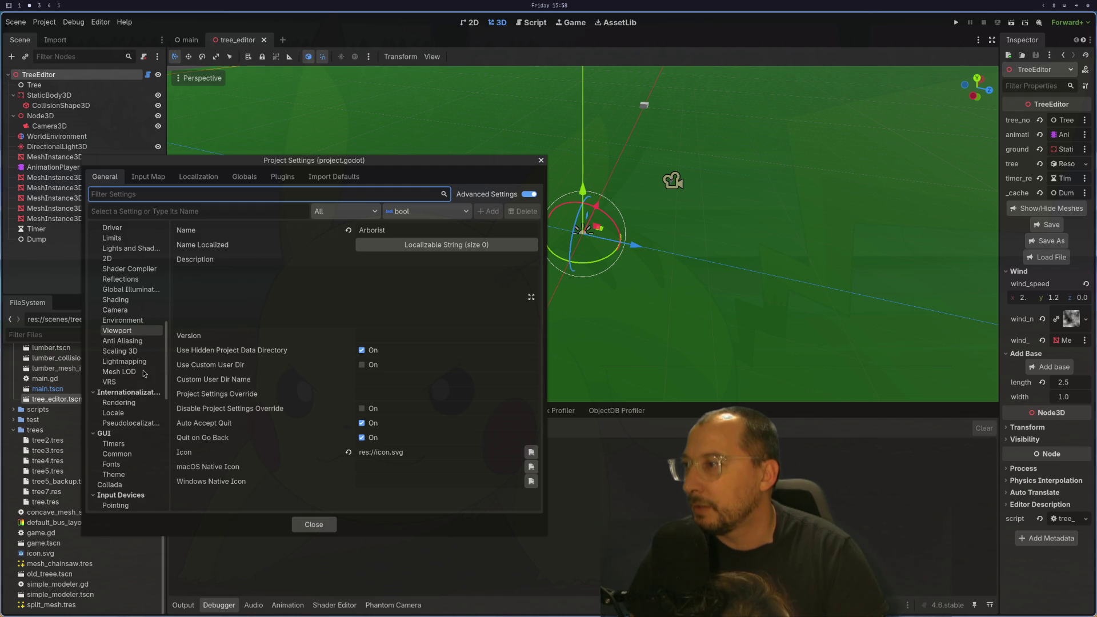
{"action": "type", "text": "main ru"}
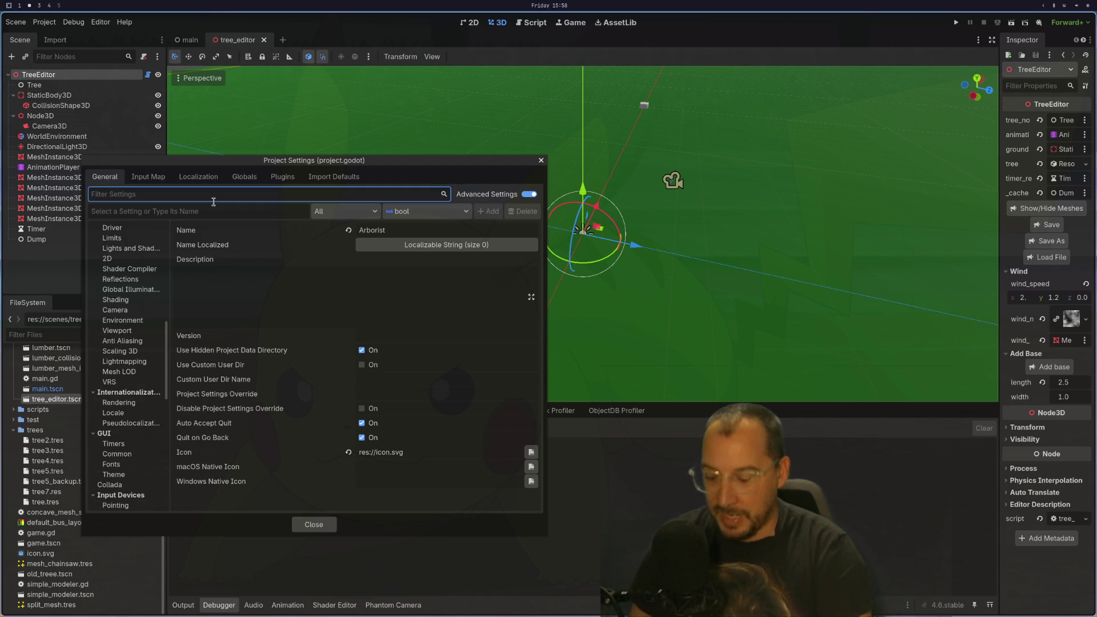
{"action": "type", "text": "n"}
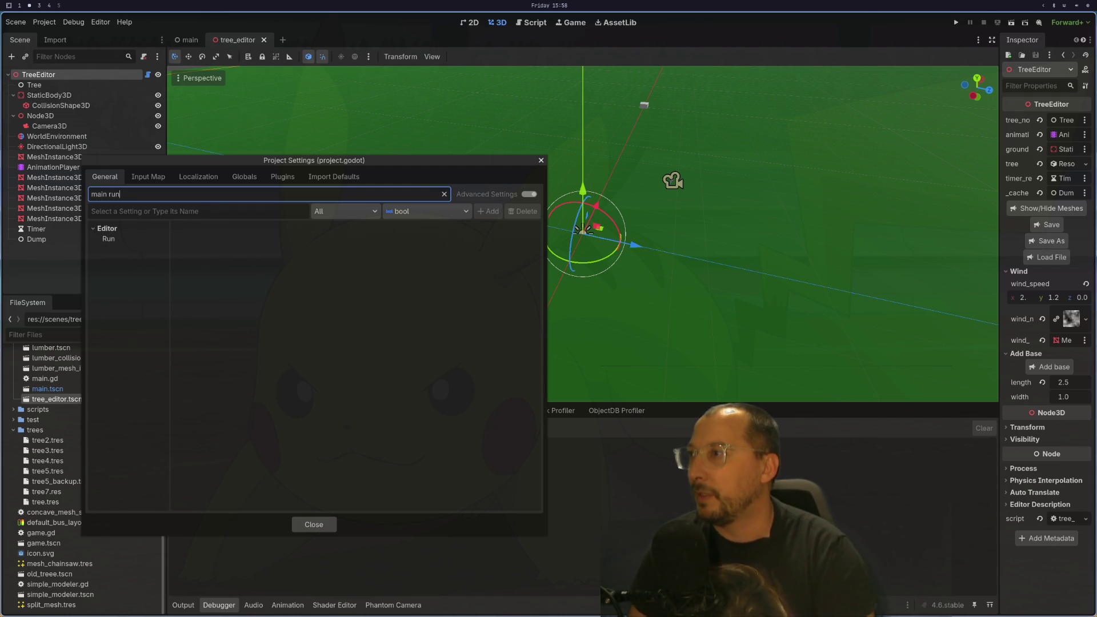
{"action": "left_click", "coordinate": [135, 240]}
{"action": "left_click", "coordinate": [372, 228]}
{"action": "type", "text": "-3"}
{"action": "key", "text": "BackSpace"}
{"action": "type", "text": "e"}
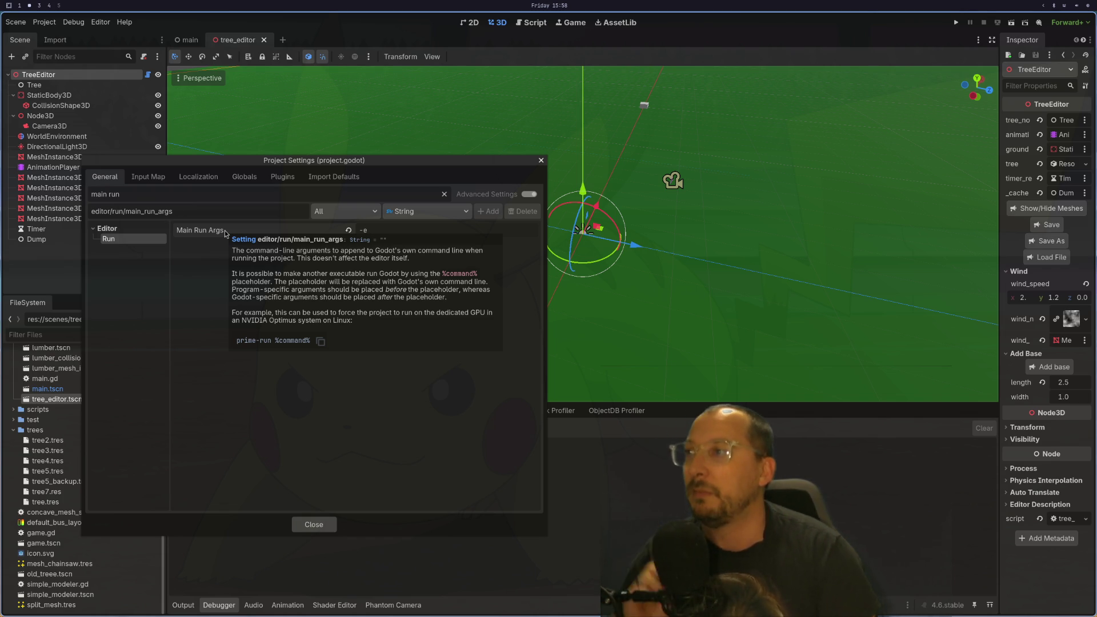
{"action": "left_click", "coordinate": [332, 528]}
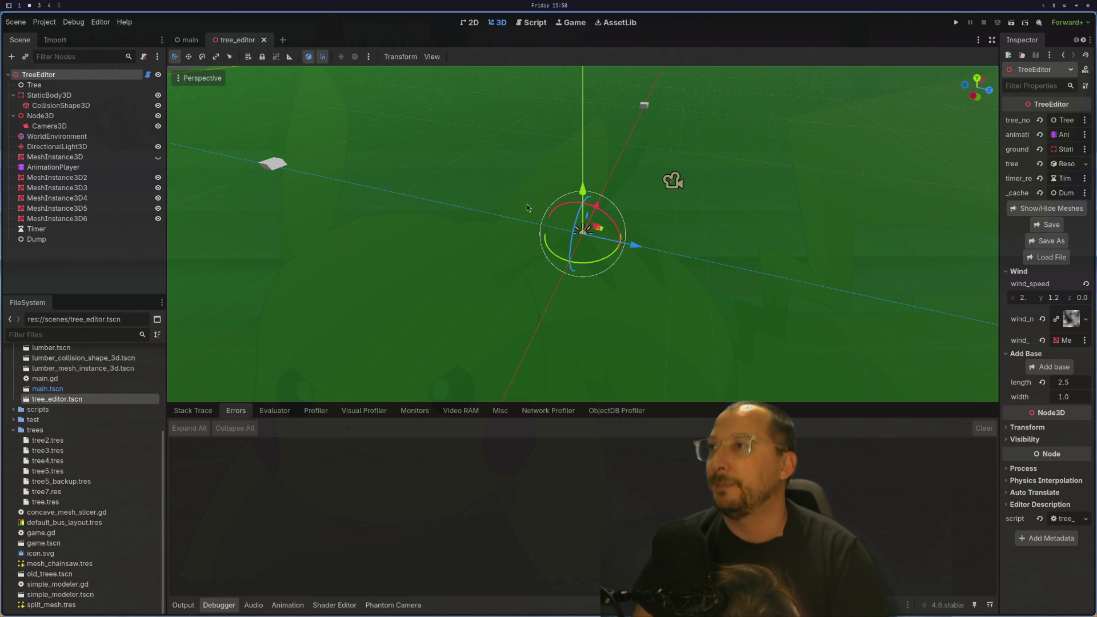
- Run the project and reload the changed project file from disk
{"action": "left_click", "coordinate": [1011, 23]}
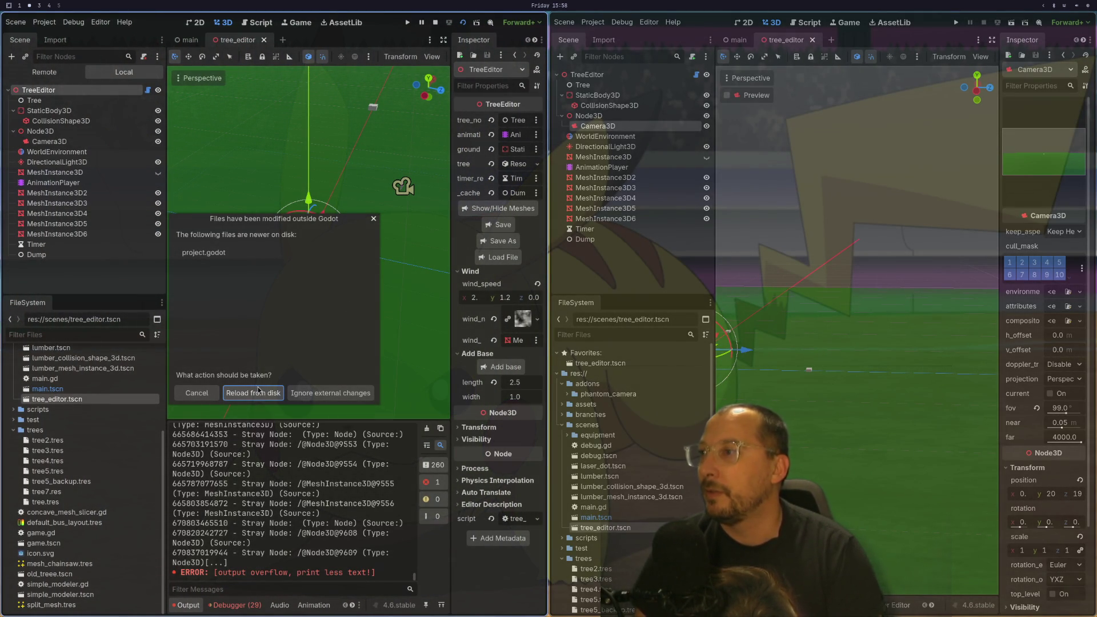
{"action": "left_click", "coordinate": [259, 390]}
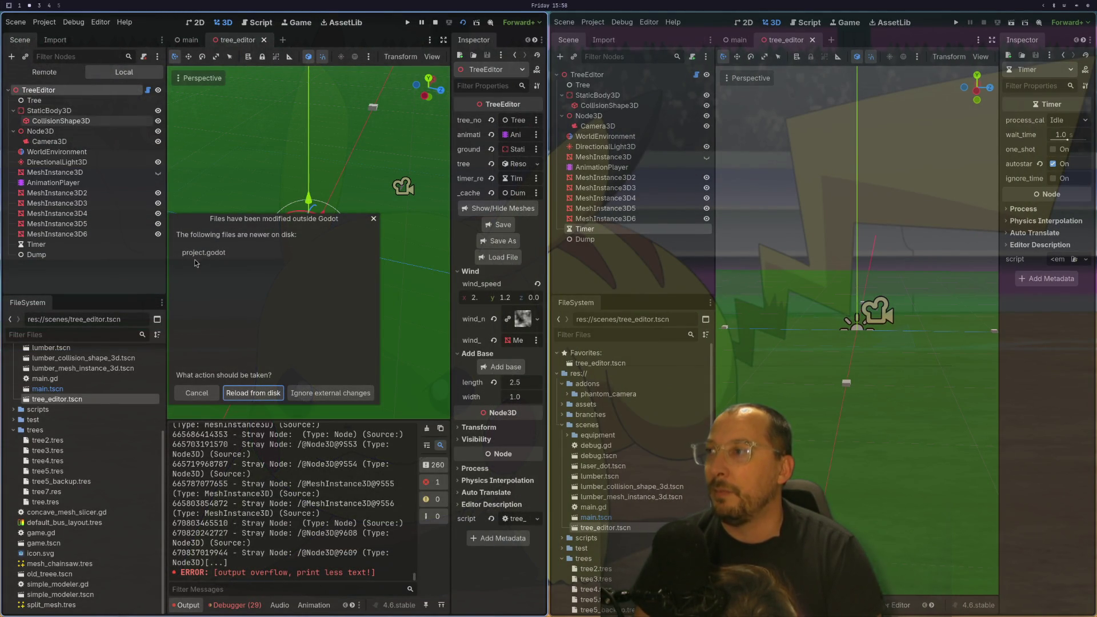
{"action": "left_click", "coordinate": [268, 395]}
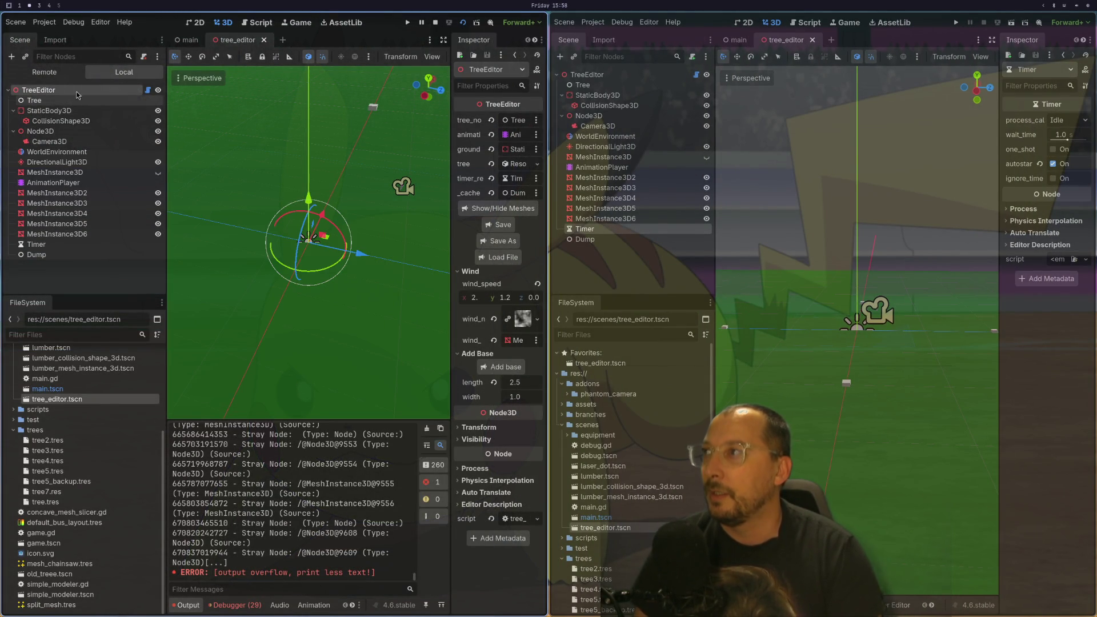
{"action": "left_click", "coordinate": [50, 72]}
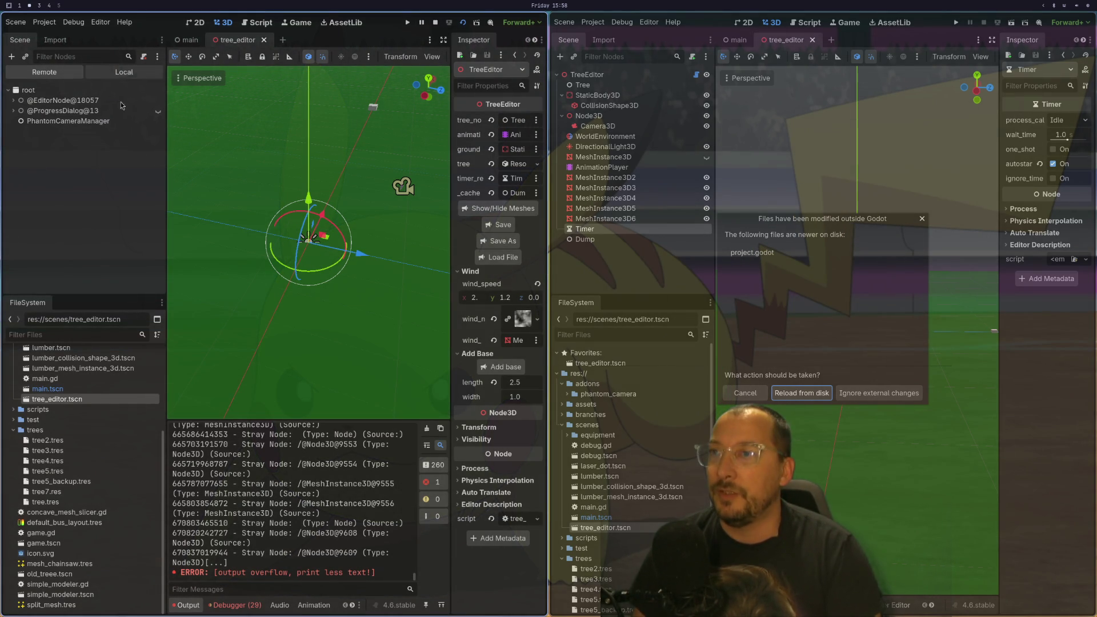
- Ignore the external project file changes, select TreeEditor in the second editor, and open Load File
{"action": "left_click", "coordinate": [884, 392]}
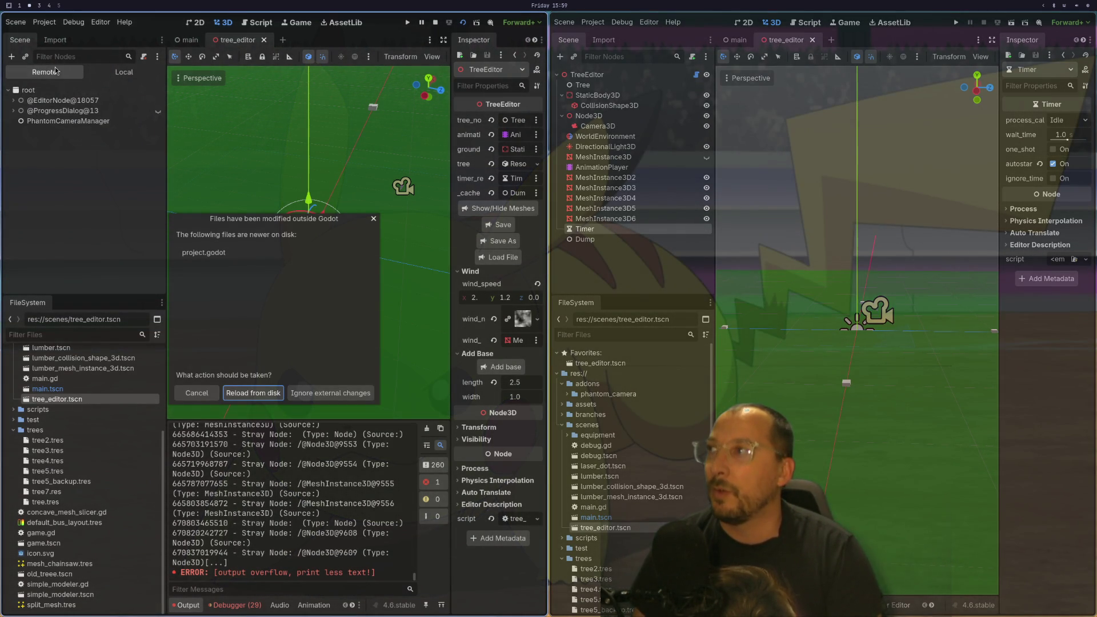
{"action": "left_click", "coordinate": [330, 393]}
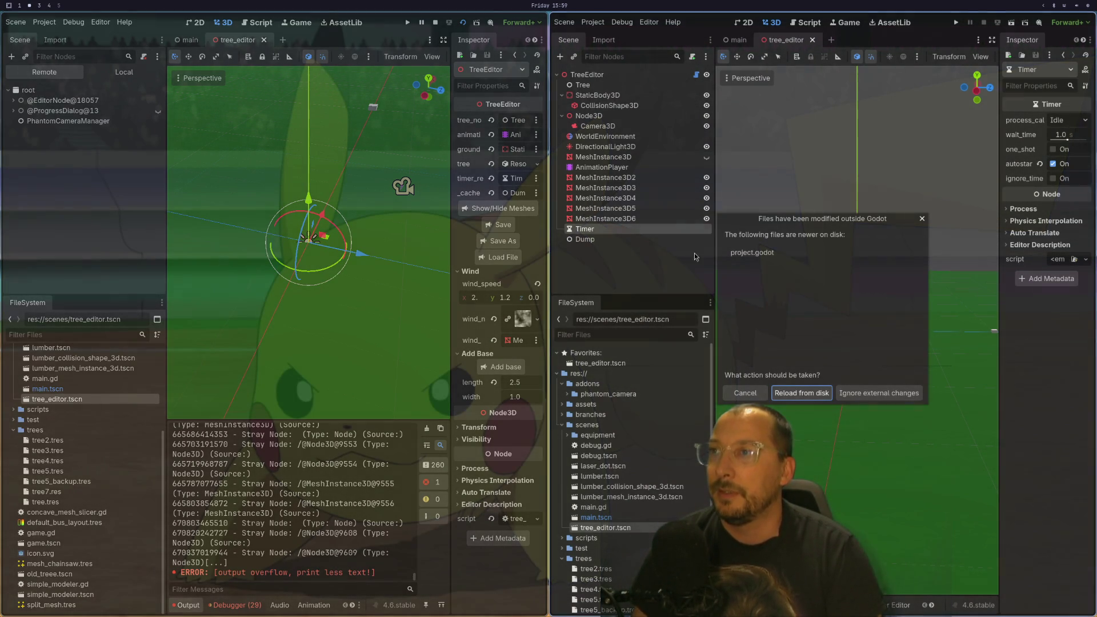
{"action": "left_click", "coordinate": [889, 397]}
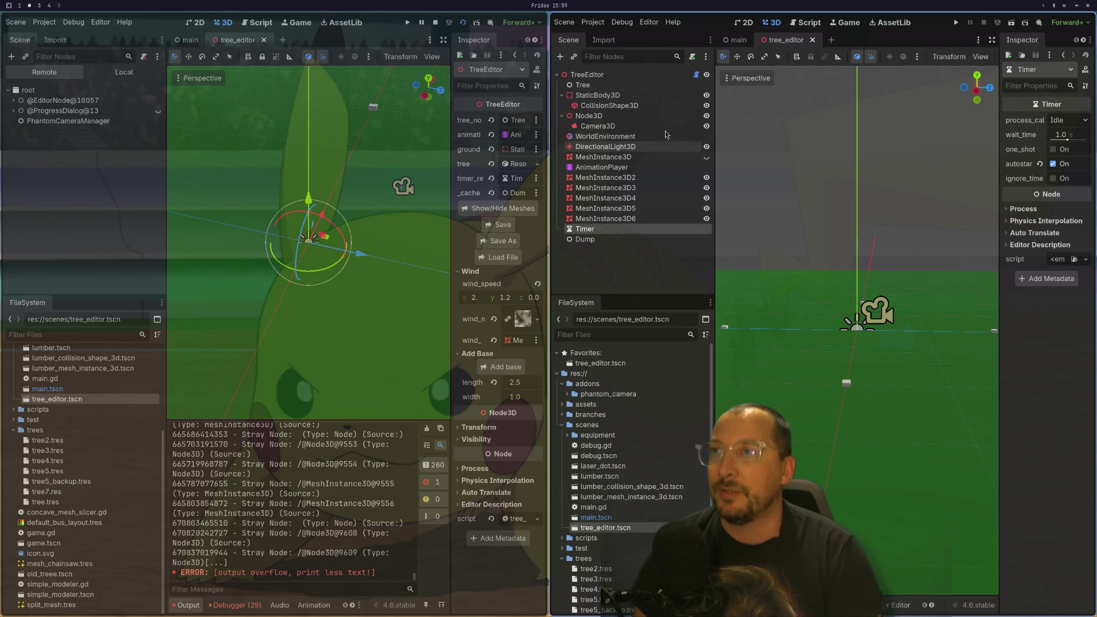
{"action": "left_click", "coordinate": [629, 76]}
{"action": "left_click", "coordinate": [1054, 259]}
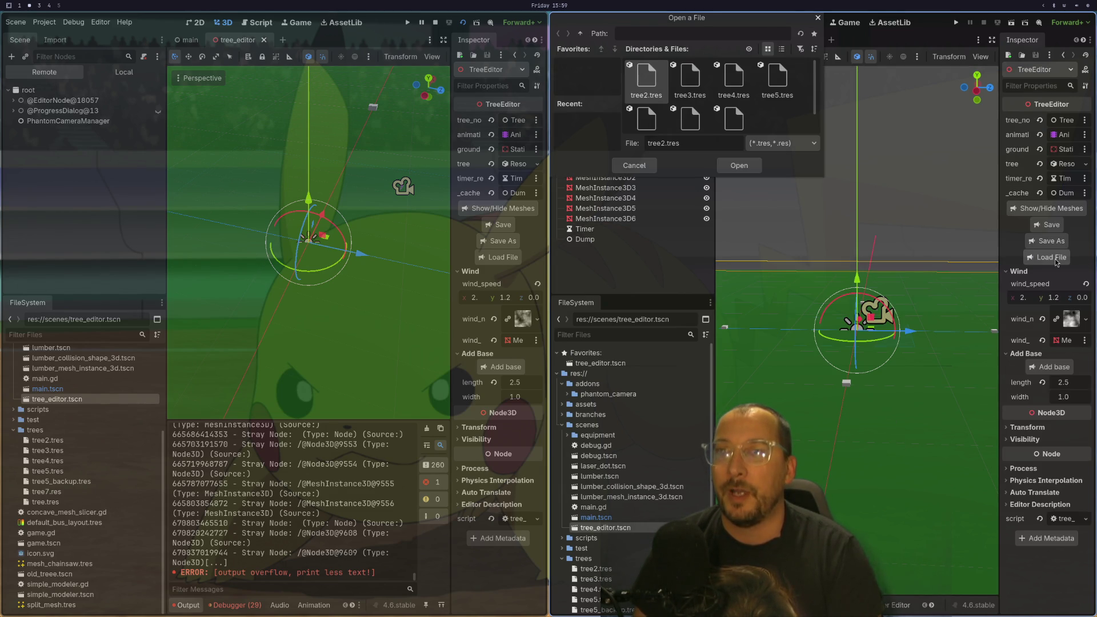
- Pick tree7.res in the file dialog, dismiss the outside-modification prompt, and clear the output log
{"action": "scroll", "scroll_direction": "down", "scroll_amount": 3}
{"action": "left_click", "coordinate": [692, 114]}
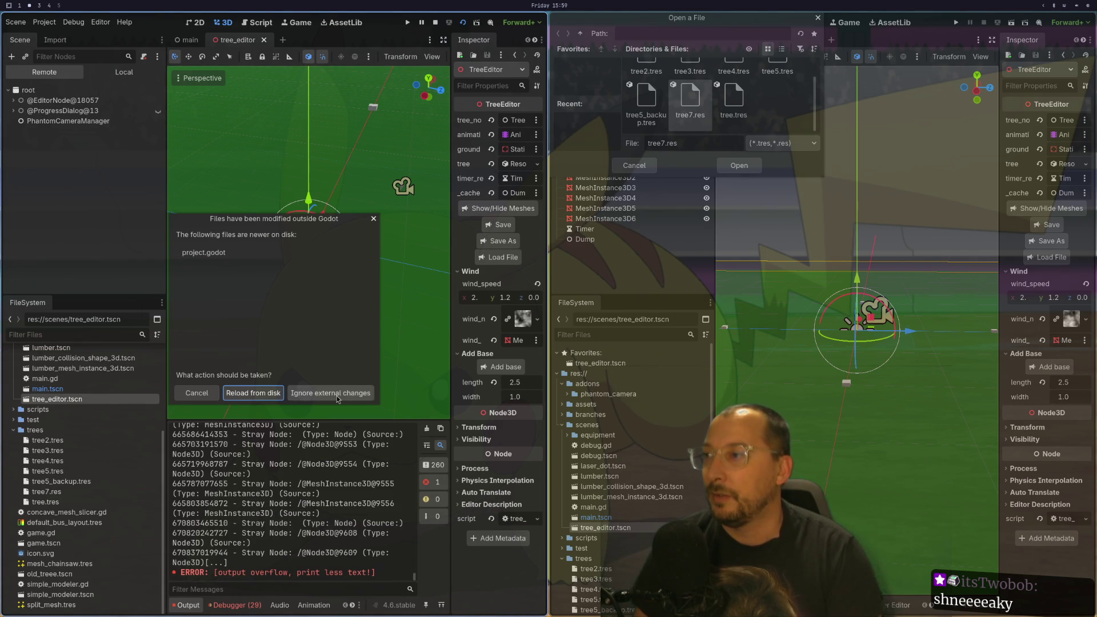
{"action": "left_click", "coordinate": [365, 394]}
{"action": "left_click", "coordinate": [426, 429]}
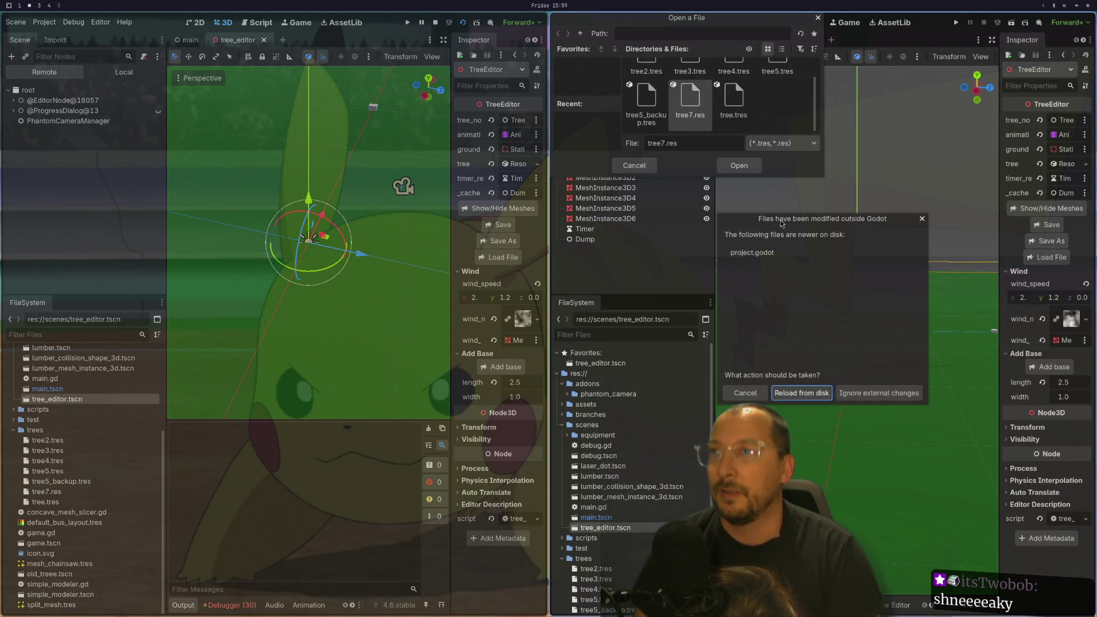
- Reload the project file from disk in the other editor and open the debugger's Errors list
{"action": "left_click", "coordinate": [806, 395]}
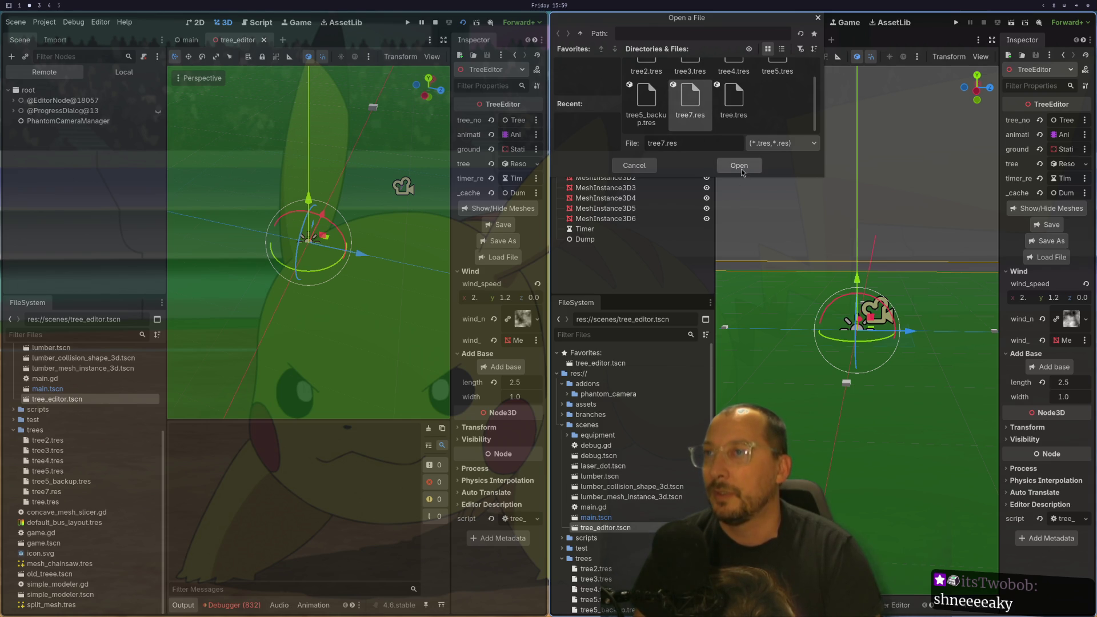
{"action": "left_click", "coordinate": [240, 604]}
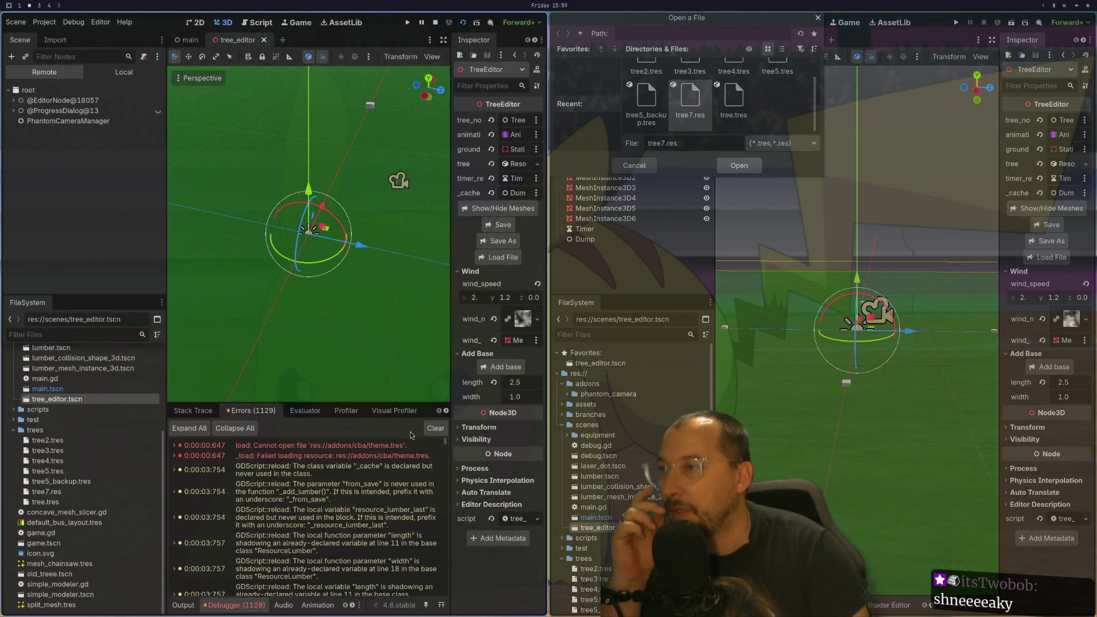
{"action": "left_click_drag", "start_coordinate": [445, 442], "coordinate": [452, 604]}
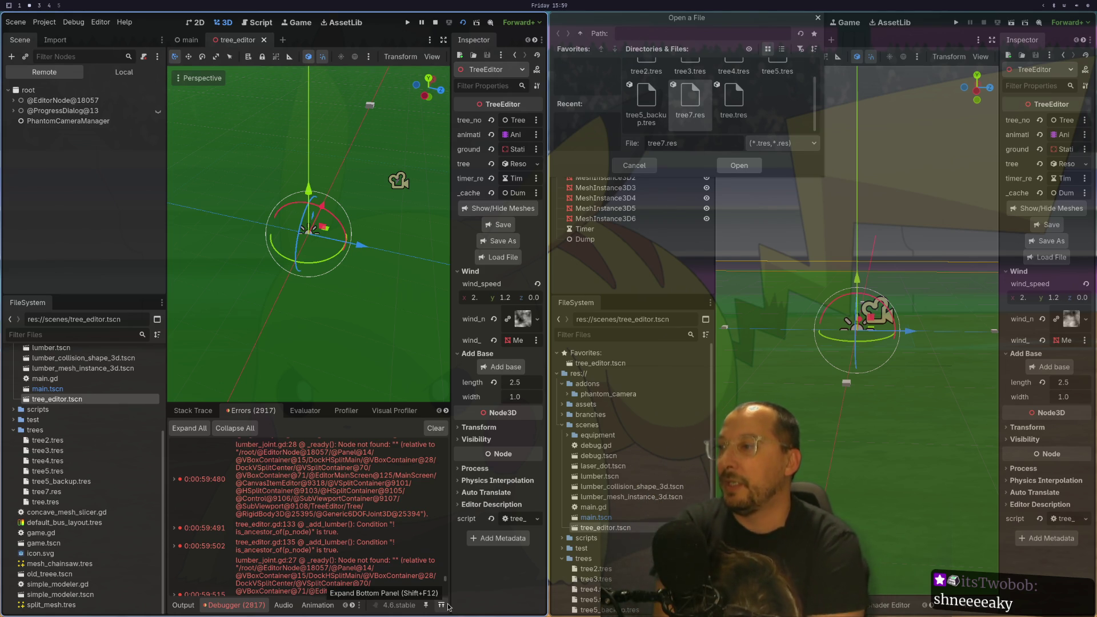
- Open lumber_joint.gd in Neovim with the project file finder
{"action": "key", "text": "super+1"}
{"action": "key", "text": "space"}
{"action": "key", "text": "space"}
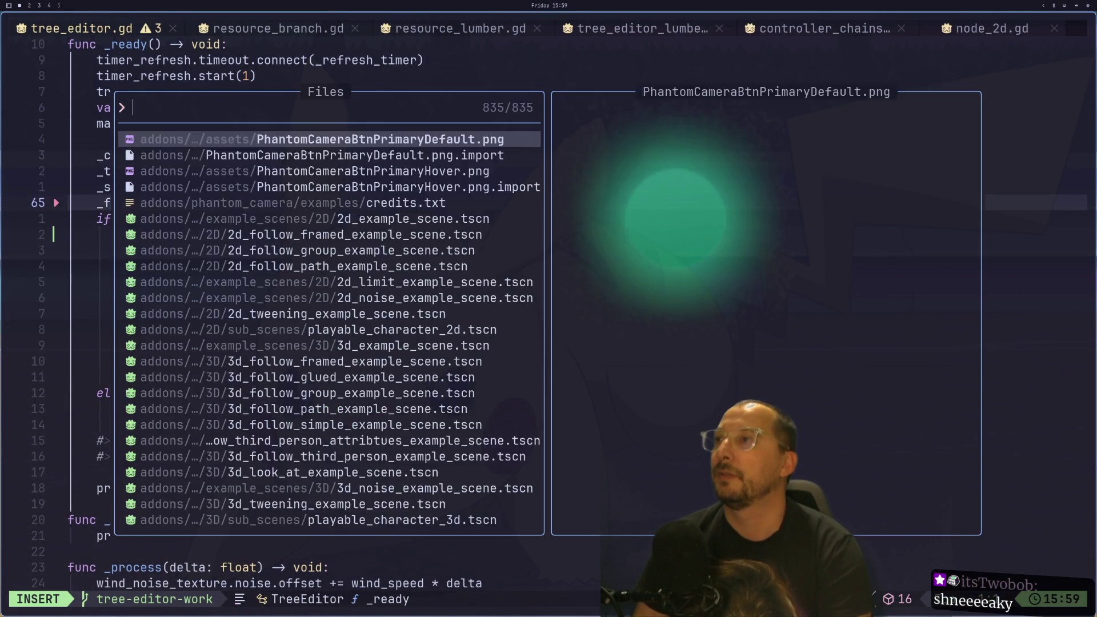
{"action": "type", "text": "lumber_"}
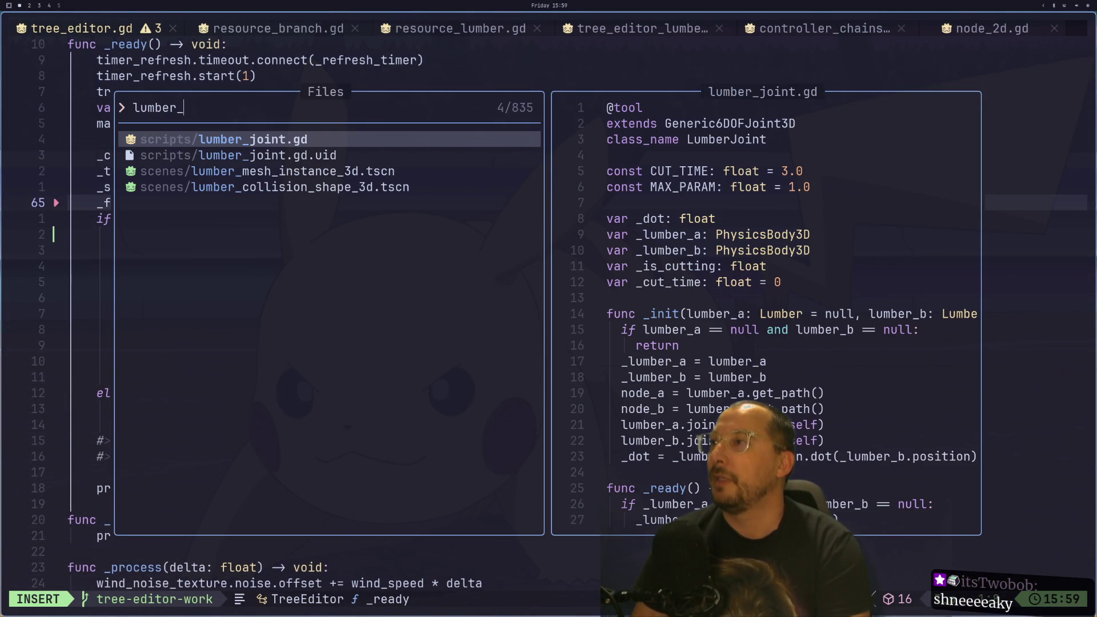
{"action": "key", "text": "Return"}
- Move the cursor to the if line at the start of _ready
{"action": "key", "text": "j"}
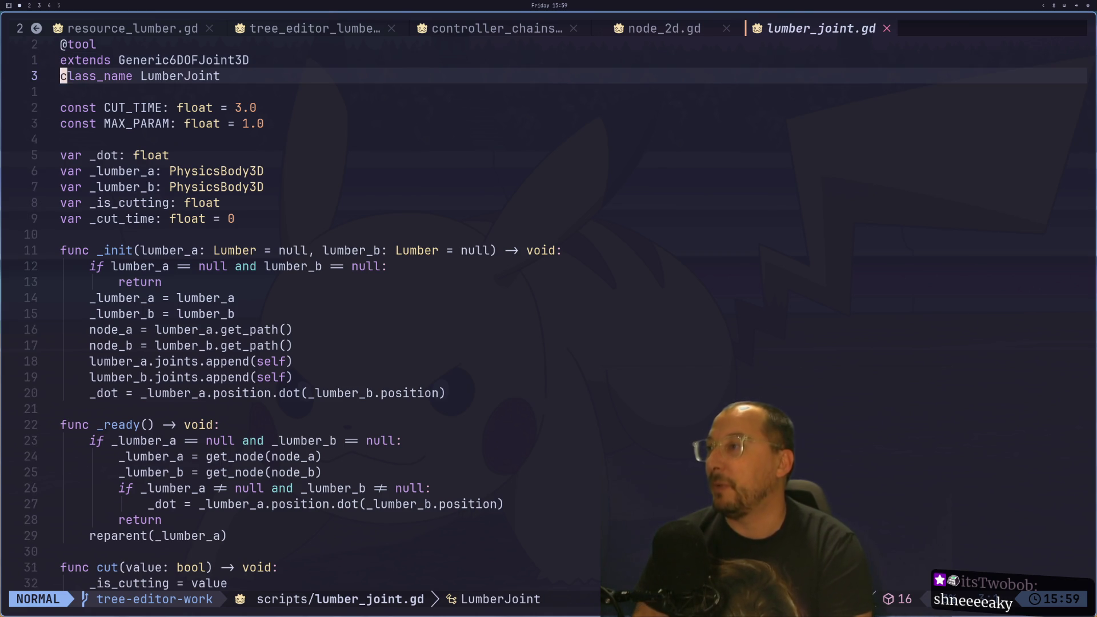
{"action": "key", "text": "4"}
{"action": "key", "text": "j"}
{"action": "key", "text": "1"}
{"action": "key", "text": "0"}
{"action": "key", "text": "j"}
{"action": "key", "text": "j"}
{"action": "key", "text": "j"}
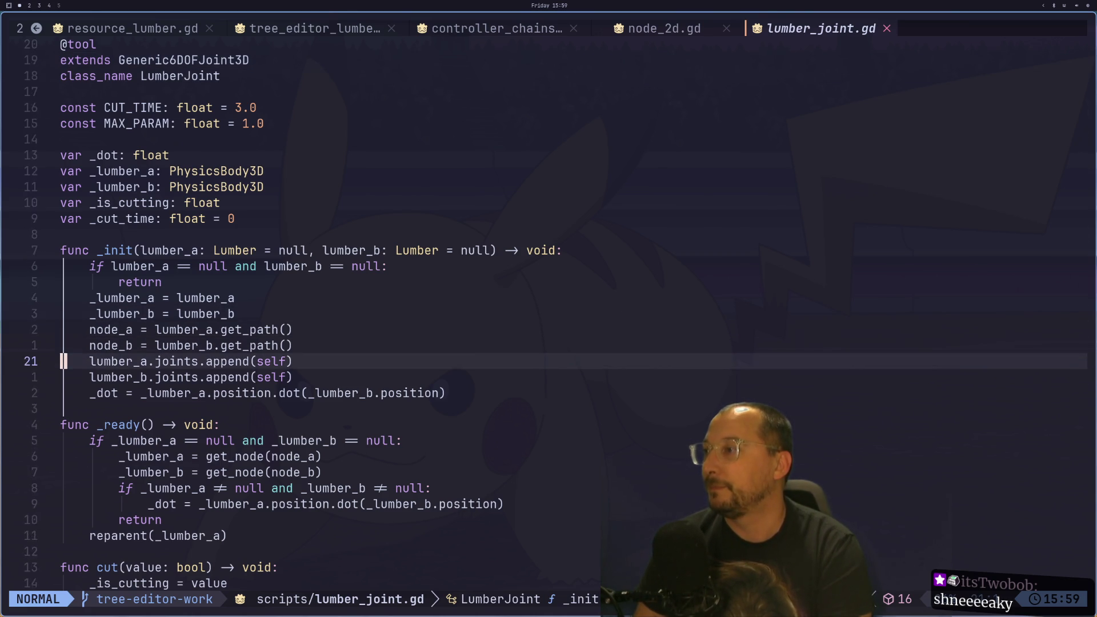
{"action": "key", "text": "j"}
{"action": "key", "text": "j"}
{"action": "key", "text": "j"}
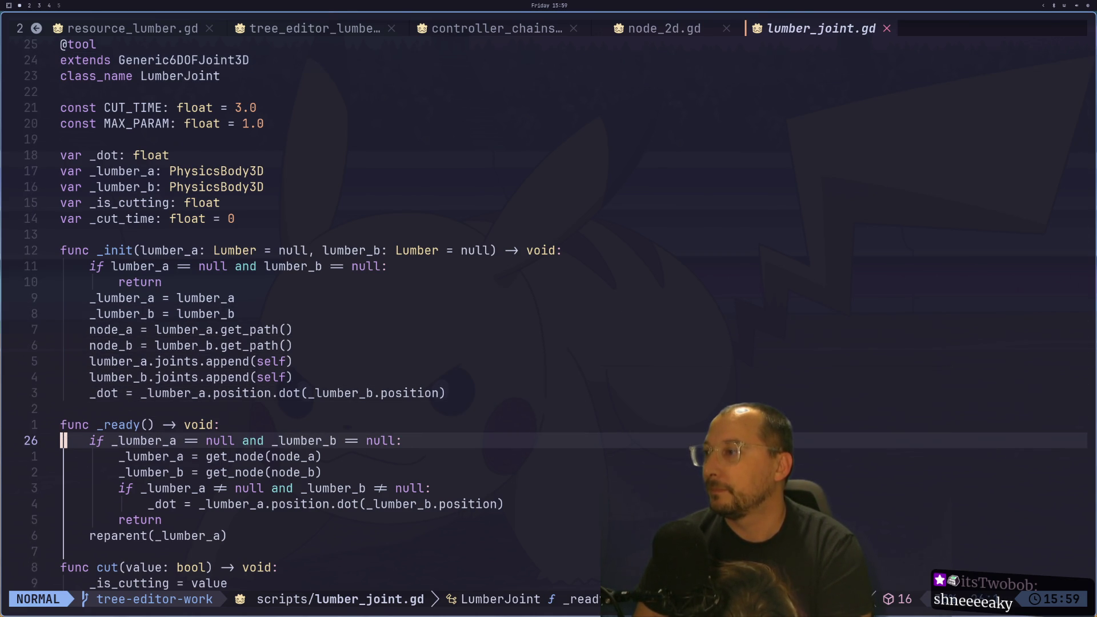
{"action": "key", "text": "j"}
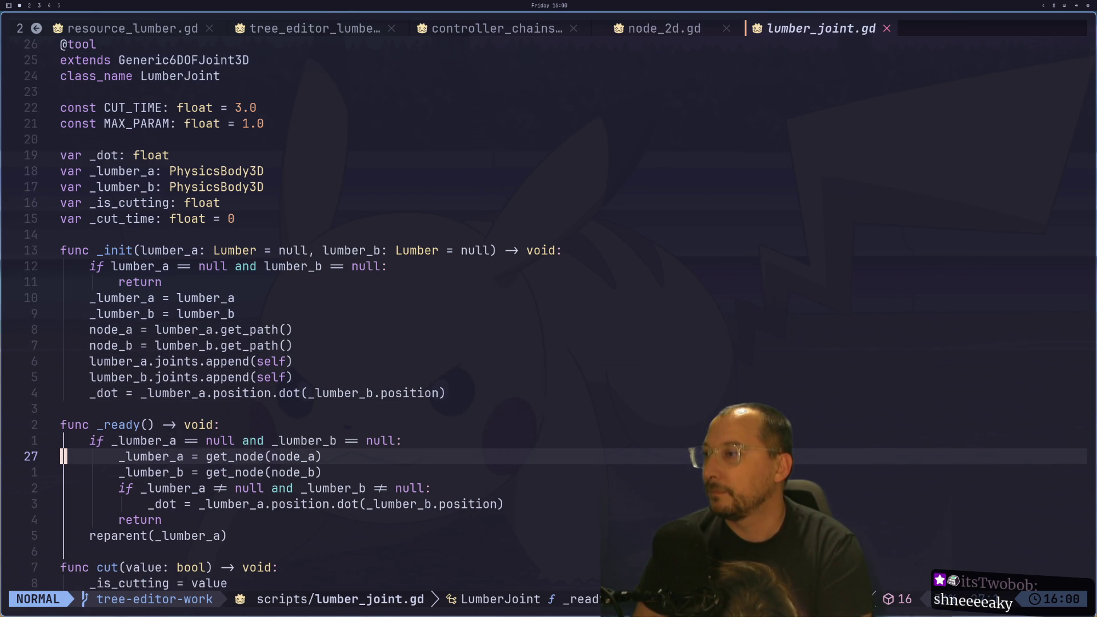
{"action": "key", "text": "l"}
{"action": "key", "text": "l"}
{"action": "key", "text": "h"}
{"action": "key", "text": "h"}
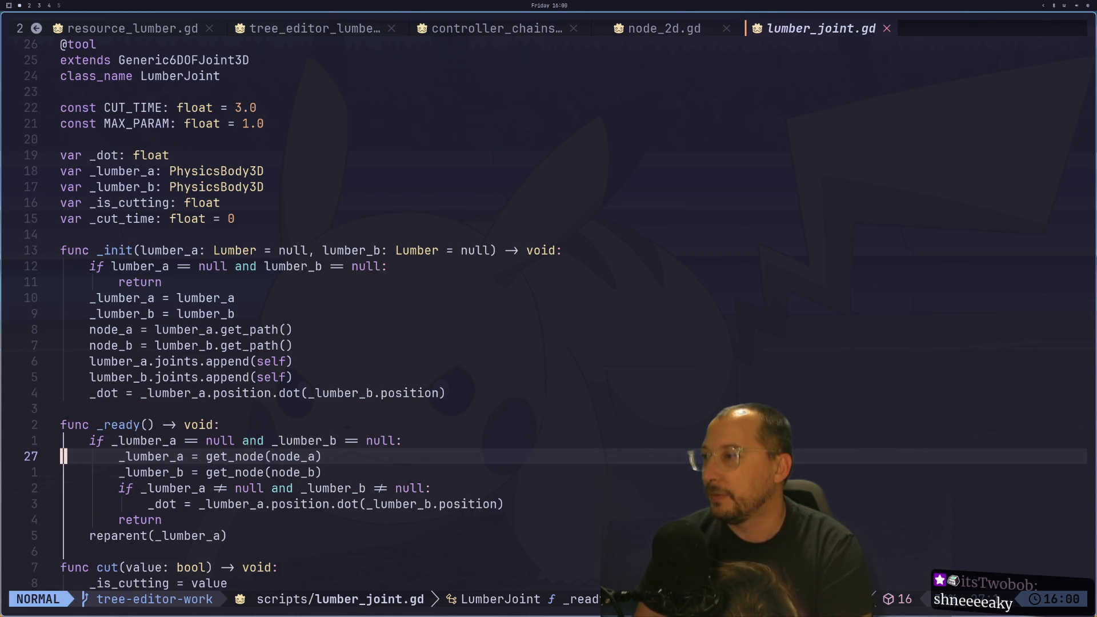
{"action": "key", "text": "l"}
{"action": "key", "text": "k"}
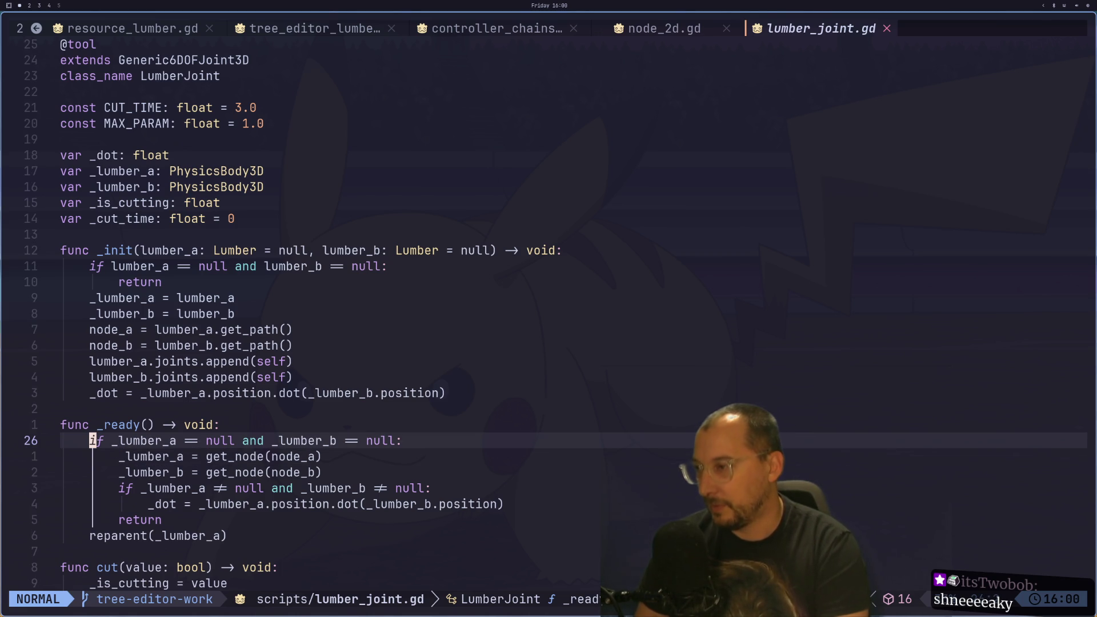
{"action": "key", "text": "j"}
{"action": "key", "text": "j"}
{"action": "key", "text": "j"}
{"action": "key", "text": "k"}
{"action": "key", "text": "k"}
{"action": "key", "text": "k"}
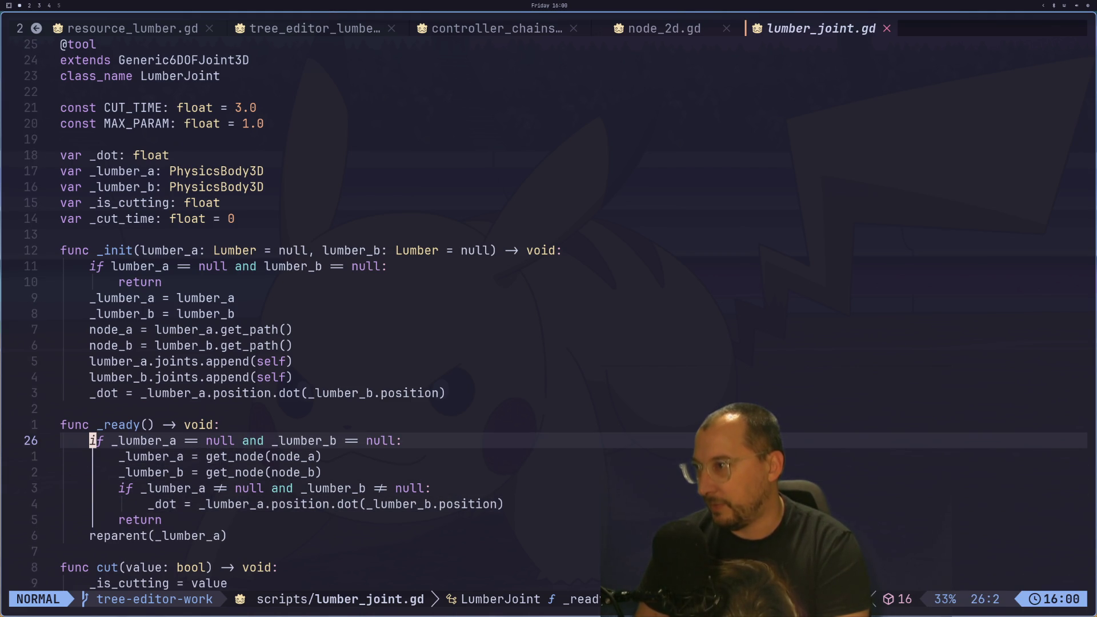
- Comment out the six-line if-block with gc5j and save the file
{"action": "type", "text": "j"}
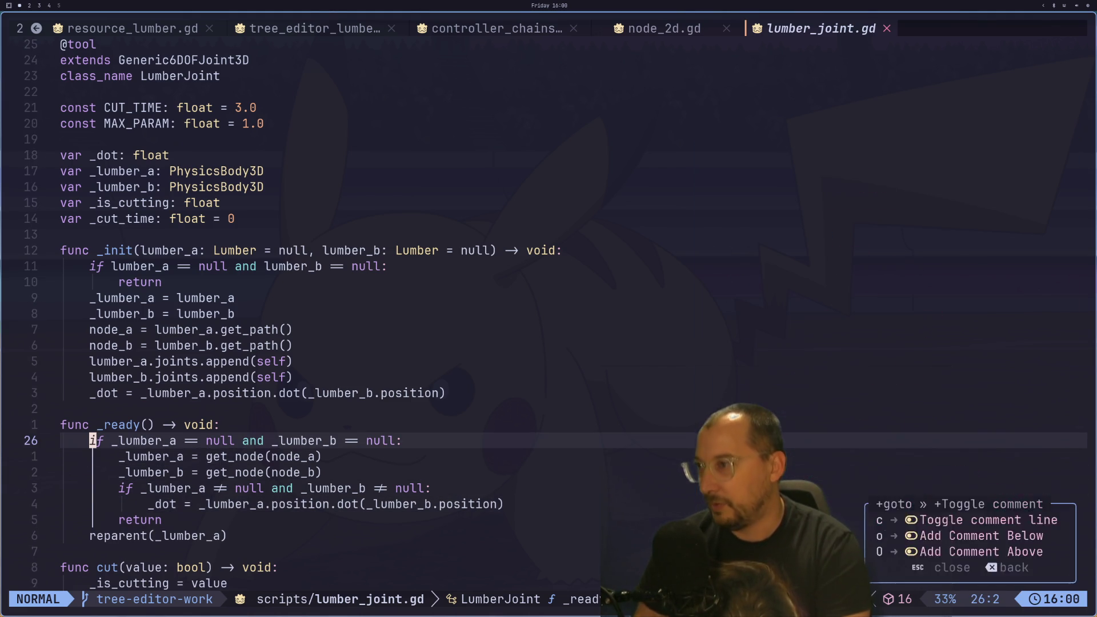
{"action": "type", "text": ":w"}
{"action": "key", "text": "Return"}
{"action": "key", "text": "super+2"}
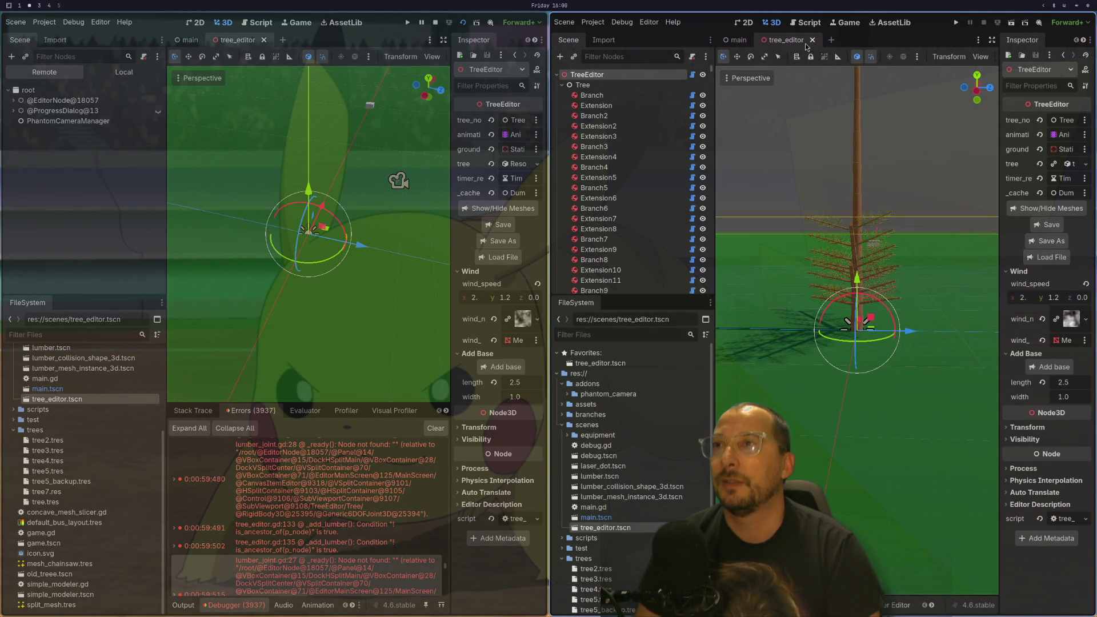
- Close tree_editor, clear the Errors list, and reopen tree_editor.tscn from Favorites
{"action": "left_click", "coordinate": [813, 40]}
{"action": "left_click", "coordinate": [594, 353]}
{"action": "double_click", "coordinate": [595, 354]}
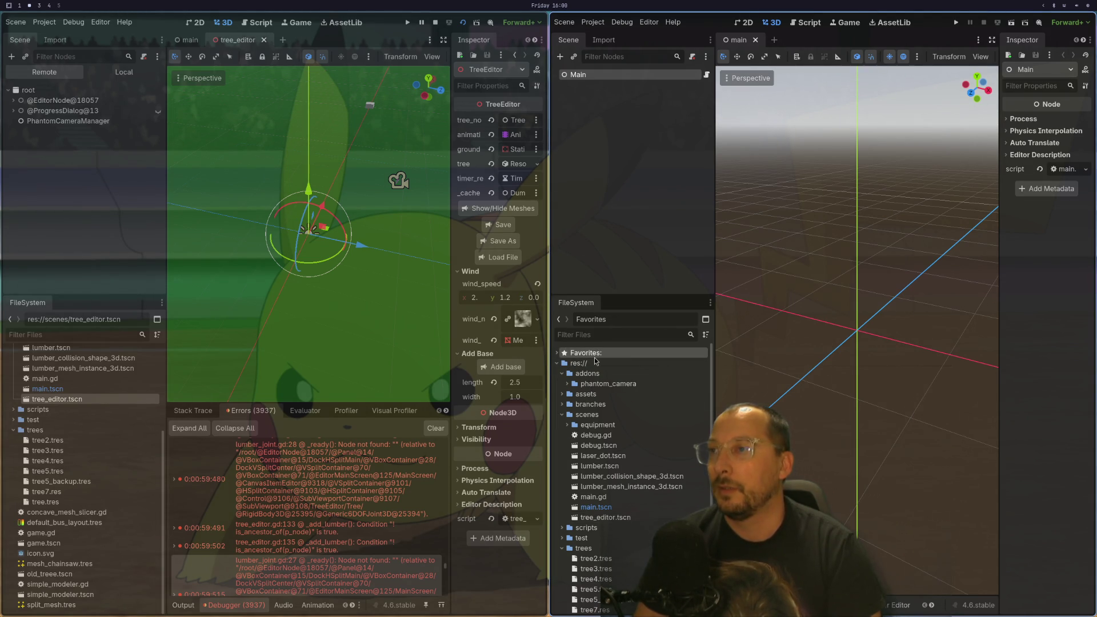
{"action": "double_click", "coordinate": [594, 355]}
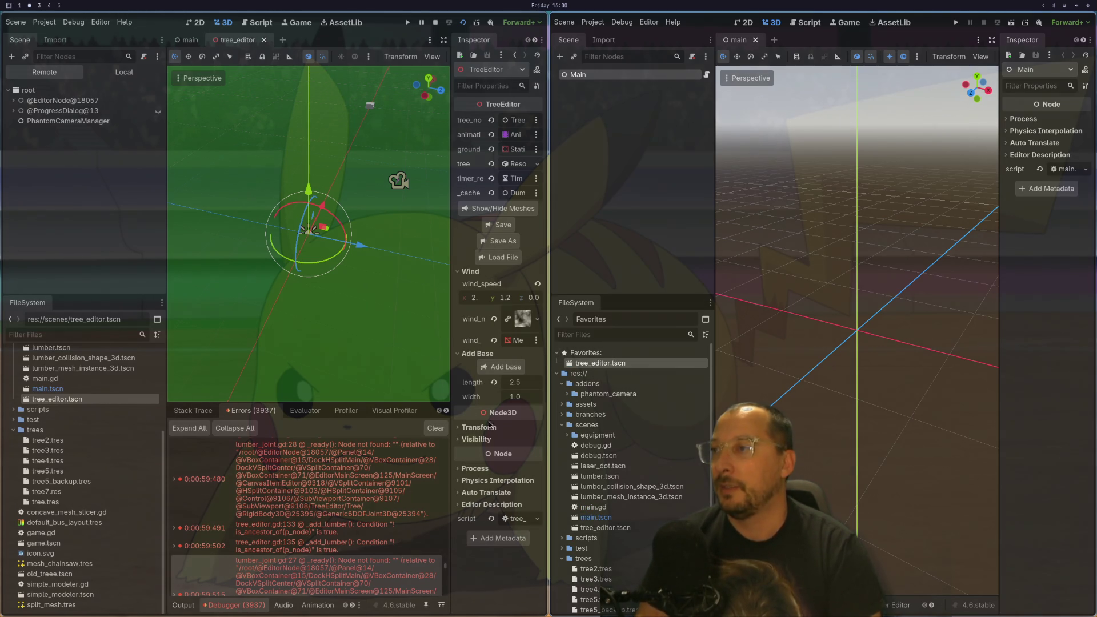
{"action": "left_click", "coordinate": [435, 429]}
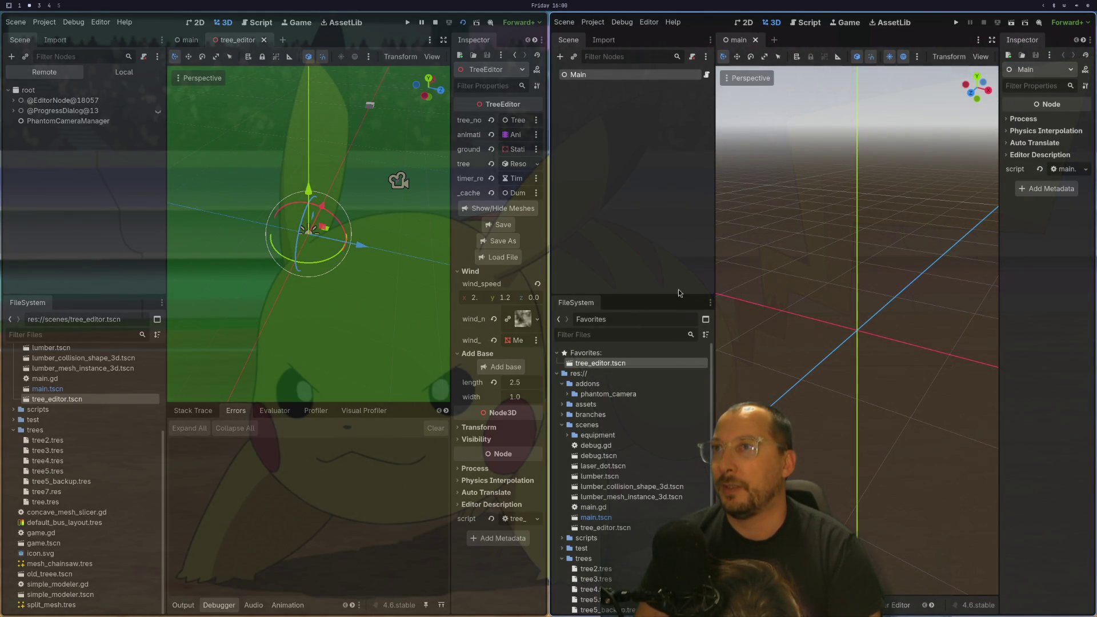
{"action": "double_click", "coordinate": [611, 368]}
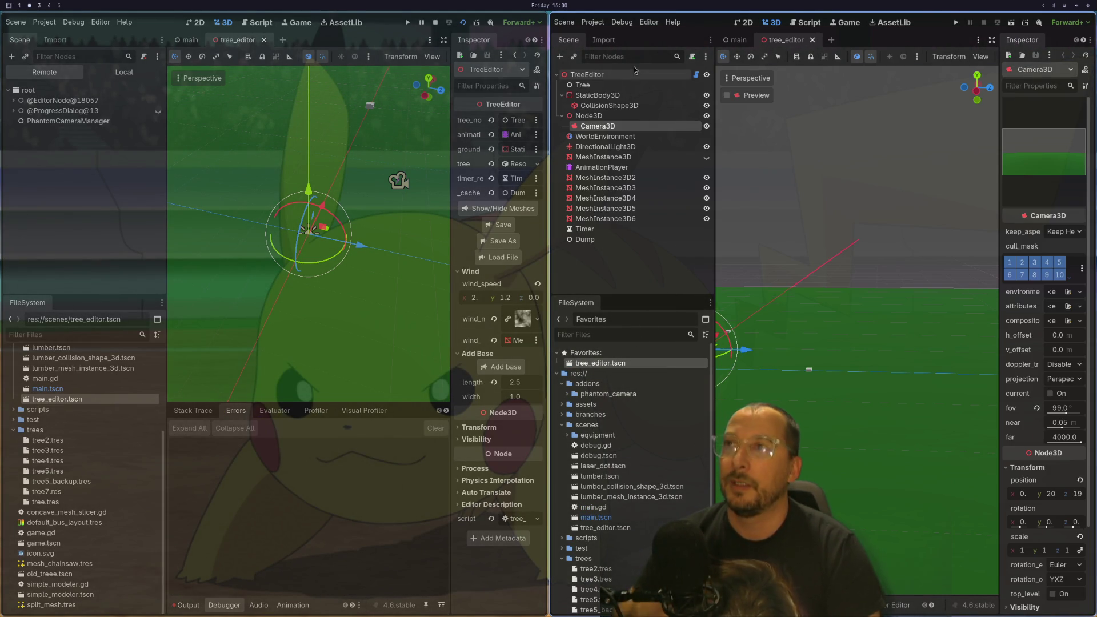
- Select the TreeEditor node and pick tree7.res in the Load File dialog
{"action": "left_click", "coordinate": [629, 72]}
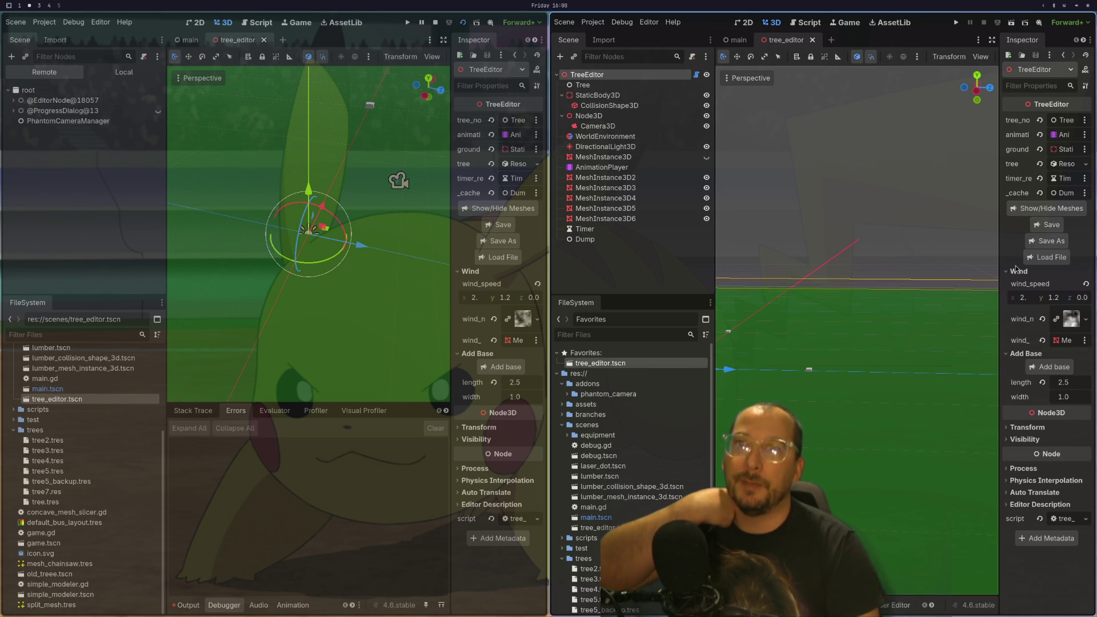
{"action": "left_click", "coordinate": [1033, 264]}
{"action": "scroll", "scroll_direction": "down", "scroll_amount": 3}
{"action": "left_click", "coordinate": [685, 108]}
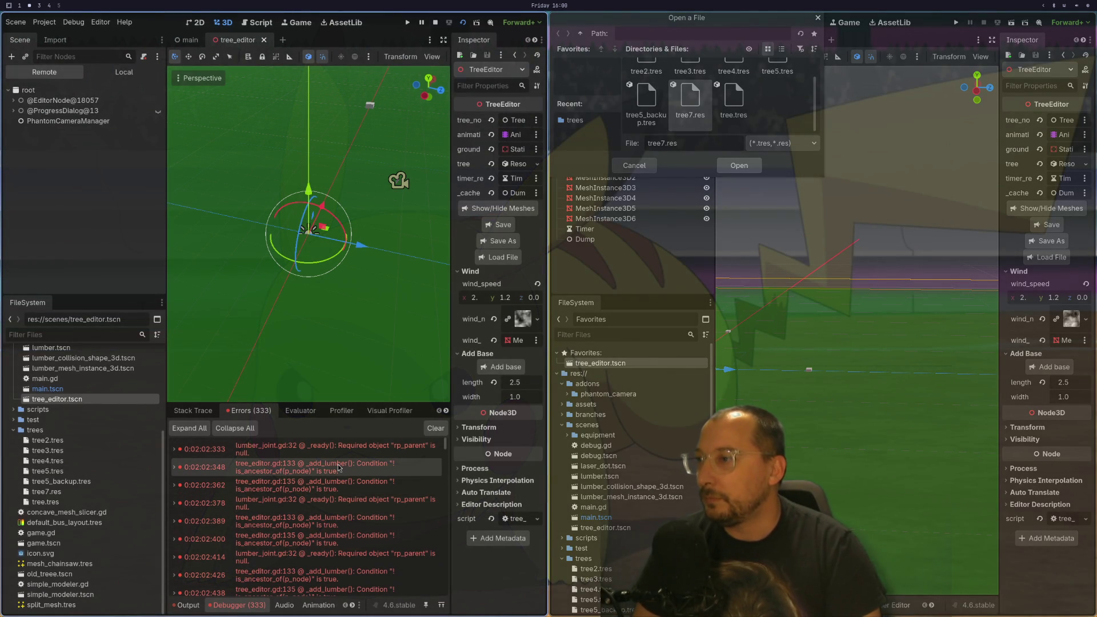
{"action": "scroll", "scroll_direction": "down", "scroll_amount": 3}
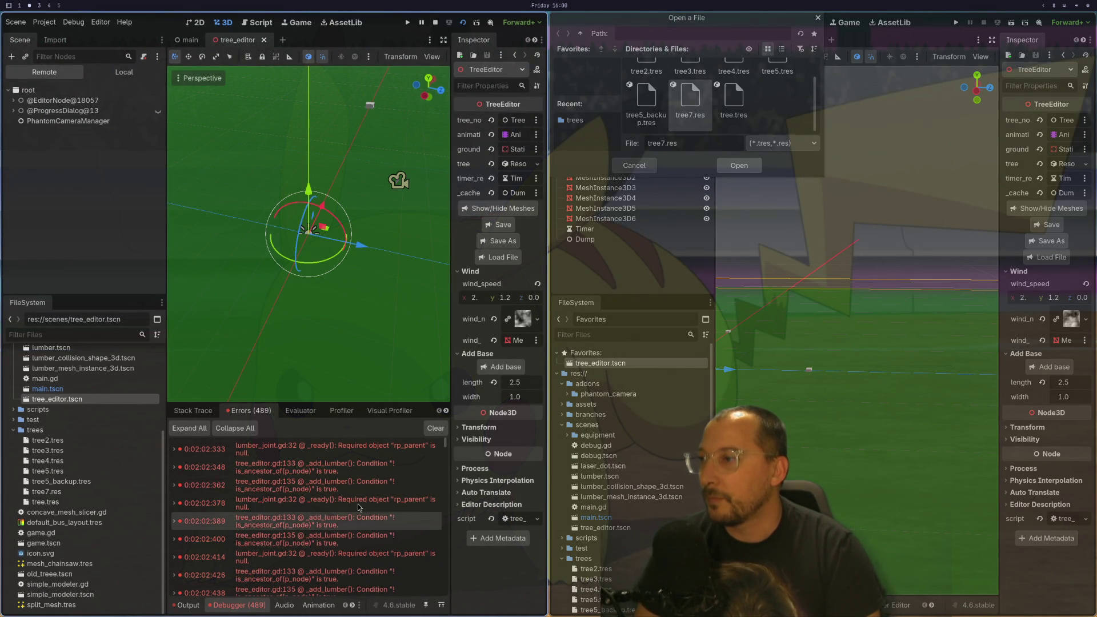
{"action": "left_click_drag", "start_coordinate": [447, 442], "coordinate": [445, 592]}
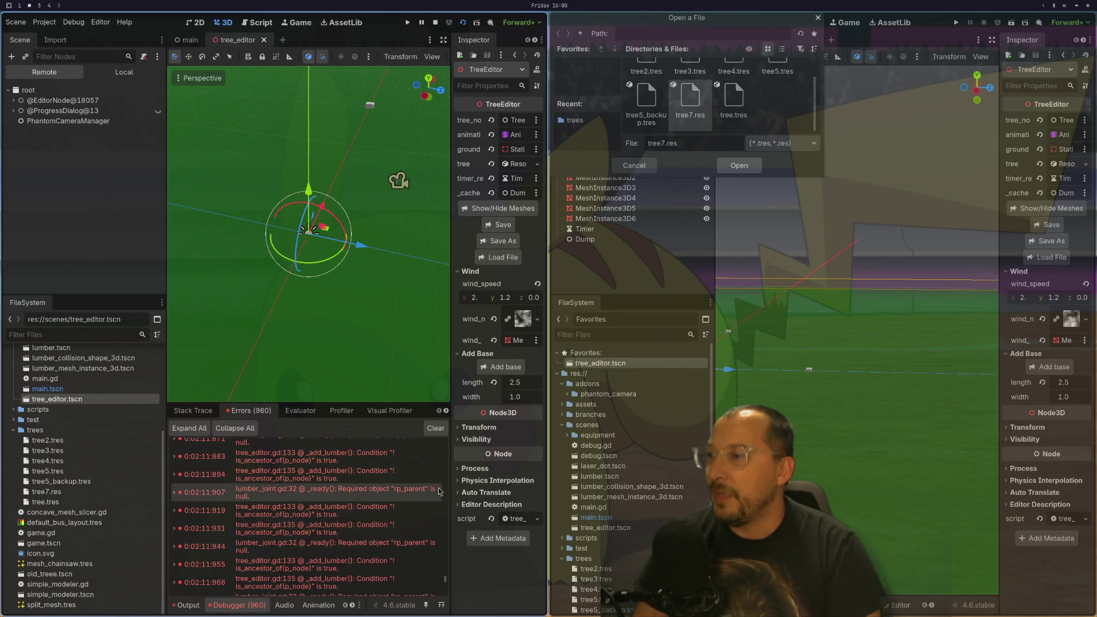
{"action": "left_click_drag", "start_coordinate": [446, 572], "coordinate": [448, 614]}
{"action": "mouse_move", "coordinate": [420, 531]}
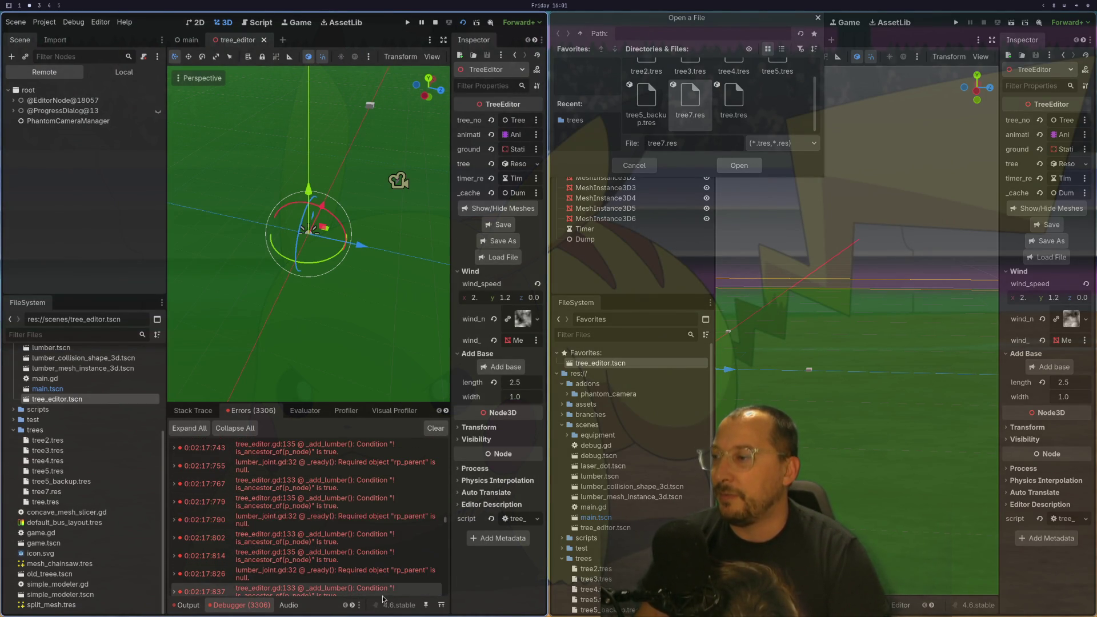
{"action": "mouse_move", "coordinate": [379, 516]}
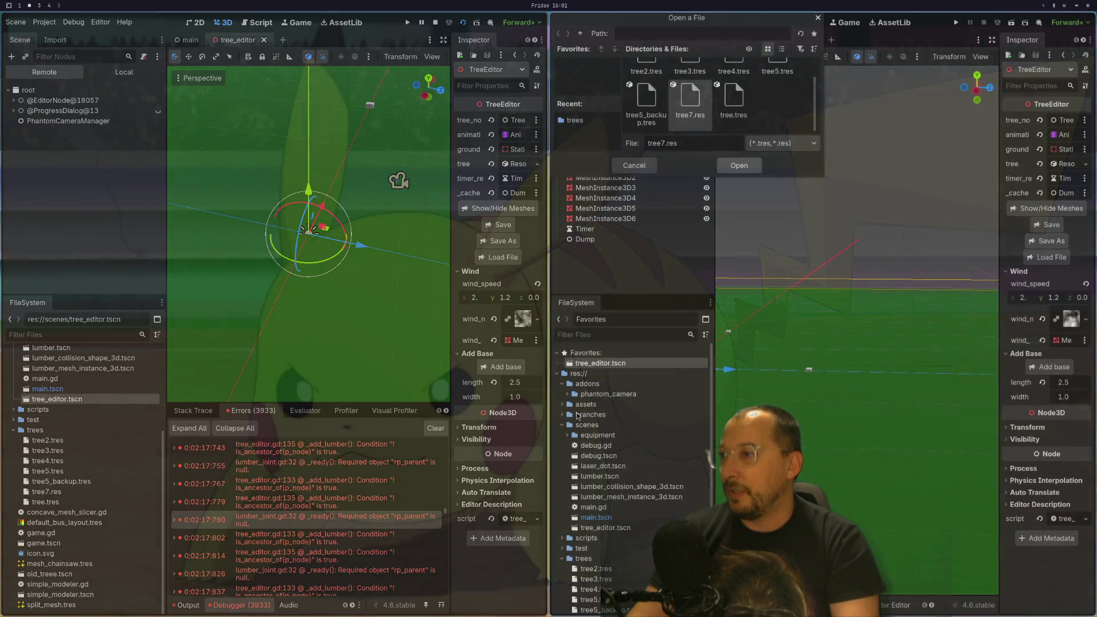
{"action": "key", "text": "super+1"}
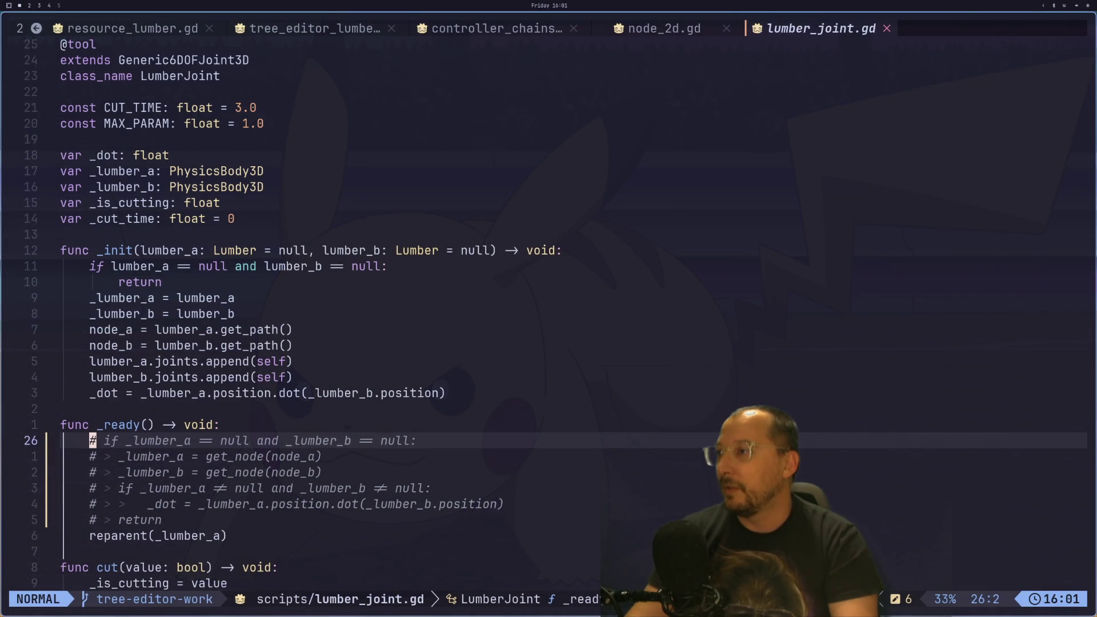
- Comment out reparent(_lumber_a), add a pass line after it, and save lumber_joint.gd
{"action": "key", "text": "j"}
{"action": "key", "text": "j"}
{"action": "key", "text": "j"}
{"action": "type", "text": "kI#"}
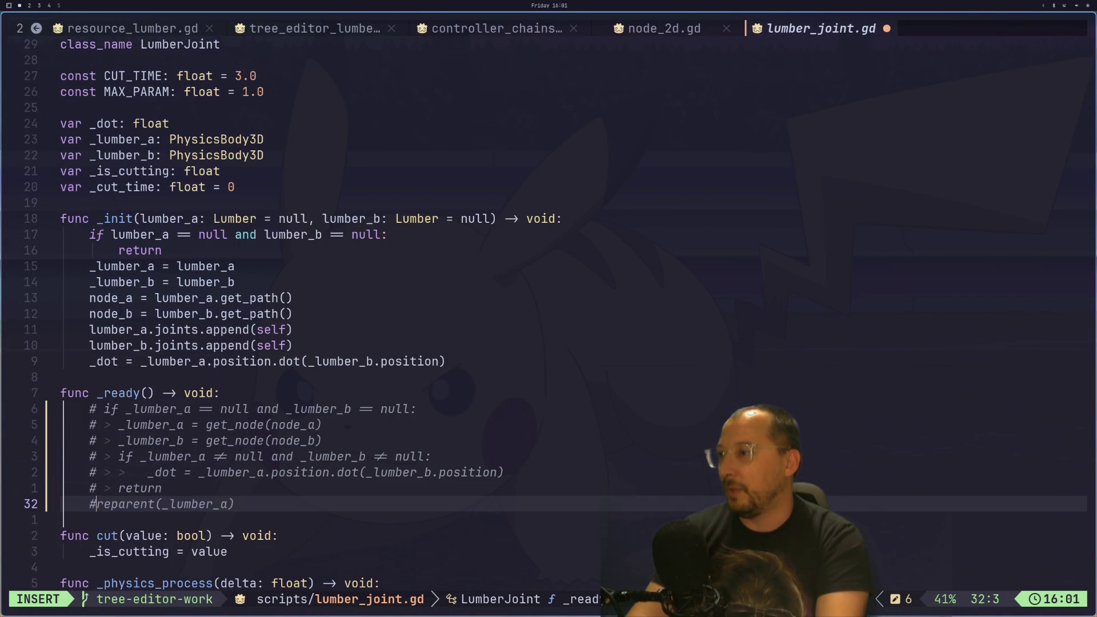
{"action": "key", "text": "Escape"}
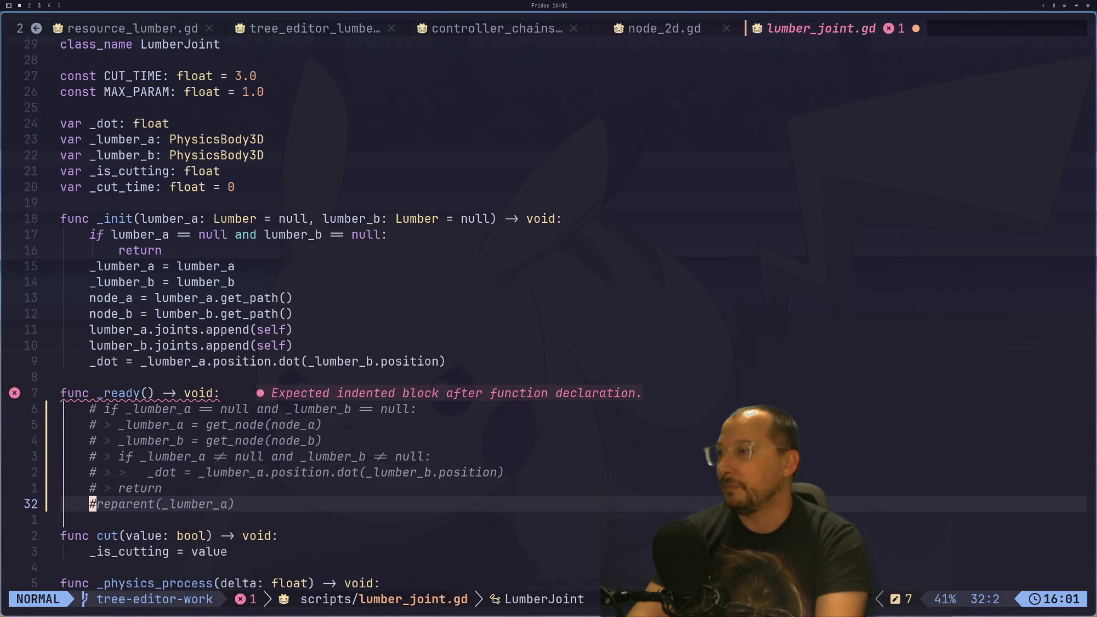
{"action": "type", "text": "a-d,"}
{"action": "key", "text": "Escape"}
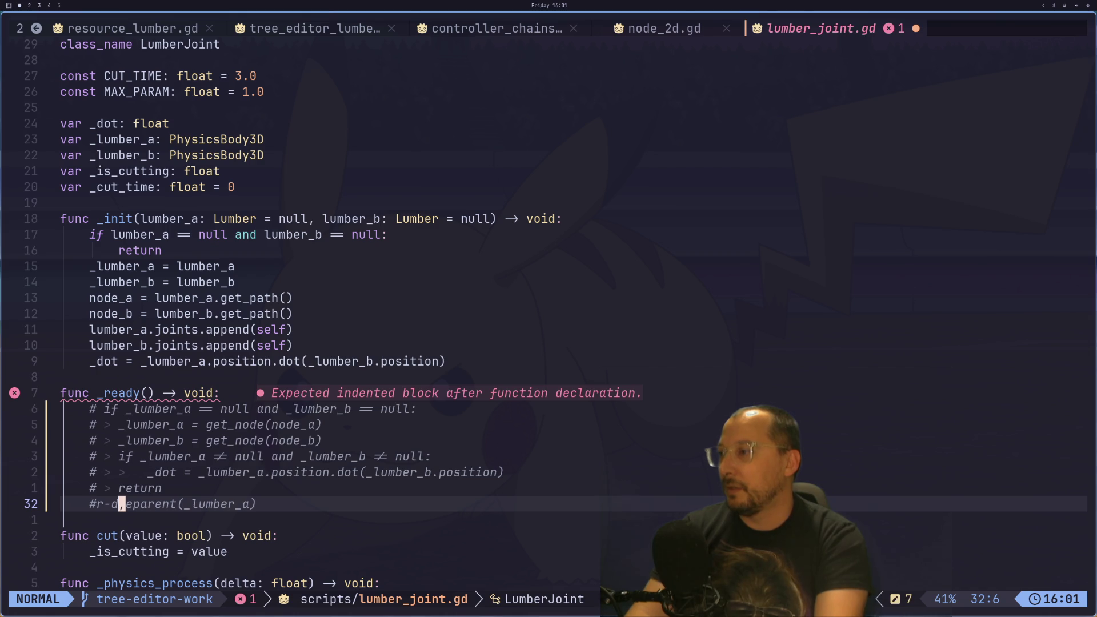
{"action": "type", "text": "uop"}
{"action": "key", "text": "Escape"}
{"action": "type", "text": ":w"}
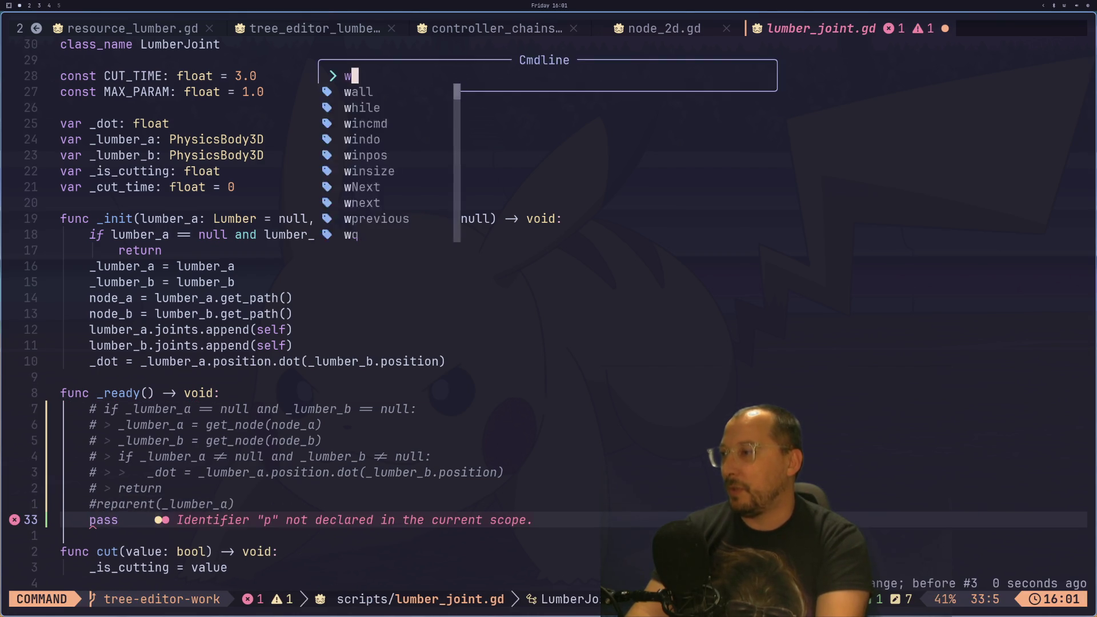
{"action": "key", "text": "Return"}
{"action": "key", "text": "super+2"}
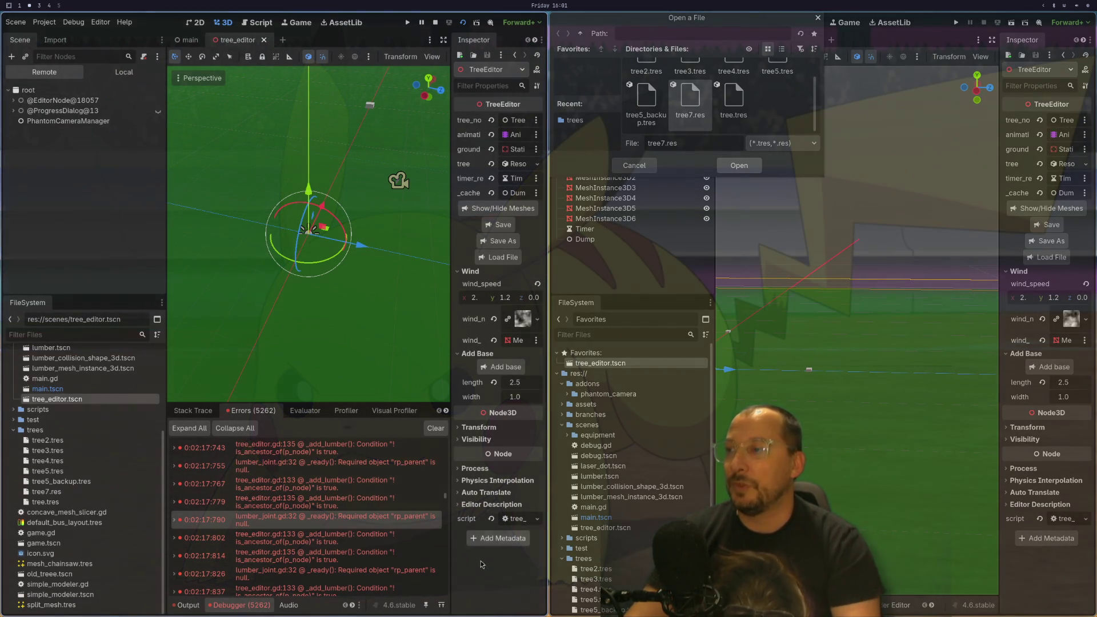
- Stop the running scene, check lumber_joint.gd in Neovim, and run the tree editor scene again
{"action": "left_click_drag", "start_coordinate": [446, 500], "coordinate": [447, 579]}
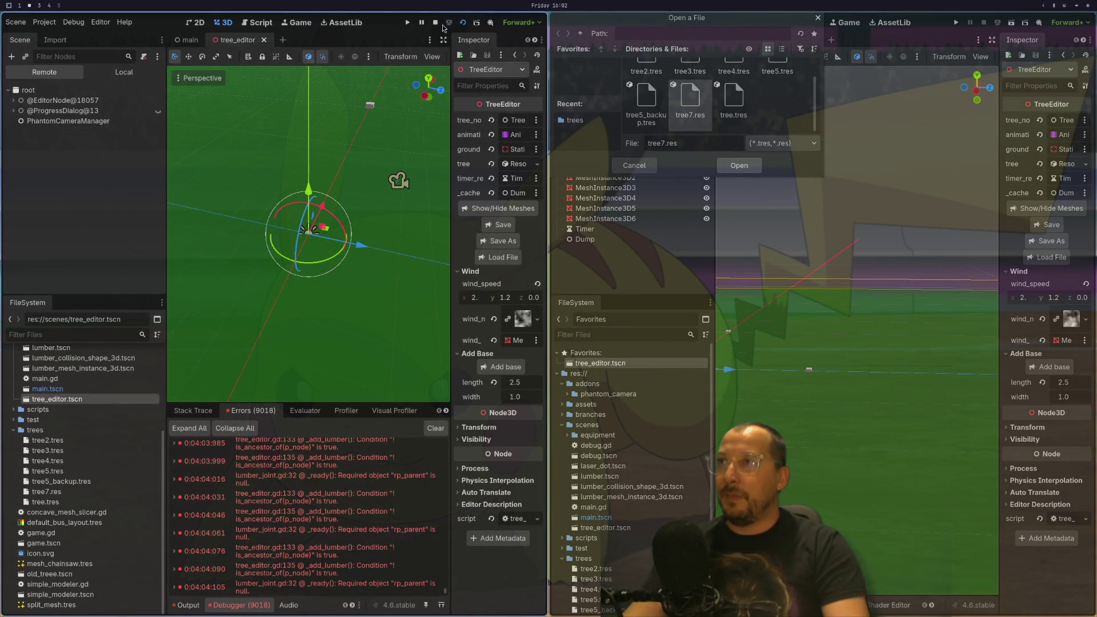
{"action": "left_click", "coordinate": [436, 24]}
{"action": "key", "text": "super+1"}
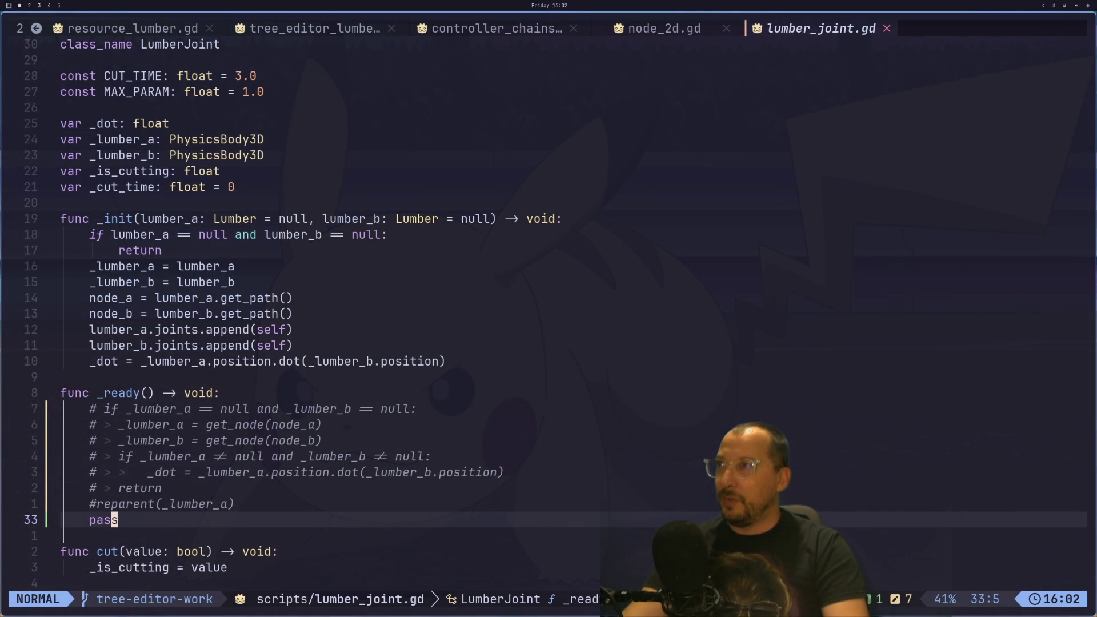
{"action": "key", "text": "super+2"}
{"action": "left_click", "coordinate": [1012, 23]}
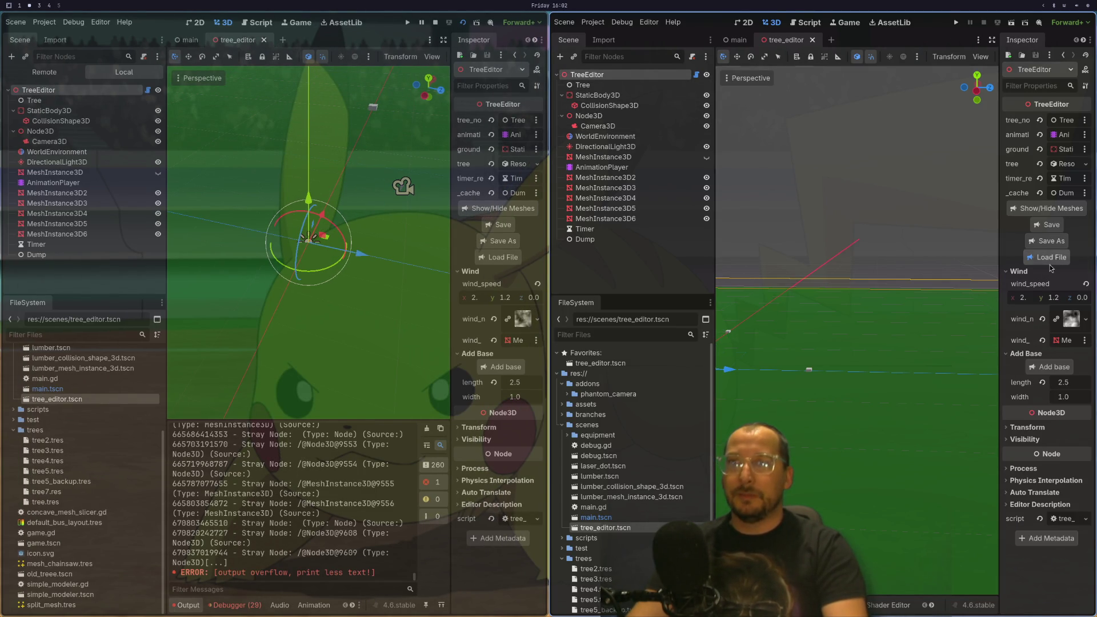
- Load tree7.res into the running tree editor, ignoring file changes, and frame the tree
{"action": "left_click", "coordinate": [690, 119]}
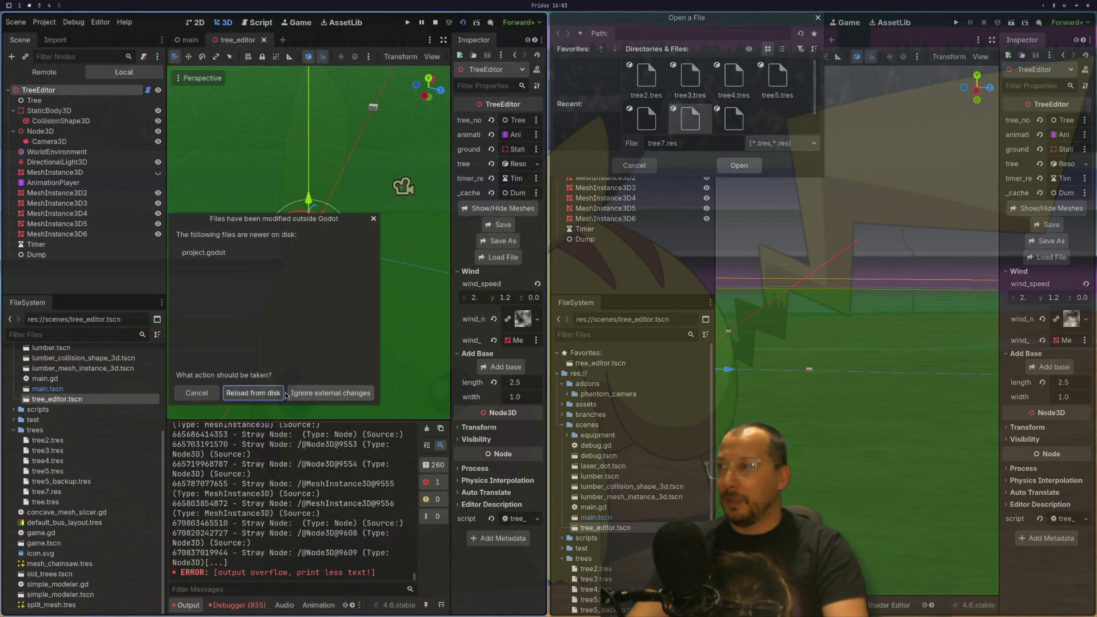
{"action": "left_click", "coordinate": [291, 394]}
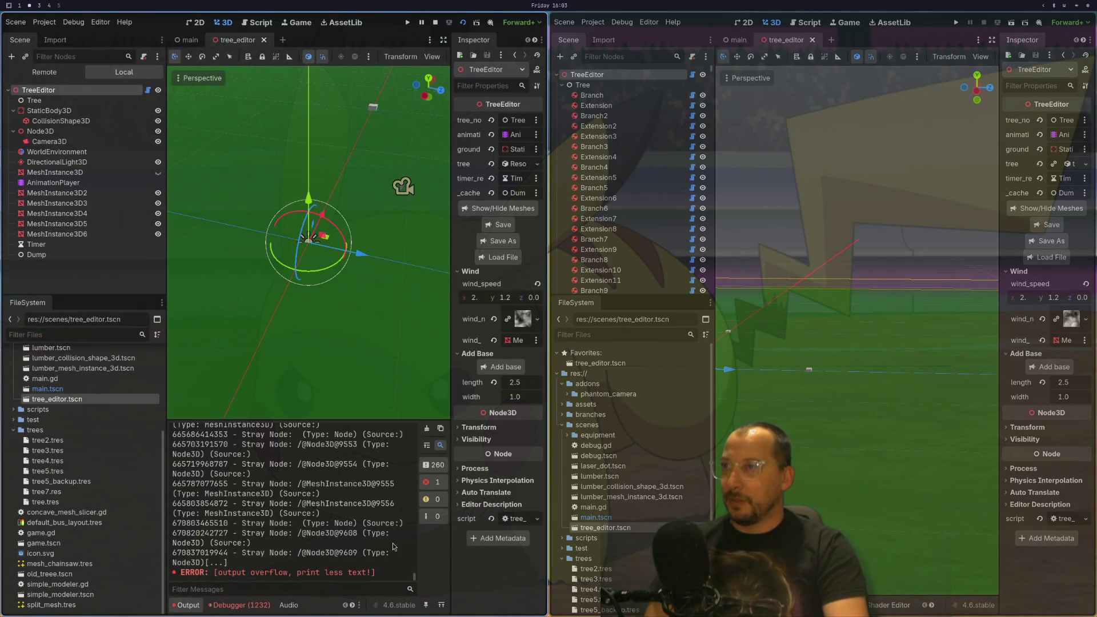
{"action": "key", "text": "f"}
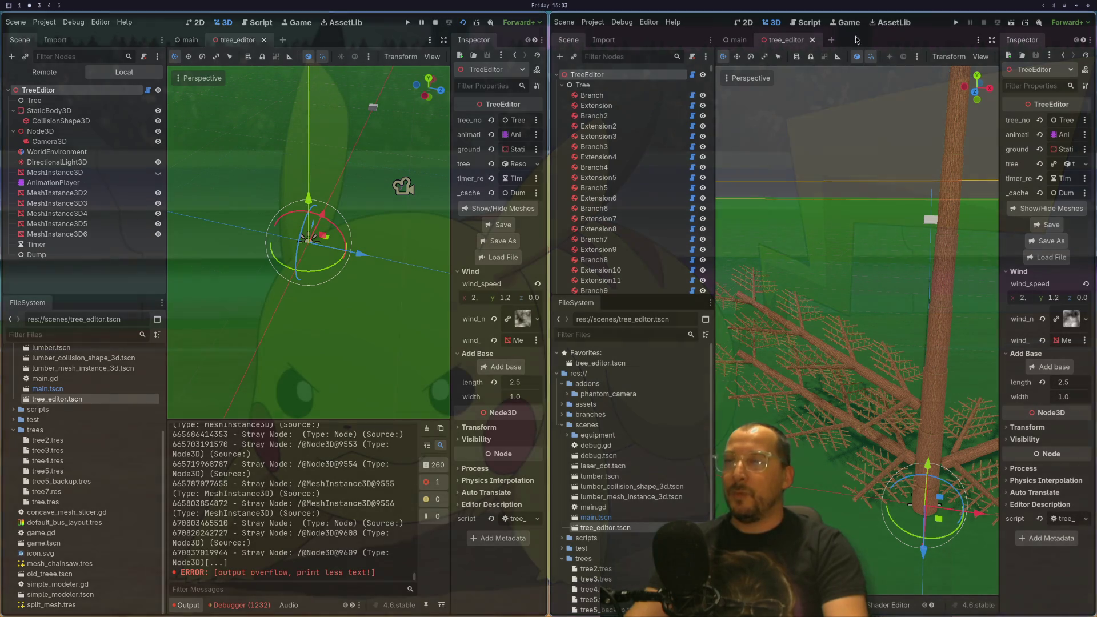
- Launch the game from the second editor, then Save & Quit the extra editor instances
{"action": "left_click", "coordinate": [962, 24]}
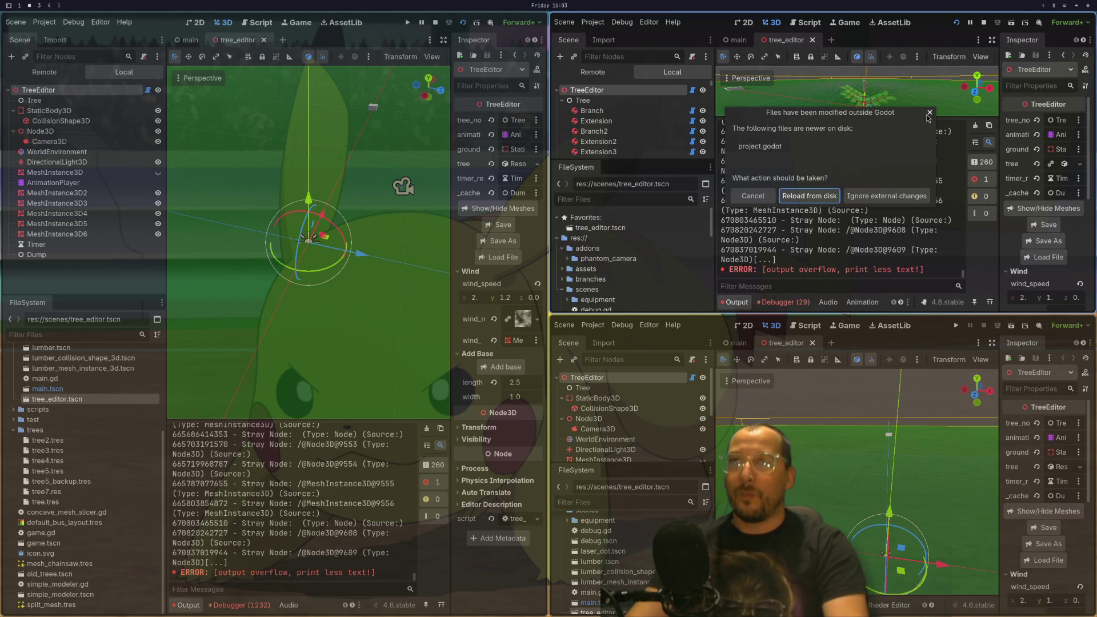
{"action": "left_click", "coordinate": [930, 112]}
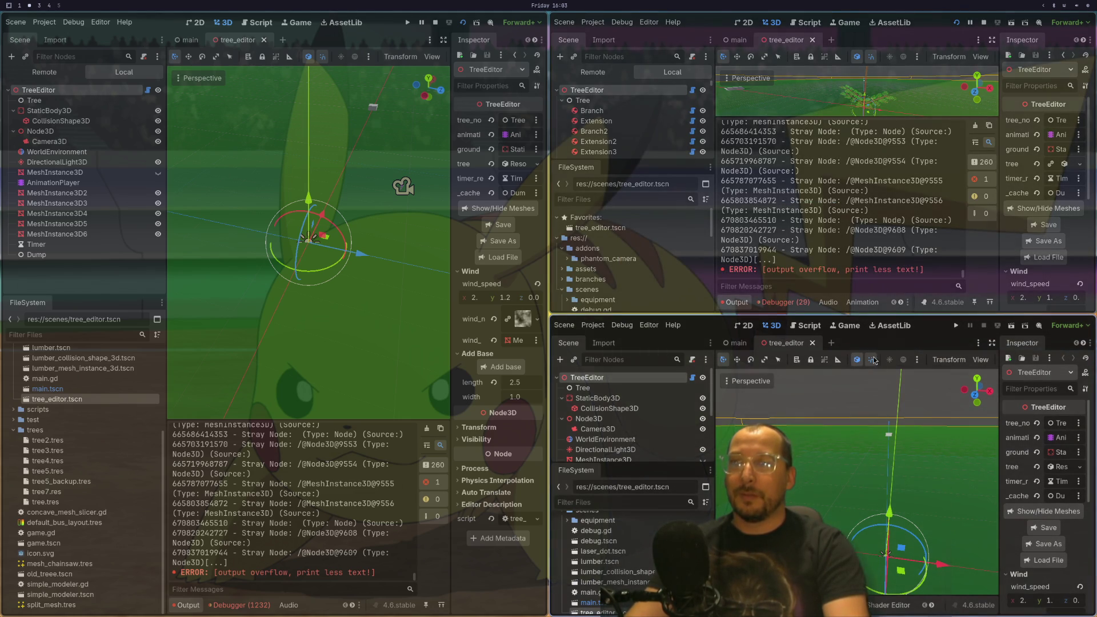
{"action": "key", "text": "super+shift+q"}
{"action": "key", "text": "Return"}
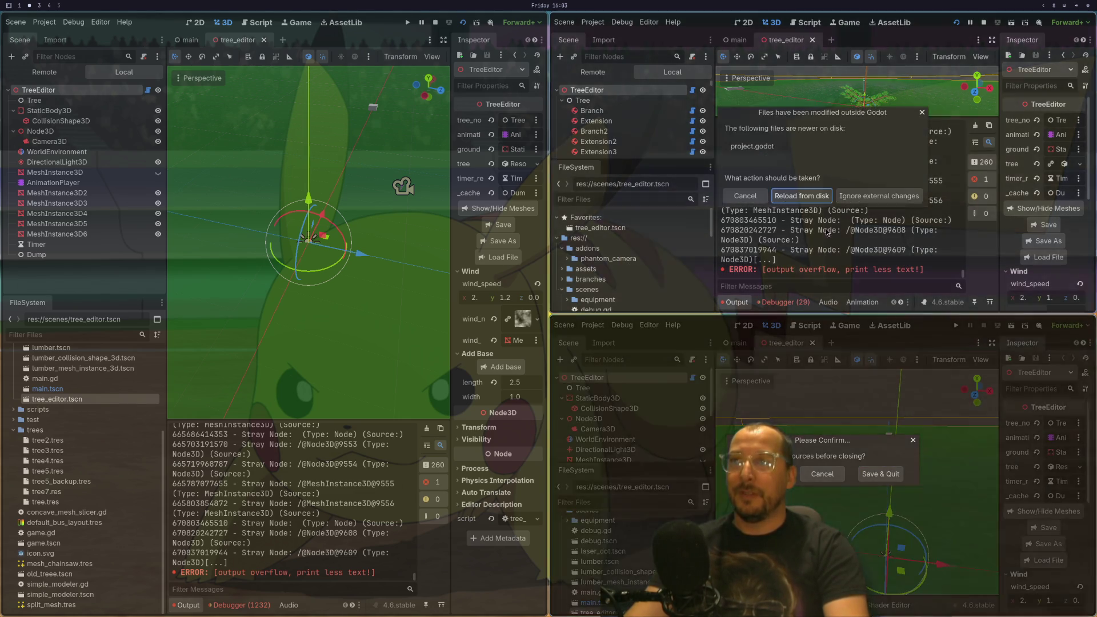
{"action": "left_click", "coordinate": [752, 201]}
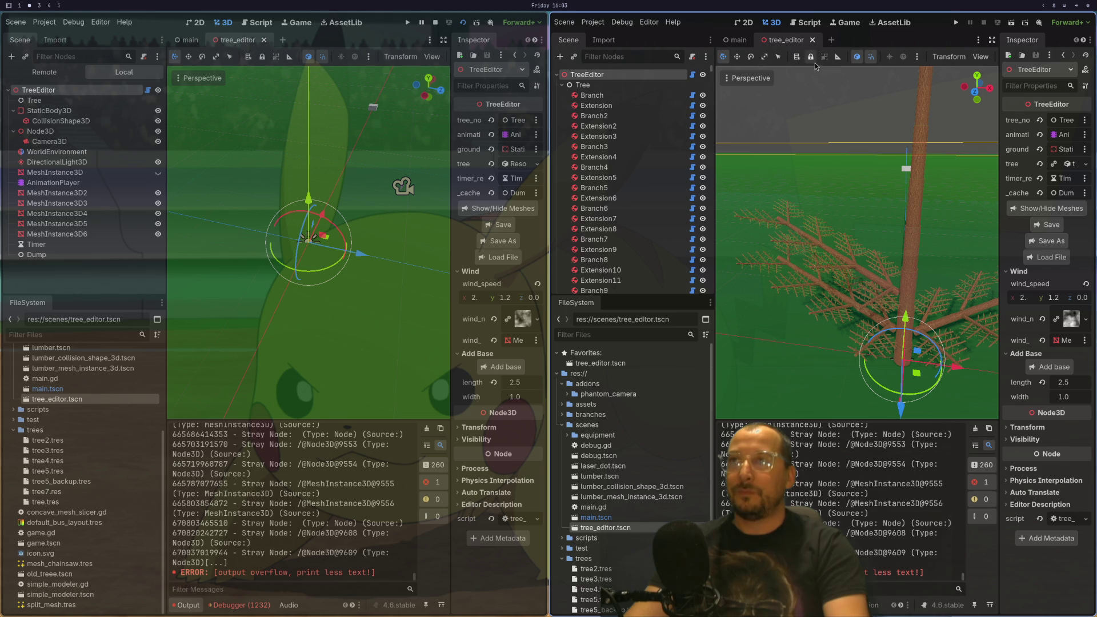
{"action": "key", "text": "super+shift+q"}
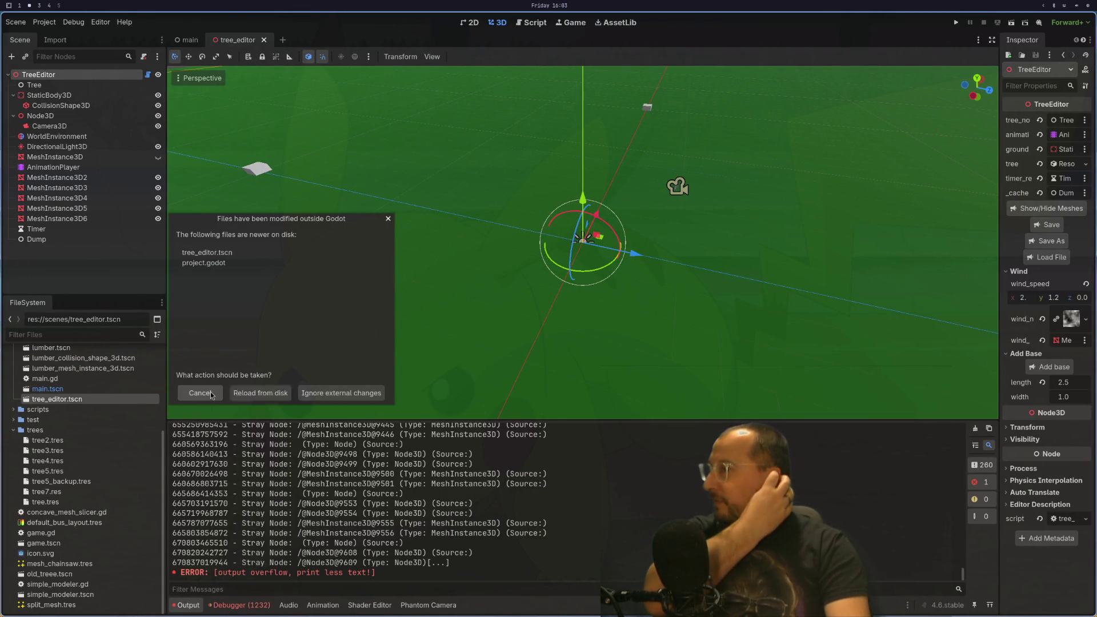
- Cancel the file reload, edit Main Run Args in Debug > Customize Run Instances, and run the project
{"action": "left_click", "coordinate": [200, 393]}
{"action": "left_click", "coordinate": [45, 22]}
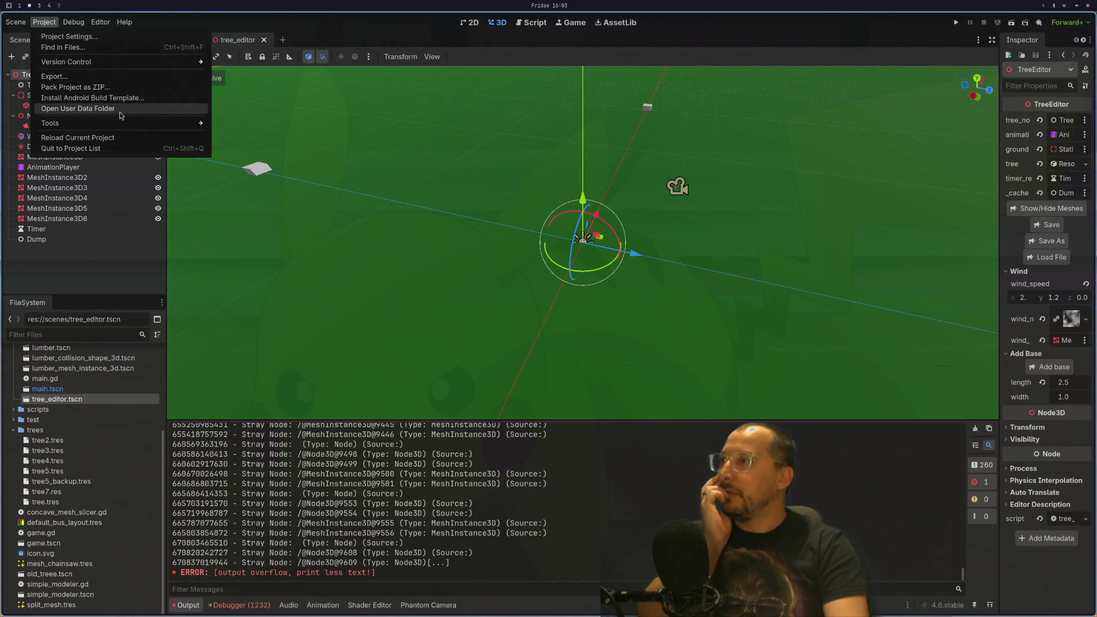
{"action": "mouse_move", "coordinate": [122, 128]}
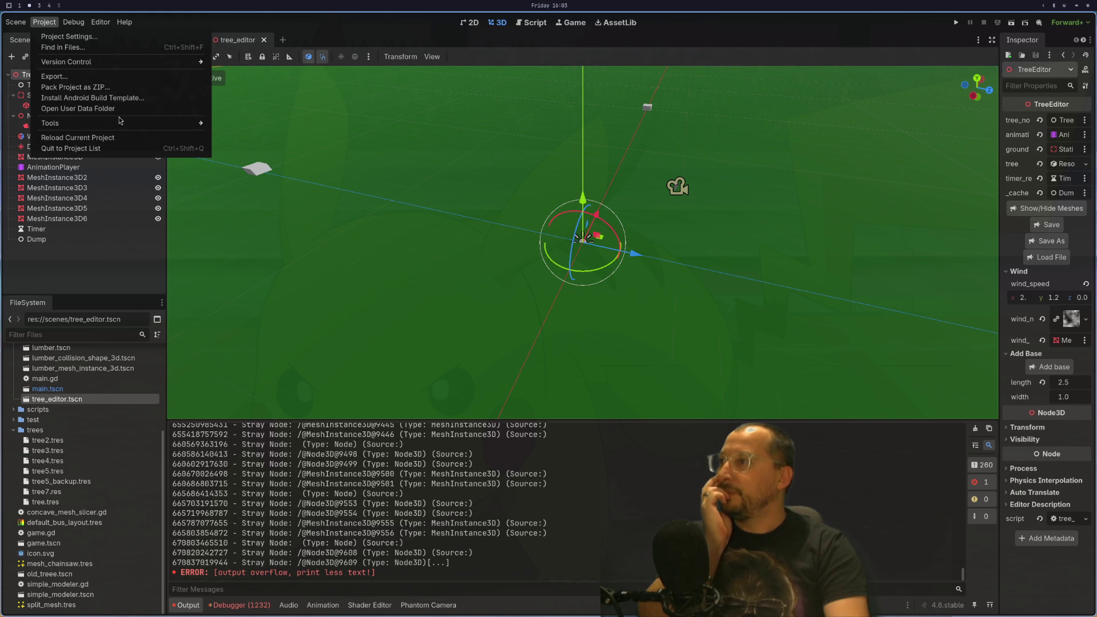
{"action": "mouse_move", "coordinate": [69, 17]}
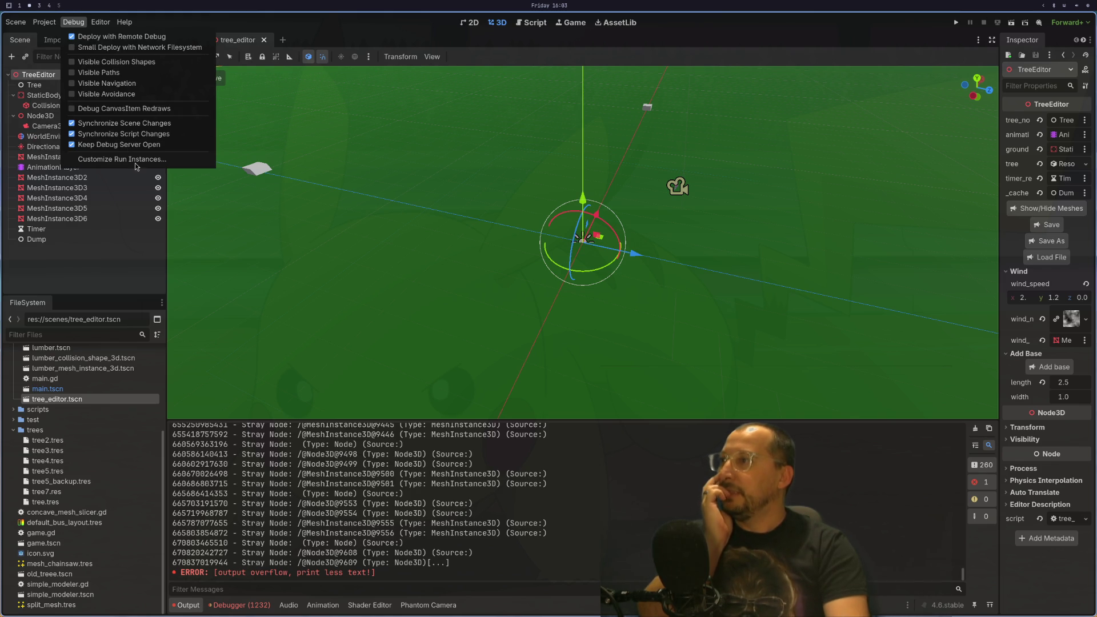
{"action": "left_click", "coordinate": [137, 159]}
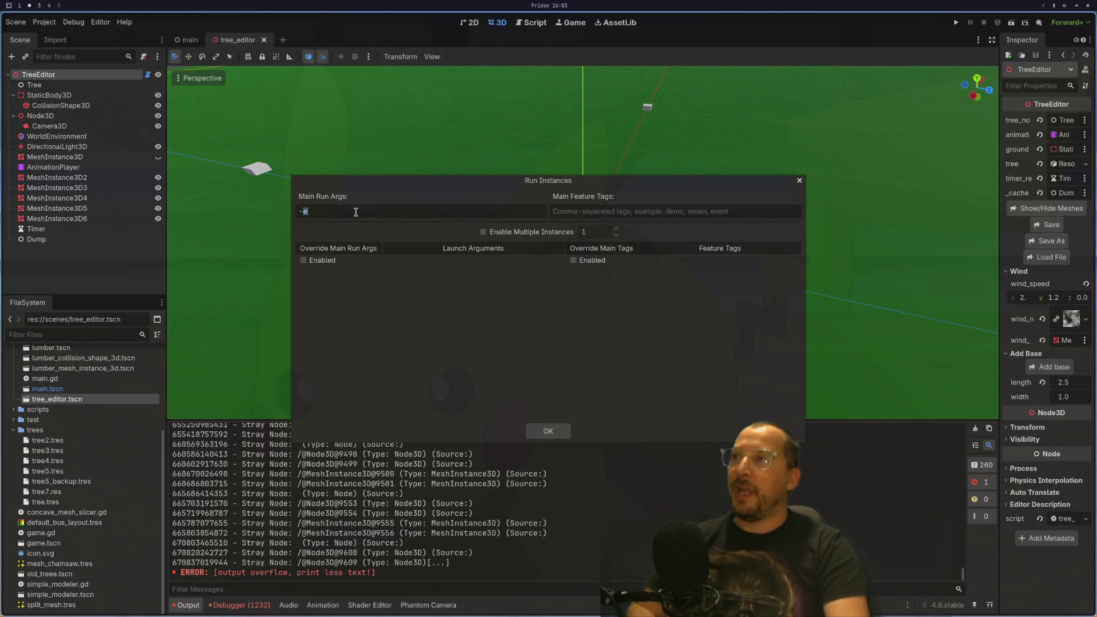
{"action": "key", "text": "BackSpace"}
{"action": "key", "text": "BackSpace"}
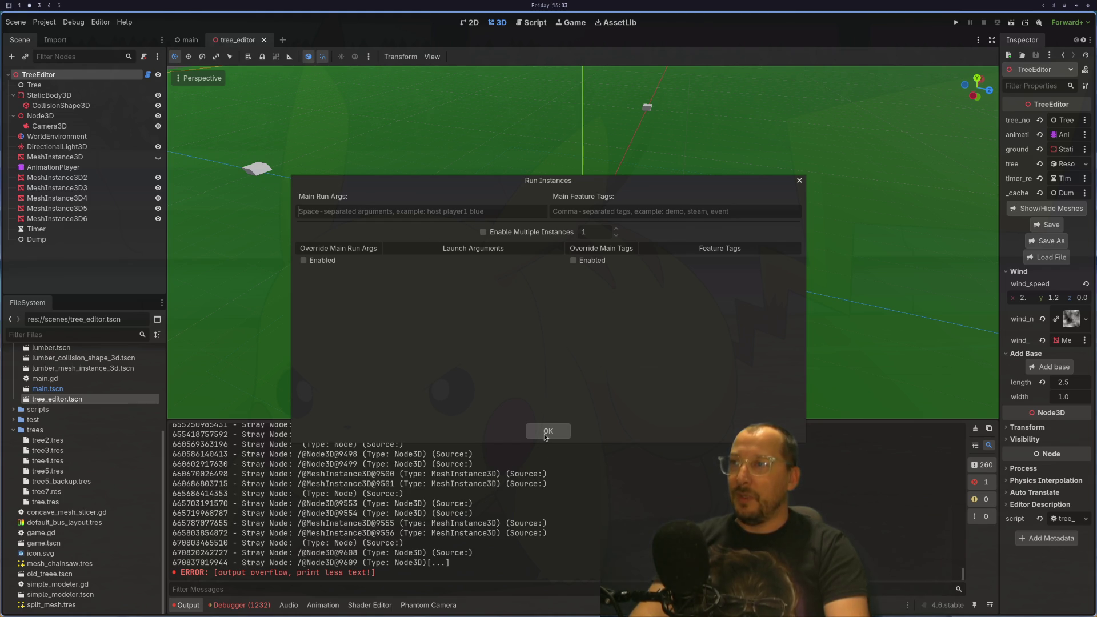
{"action": "type", "text": "-e"}
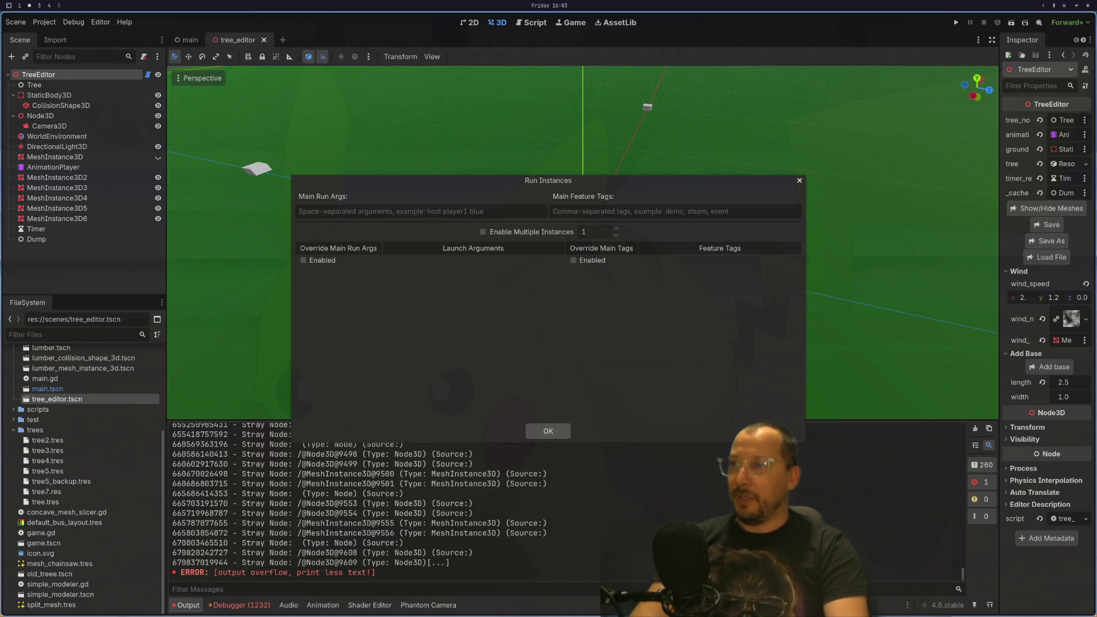
{"action": "key", "text": "Return"}
{"action": "left_click", "coordinate": [1012, 22]}
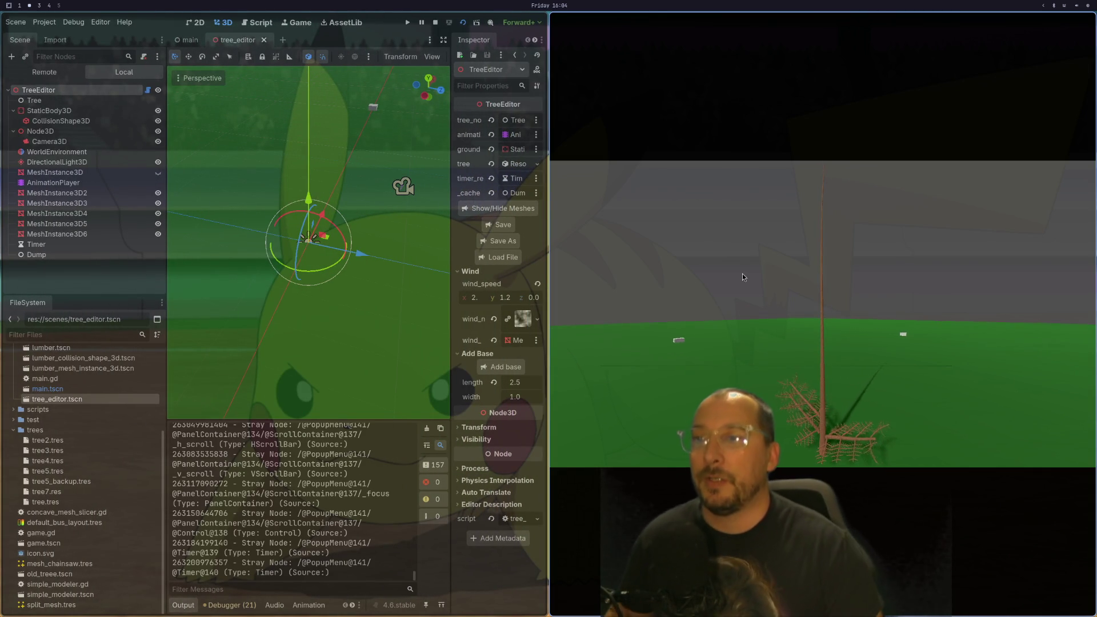
- Toggle the game window fullscreen and back, close it, and reload the scene from disk
{"action": "key", "text": "super+f"}
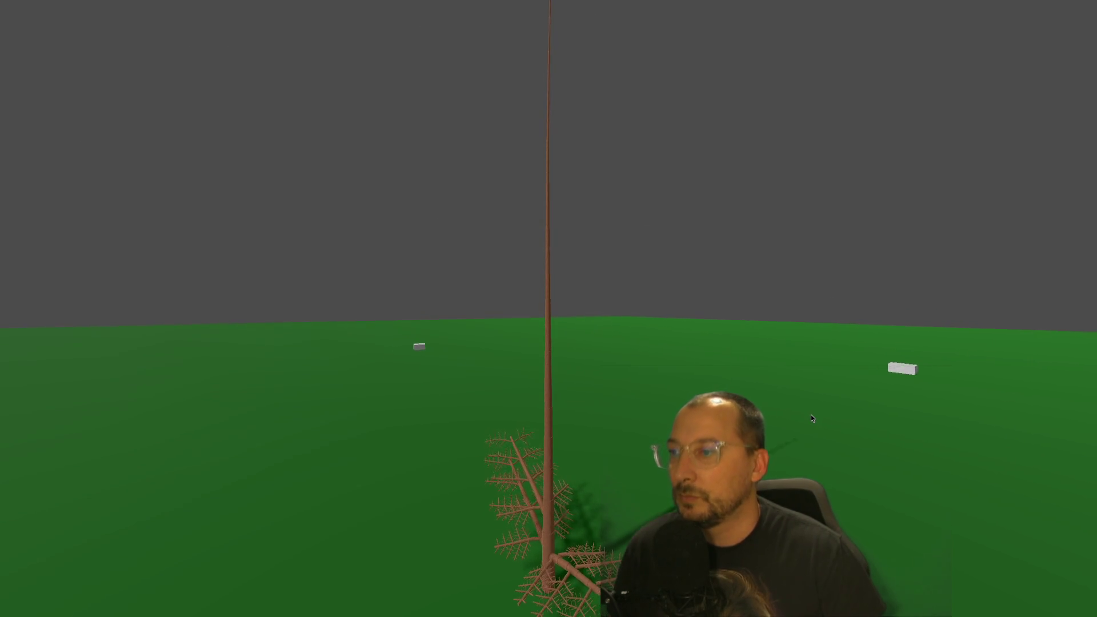
{"action": "key", "text": "super+f"}
{"action": "key", "text": "super+q"}
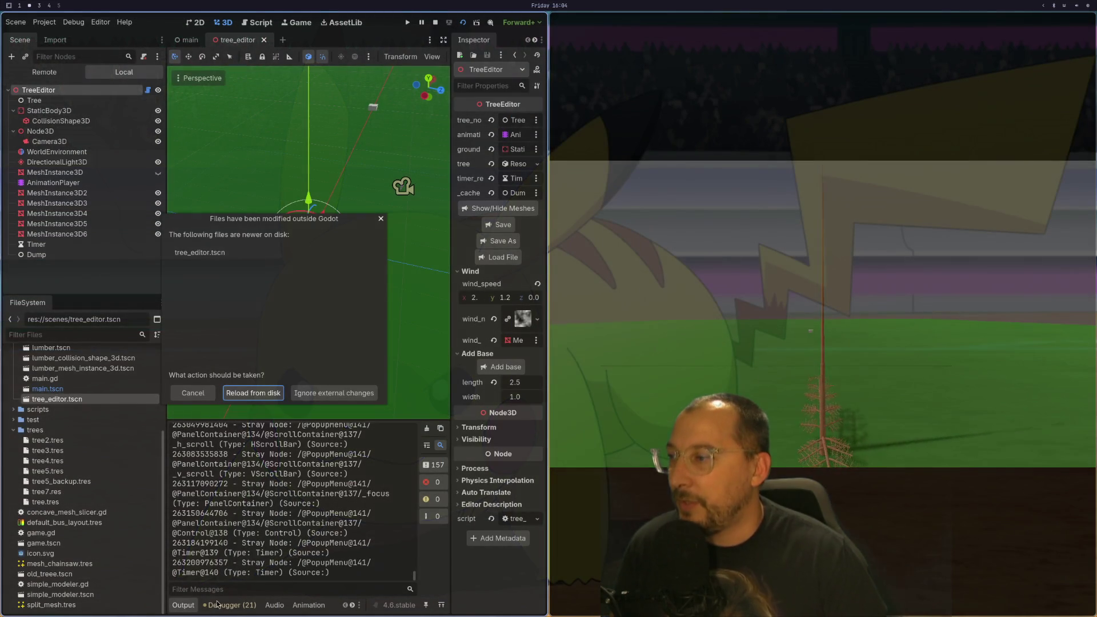
{"action": "left_click", "coordinate": [263, 395]}
- Show the debugger's Monitors tab with FPS, memory and node counts
{"action": "left_click", "coordinate": [227, 608]}
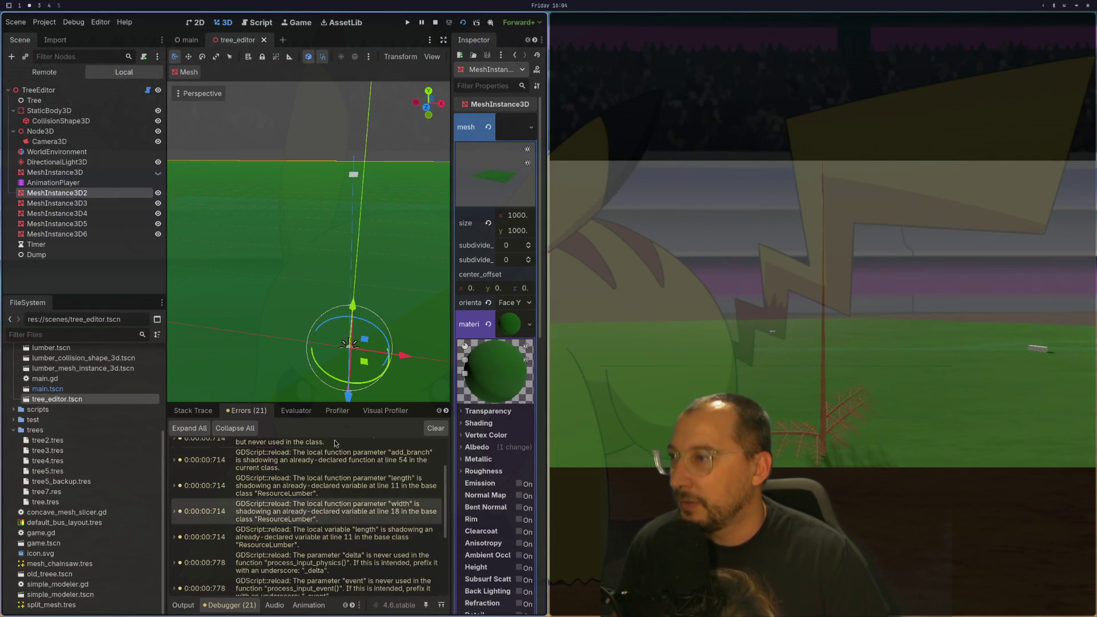
{"action": "left_click", "coordinate": [446, 411]}
{"action": "left_click", "coordinate": [446, 411]}
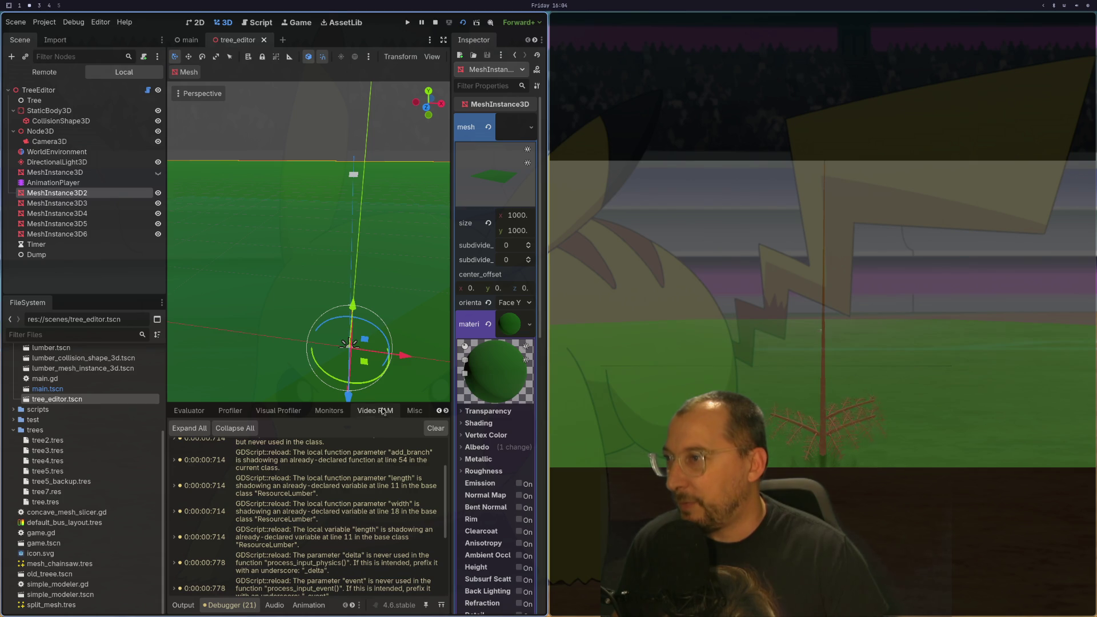
{"action": "left_click", "coordinate": [329, 411]}
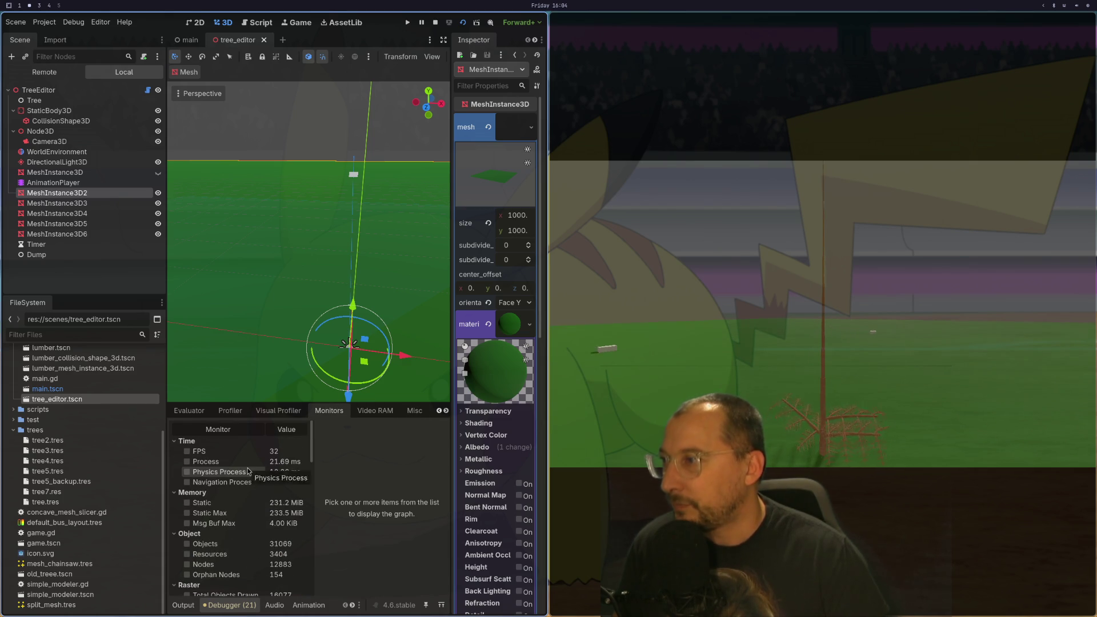
{"action": "scroll", "scroll_direction": "up", "scroll_amount": 3}
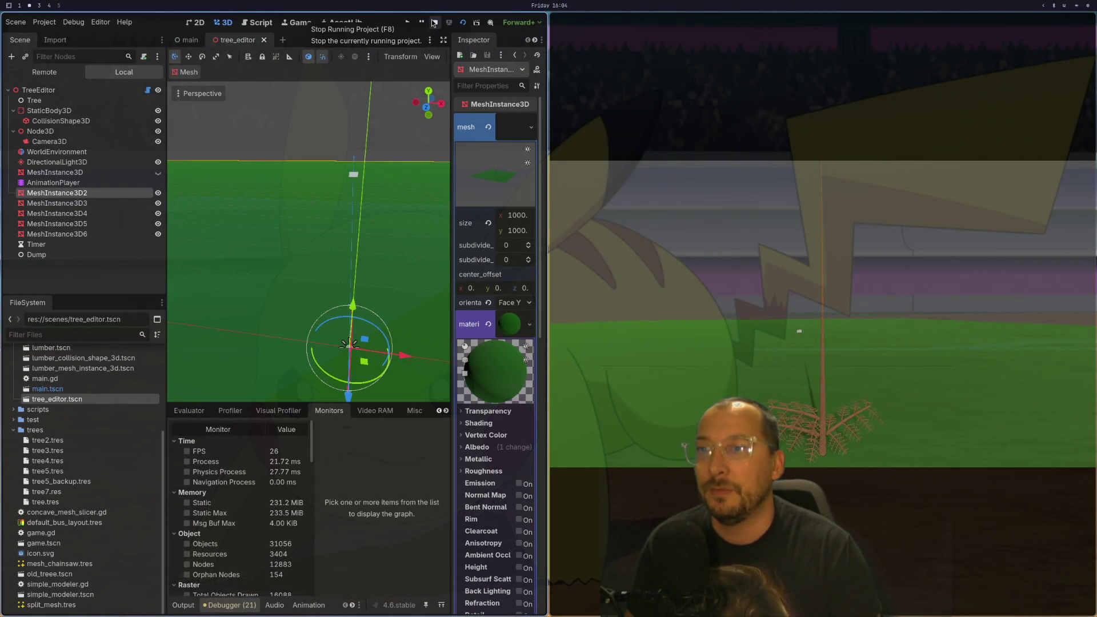
- Stop the game, frame and orbit the ground mesh, and select the TreeEditor root node
{"action": "left_click", "coordinate": [434, 23]}
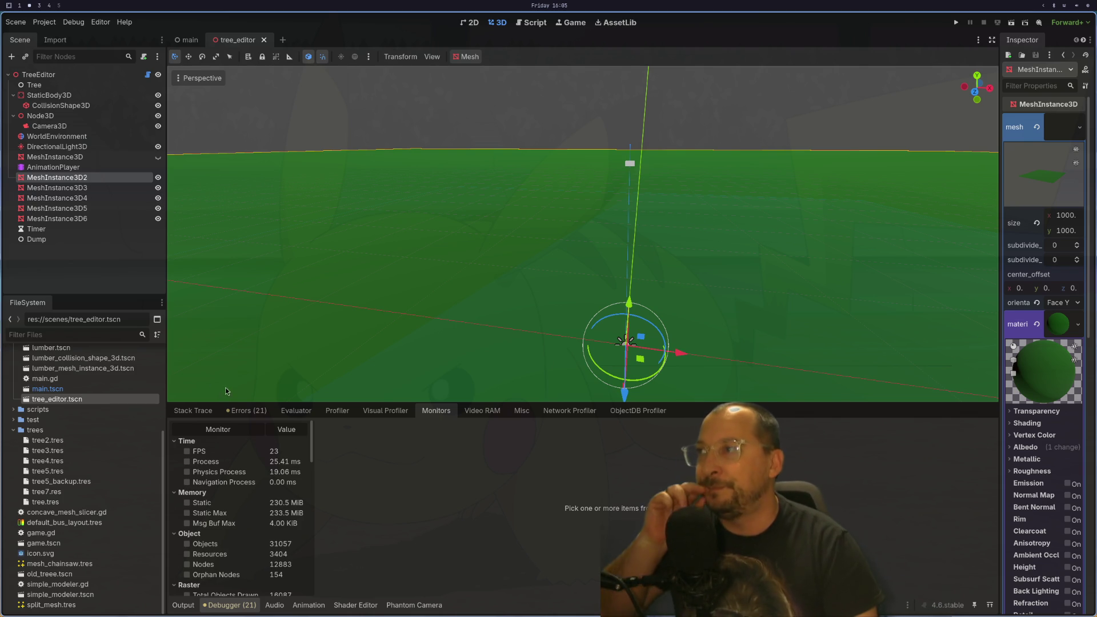
{"action": "scroll", "scroll_direction": "up", "scroll_amount": 3}
{"action": "key", "text": "f"}
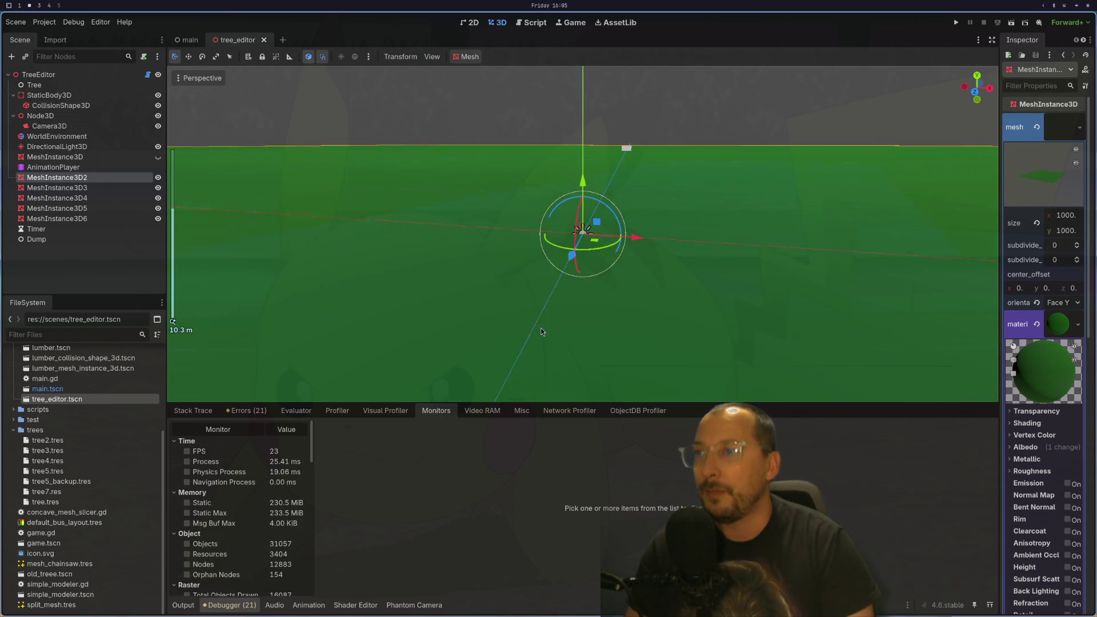
{"action": "left_click_drag", "start_coordinate": [513, 244], "coordinate": [489, 272]}
{"action": "scroll", "scroll_direction": "down", "scroll_amount": 3}
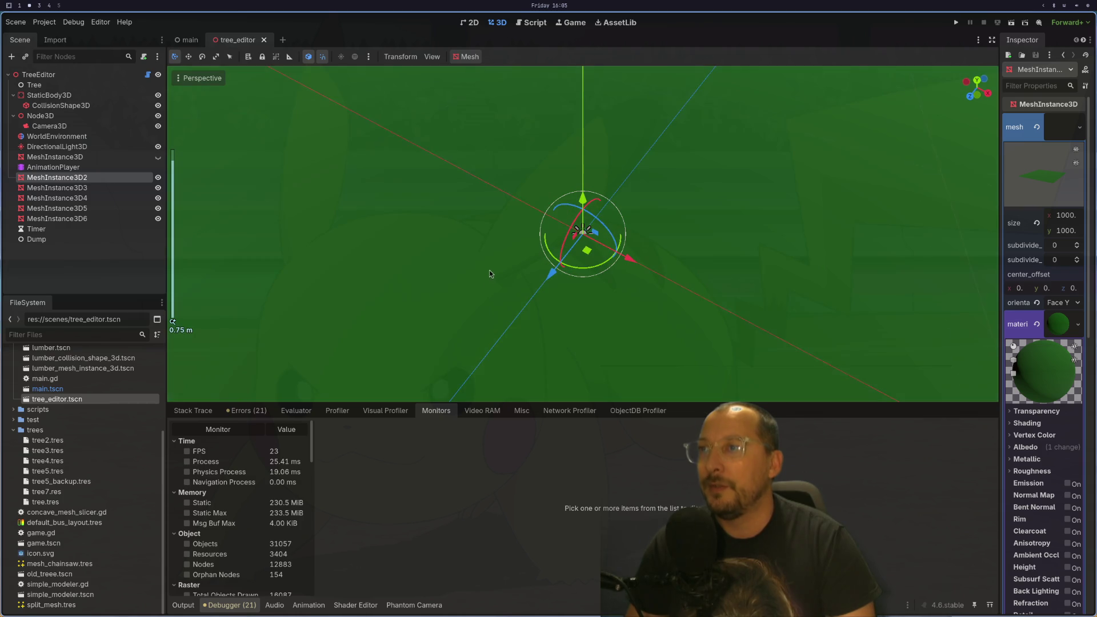
{"action": "left_click", "coordinate": [55, 74]}
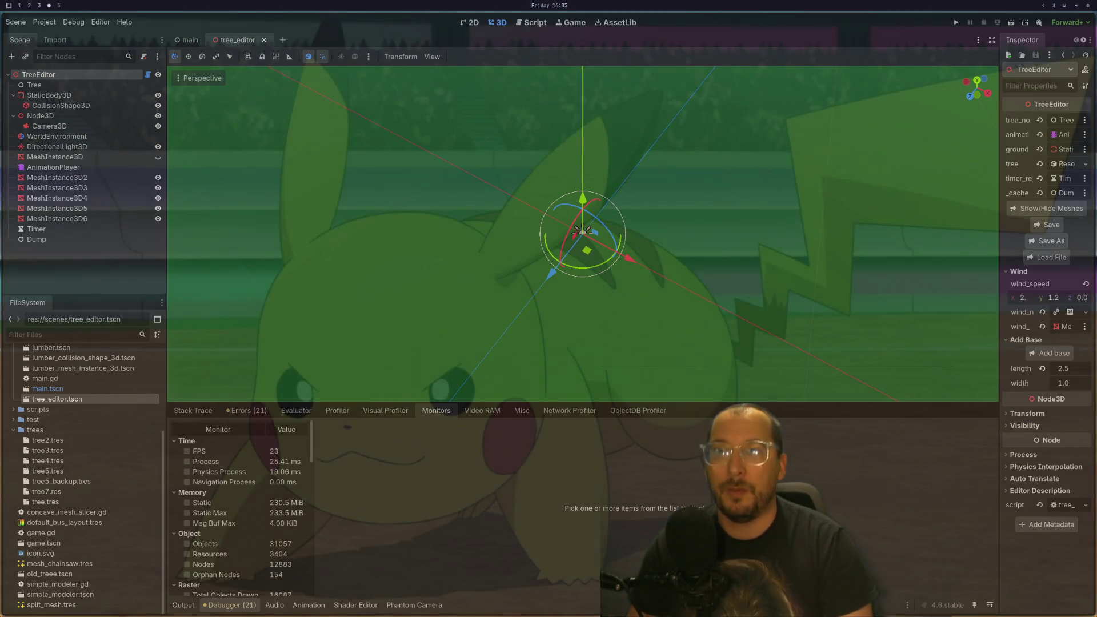
- Load tree7.res into the TreeEditor and orbit to a side view of the trunk
{"action": "left_click", "coordinate": [1046, 257]}
{"action": "left_click", "coordinate": [142, 119]}
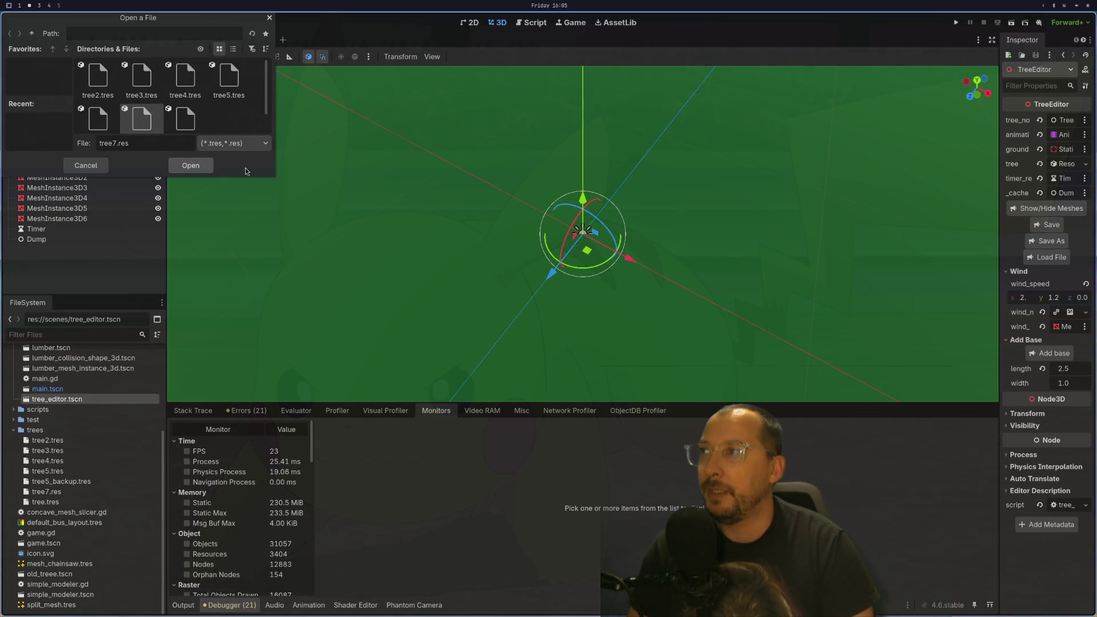
{"action": "left_click", "coordinate": [186, 167]}
{"action": "scroll", "scroll_direction": "down", "scroll_amount": 3}
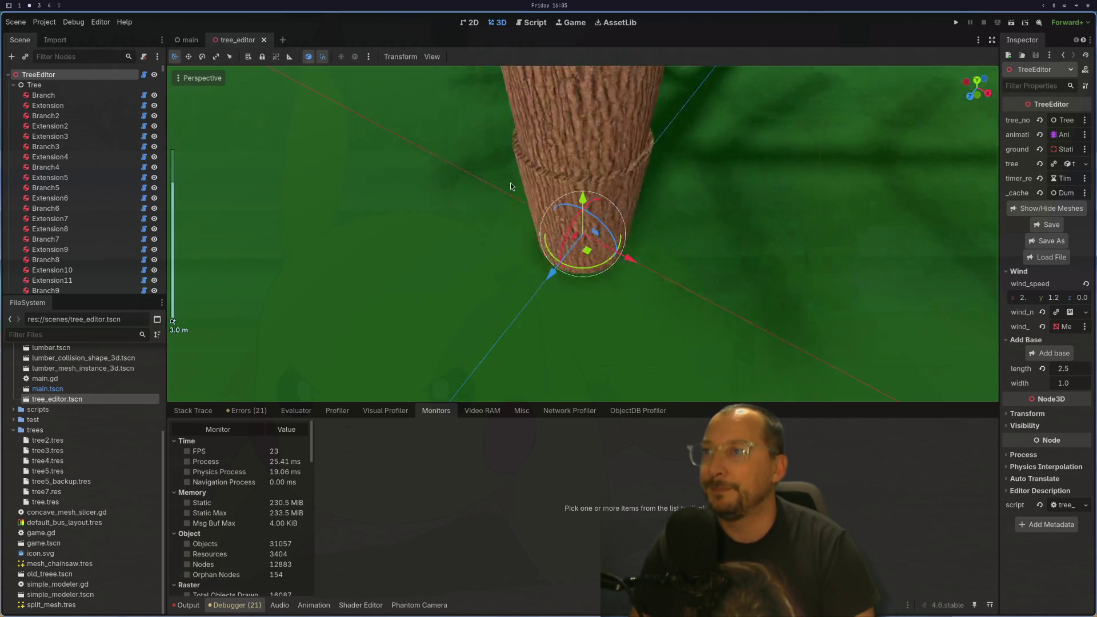
{"action": "left_click_drag", "start_coordinate": [505, 266], "coordinate": [767, 266]}
{"action": "scroll", "scroll_direction": "up", "scroll_amount": 3}
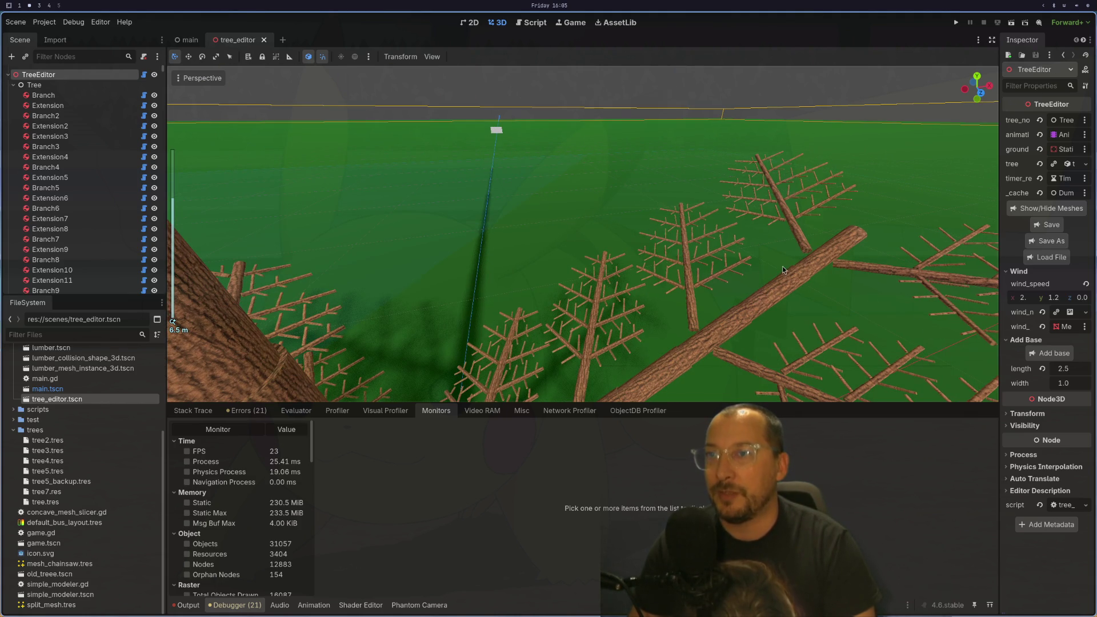
- Select and focus the ground logs Extension266, Extension267 and Extension287 in turn
{"action": "left_click", "coordinate": [783, 266]}
{"action": "left_click", "coordinate": [807, 278]}
{"action": "key", "text": "f"}
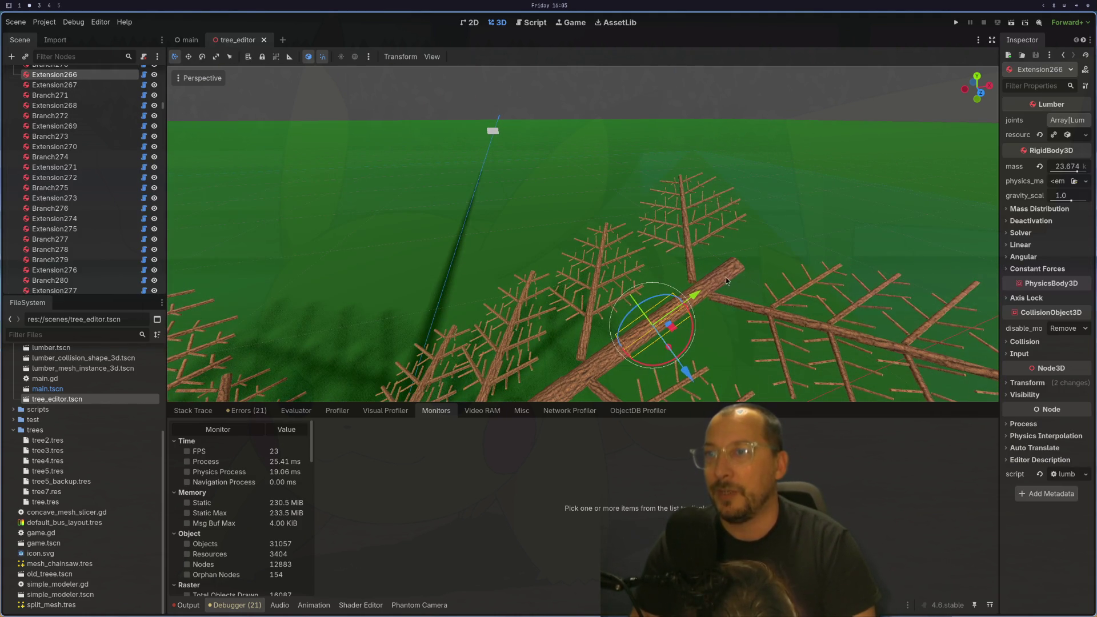
{"action": "left_click", "coordinate": [727, 279]}
{"action": "key", "text": "f"}
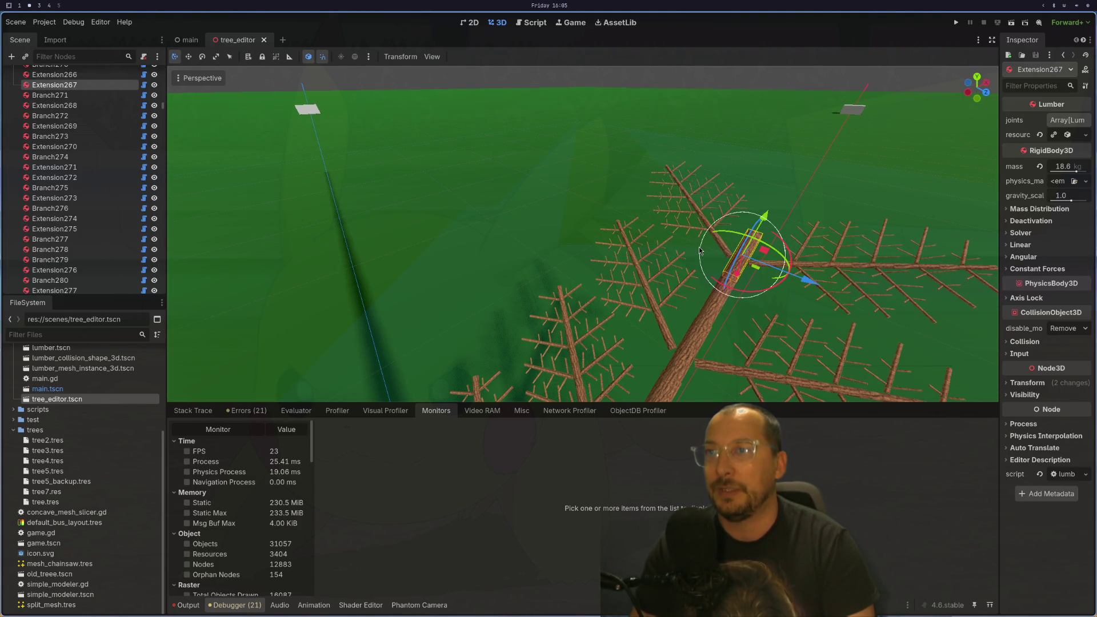
{"action": "left_click", "coordinate": [785, 283]}
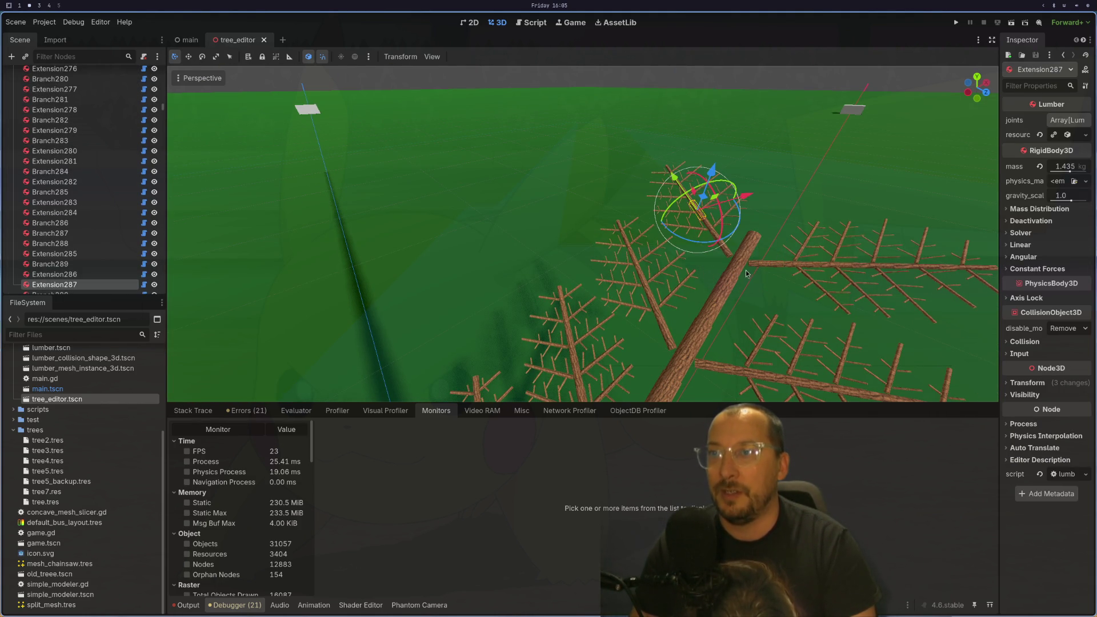
{"action": "key", "text": "f"}
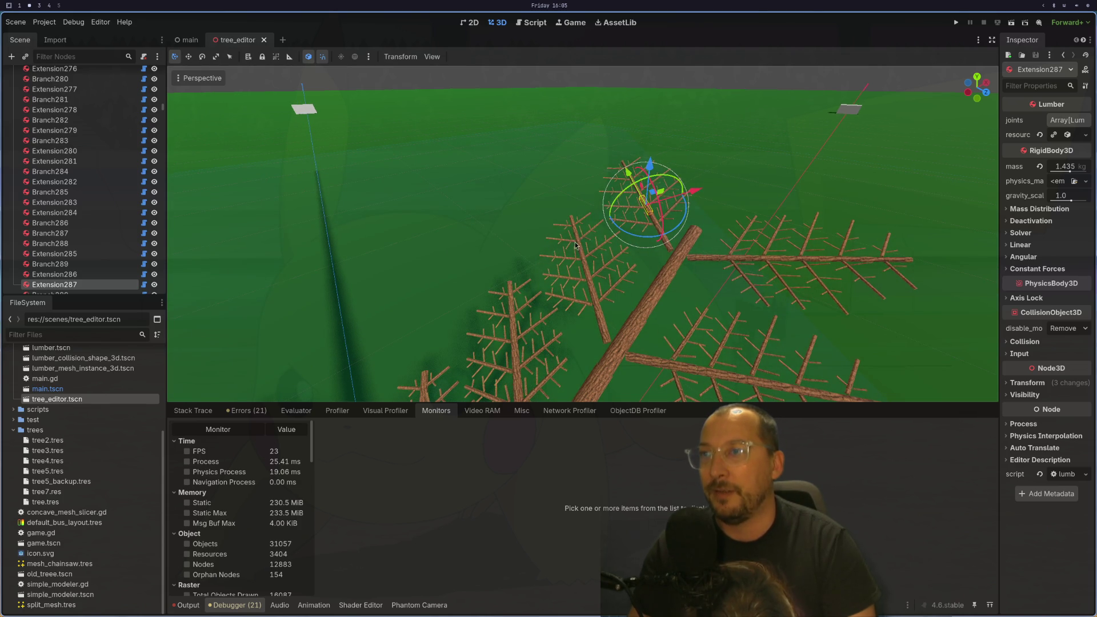
- Zoom in, select the Branch271 log and expand its resource properties
{"action": "scroll", "scroll_direction": "up", "scroll_amount": 3}
{"action": "scroll", "scroll_direction": "down", "scroll_amount": 3}
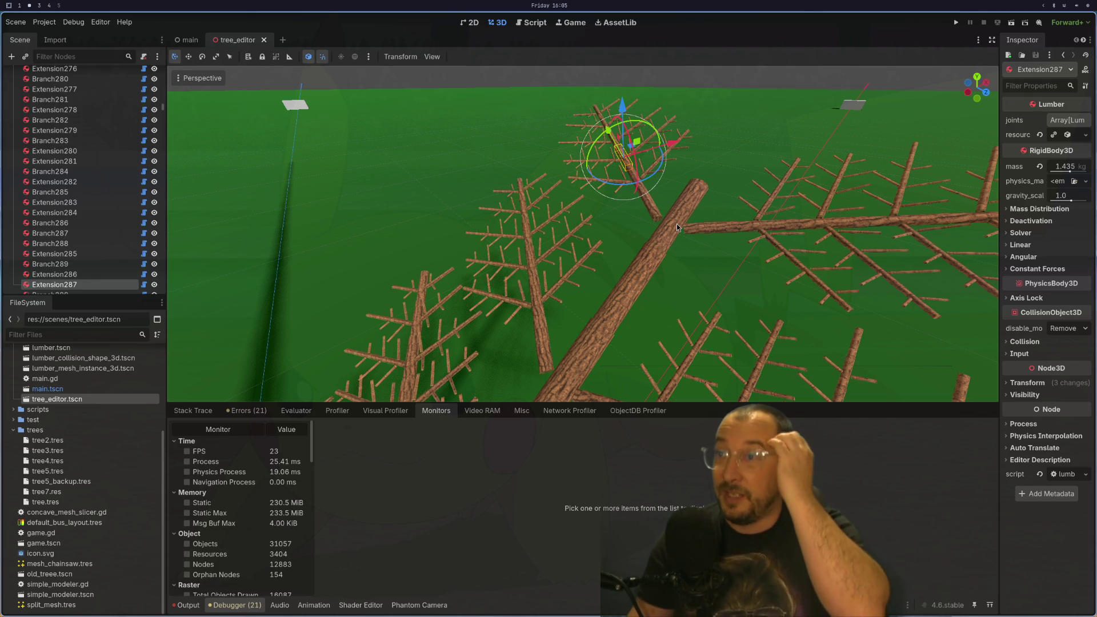
{"action": "scroll", "scroll_direction": "down", "scroll_amount": 3}
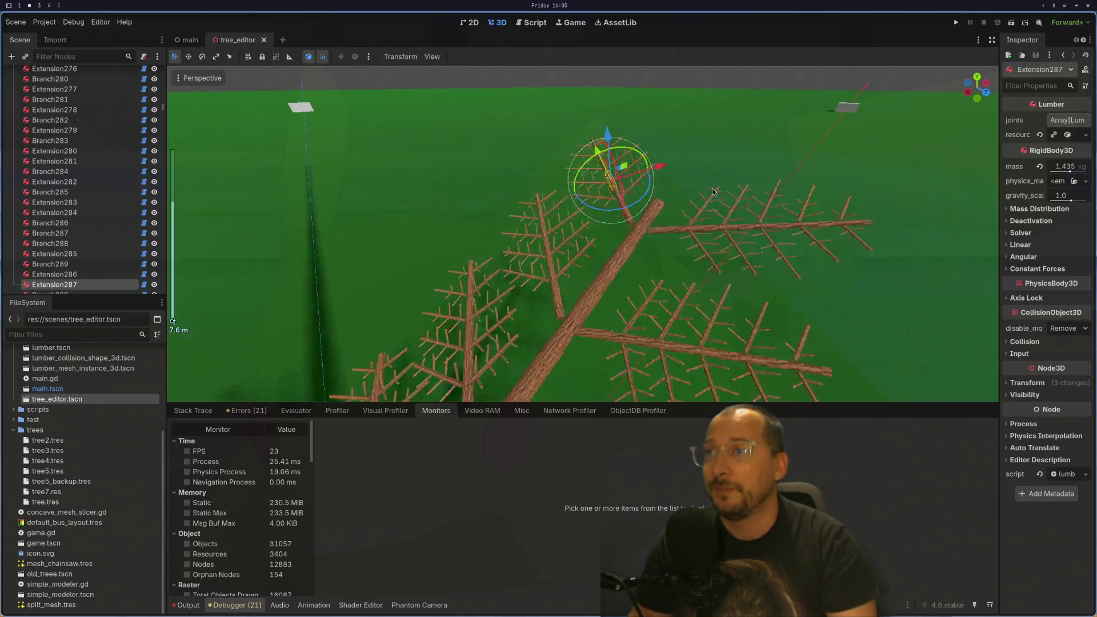
{"action": "scroll", "scroll_direction": "down", "scroll_amount": 3}
{"action": "scroll", "scroll_direction": "up", "scroll_amount": 3}
{"action": "left_click", "coordinate": [674, 210]}
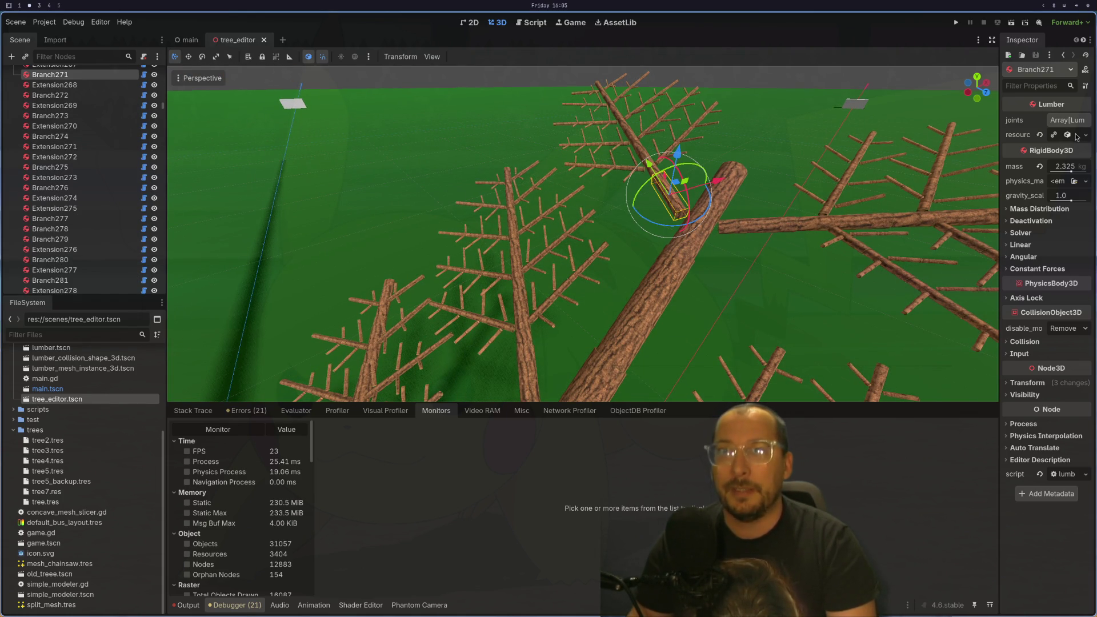
{"action": "left_click", "coordinate": [1077, 136]}
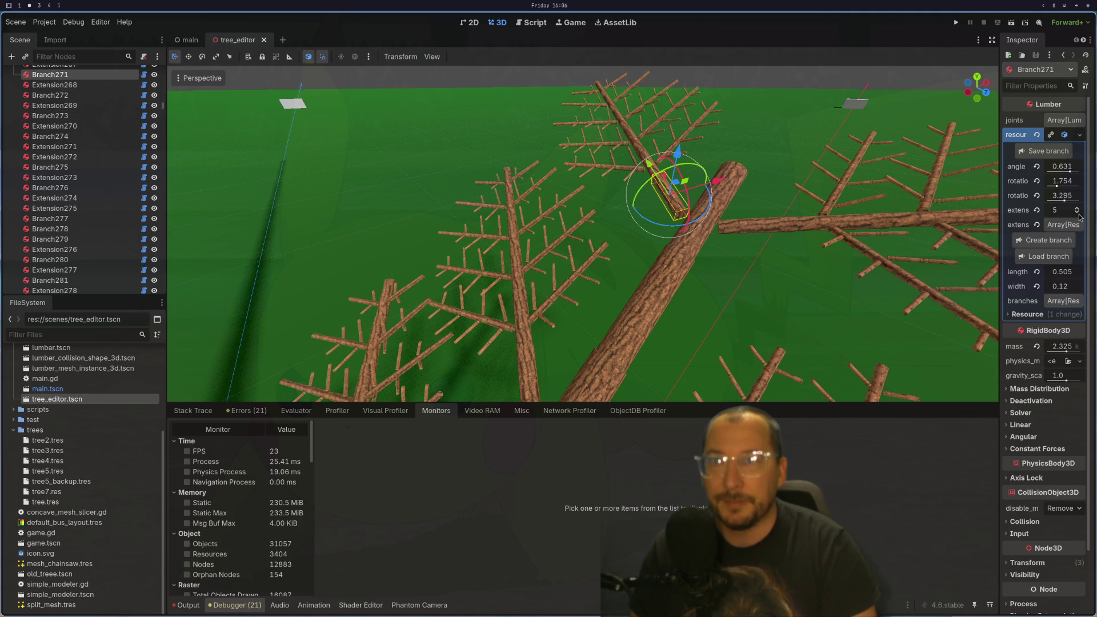
- Lower Branch271's extensions to 2 and Branch338's to 0, then select TreeEditor
{"action": "left_click", "coordinate": [1077, 213]}
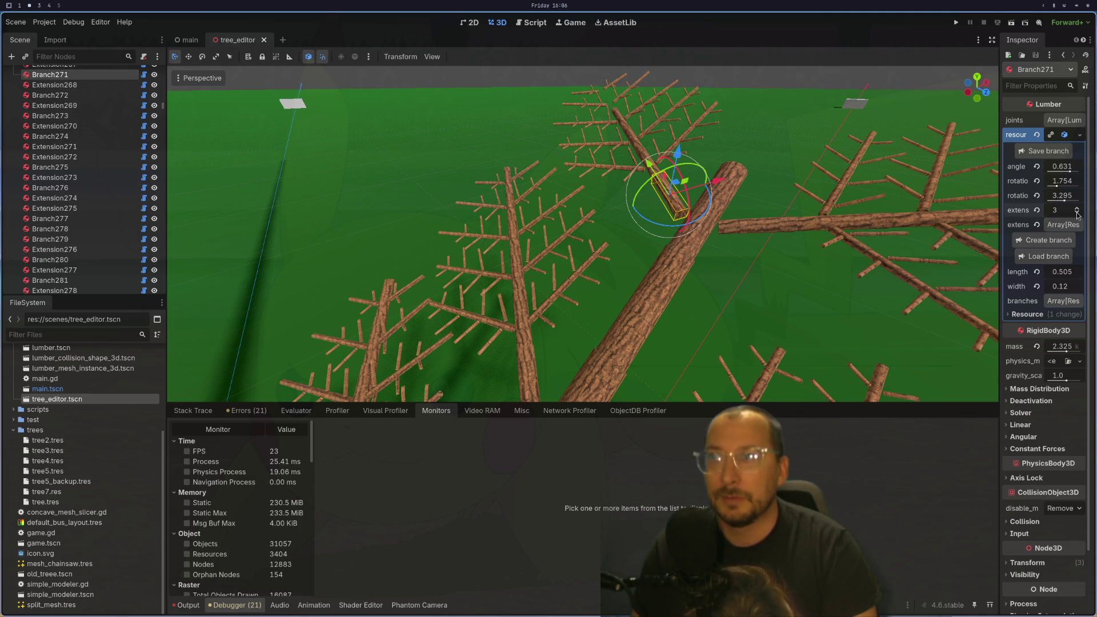
{"action": "left_click", "coordinate": [1077, 214]}
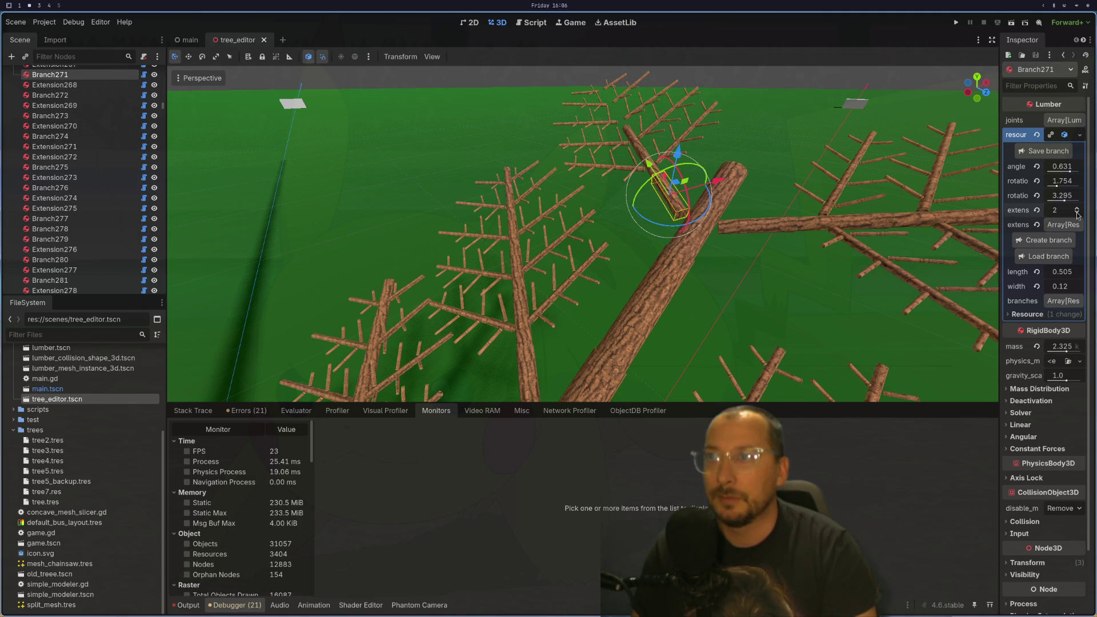
{"action": "left_click", "coordinate": [771, 231]}
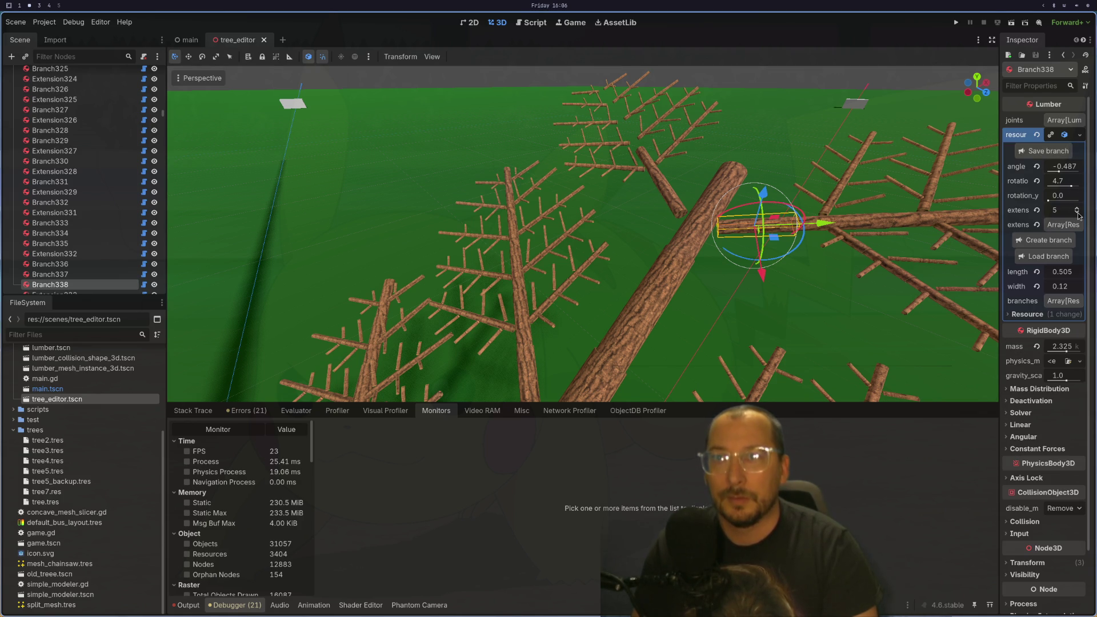
{"action": "left_click", "coordinate": [1077, 214]}
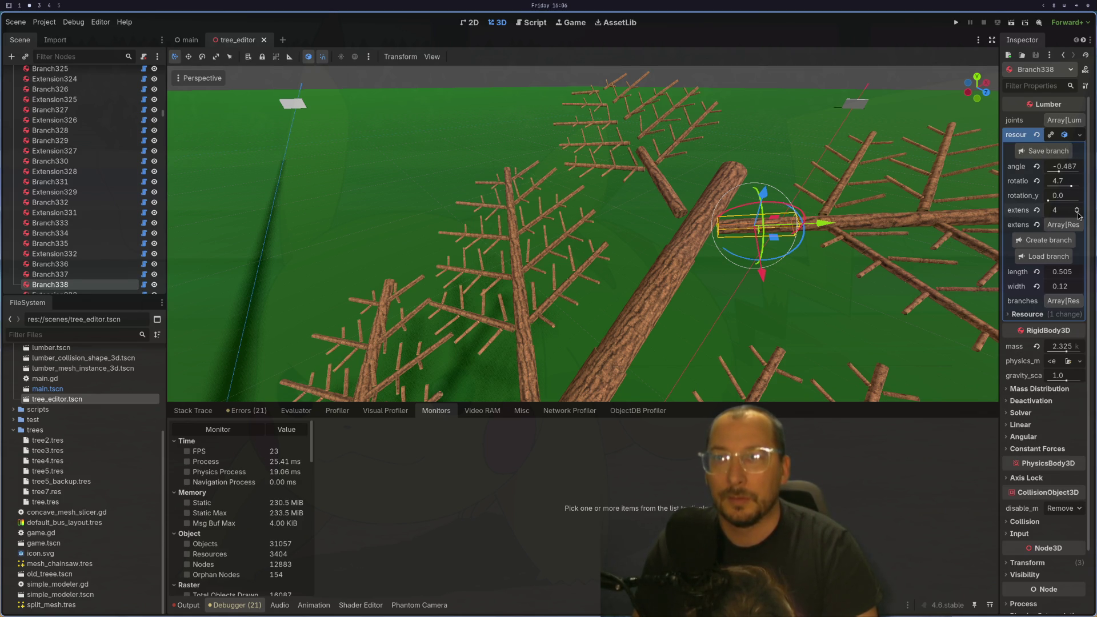
{"action": "left_click", "coordinate": [1077, 214]}
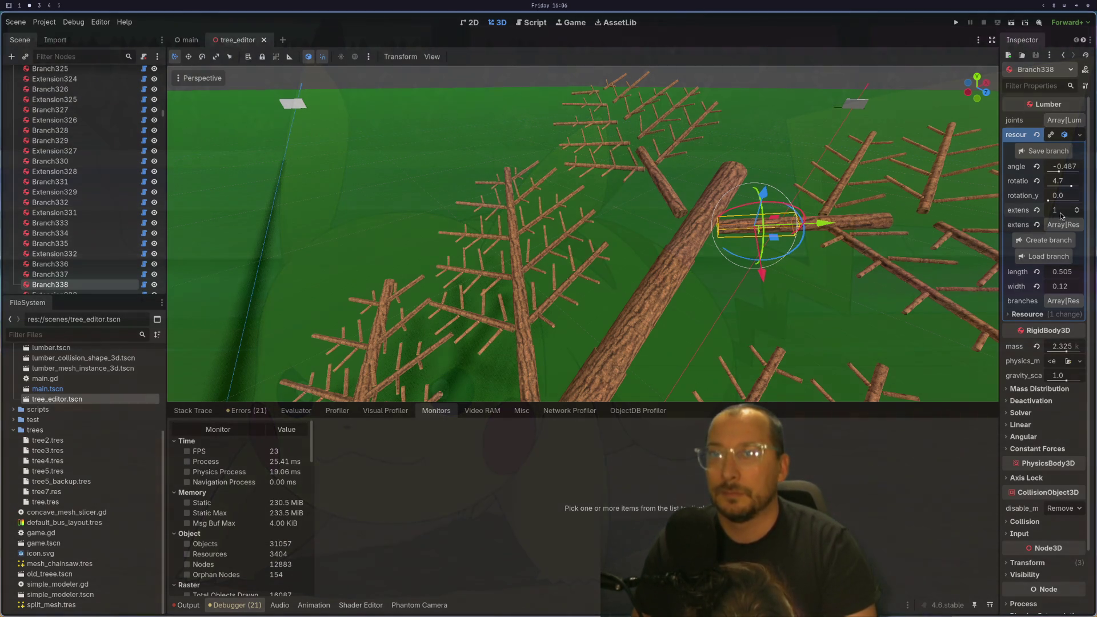
{"action": "left_click", "coordinate": [1078, 214]}
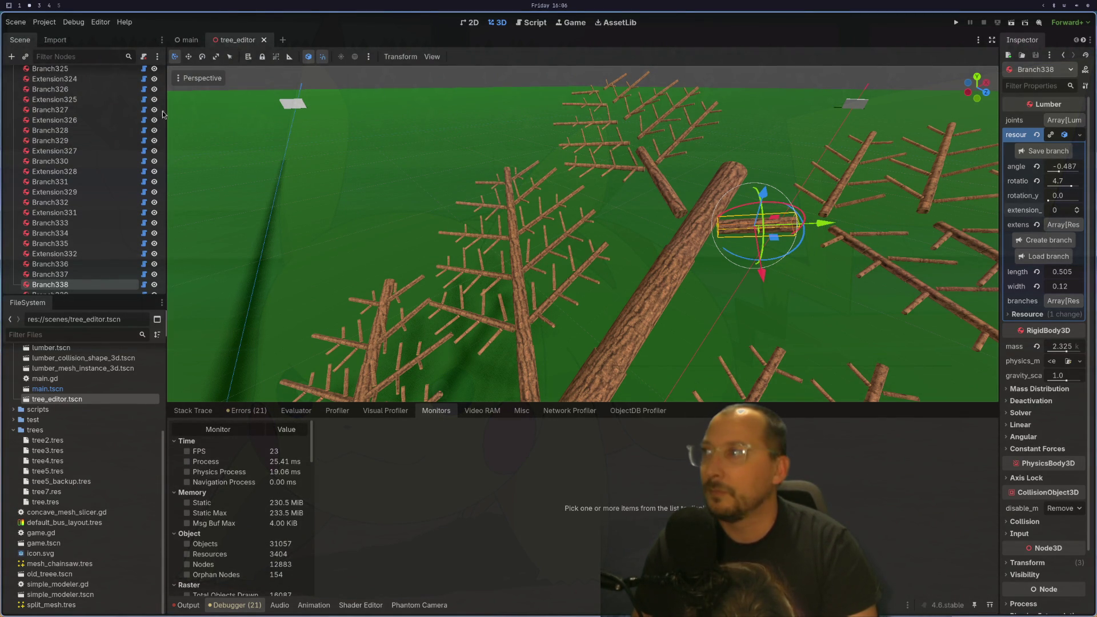
{"action": "scroll", "scroll_direction": "up", "scroll_amount": 3}
{"action": "scroll", "scroll_direction": "up", "scroll_amount": 3}
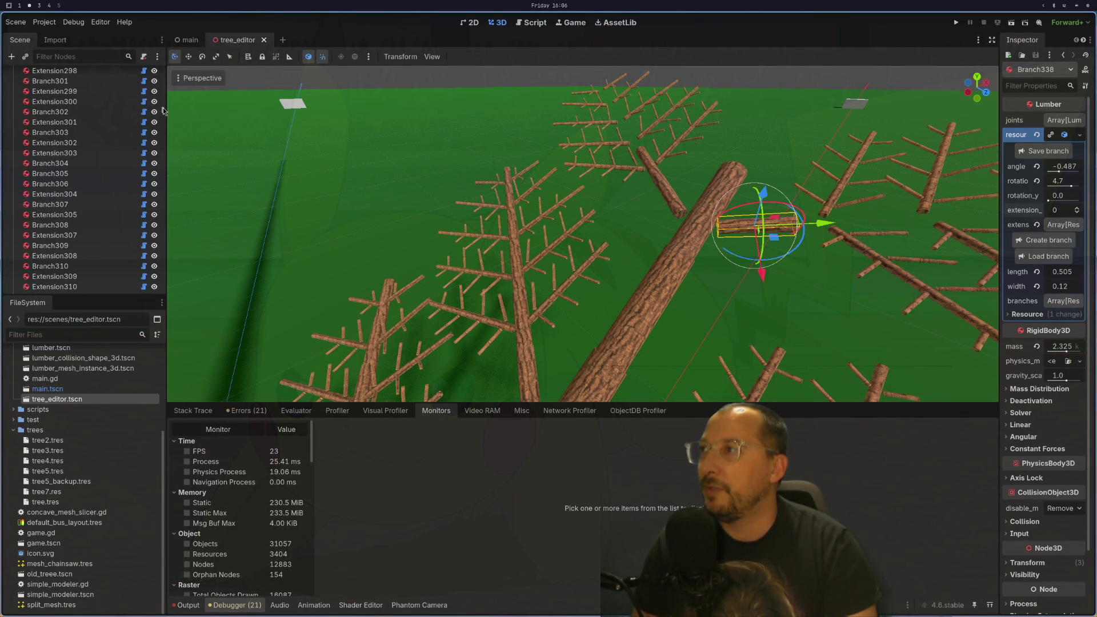
{"action": "scroll", "scroll_direction": "up", "scroll_amount": 3}
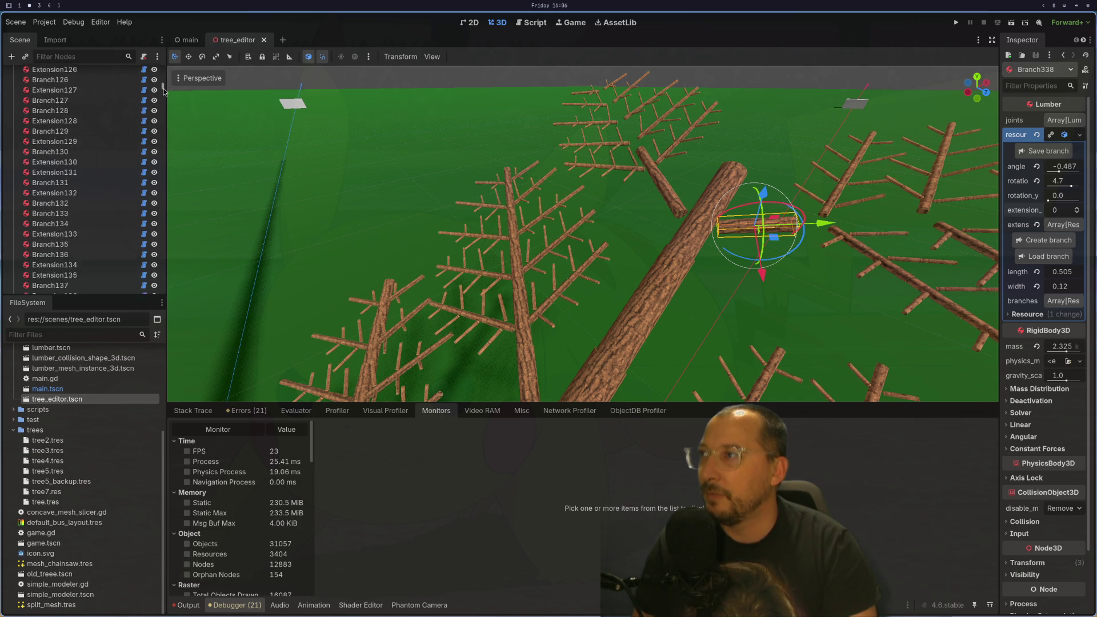
{"action": "left_click", "coordinate": [114, 75]}
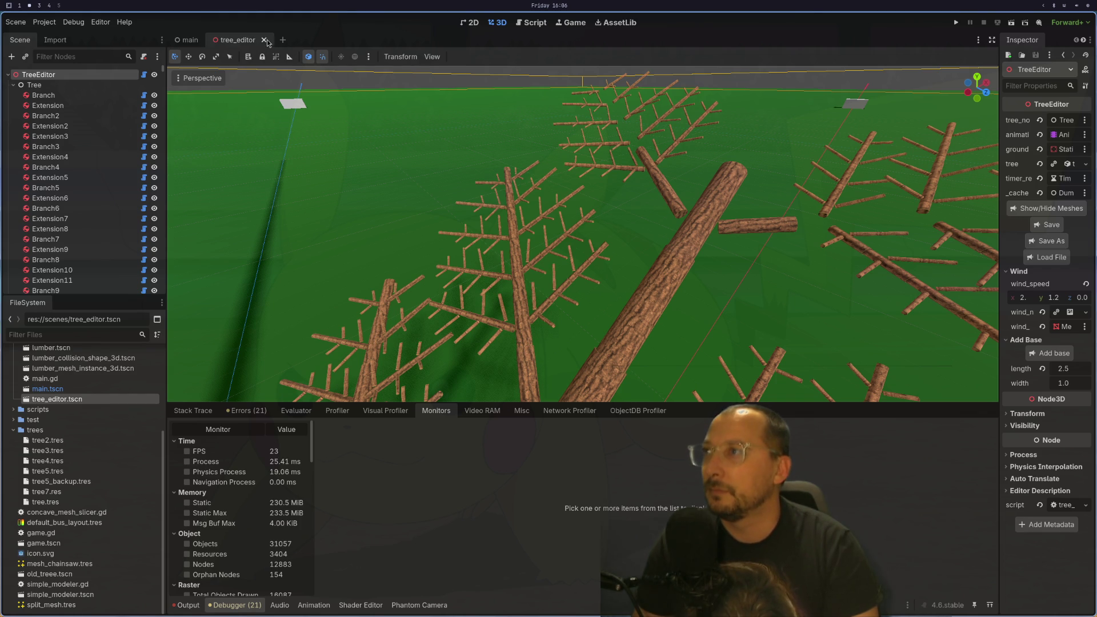
- Reopen tree_editor.tscn and load tree7.res, rebuilding the trunk and branches up to Extension1493
{"action": "left_click", "coordinate": [264, 40]}
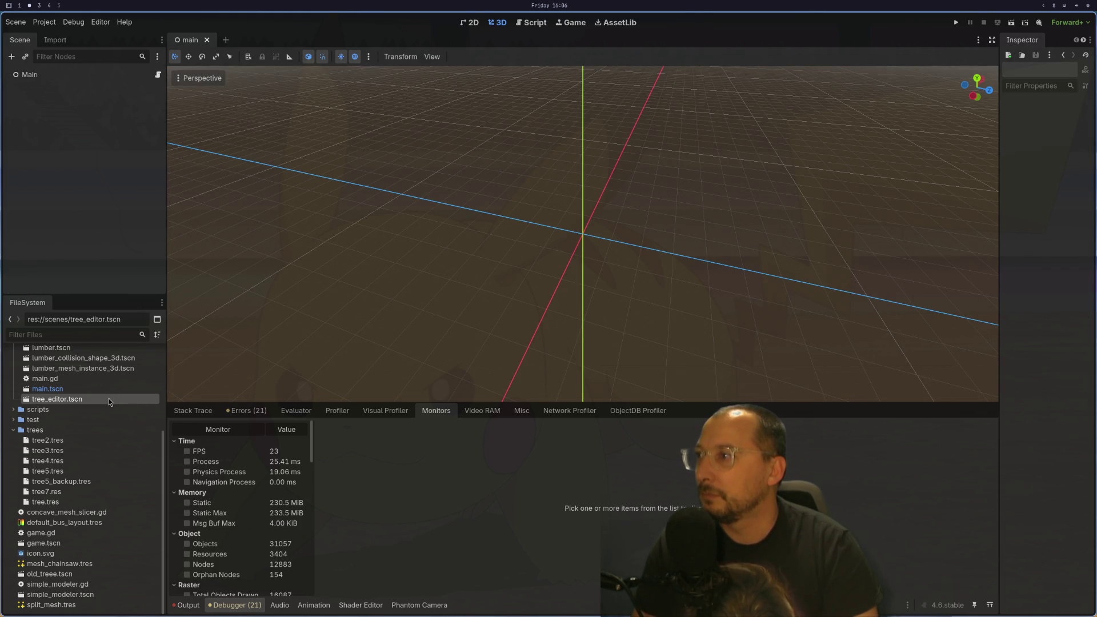
{"action": "double_click", "coordinate": [108, 400]}
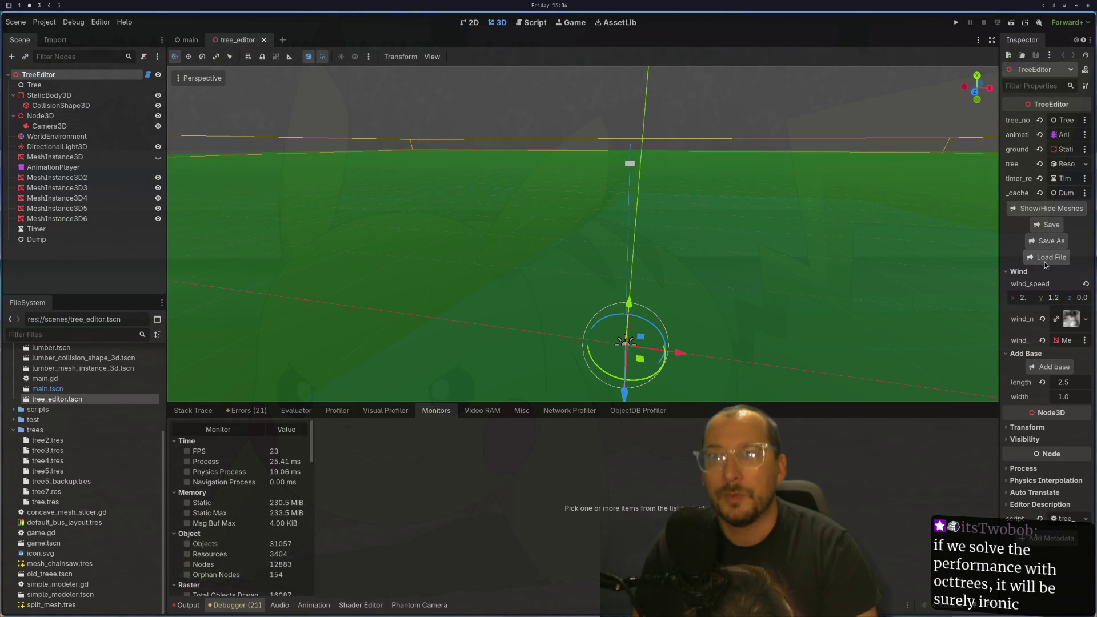
{"action": "left_click", "coordinate": [1047, 259]}
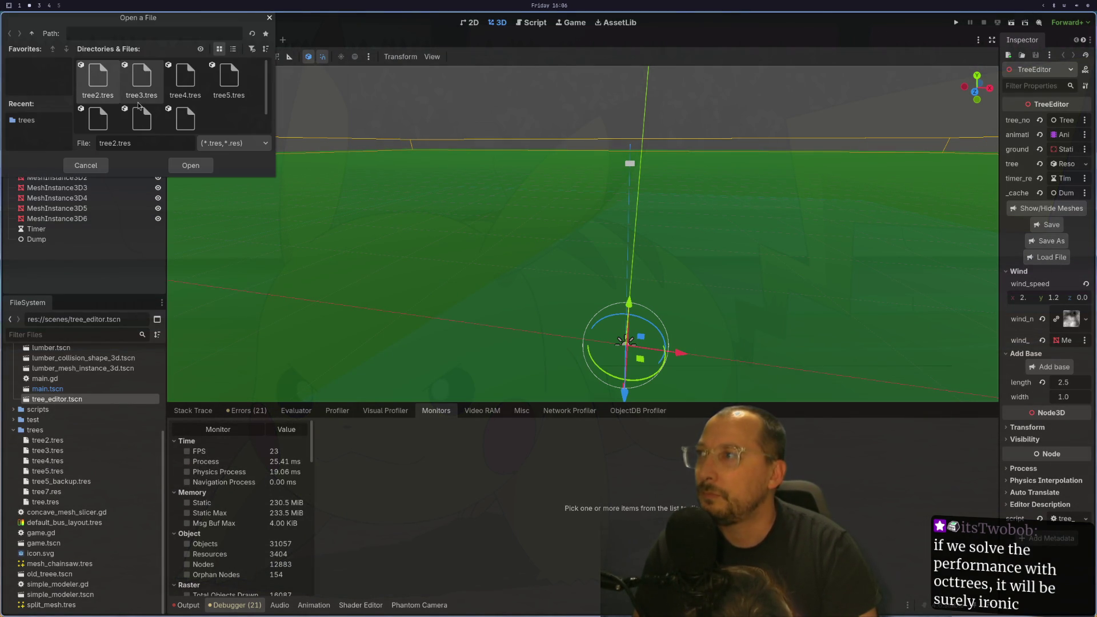
{"action": "left_click", "coordinate": [140, 122]}
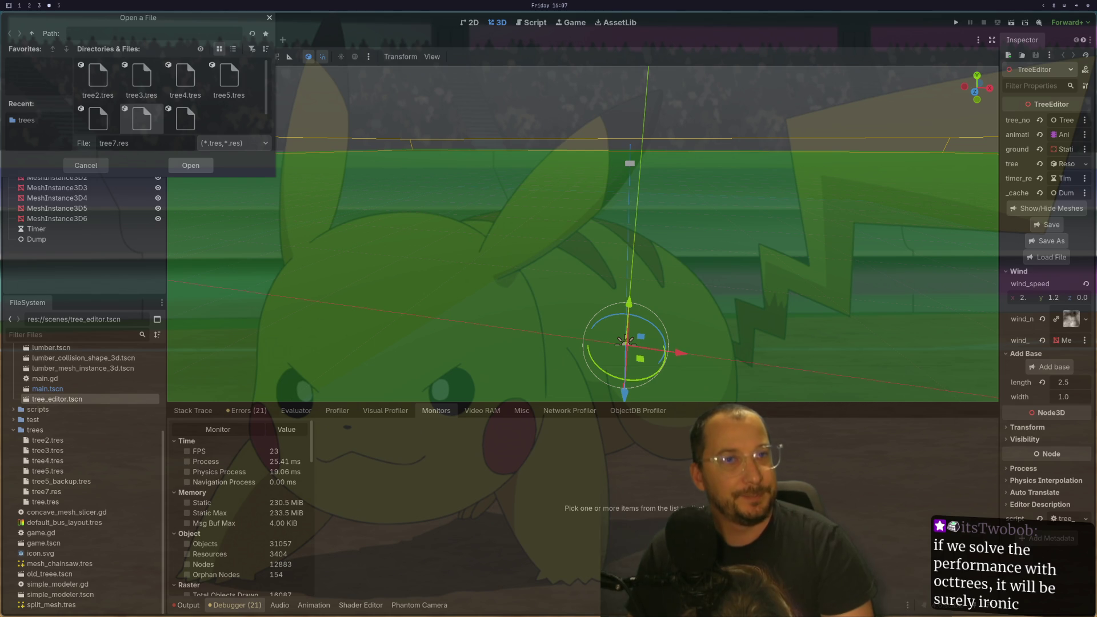
{"action": "key", "text": "Return"}
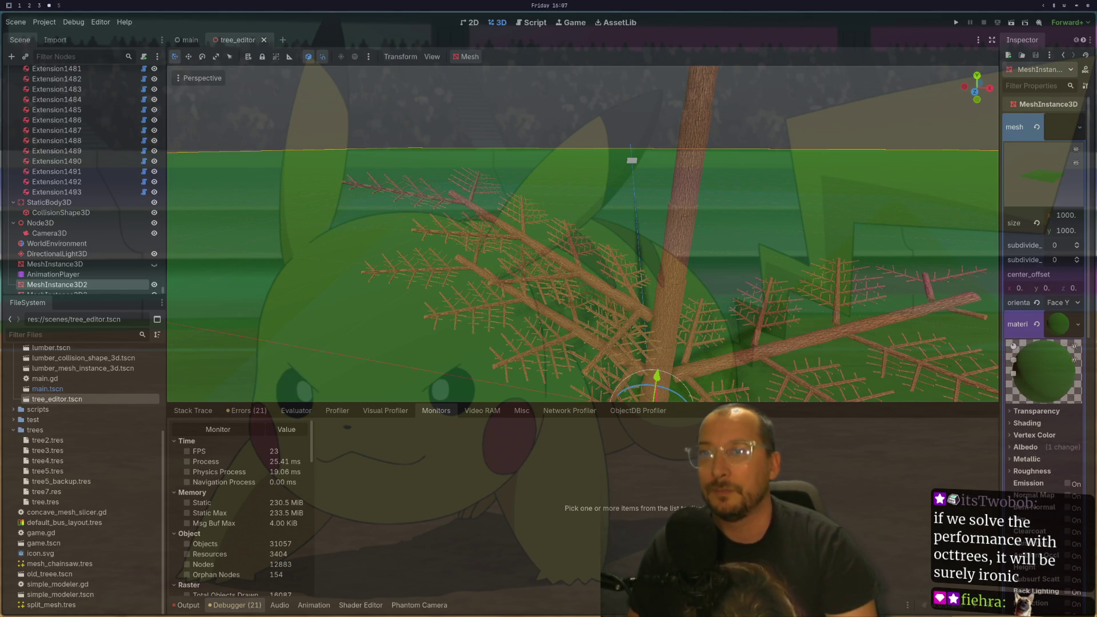
- Set the Branch271 log's extensions to 0, then select the TreeEditor root node
{"action": "scroll", "scroll_direction": "up", "scroll_amount": 3}
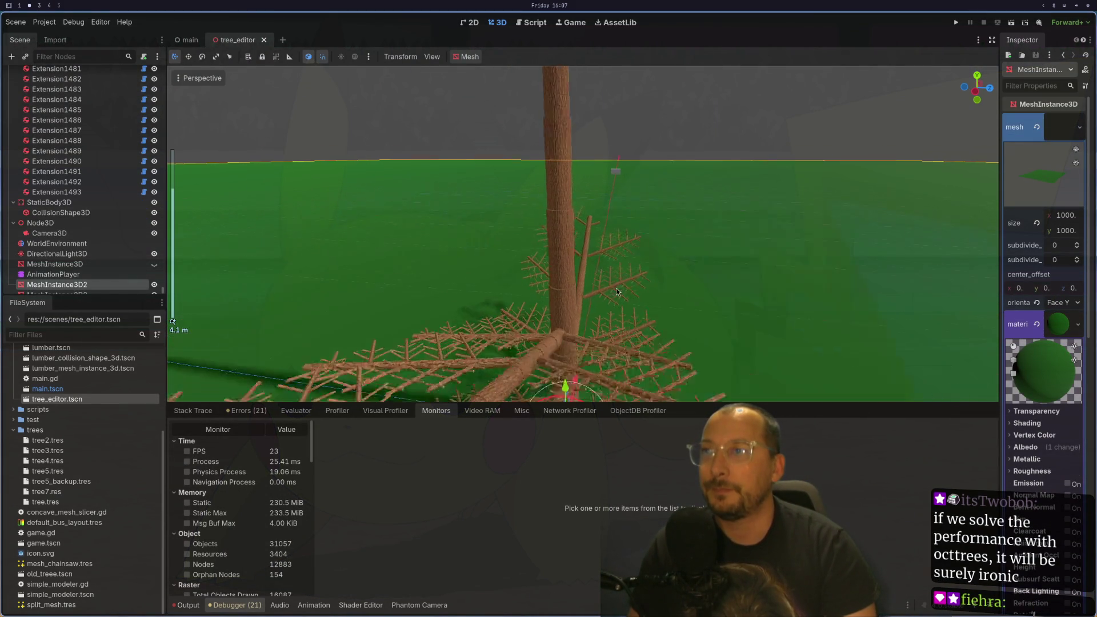
{"action": "scroll", "scroll_direction": "up", "scroll_amount": 3}
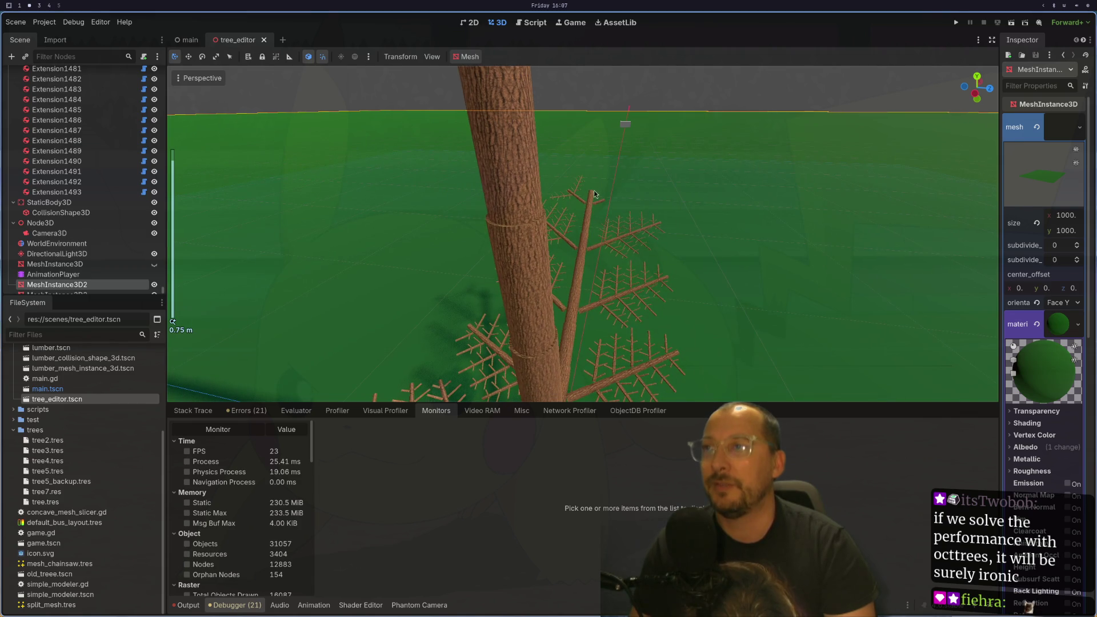
{"action": "left_click", "coordinate": [539, 306]}
{"action": "left_click", "coordinate": [462, 214]}
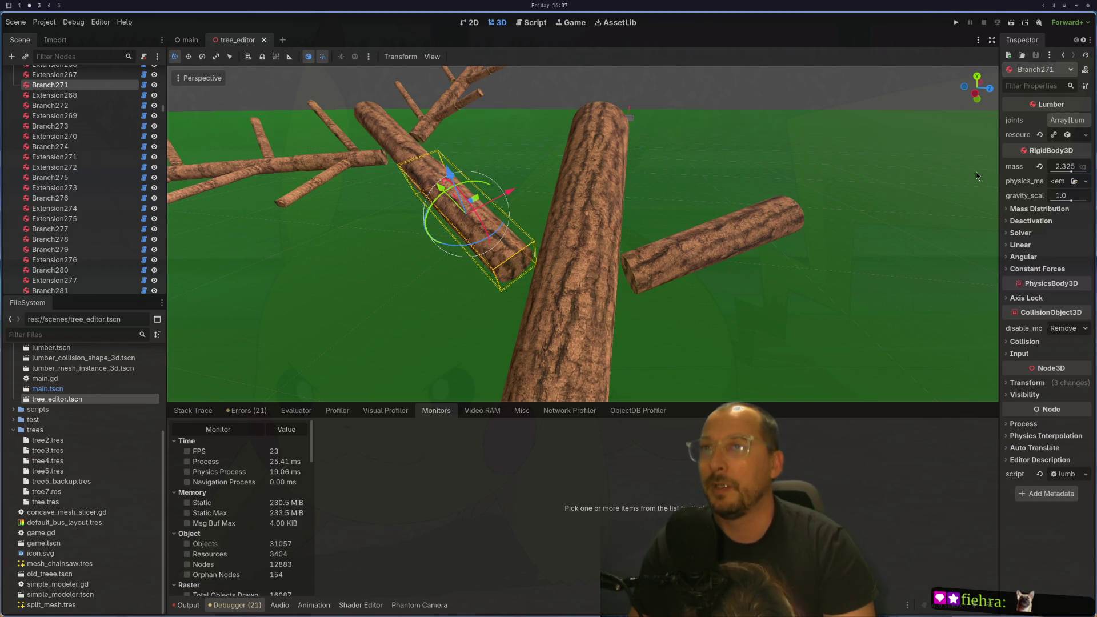
{"action": "left_click", "coordinate": [1067, 136]}
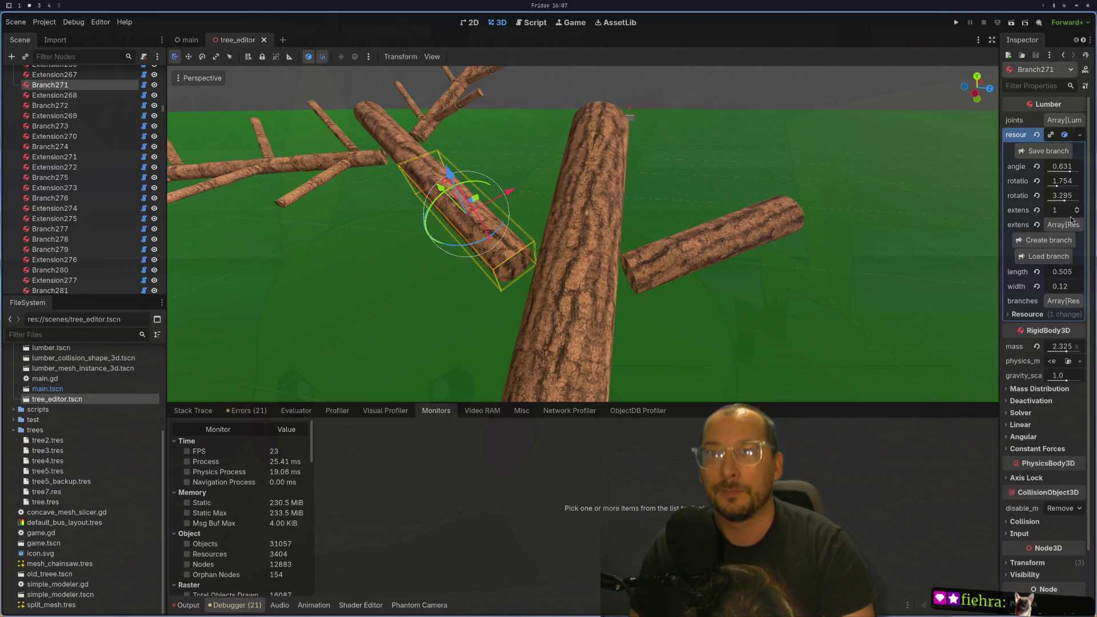
{"action": "left_click", "coordinate": [1076, 215]}
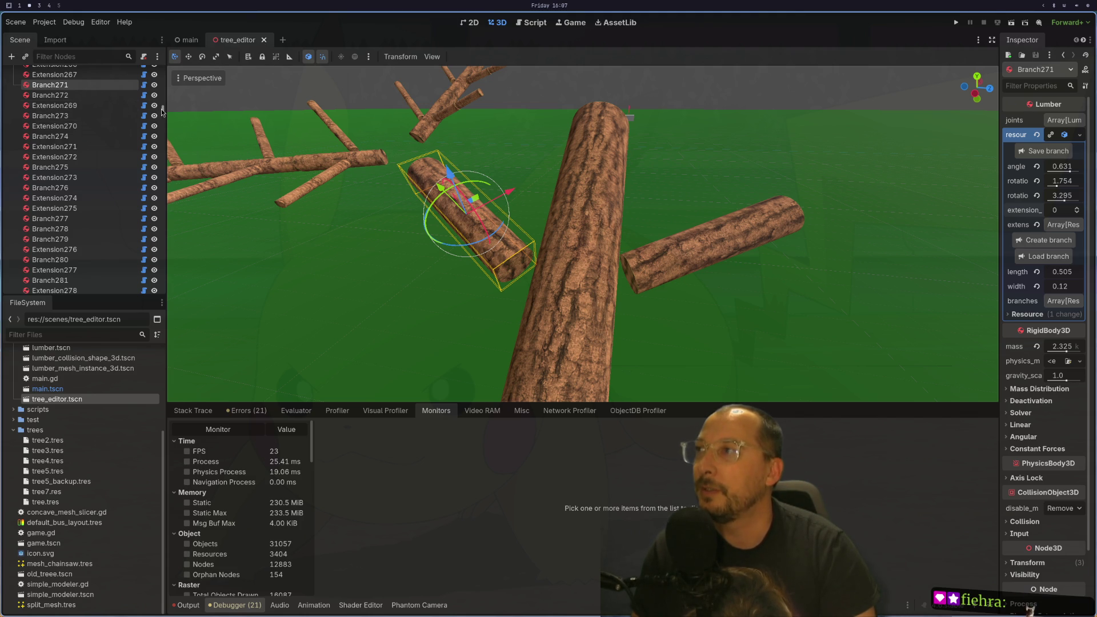
{"action": "left_click_drag", "start_coordinate": [162, 108], "coordinate": [170, 49]}
{"action": "left_click", "coordinate": [88, 73]}
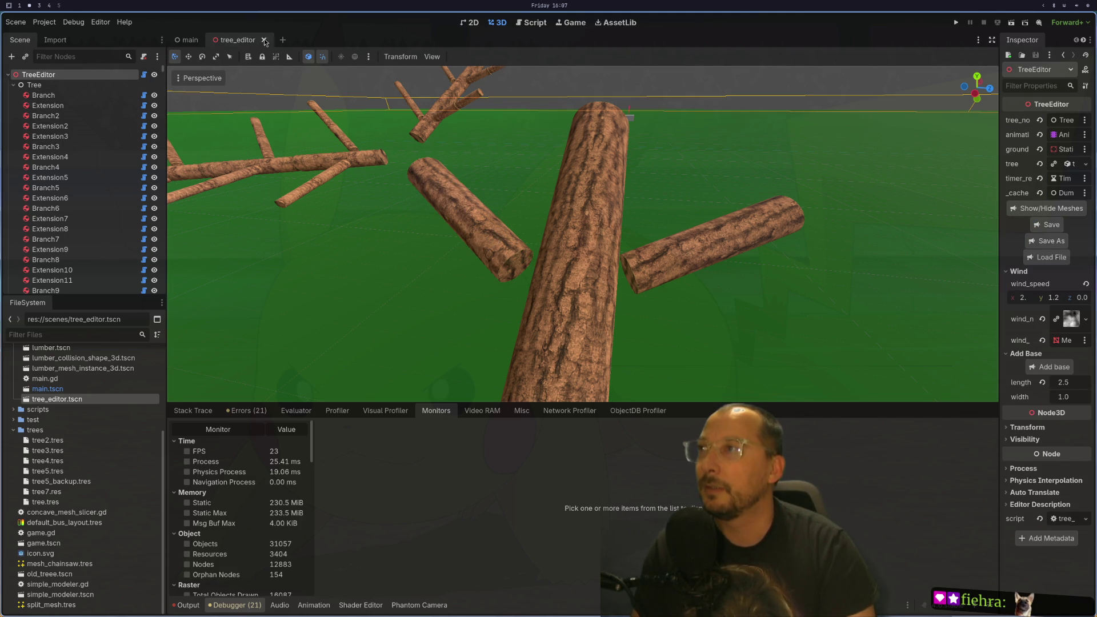
- Reopen tree_editor.tscn and pick tree7.res in the Load File dialog
{"action": "left_click", "coordinate": [264, 40]}
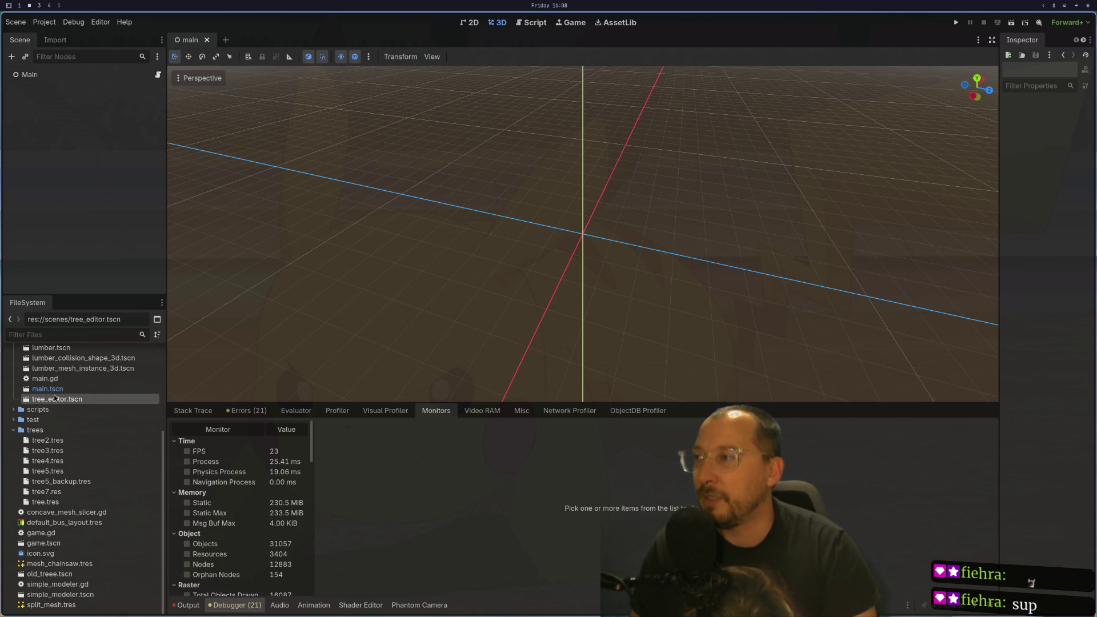
{"action": "double_click", "coordinate": [58, 390]}
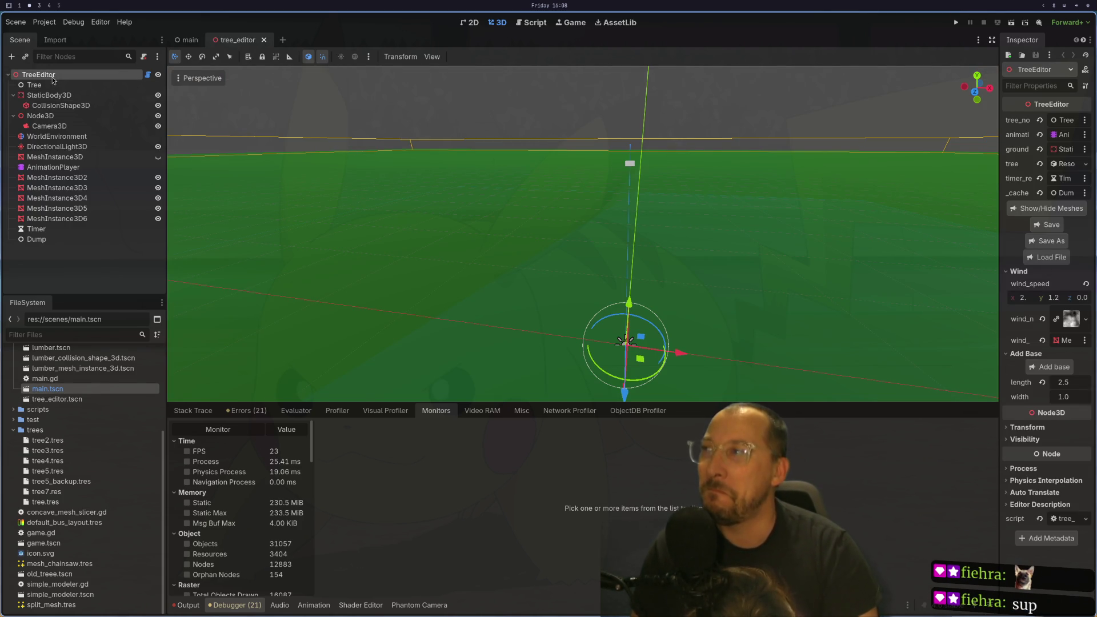
{"action": "left_click", "coordinate": [1045, 258]}
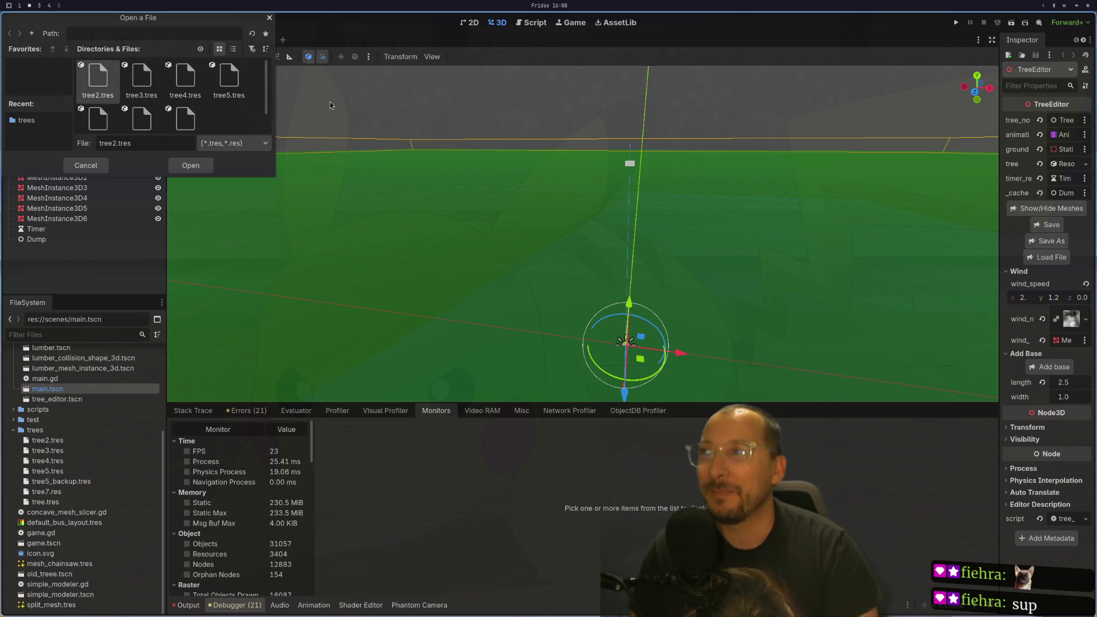
{"action": "left_click", "coordinate": [142, 119]}
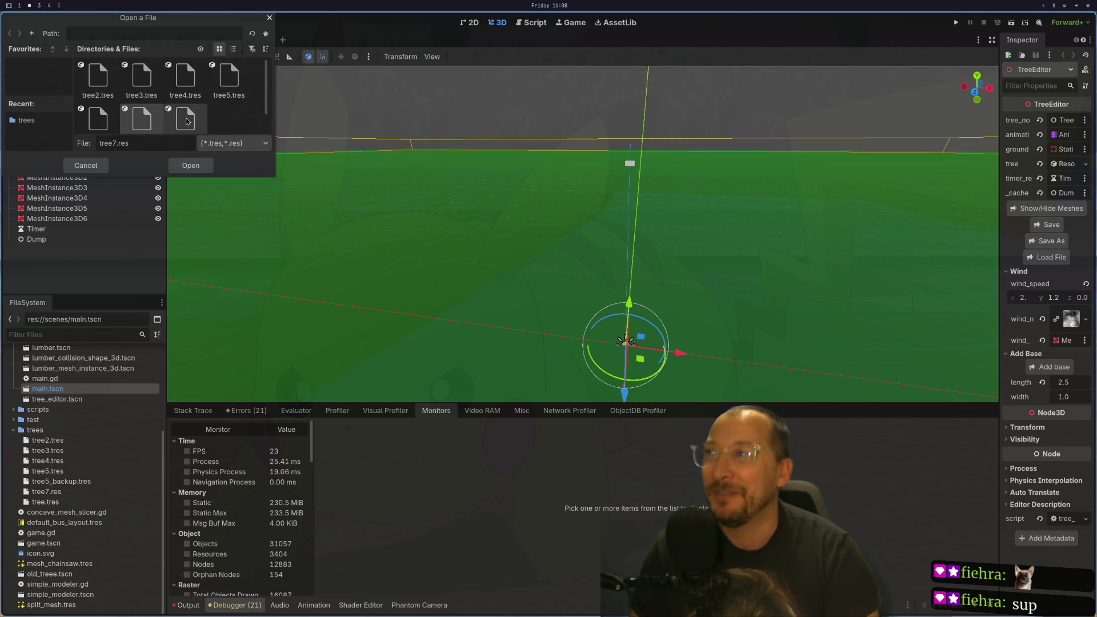
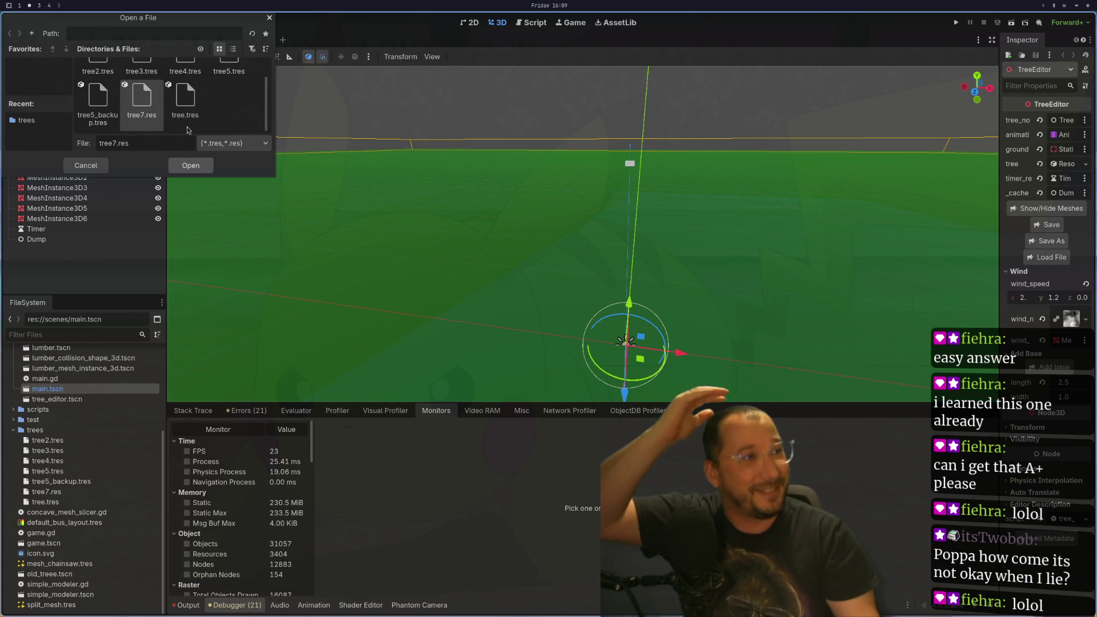
- Load tree7.res, then select Branch2 and expand its branch resource in the Inspector
{"action": "key", "text": "Return"}
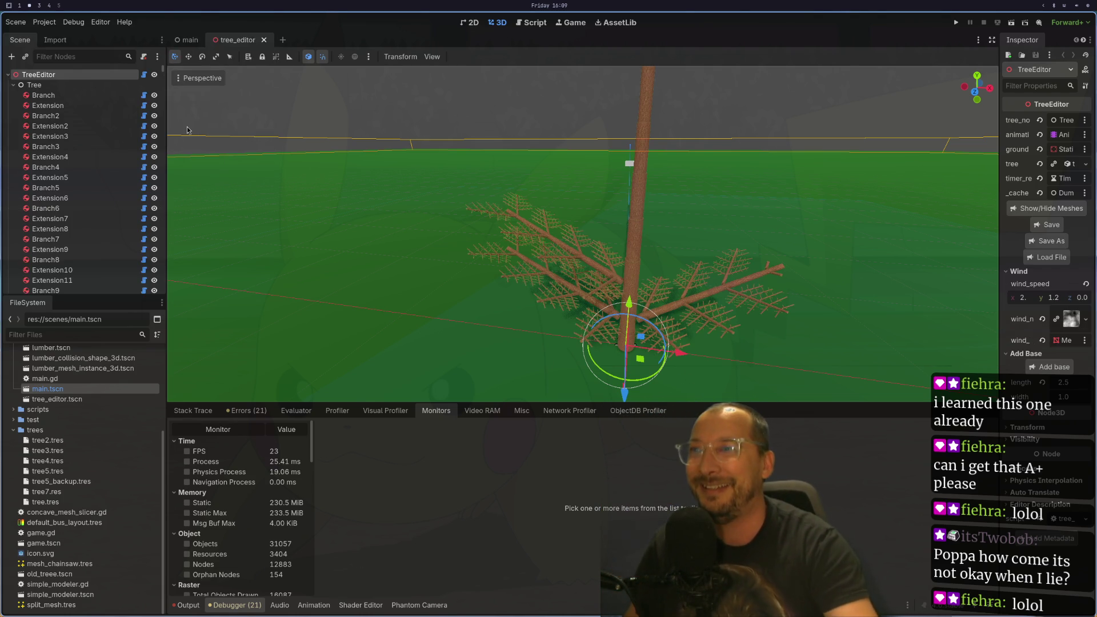
{"action": "scroll", "scroll_direction": "up", "scroll_amount": 3}
{"action": "left_click_drag", "start_coordinate": [759, 250], "coordinate": [541, 347]}
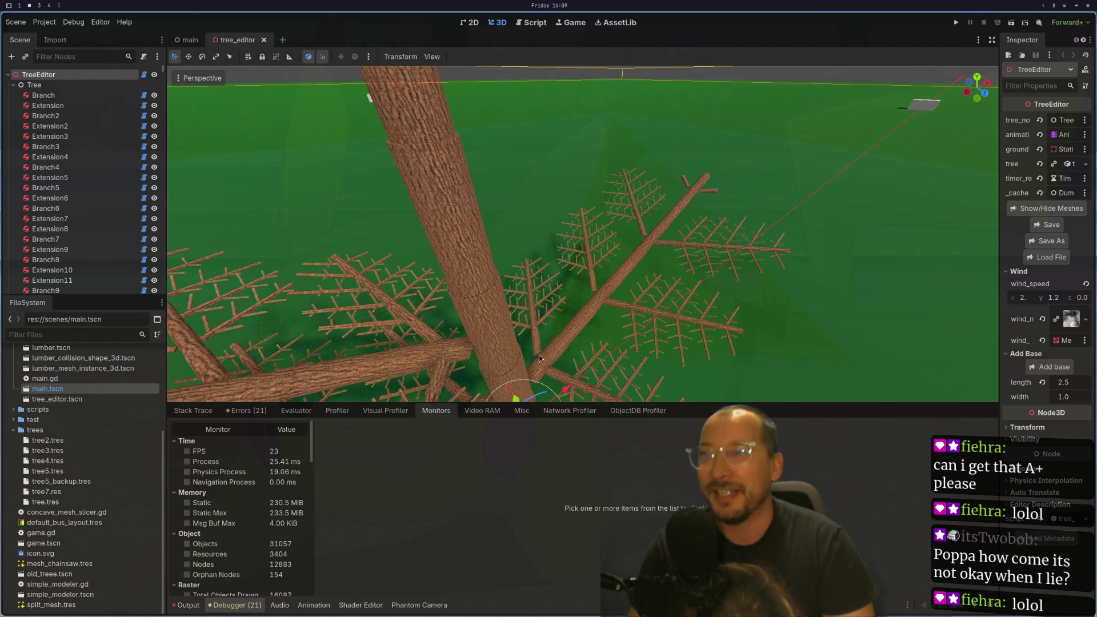
{"action": "left_click", "coordinate": [540, 368]}
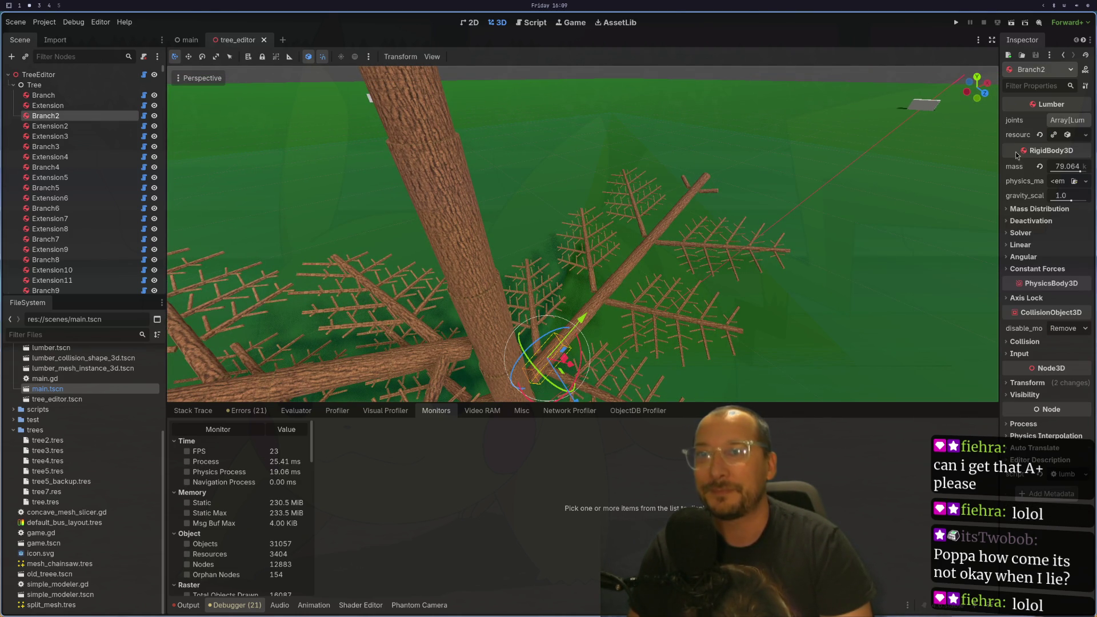
{"action": "left_click", "coordinate": [1066, 136]}
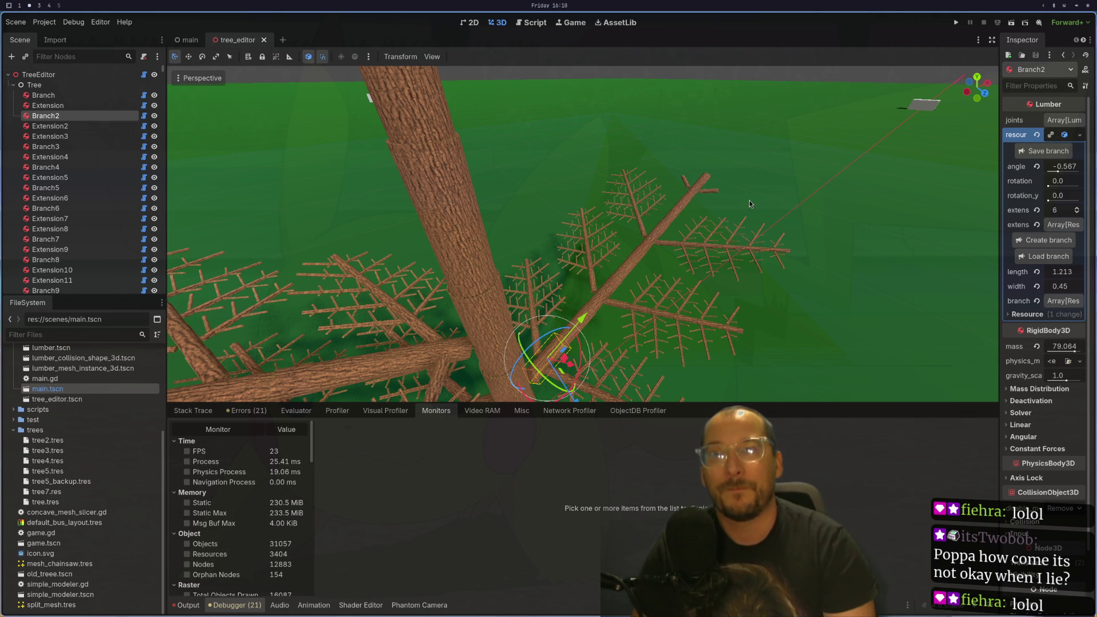
- Raise Branch2's extension_size from 6 to 7, then on to 8
{"action": "key", "text": "Up"}
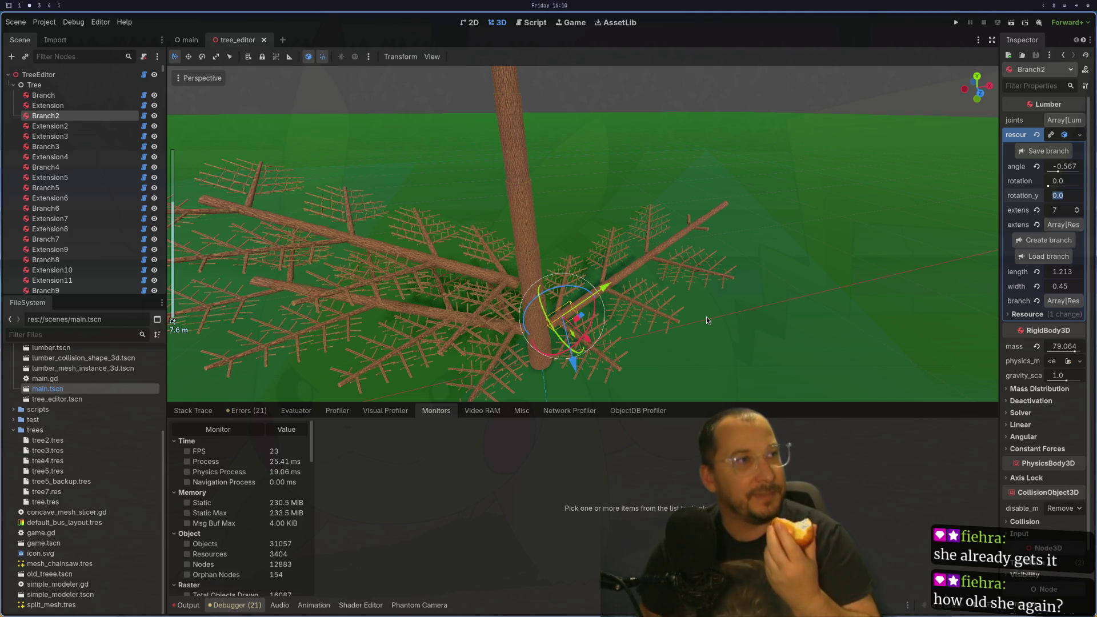
{"action": "scroll", "scroll_direction": "up", "scroll_amount": 3}
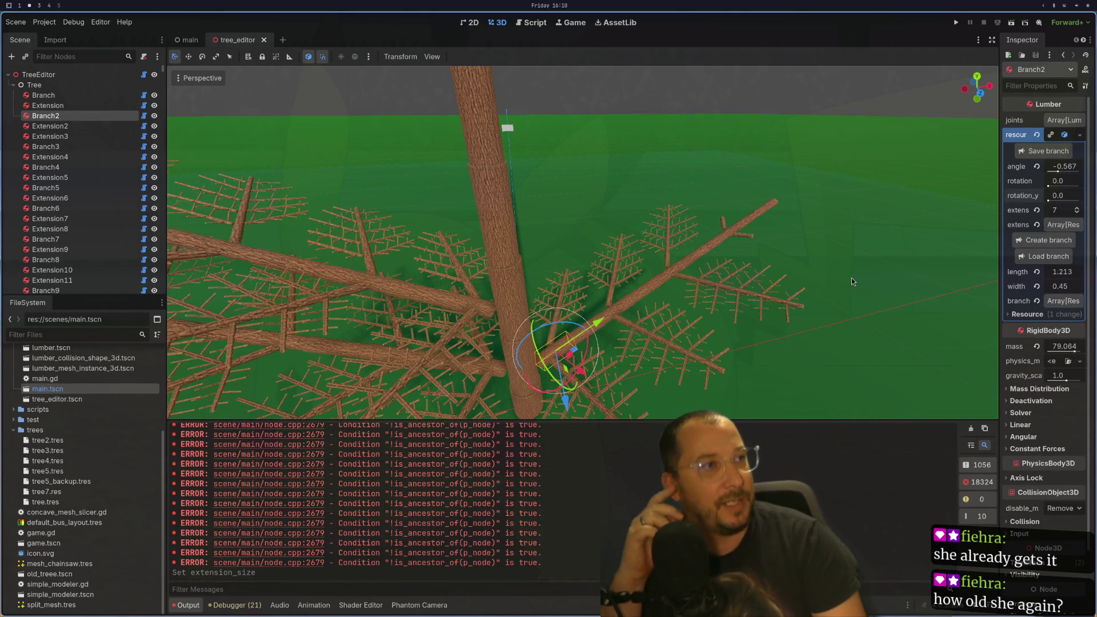
{"action": "scroll", "scroll_direction": "up", "scroll_amount": 3}
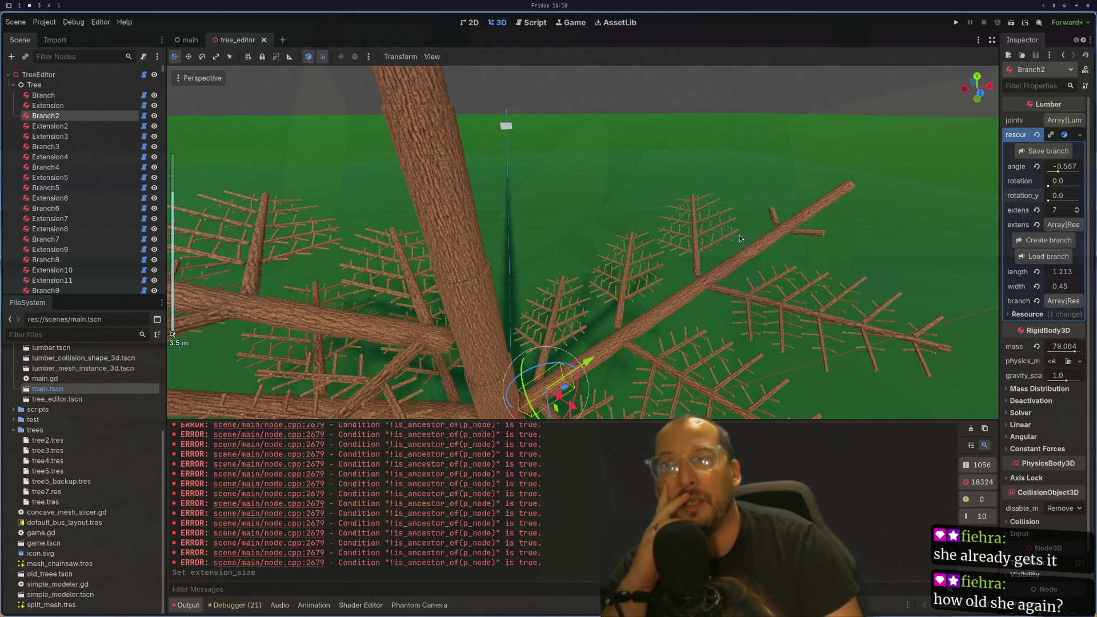
{"action": "scroll", "scroll_direction": "down", "scroll_amount": 3}
{"action": "scroll", "scroll_direction": "up", "scroll_amount": 3}
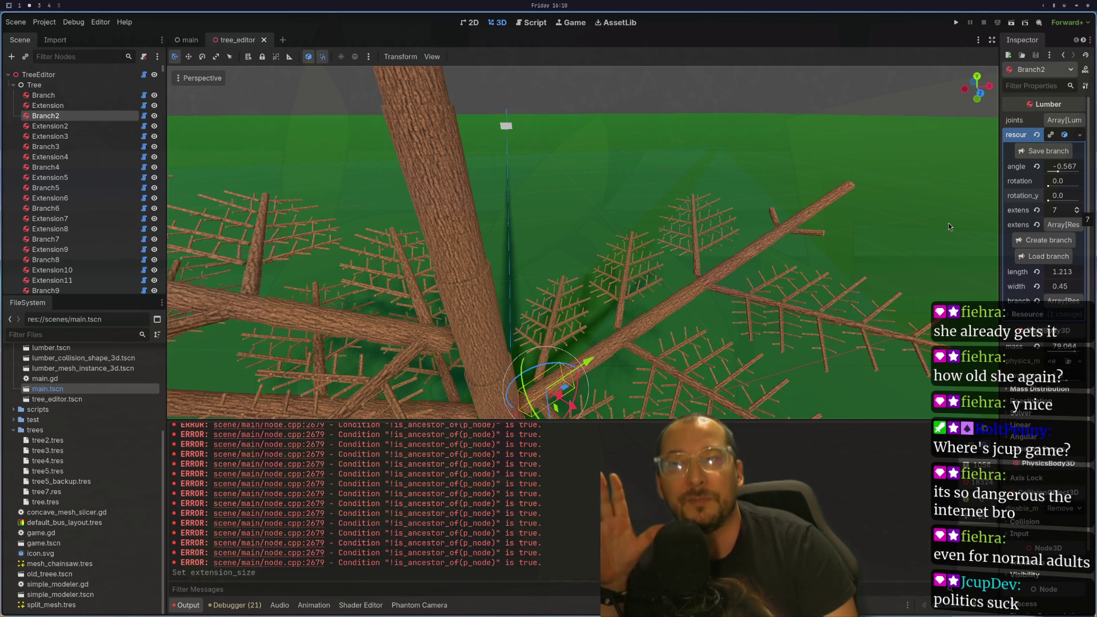
{"action": "key", "text": "Up"}
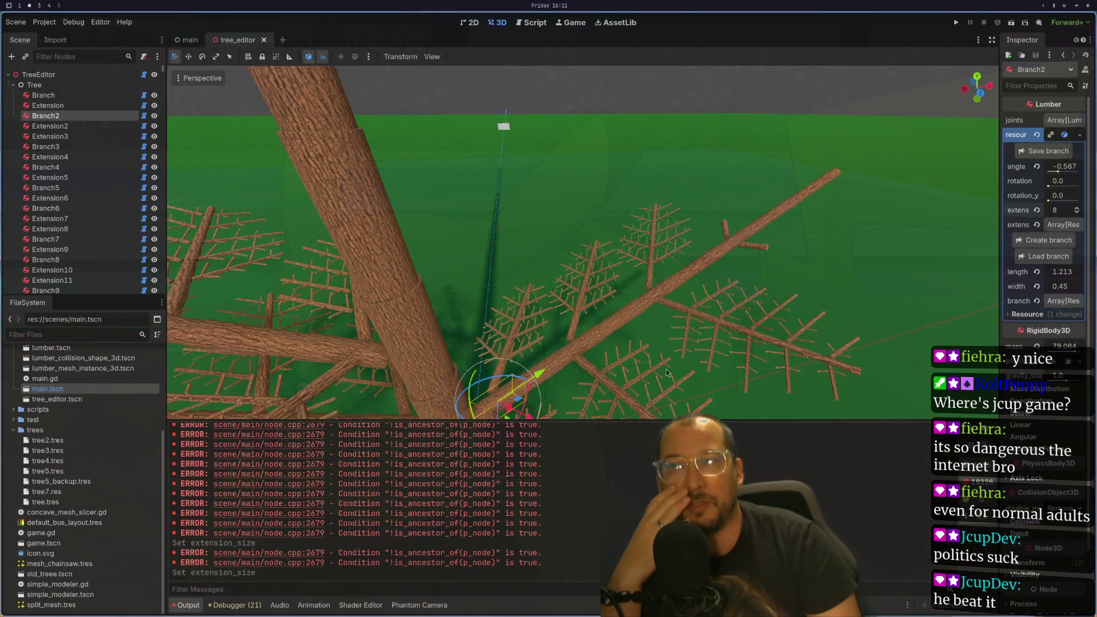
- Zoom the viewport to inspect the regenerated tree at extension count 8
{"action": "scroll", "scroll_direction": "up", "scroll_amount": 3}
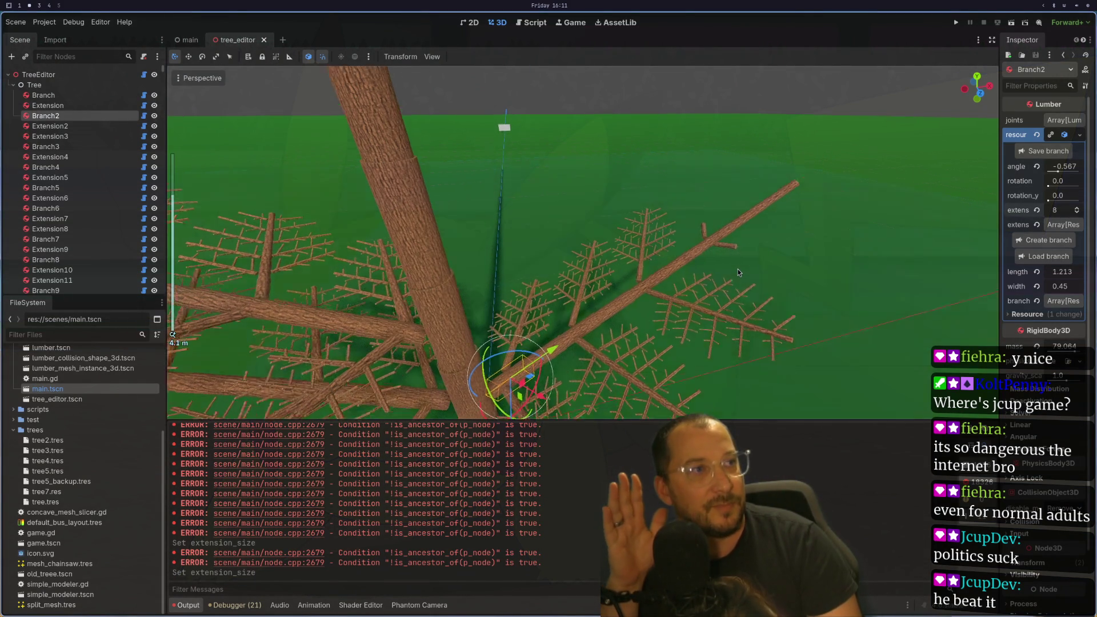
{"action": "scroll", "scroll_direction": "up", "scroll_amount": 3}
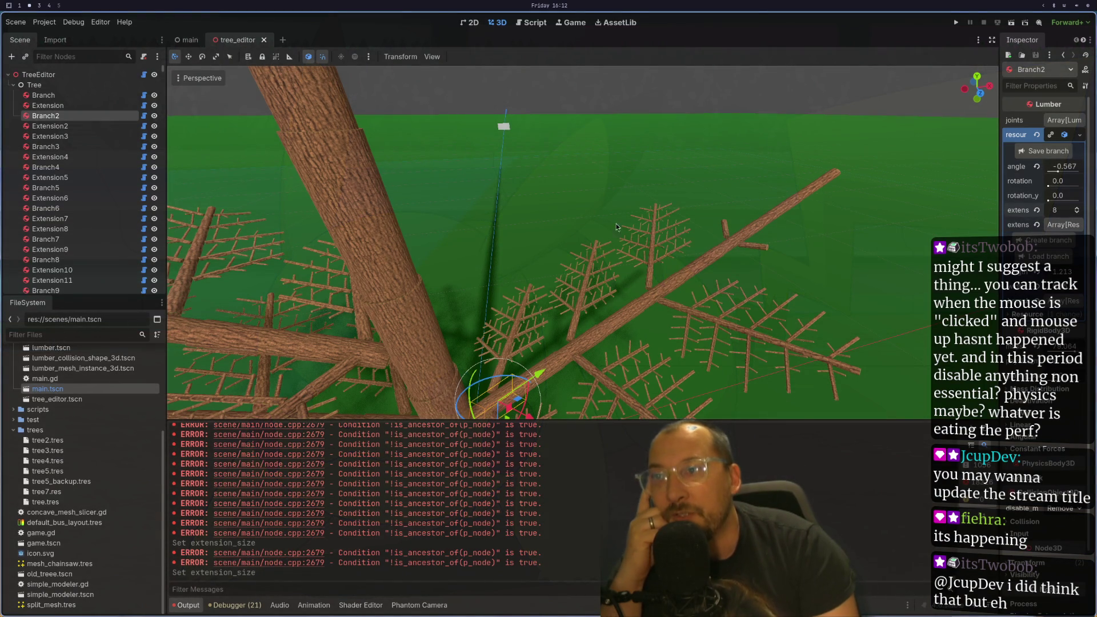
{"action": "scroll", "scroll_direction": "down", "scroll_amount": 3}
{"action": "scroll", "scroll_direction": "up", "scroll_amount": 3}
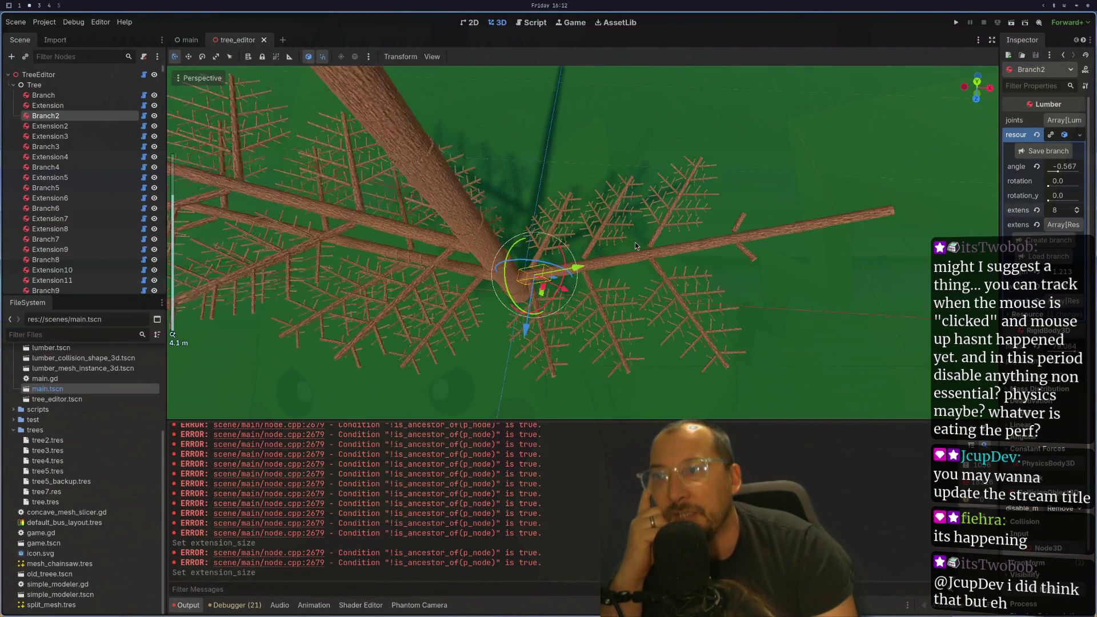
{"action": "left_click_drag", "start_coordinate": [637, 238], "coordinate": [714, 220]}
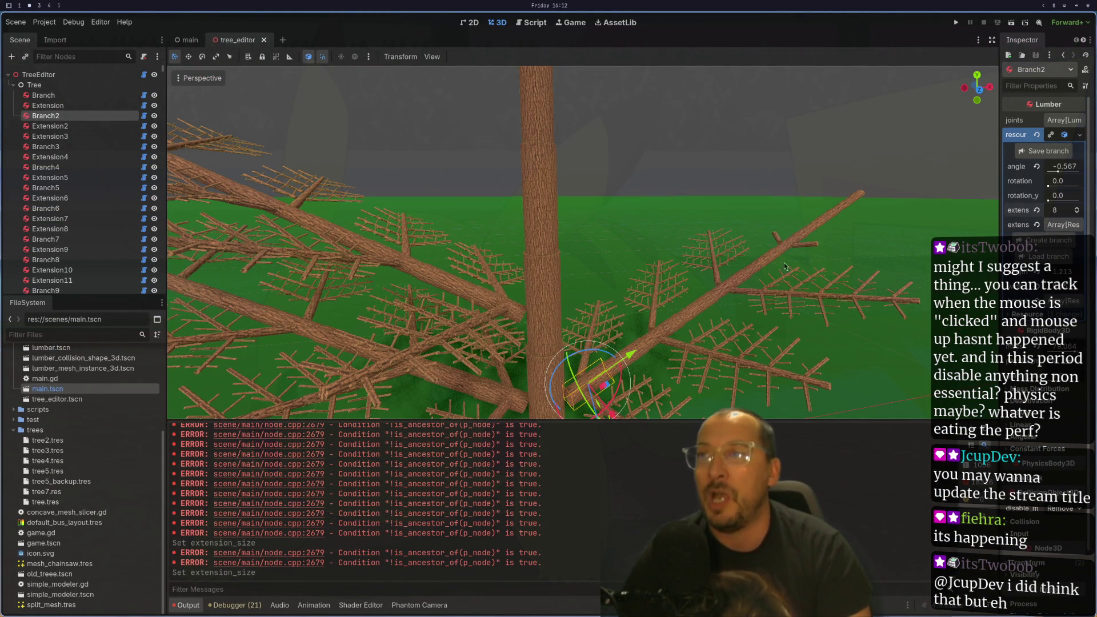
{"action": "left_click", "coordinate": [848, 197]}
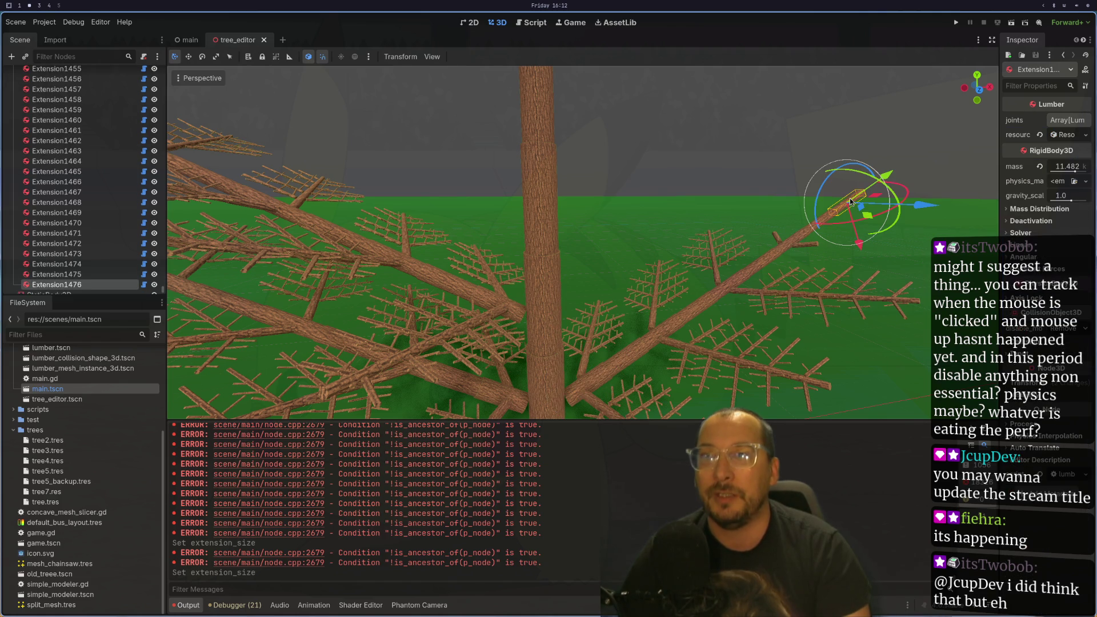
{"action": "left_click", "coordinate": [595, 378]}
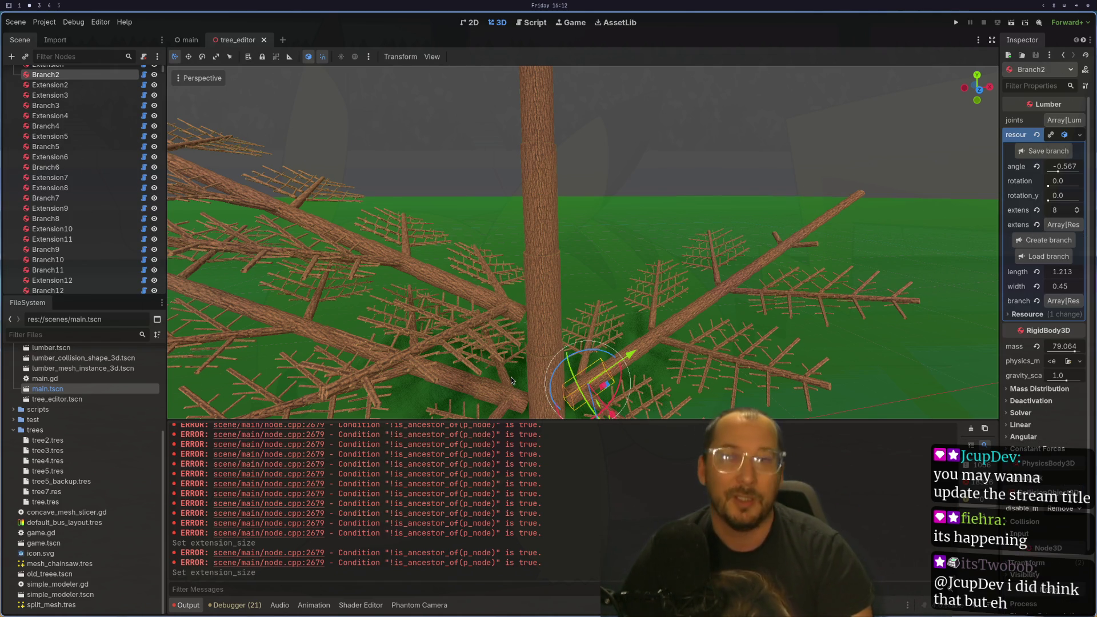
{"action": "scroll", "scroll_direction": "up", "scroll_amount": 3}
{"action": "scroll", "scroll_direction": "down", "scroll_amount": 3}
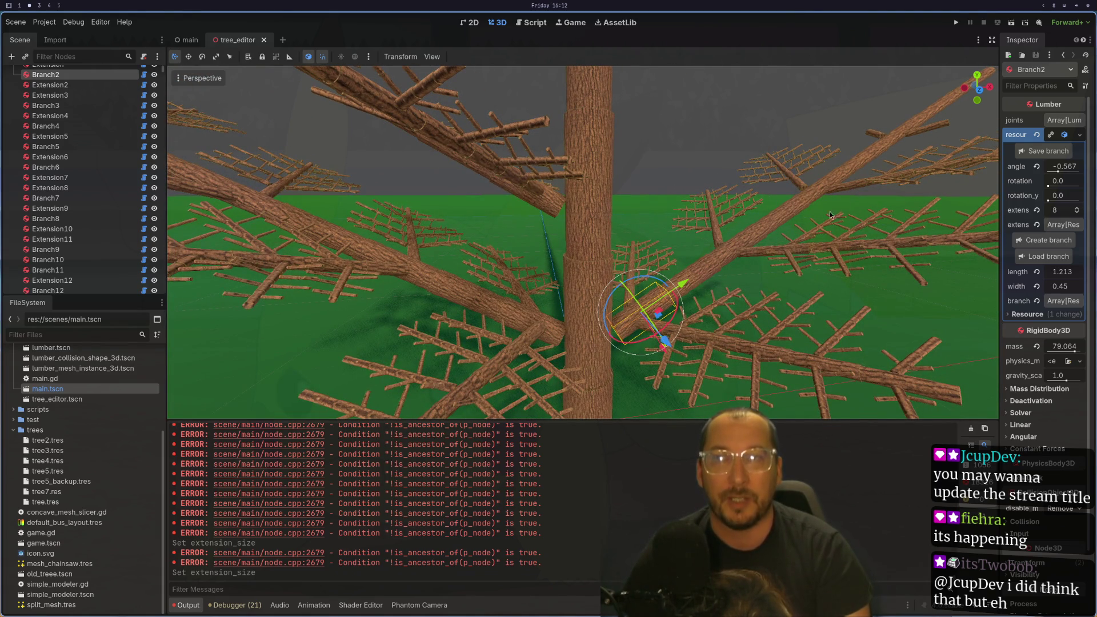
{"action": "scroll", "scroll_direction": "up", "scroll_amount": 3}
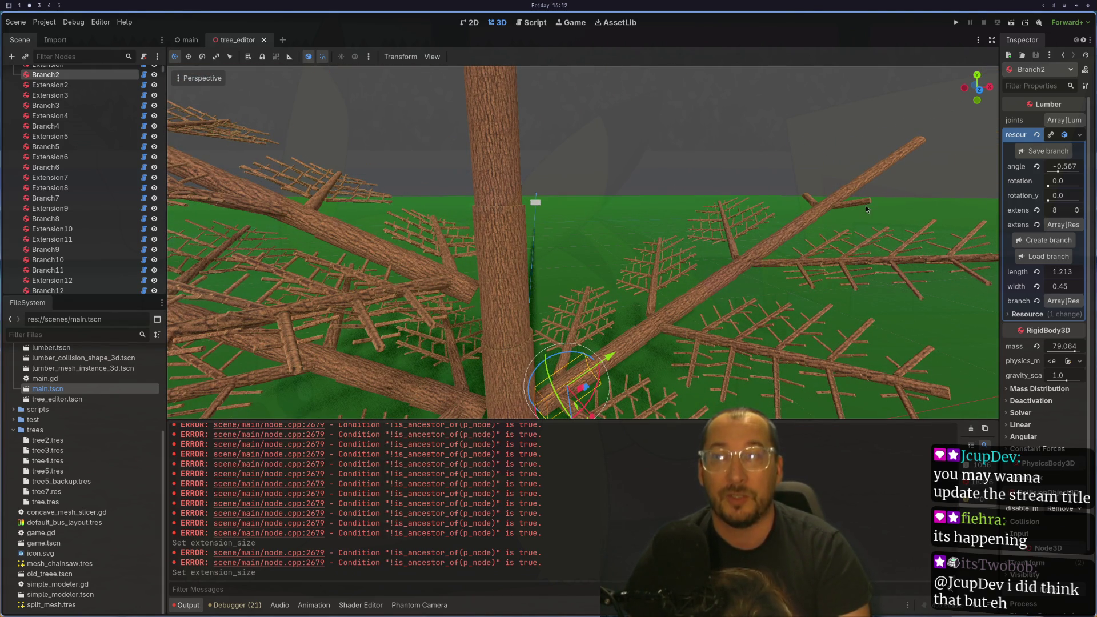
{"action": "scroll", "scroll_direction": "up", "scroll_amount": 3}
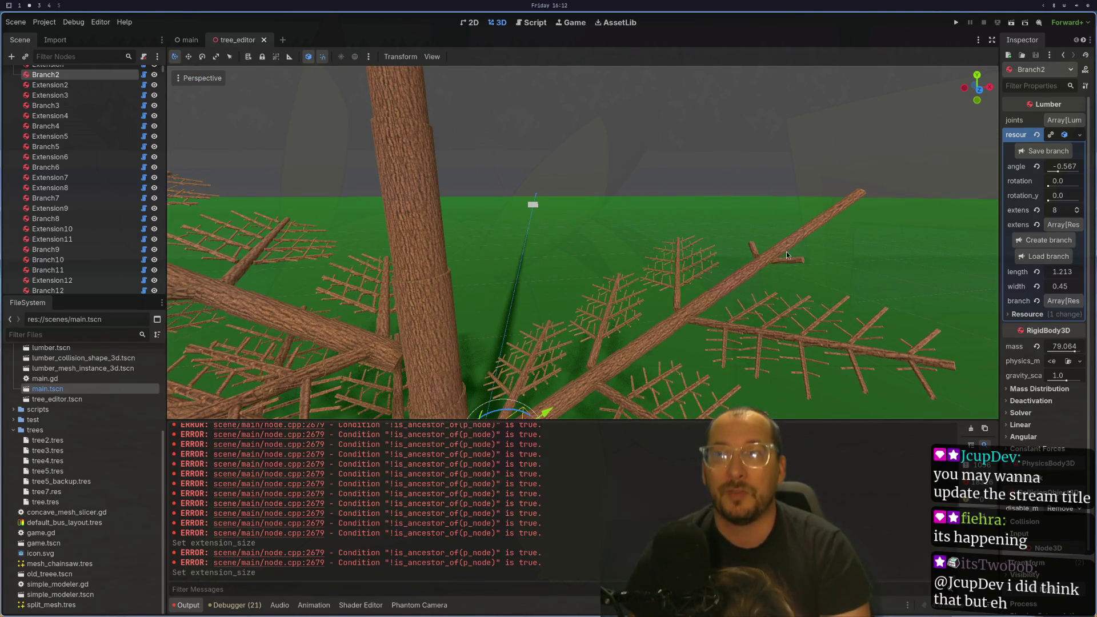
{"action": "left_click", "coordinate": [796, 240]}
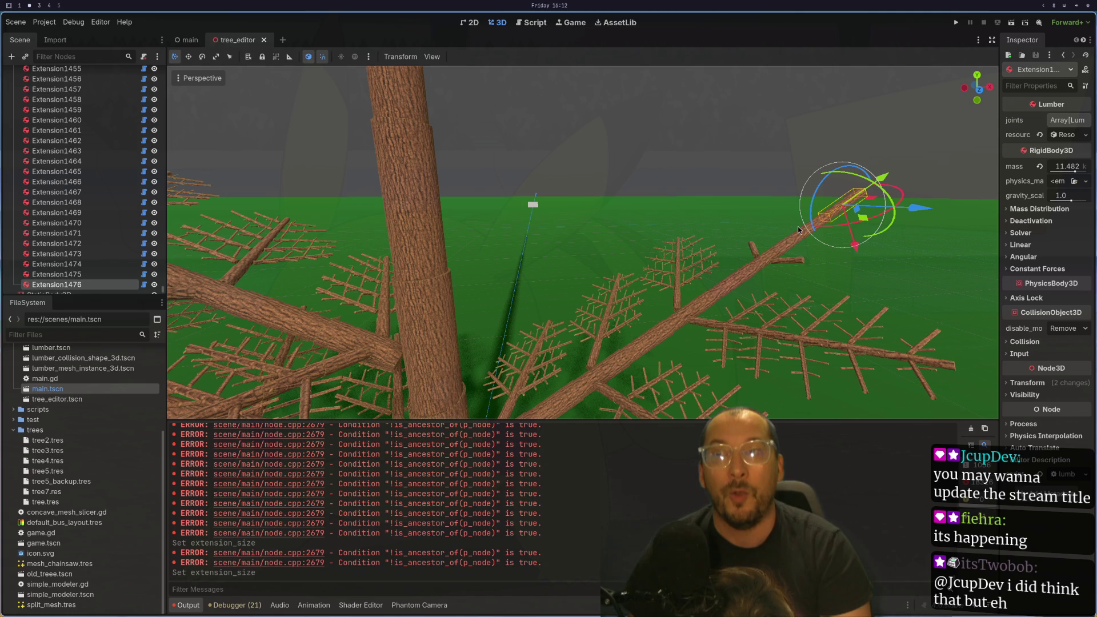
{"action": "left_click", "coordinate": [798, 228]}
{"action": "left_click", "coordinate": [797, 226]}
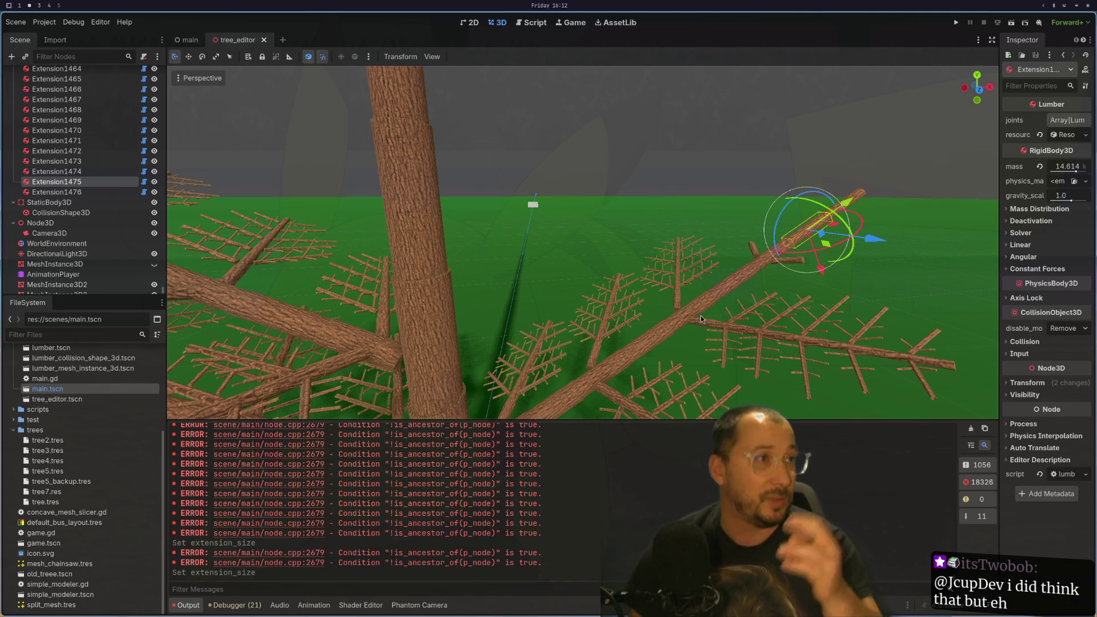
{"action": "scroll", "scroll_direction": "down", "scroll_amount": 3}
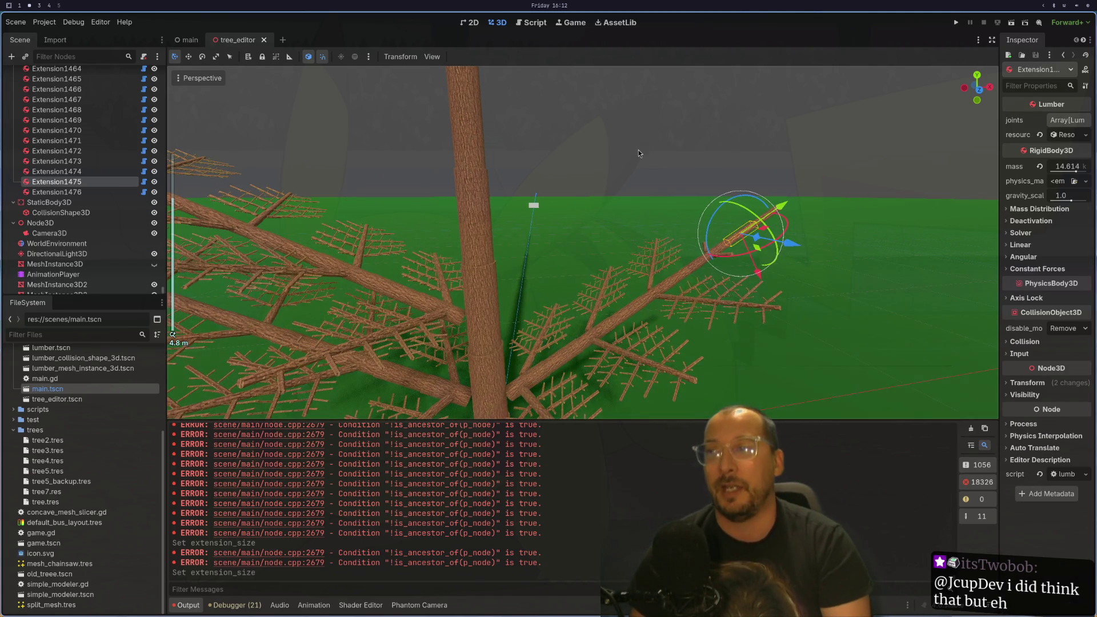
{"action": "left_click_drag", "start_coordinate": [231, 116], "coordinate": [813, 280]}
{"action": "scroll", "scroll_direction": "up", "scroll_amount": 3}
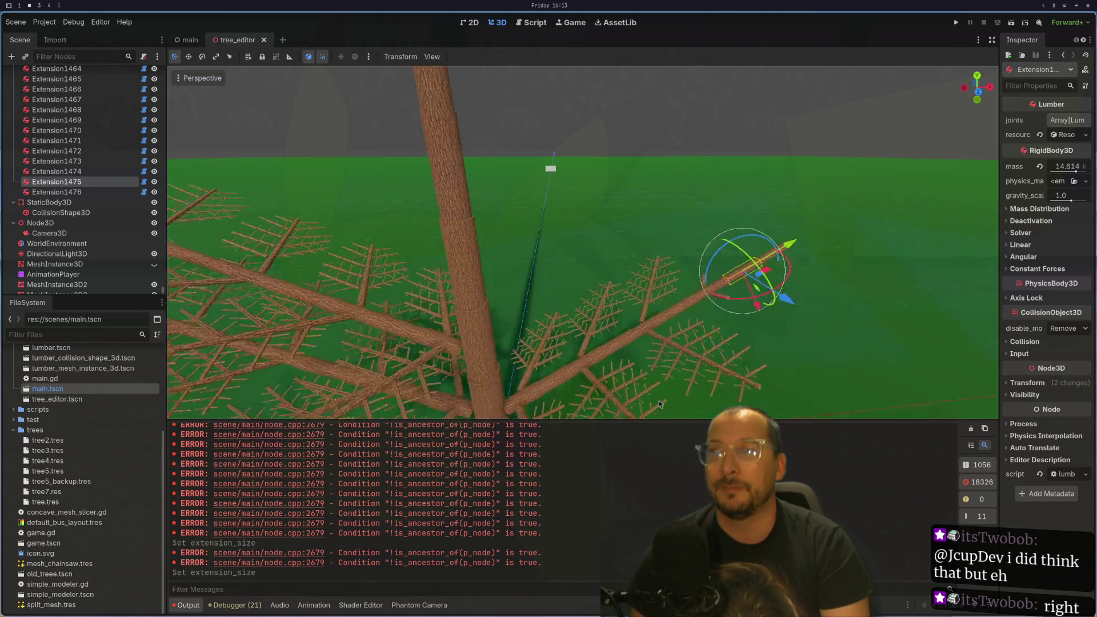
{"action": "scroll", "scroll_direction": "up", "scroll_amount": 3}
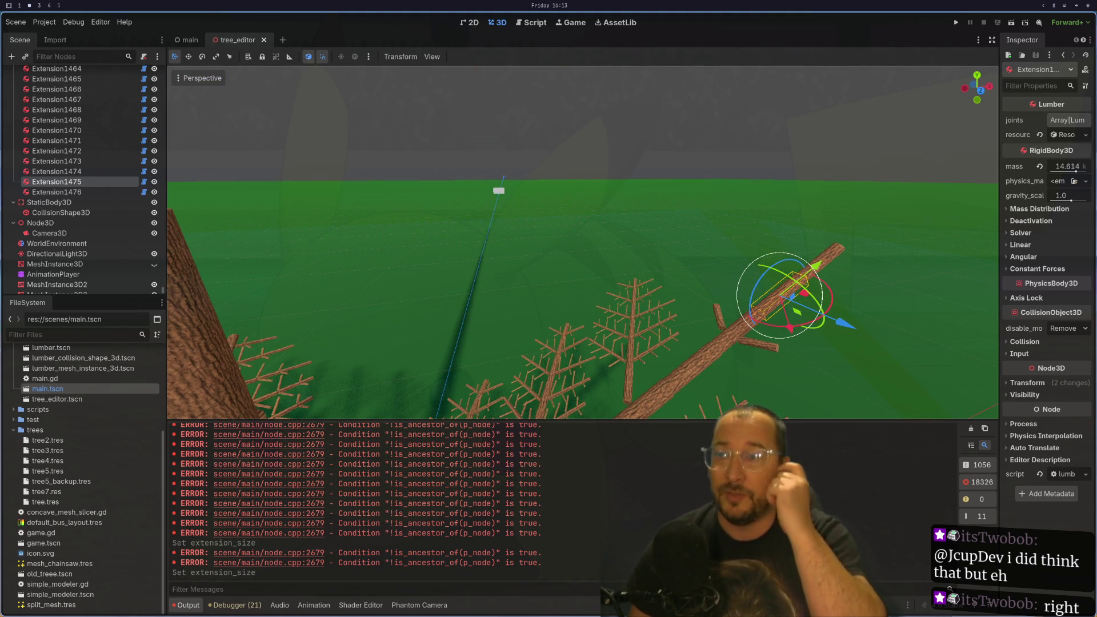
{"action": "scroll", "scroll_direction": "down", "scroll_amount": 3}
{"action": "scroll", "scroll_direction": "up", "scroll_amount": 3}
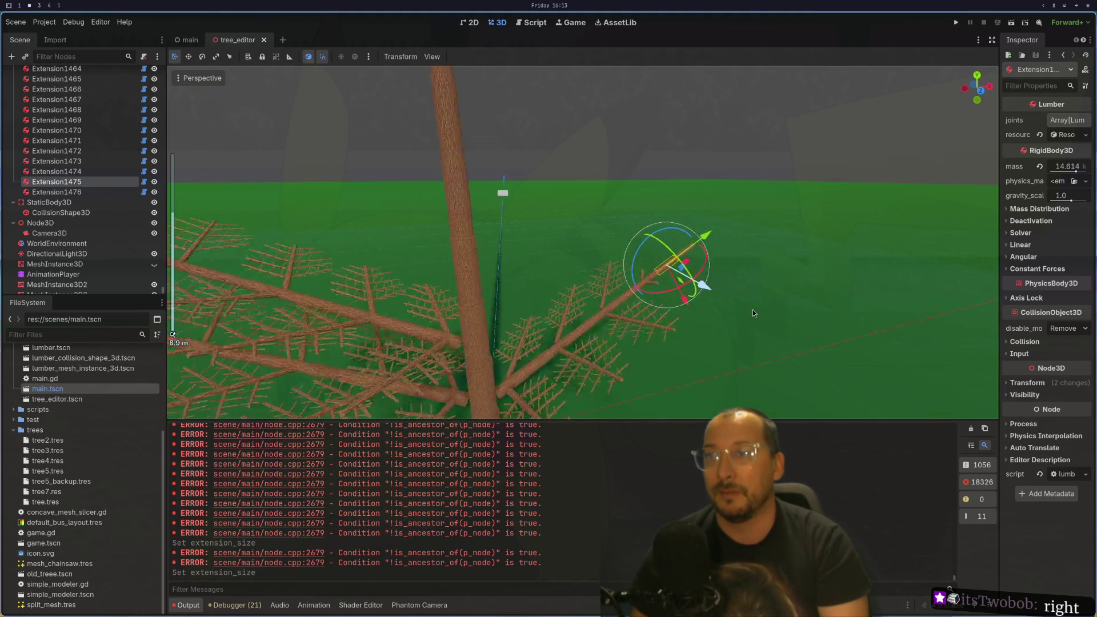
{"action": "key", "text": "f"}
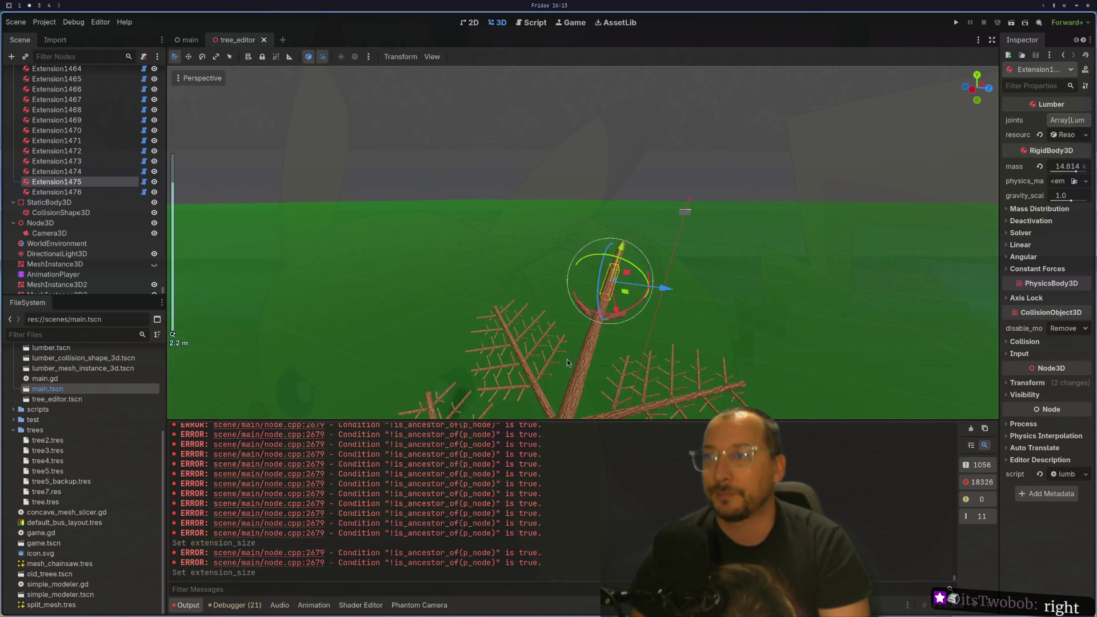
{"action": "scroll", "scroll_direction": "up", "scroll_amount": 3}
{"action": "left_click_drag", "start_coordinate": [561, 320], "coordinate": [733, 232]}
{"action": "scroll", "scroll_direction": "down", "scroll_amount": 3}
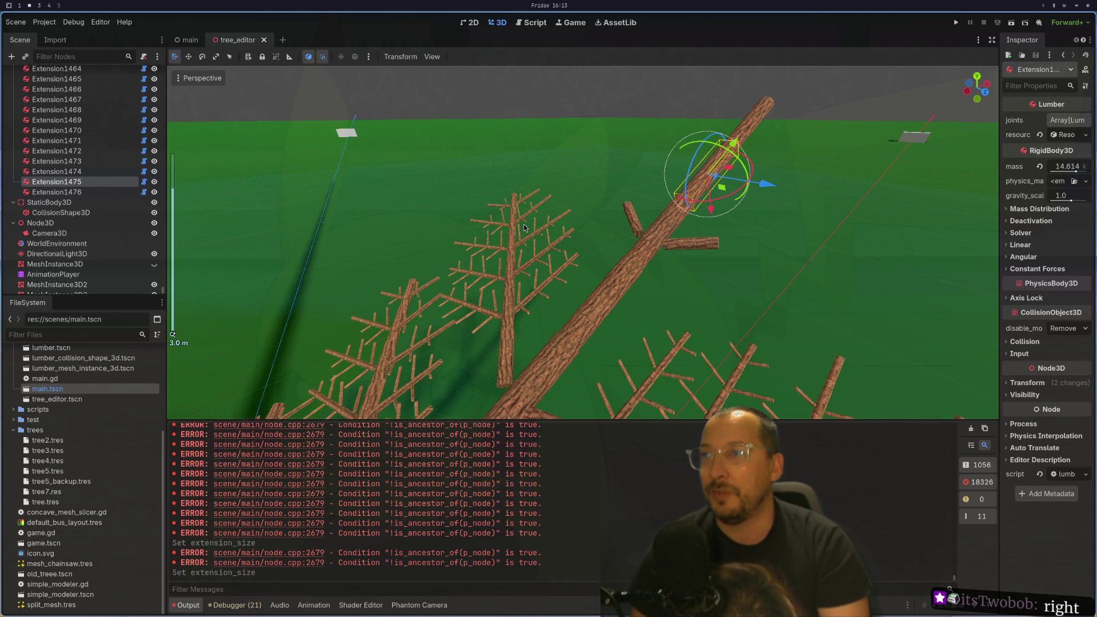
{"action": "left_click_drag", "start_coordinate": [603, 253], "coordinate": [640, 313]}
{"action": "left_click", "coordinate": [689, 137]}
- Set the small branch's rotation to 1.635 and give Branch271 and Branch1481 extension size 2
{"action": "left_click_drag", "start_coordinate": [1055, 193], "coordinate": [1056, 171]}
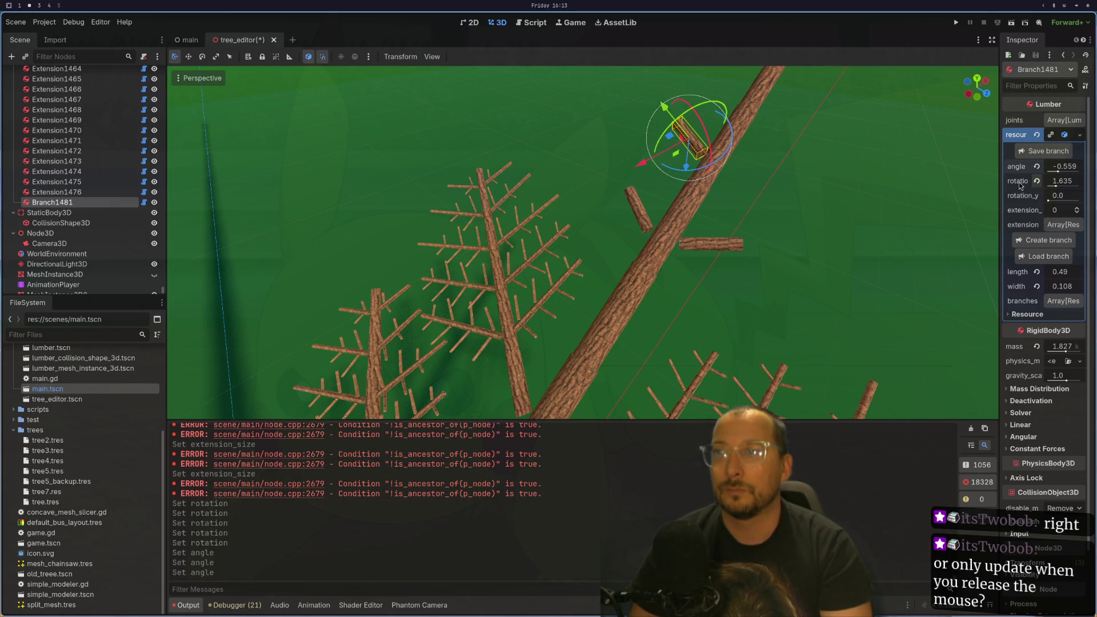
{"action": "left_click_drag", "start_coordinate": [696, 257], "coordinate": [696, 264]}
{"action": "left_click", "coordinate": [636, 271]}
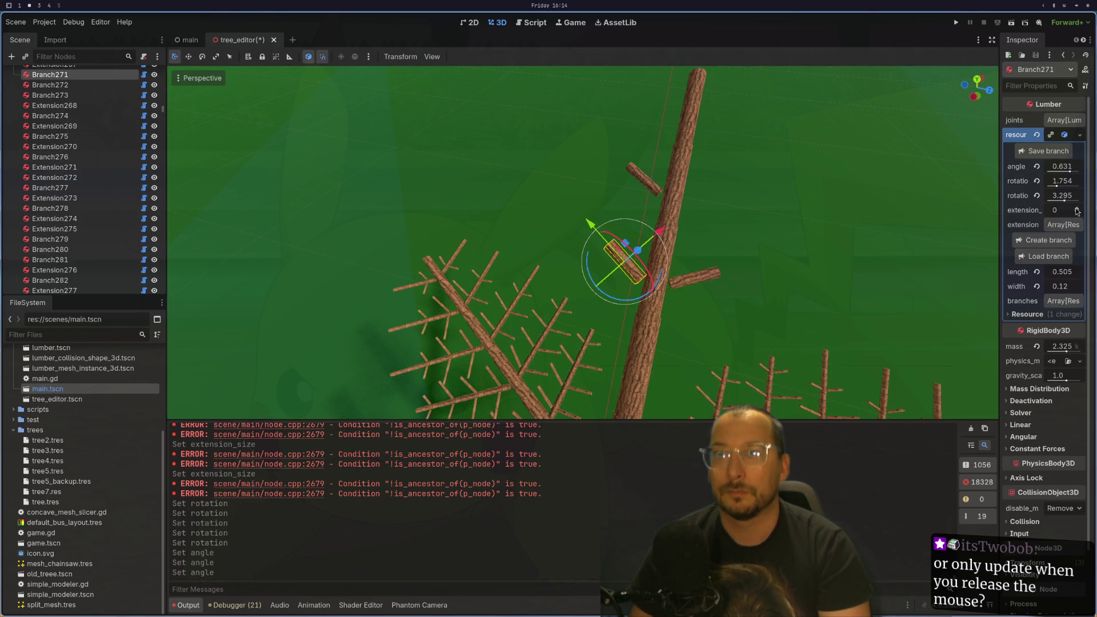
{"action": "left_click", "coordinate": [1077, 210]}
{"action": "left_click", "coordinate": [1077, 209]}
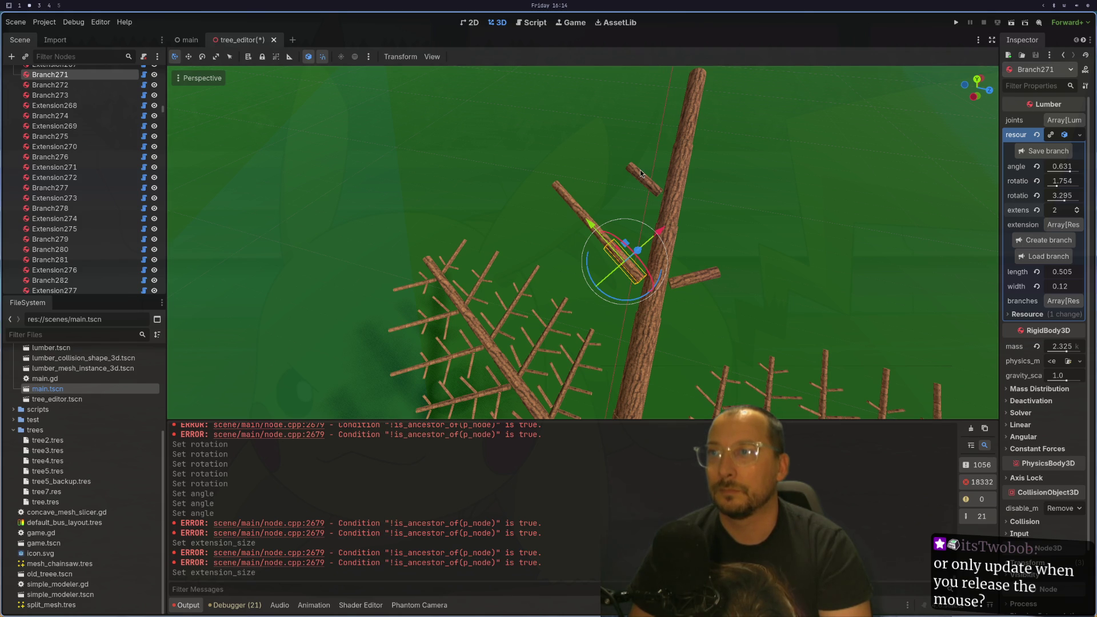
{"action": "left_click", "coordinate": [641, 173]}
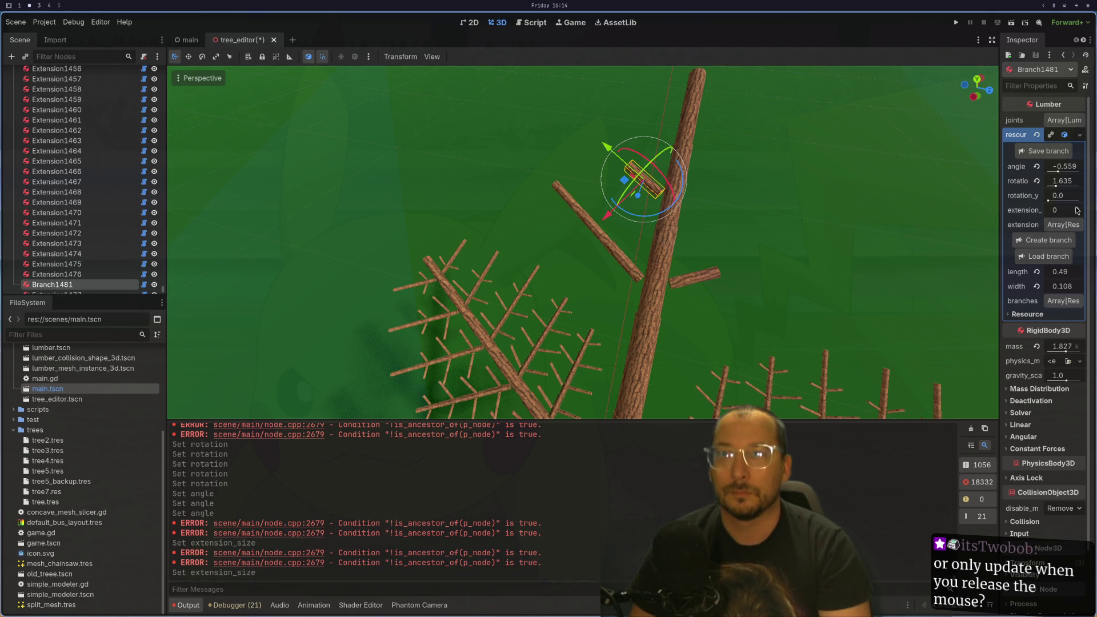
{"action": "left_click", "coordinate": [1077, 210]}
{"action": "left_click", "coordinate": [1077, 210]}
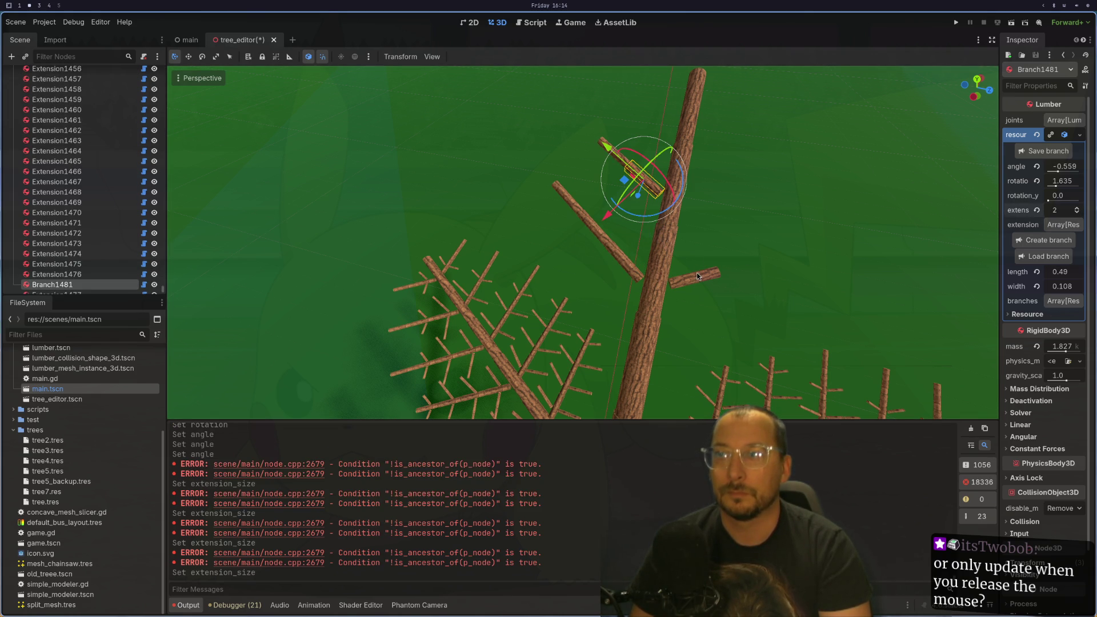
- Give Branch272 an extension size of 2, then select trunk segment Extension1475
{"action": "left_click", "coordinate": [697, 275]}
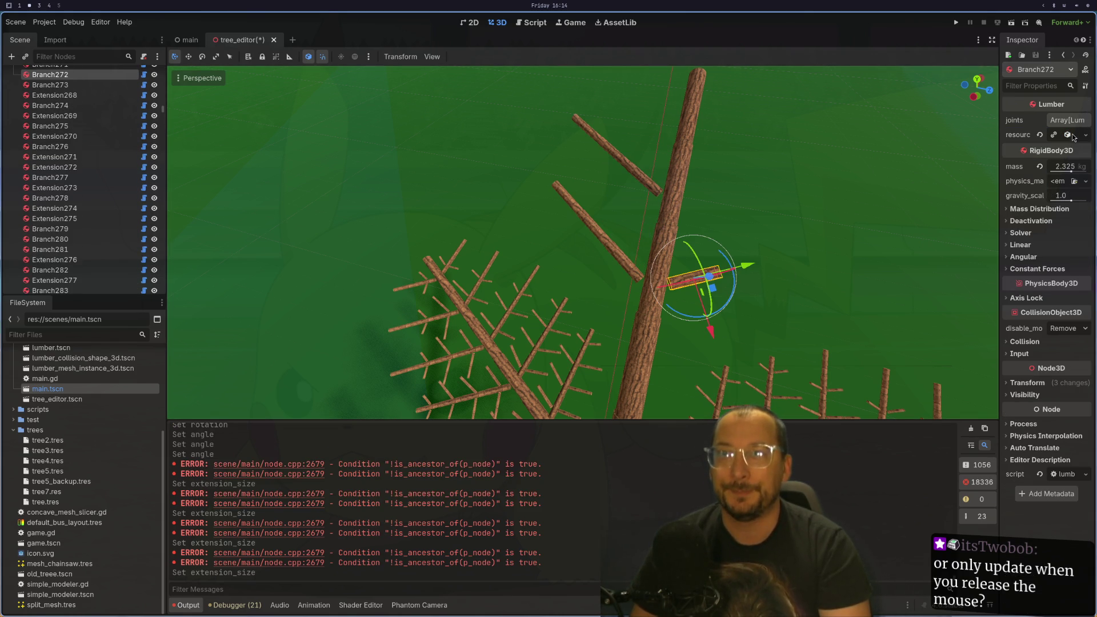
{"action": "left_click", "coordinate": [1069, 136]}
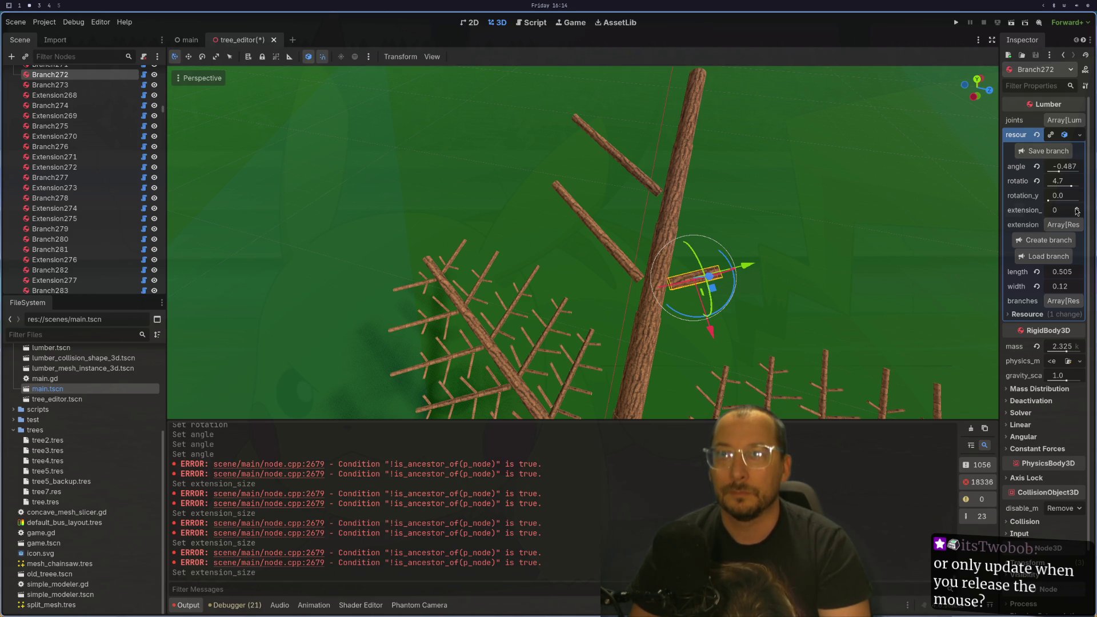
{"action": "left_click", "coordinate": [1076, 208]}
{"action": "left_click", "coordinate": [1076, 208]}
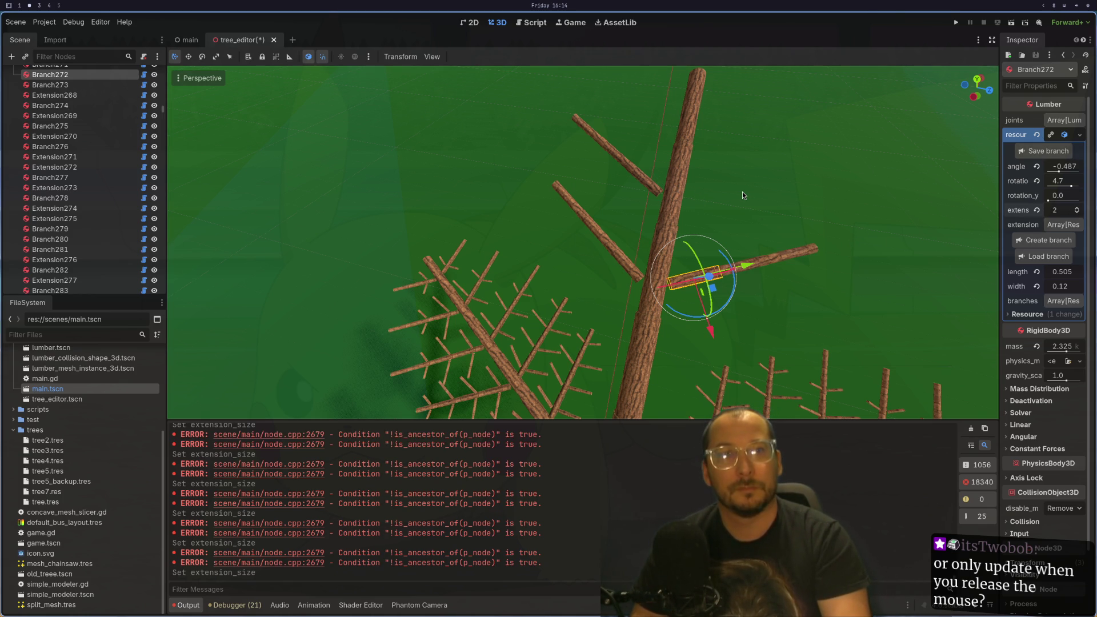
{"action": "left_click", "coordinate": [673, 179]}
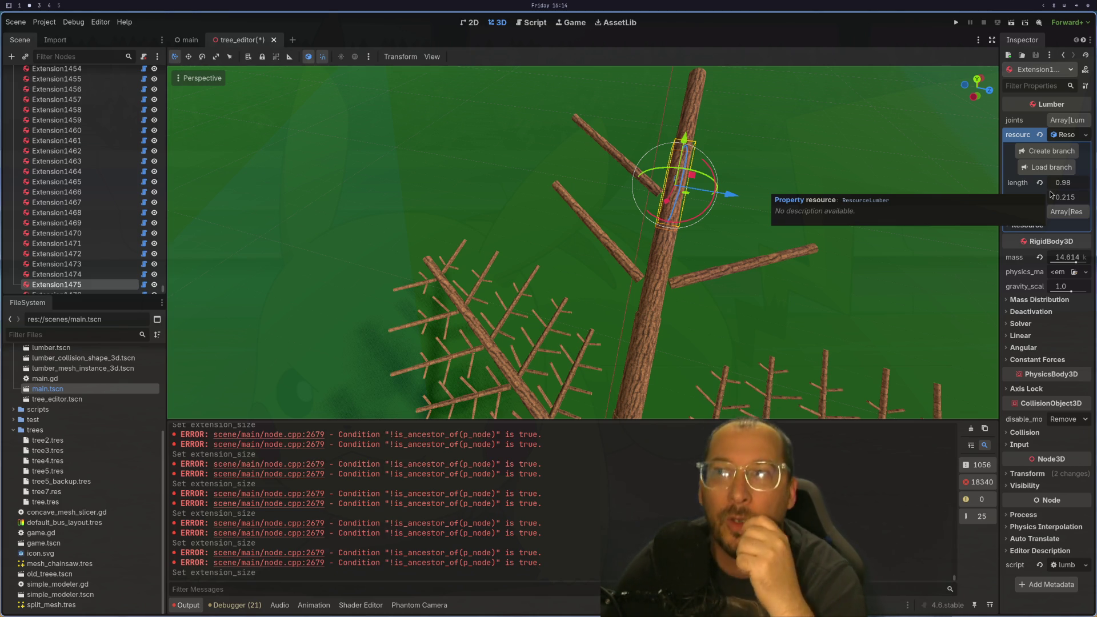
{"action": "key", "text": "super+1"}
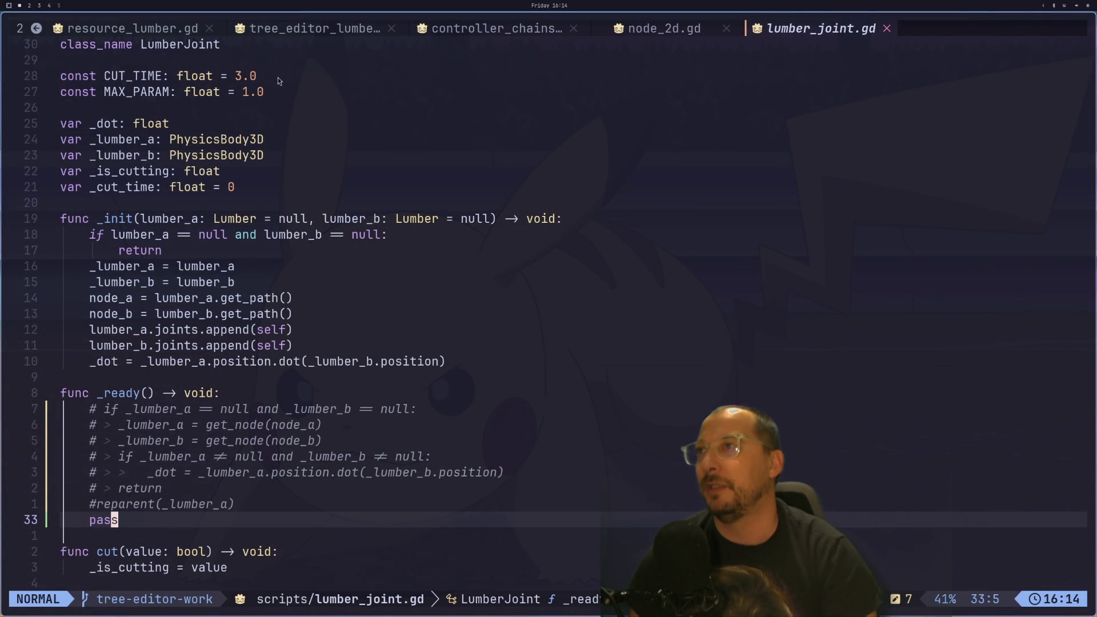
- In Neovim, open tree_editor_lumber.gd and resource_lumber.gd read-only and close the controller_chains buffer
{"action": "scroll", "scroll_direction": "up", "scroll_amount": 3}
{"action": "left_click", "coordinate": [310, 24]}
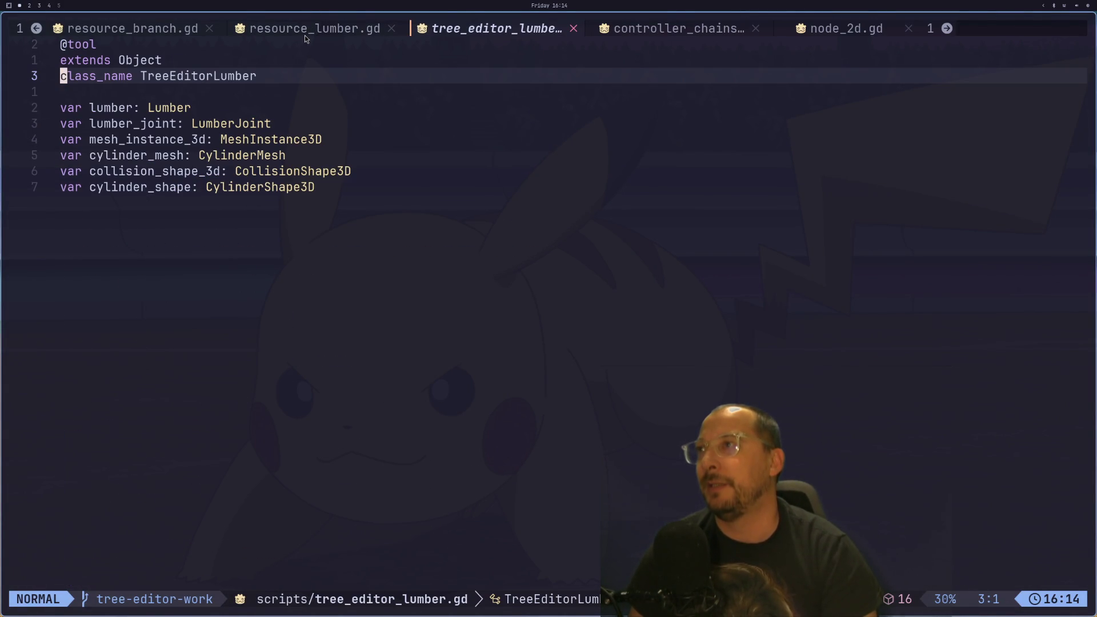
{"action": "left_click", "coordinate": [297, 27]}
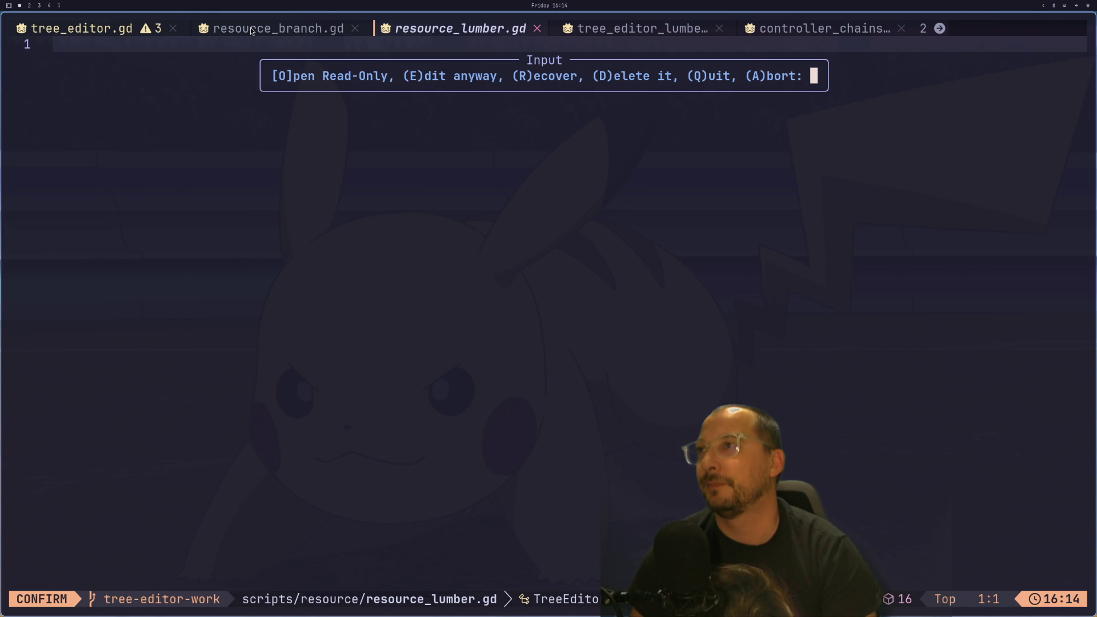
{"action": "key", "text": "o"}
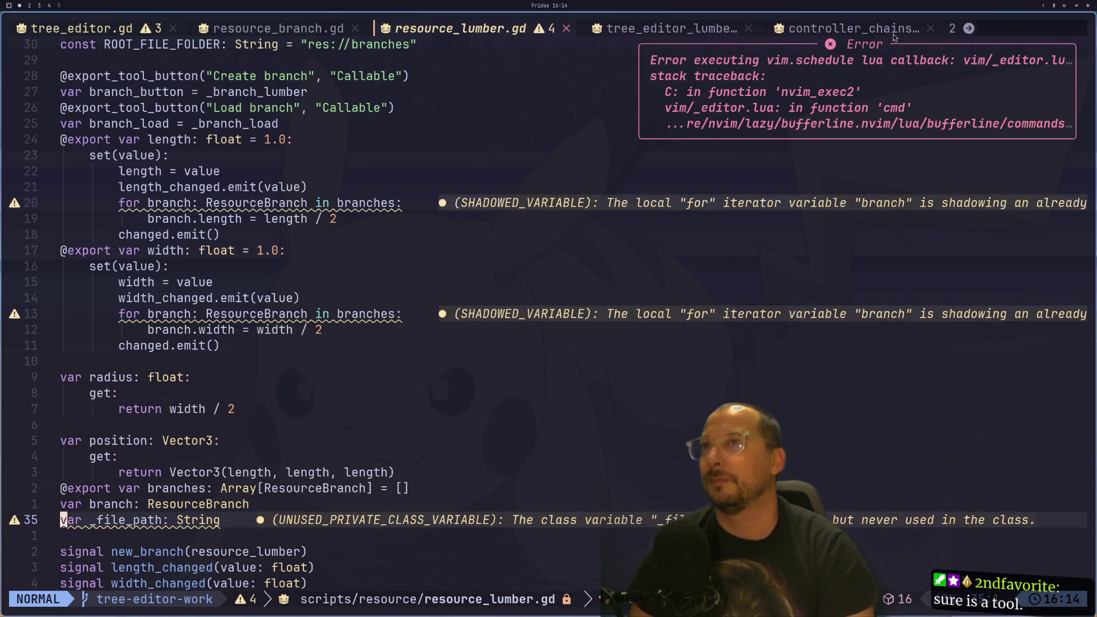
{"action": "left_click", "coordinate": [932, 30]}
{"action": "key", "text": "super+2"}
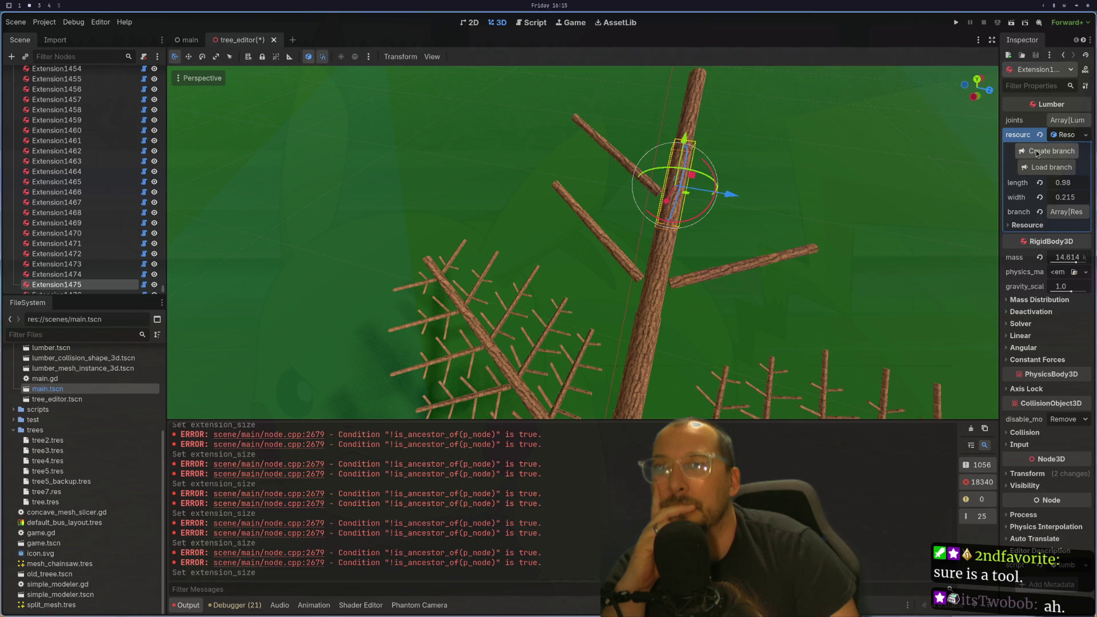
- Select Branch1482, expand its branch resource and set its rotation to 4.648
{"action": "left_click_drag", "start_coordinate": [896, 145], "coordinate": [835, 140]}
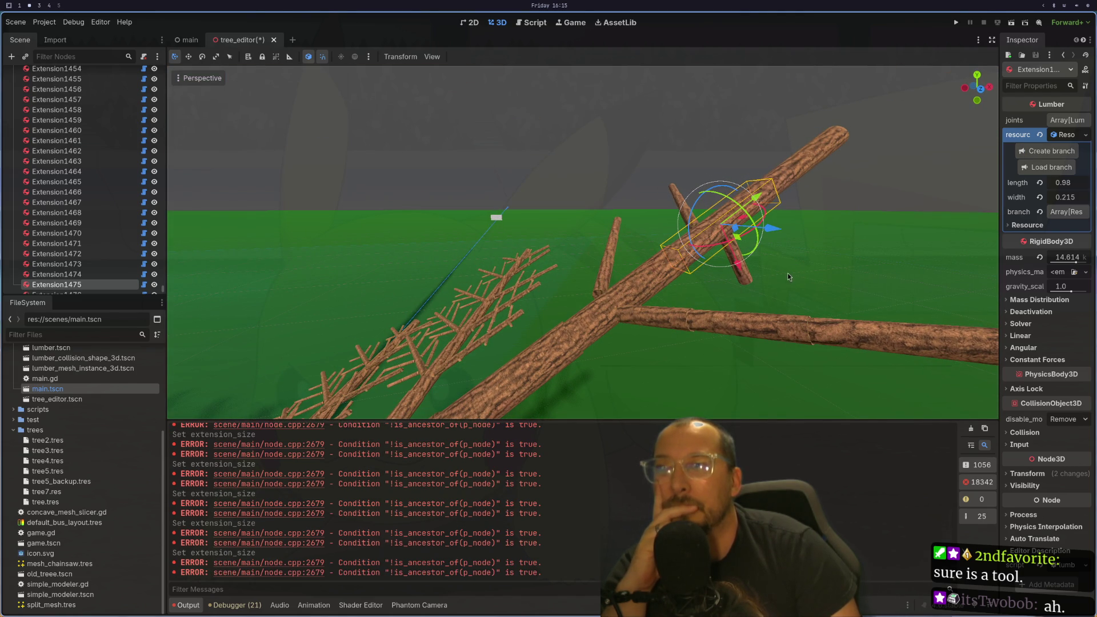
{"action": "left_click", "coordinate": [753, 280]}
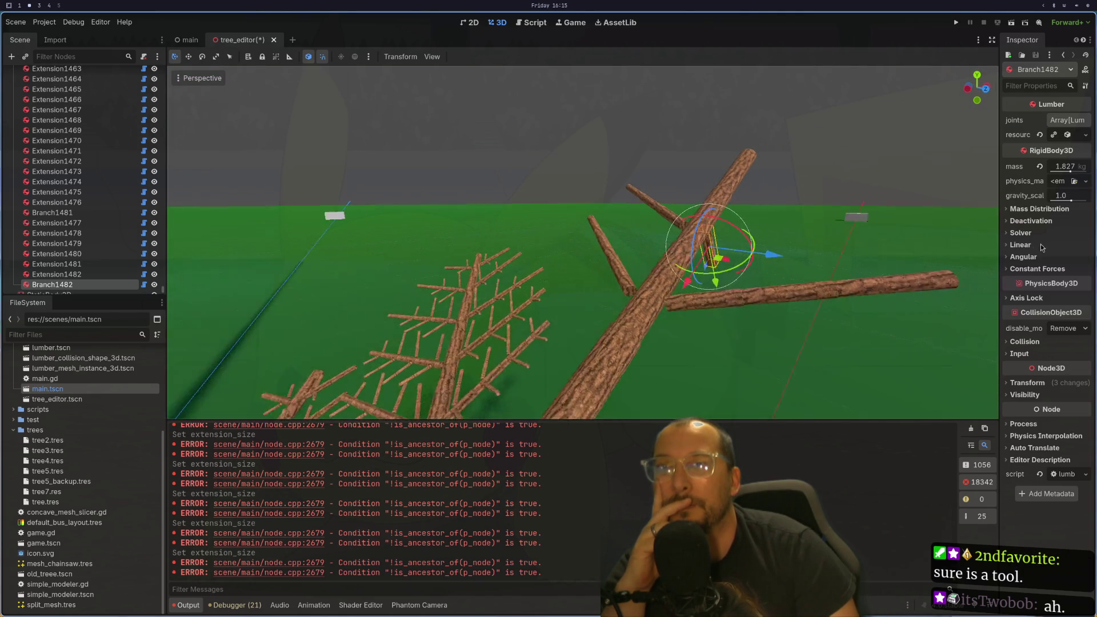
{"action": "left_click", "coordinate": [1065, 135]}
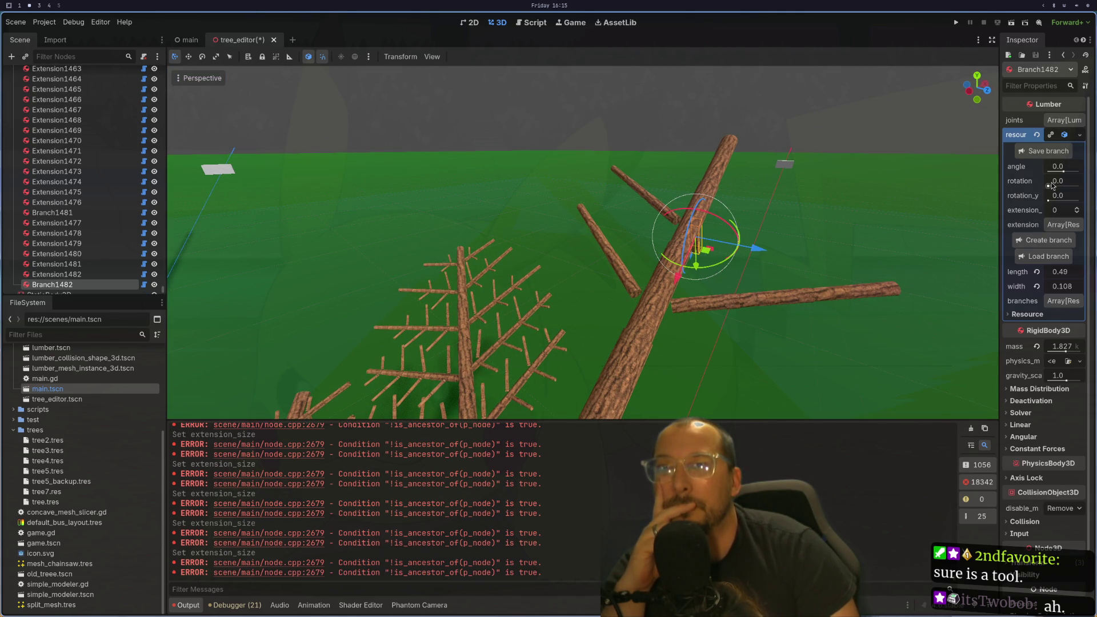
{"action": "left_click_drag", "start_coordinate": [1049, 186], "coordinate": [1071, 187]}
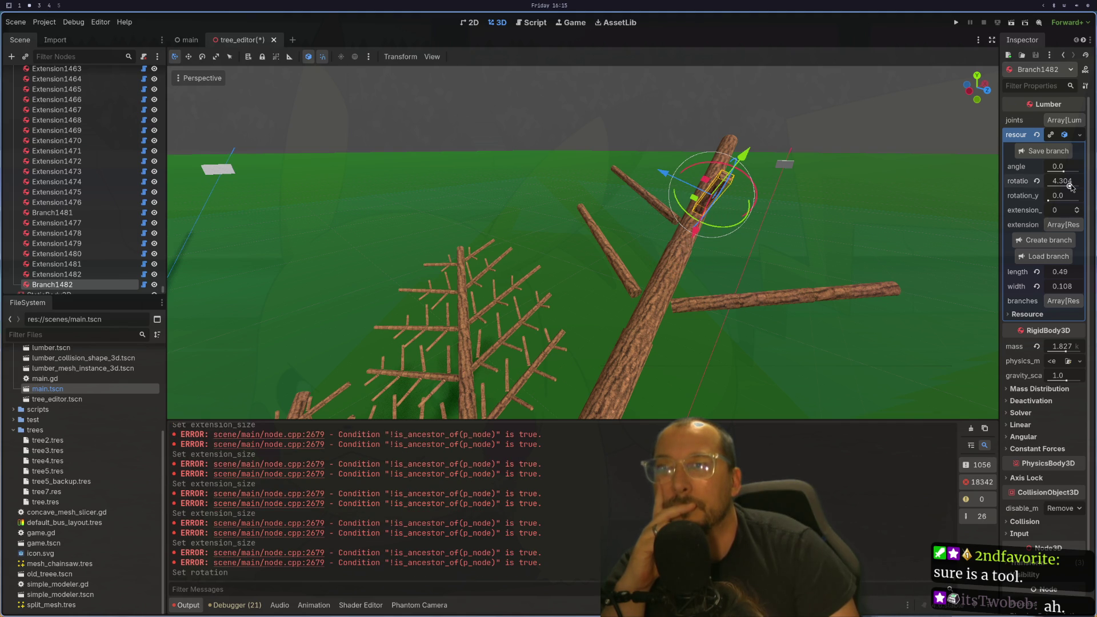
{"action": "left_click_drag", "start_coordinate": [1070, 187], "coordinate": [1060, 173]}
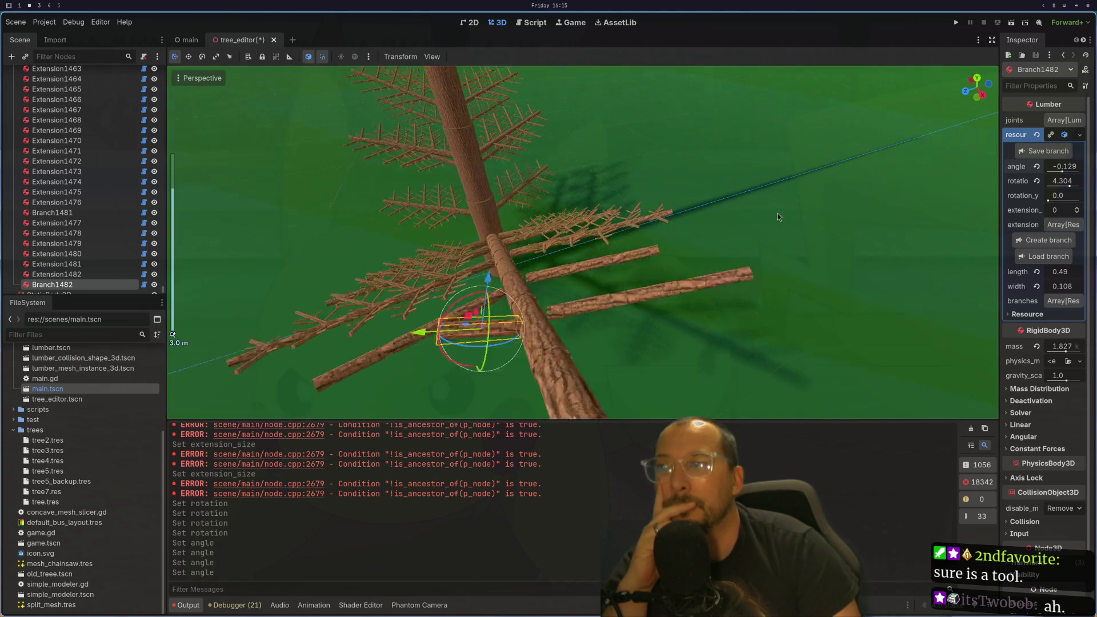
{"action": "scroll", "scroll_direction": "down", "scroll_amount": 3}
{"action": "scroll", "scroll_direction": "up", "scroll_amount": 3}
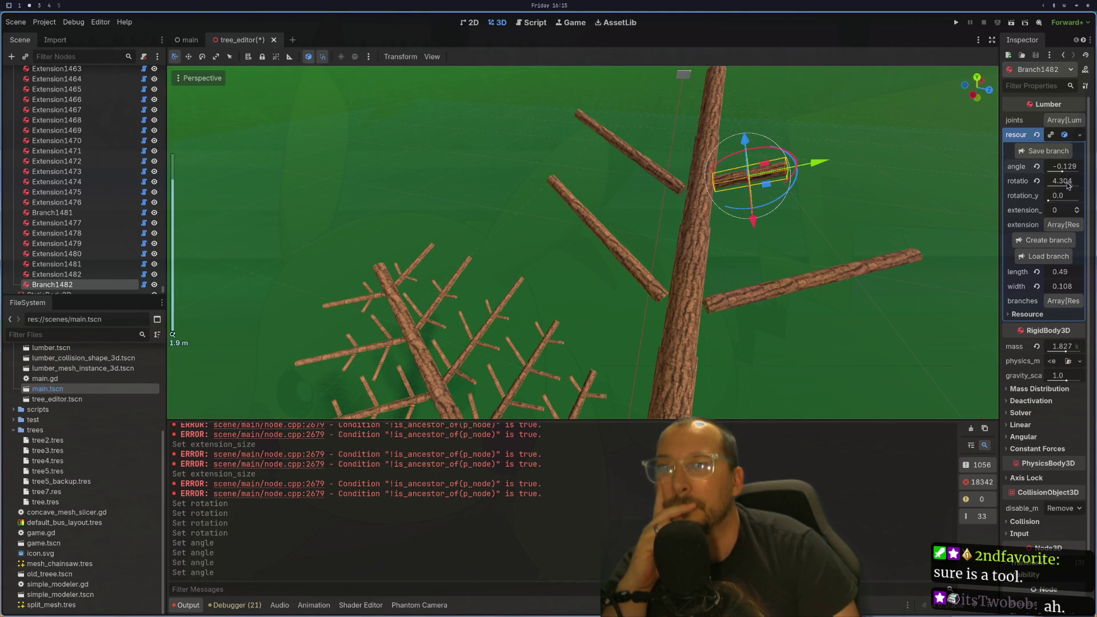
{"action": "left_click", "coordinate": [1067, 185]}
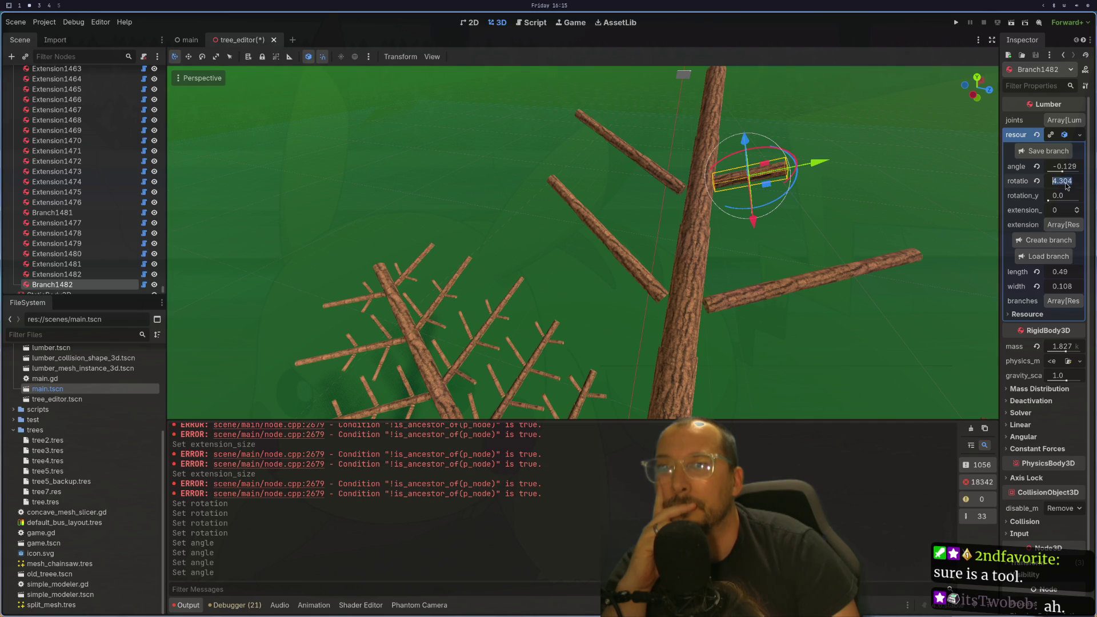
{"action": "left_click", "coordinate": [1070, 187]}
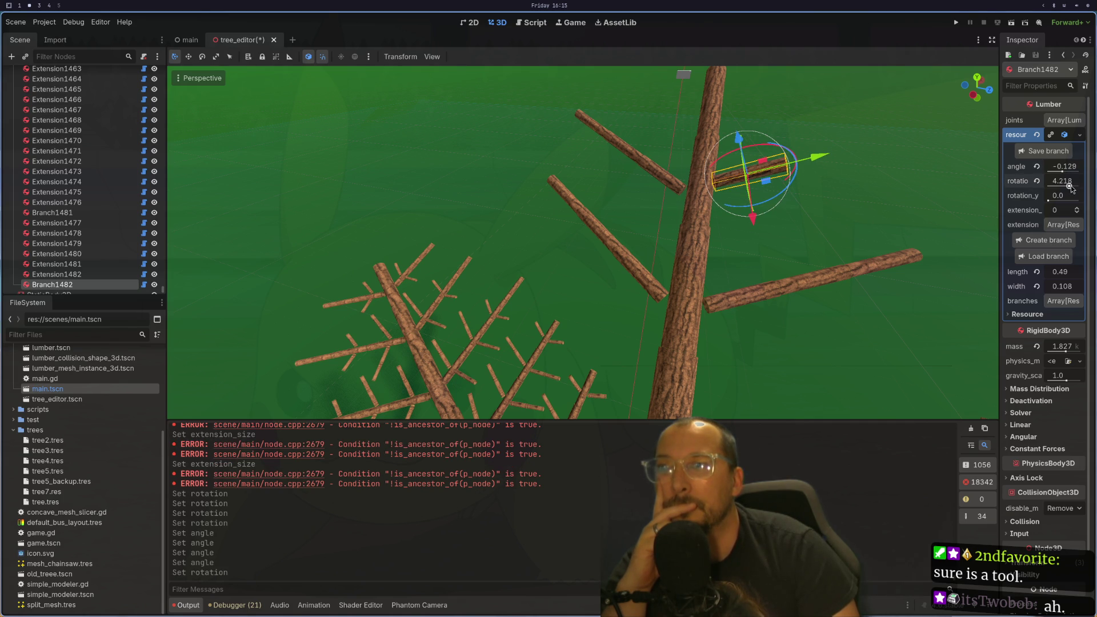
{"action": "left_click", "coordinate": [1070, 186]}
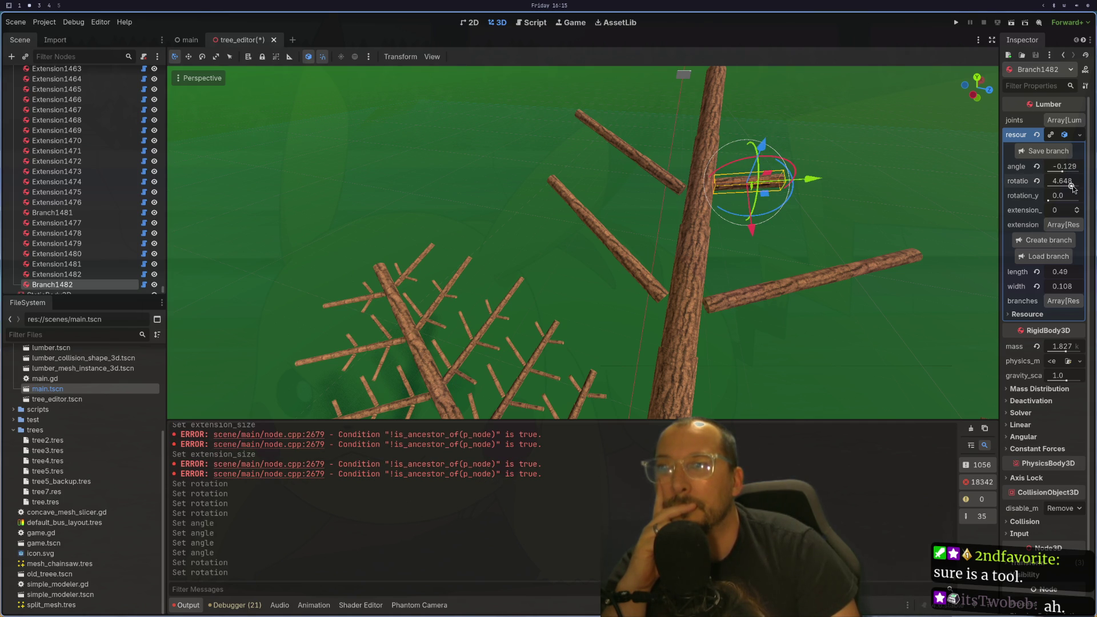
- Raise Branch1482's extension size to 2 and tilt its angle to -0.516
{"action": "left_click_drag", "start_coordinate": [873, 215], "coordinate": [829, 162]}
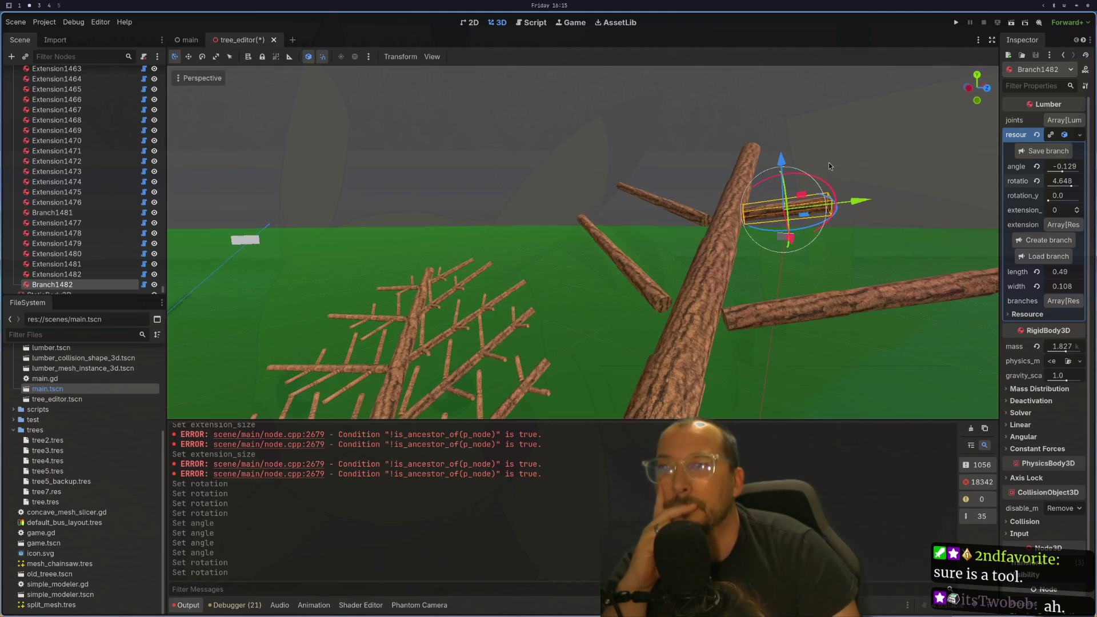
{"action": "left_click_drag", "start_coordinate": [1061, 171], "coordinate": [1060, 170]}
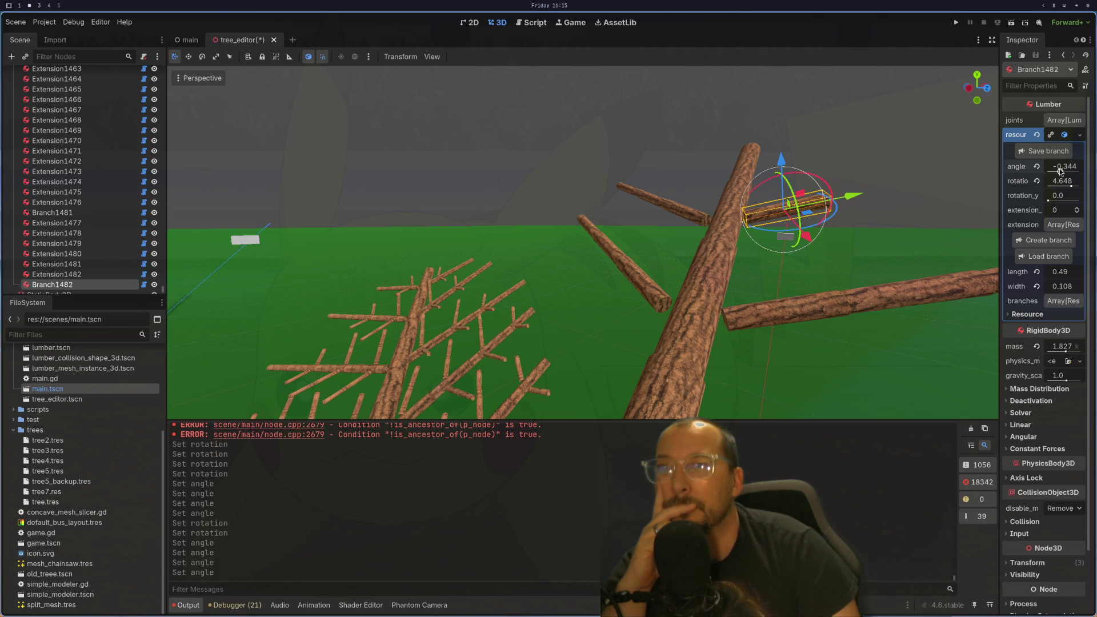
{"action": "scroll", "scroll_direction": "up", "scroll_amount": 3}
{"action": "left_click_drag", "start_coordinate": [835, 228], "coordinate": [985, 208]}
{"action": "scroll", "scroll_direction": "down", "scroll_amount": 3}
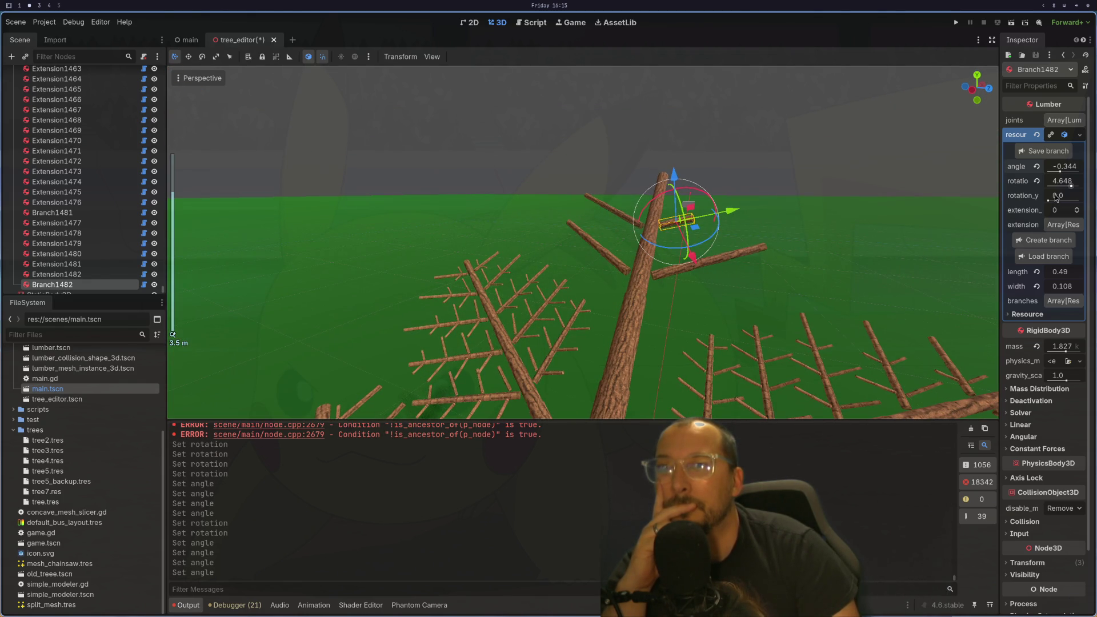
{"action": "left_click", "coordinate": [1077, 210]}
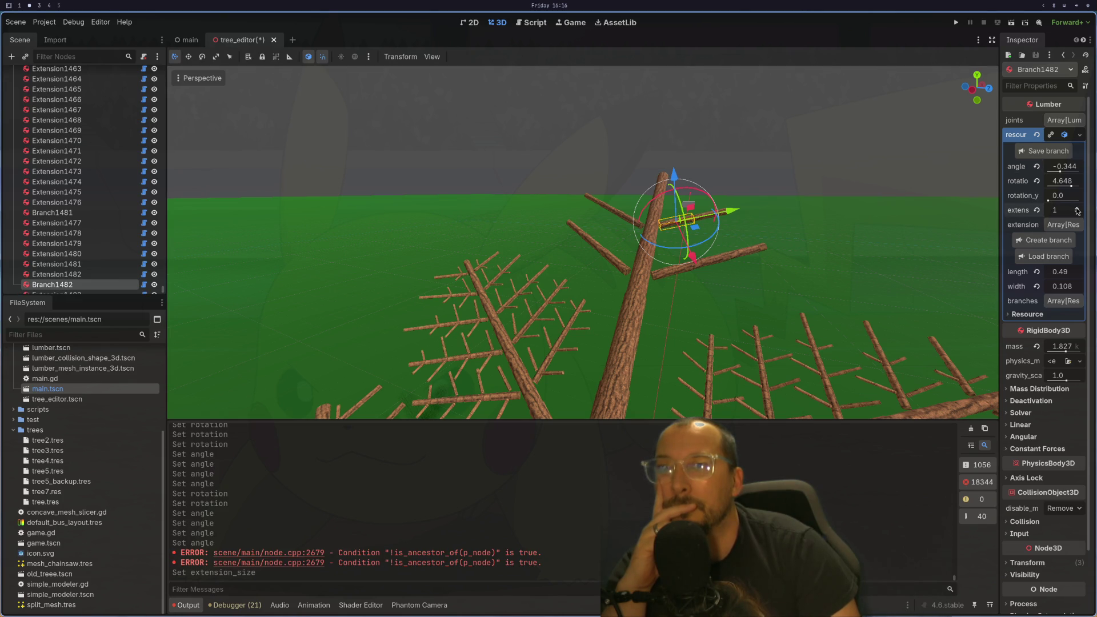
{"action": "left_click", "coordinate": [1077, 208]}
{"action": "left_click_drag", "start_coordinate": [750, 176], "coordinate": [780, 212]}
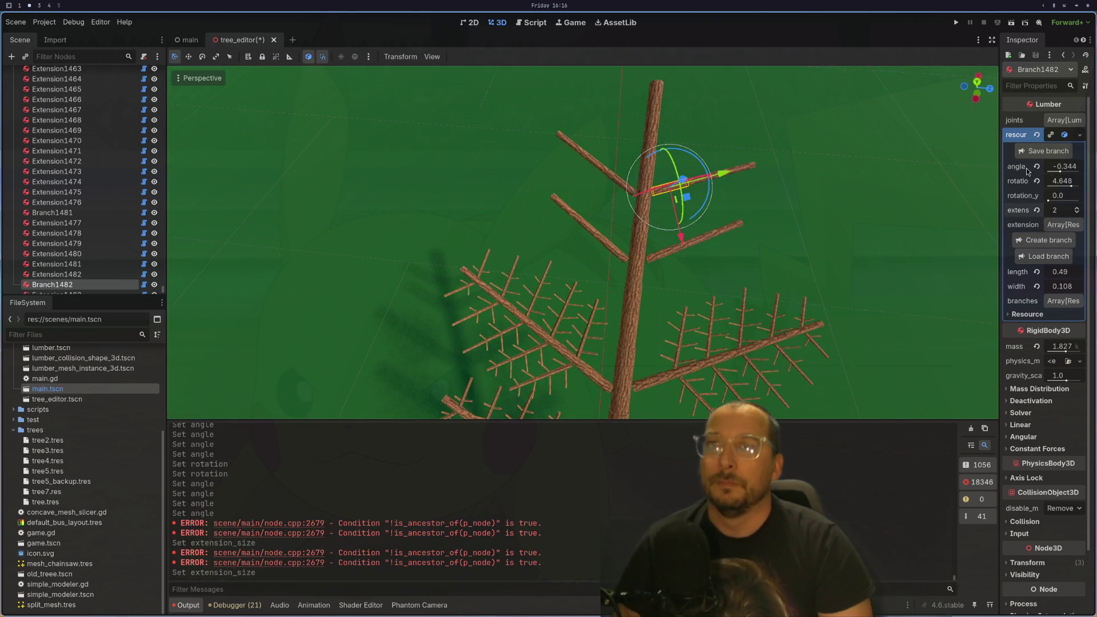
{"action": "left_click_drag", "start_coordinate": [1060, 171], "coordinate": [1058, 173]}
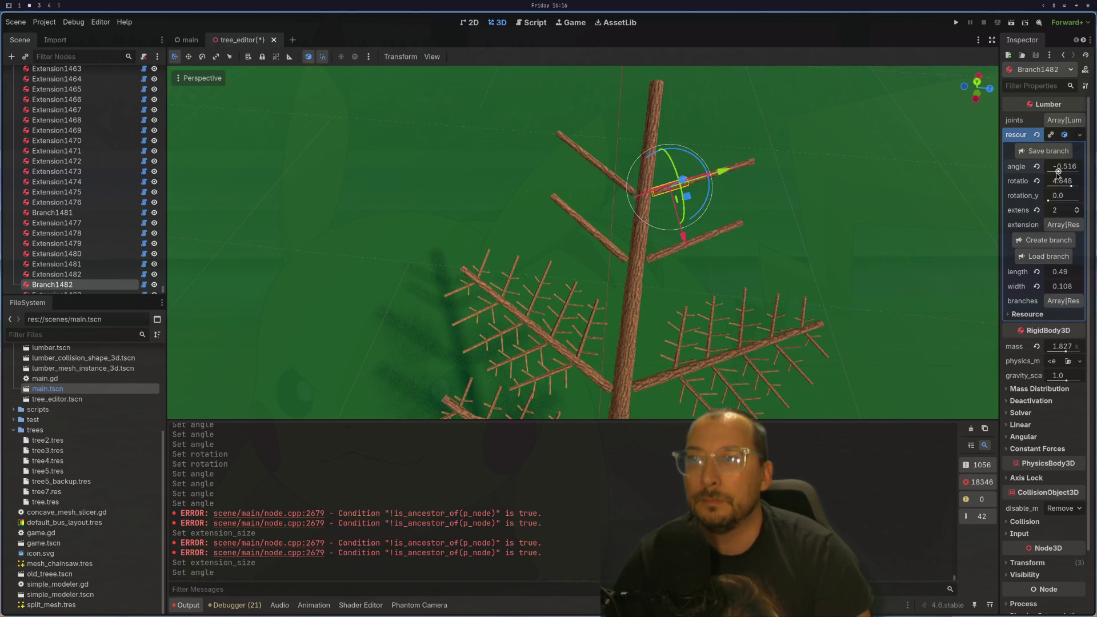
{"action": "left_click_drag", "start_coordinate": [793, 201], "coordinate": [784, 199]}
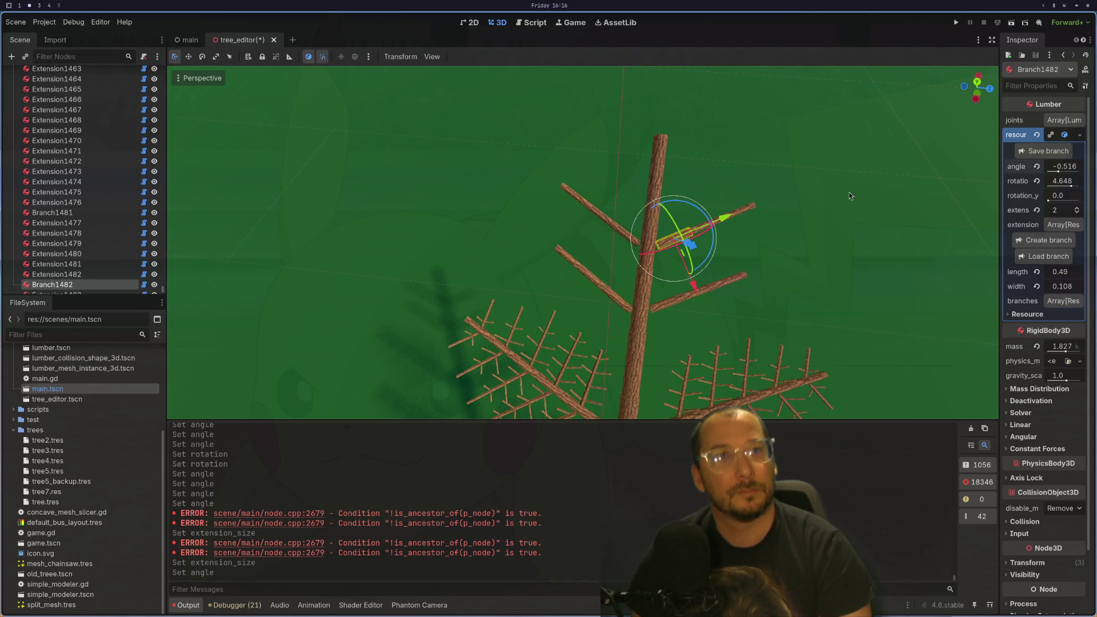
{"action": "scroll", "scroll_direction": "up", "scroll_amount": 3}
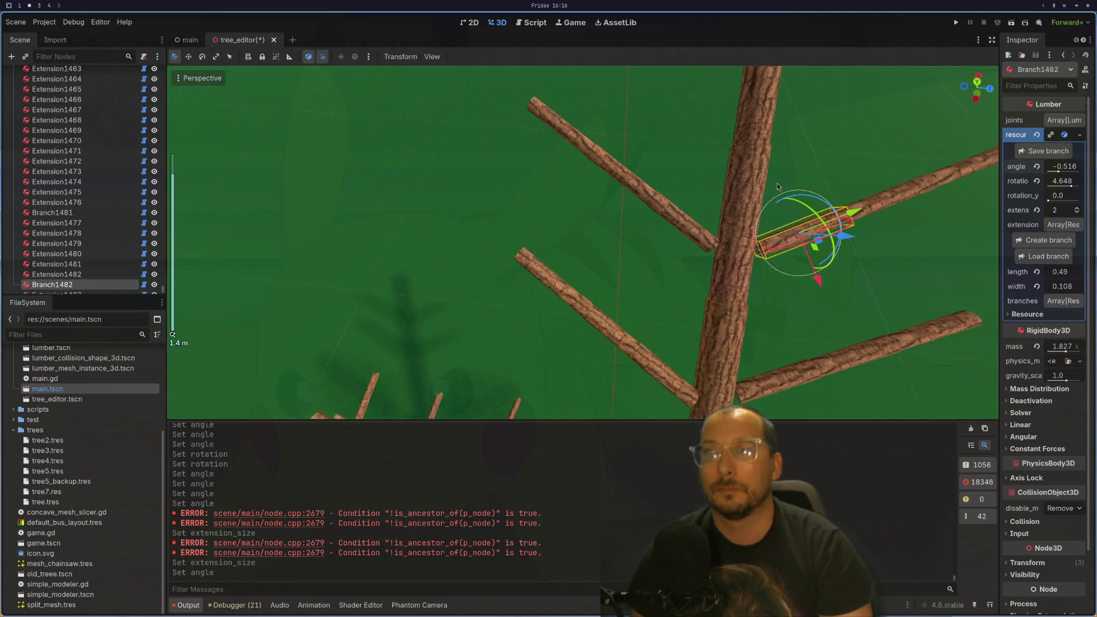
{"action": "scroll", "scroll_direction": "down", "scroll_amount": 3}
{"action": "left_click", "coordinate": [577, 114]}
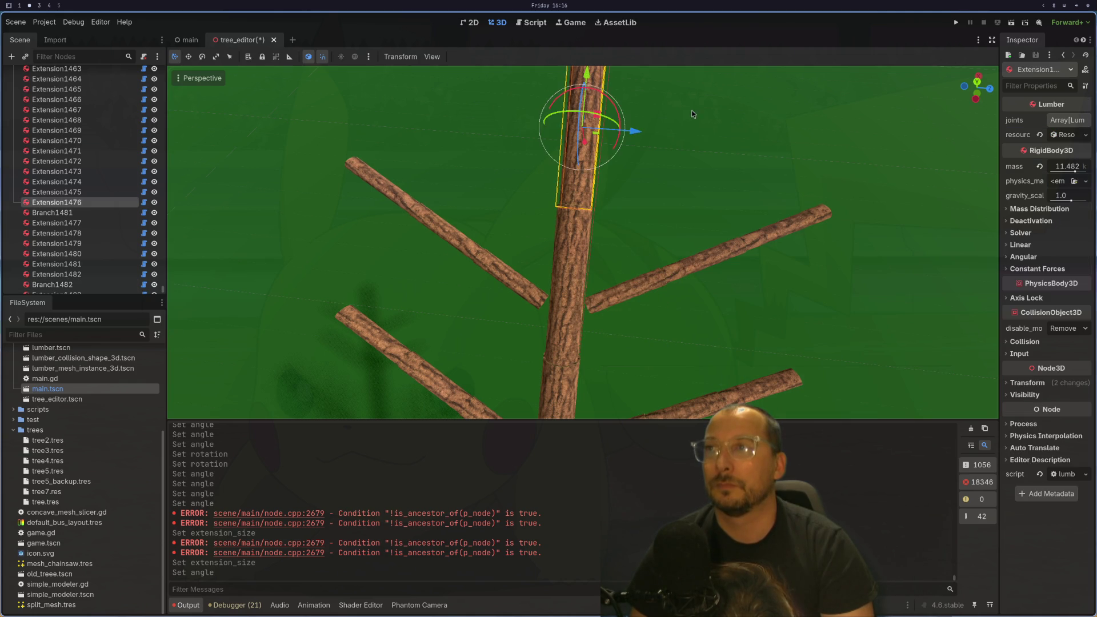
- Save the tree_editor scene with Ctrl+S and select the TreeEditor root node
{"action": "left_click_drag", "start_coordinate": [693, 228], "coordinate": [704, 140]}
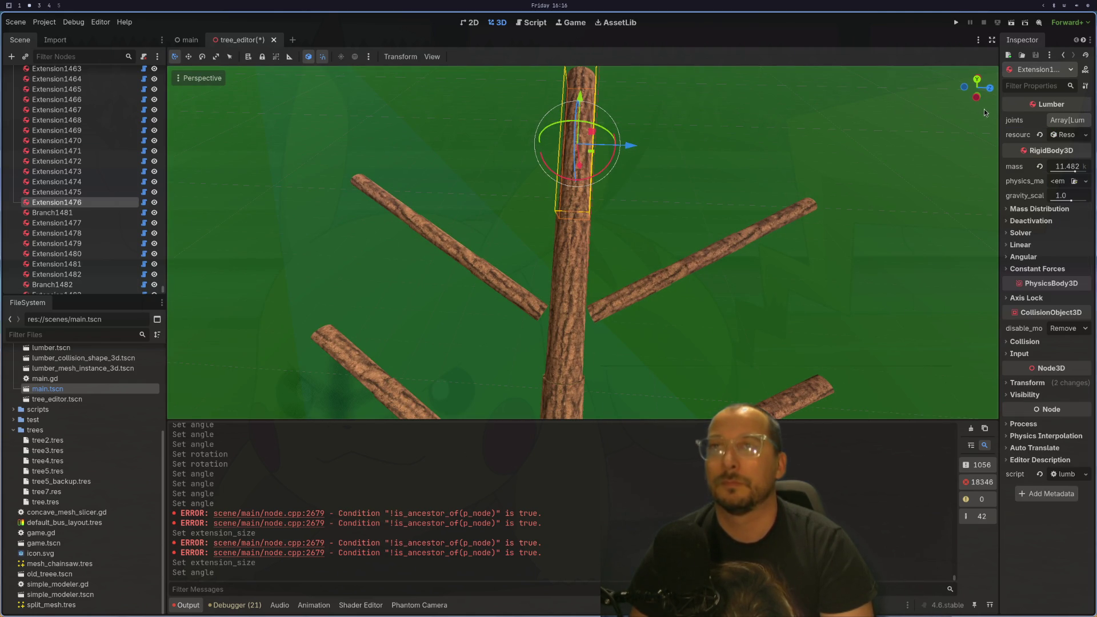
{"action": "left_click", "coordinate": [1064, 135]}
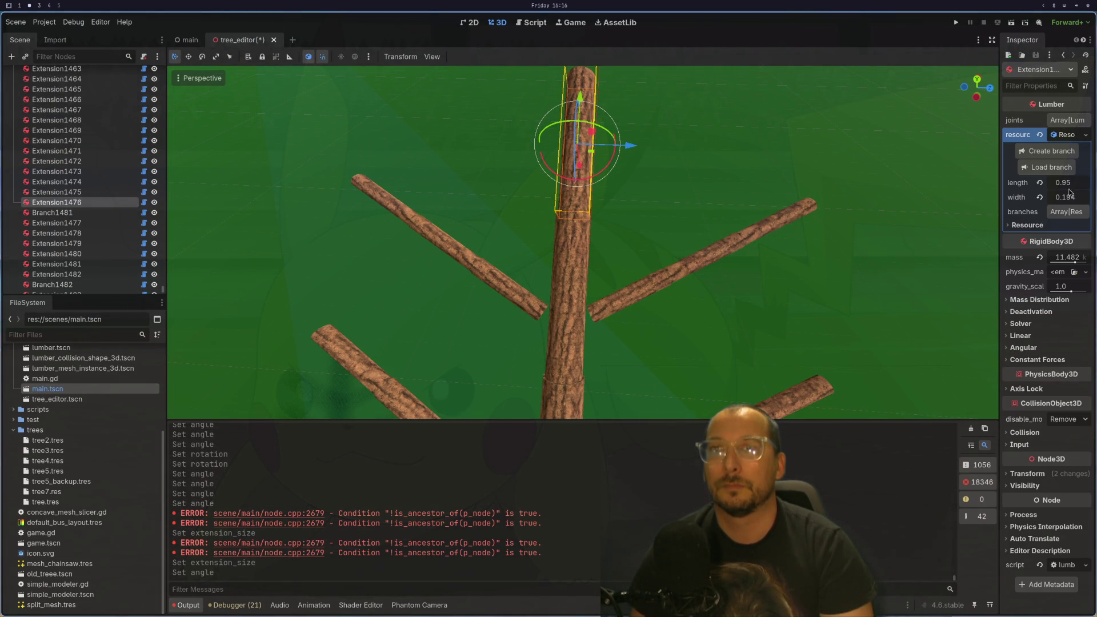
{"action": "scroll", "scroll_direction": "down", "scroll_amount": 3}
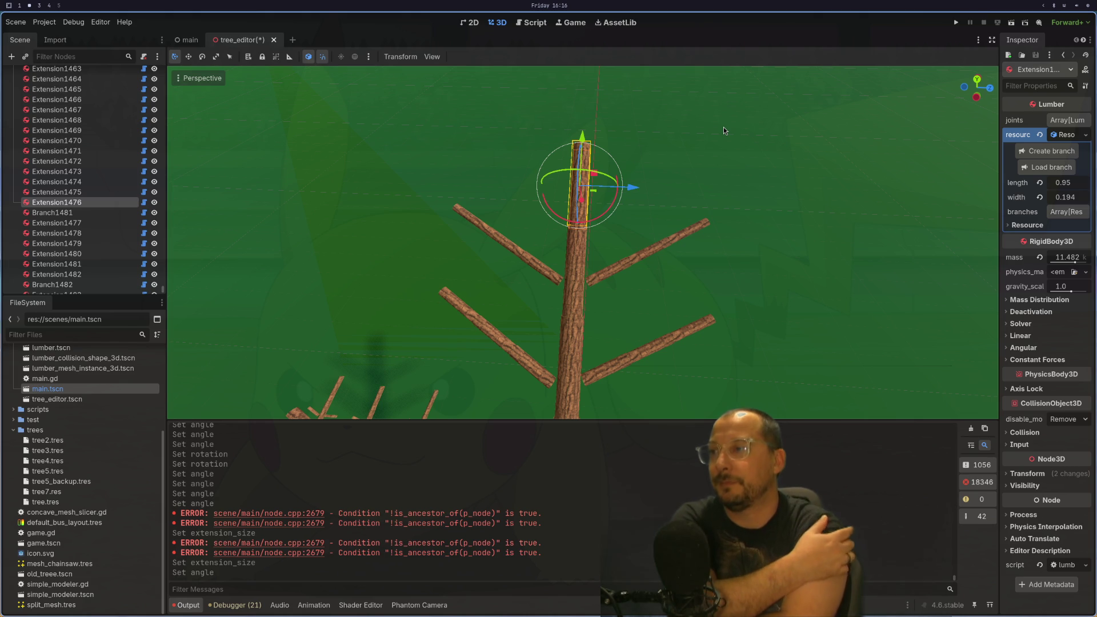
{"action": "key", "text": "ctrl+s"}
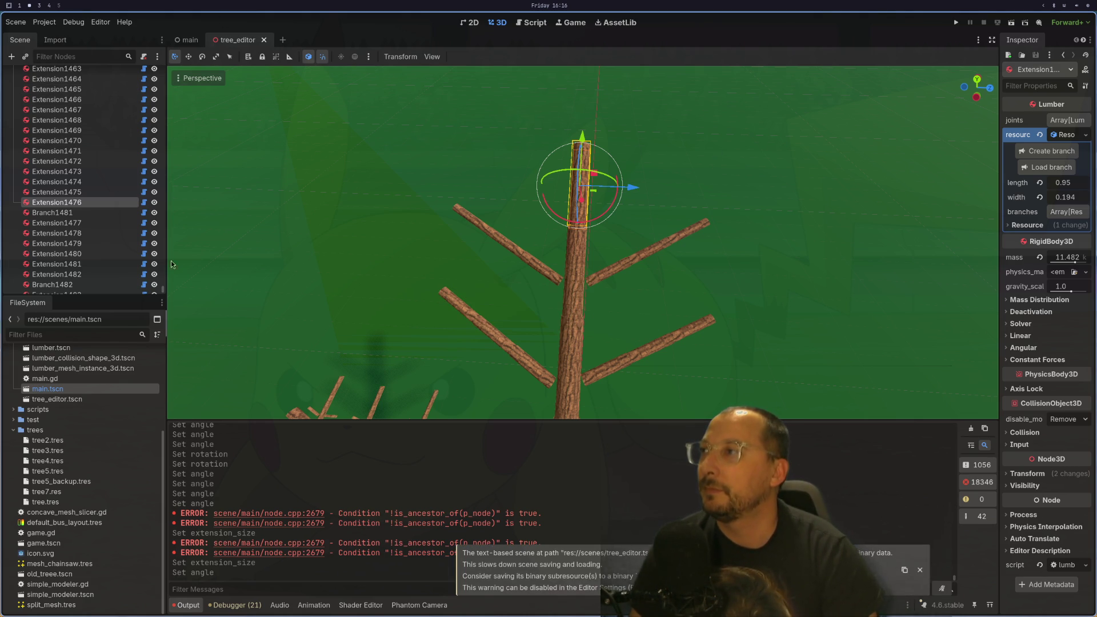
{"action": "left_click_drag", "start_coordinate": [164, 290], "coordinate": [166, 26]}
{"action": "left_click", "coordinate": [85, 74]}
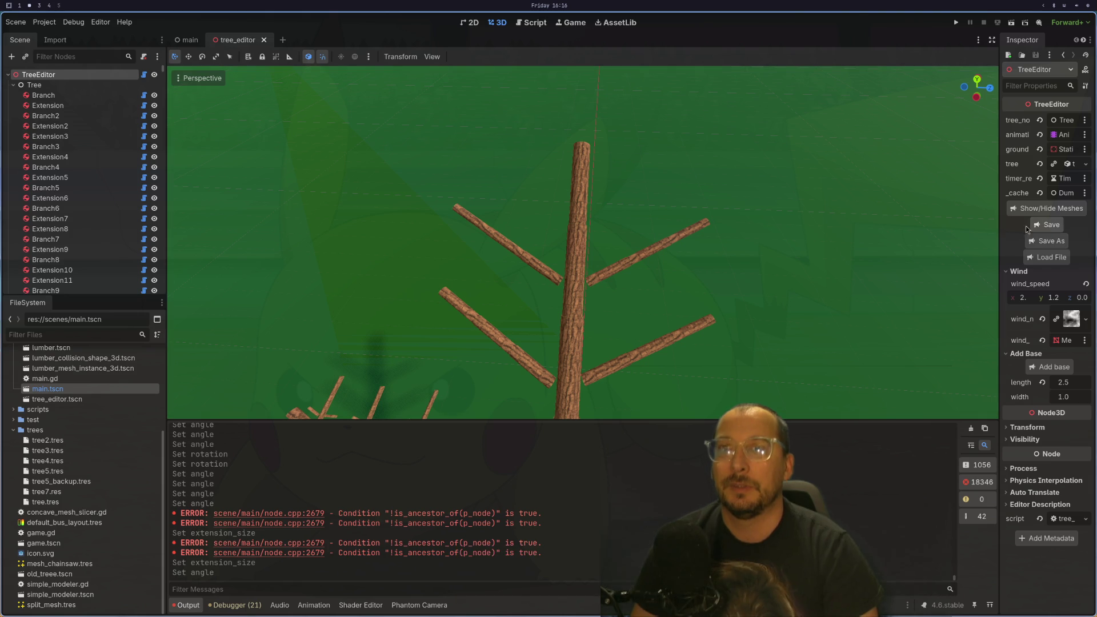
{"action": "key", "text": "super+1"}
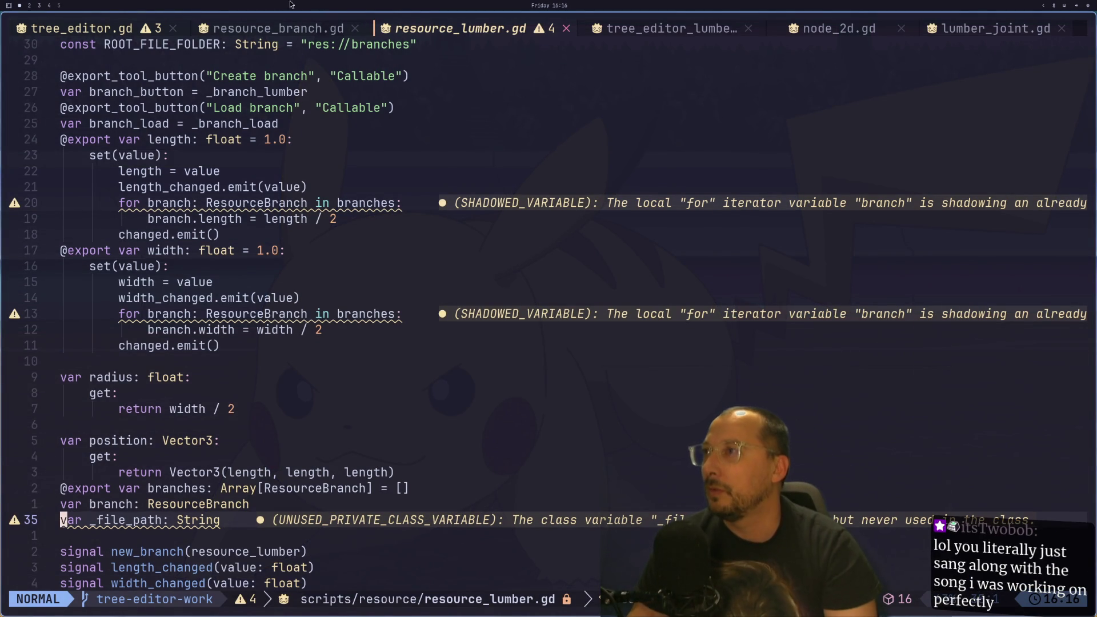
- Open resource_branch.gd read-only and browse its angle, rotation_y and update_width code
{"action": "left_click", "coordinate": [288, 30]}
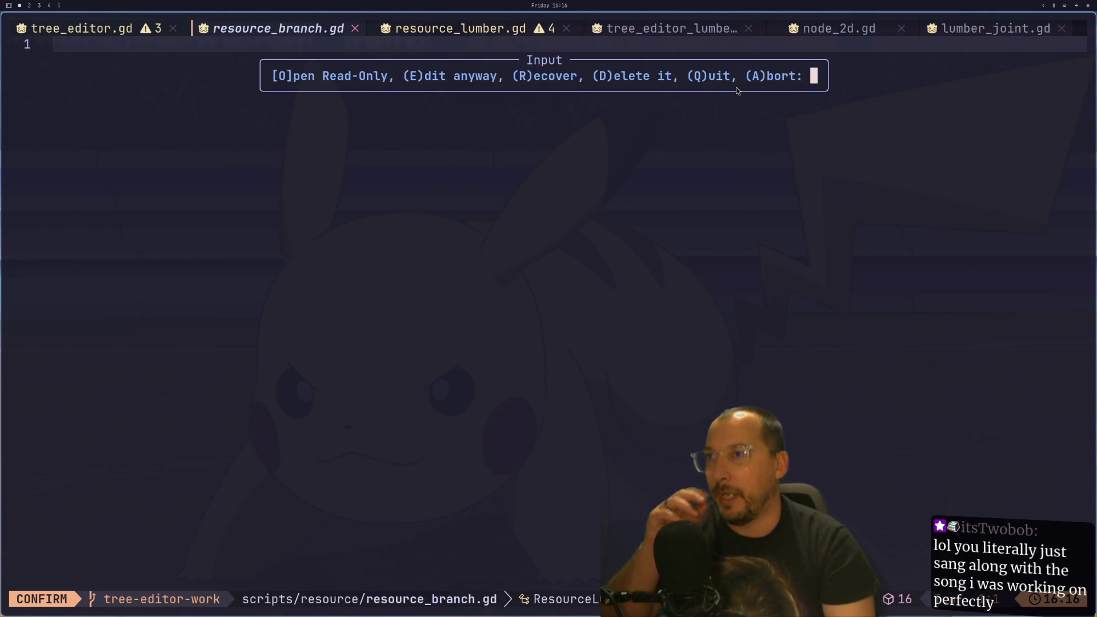
{"action": "key", "text": "o"}
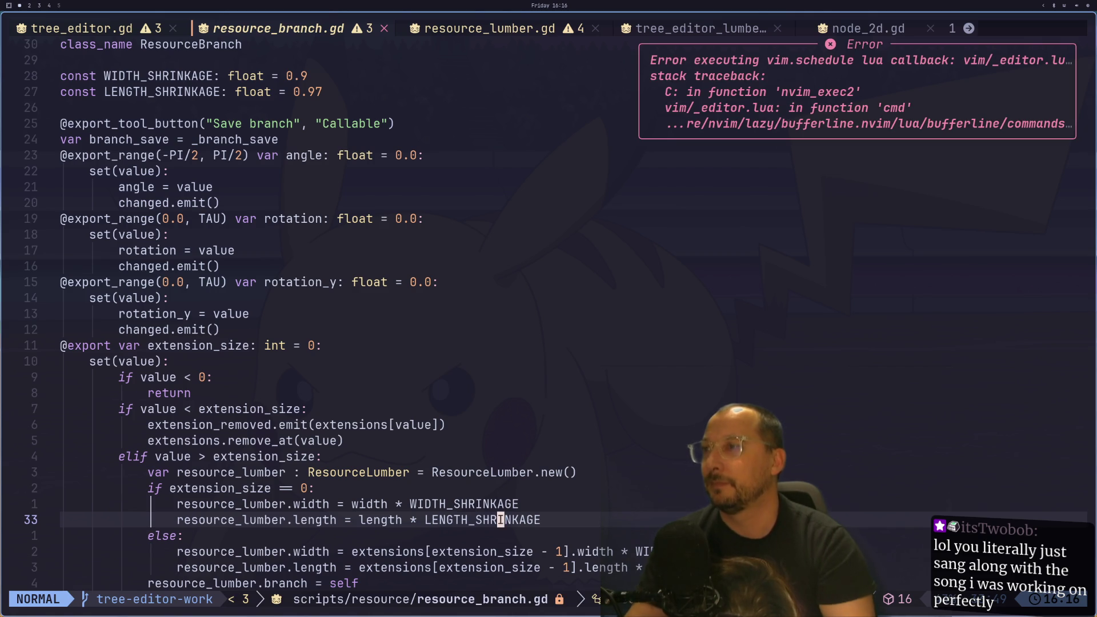
{"action": "left_click", "coordinate": [553, 29]}
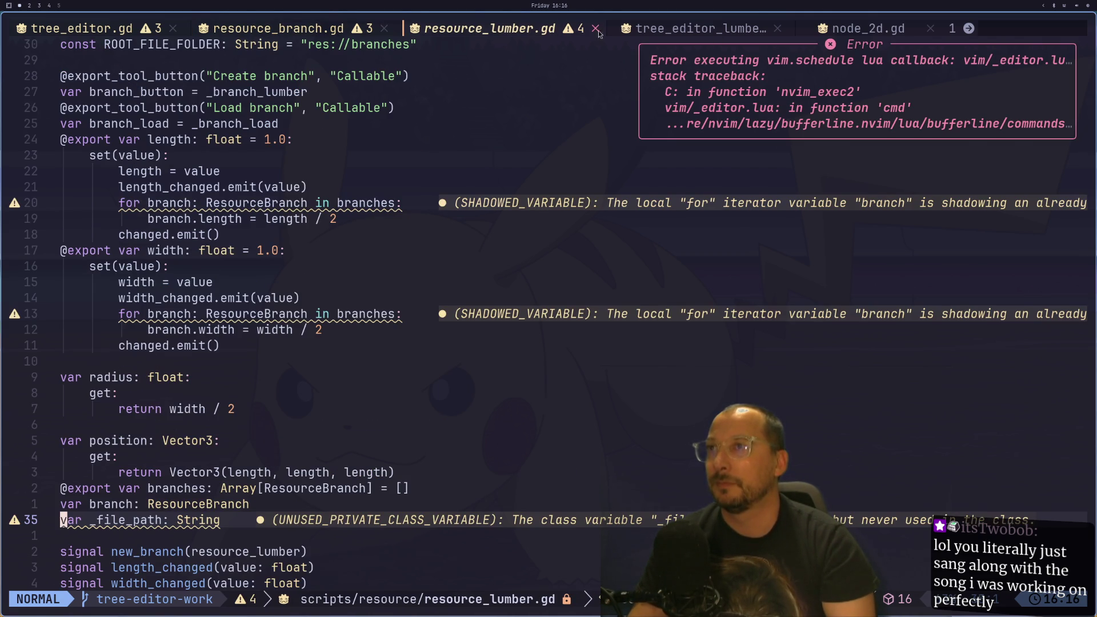
{"action": "left_click", "coordinate": [263, 35]}
{"action": "scroll", "scroll_direction": "up", "scroll_amount": 3}
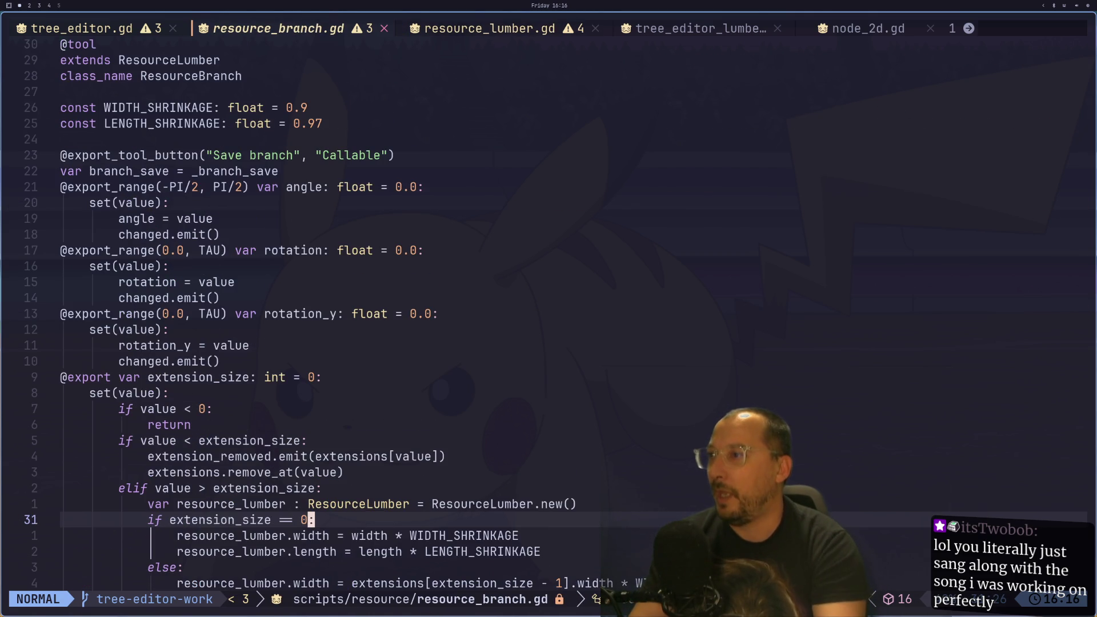
{"action": "key", "text": "k"}
{"action": "key", "text": "k"}
{"action": "key", "text": "k"}
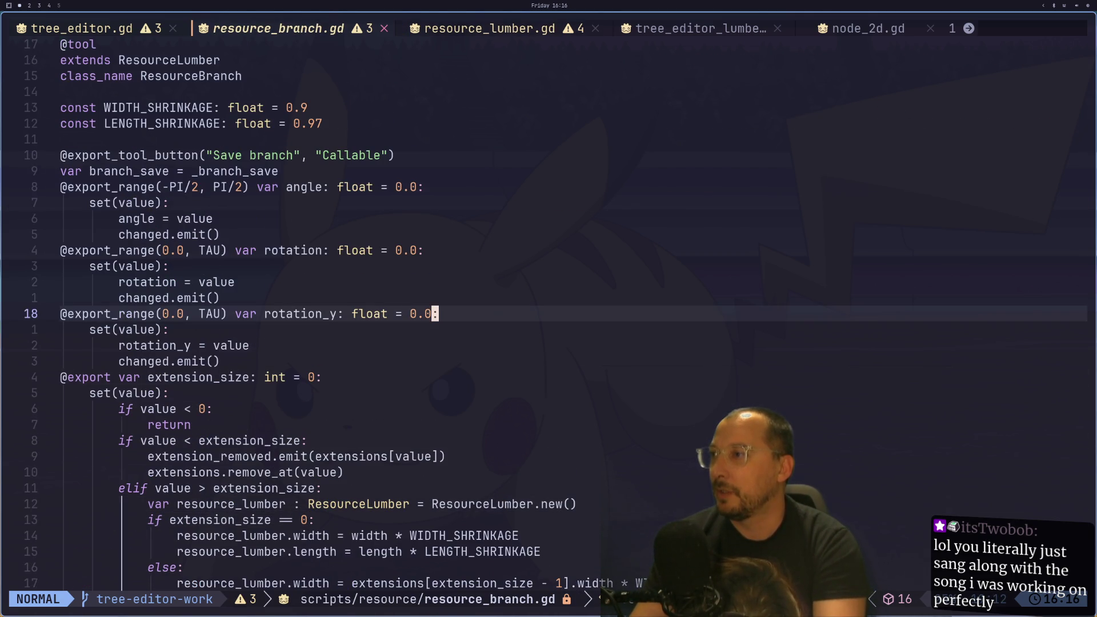
{"action": "key", "text": "k"}
{"action": "key", "text": "k"}
{"action": "key", "text": "k"}
{"action": "key", "text": "k"}
{"action": "key", "text": "k"}
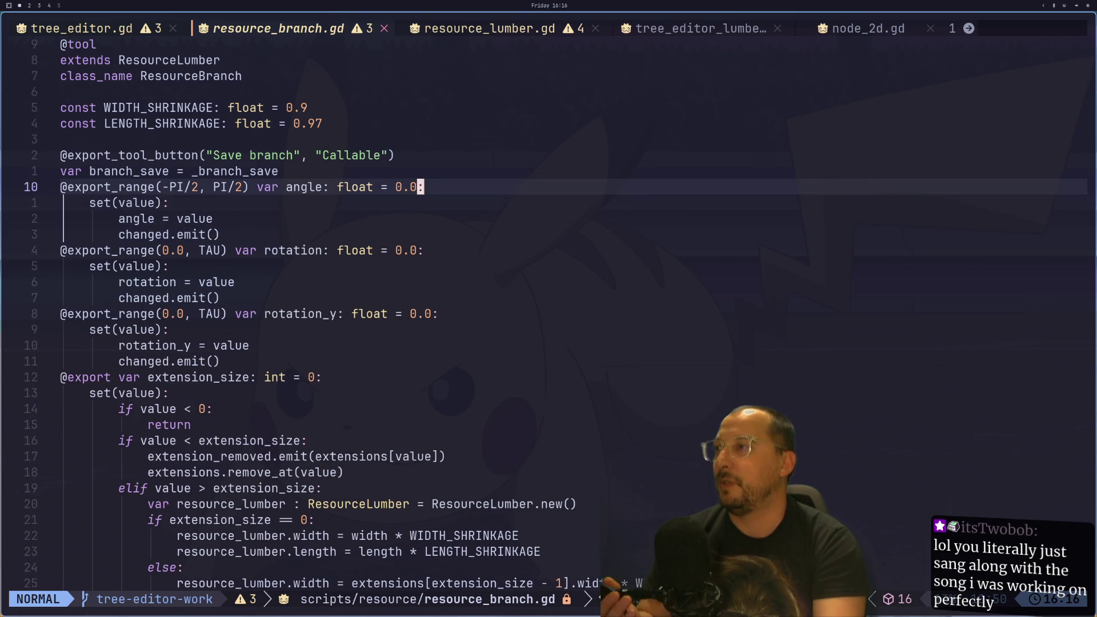
{"action": "key", "text": "j"}
{"action": "key", "text": "7"}
{"action": "key", "text": "j"}
{"action": "key", "text": "j"}
{"action": "key", "text": "j"}
{"action": "key", "text": "j"}
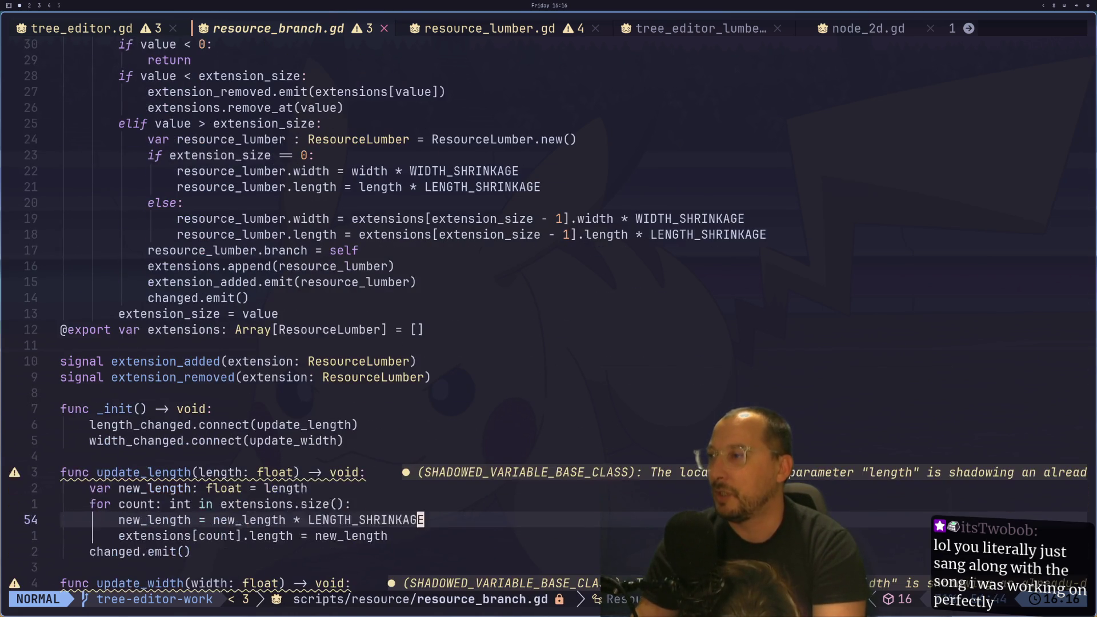
{"action": "key", "text": "j"}
{"action": "key", "text": "j"}
{"action": "key", "text": "j"}
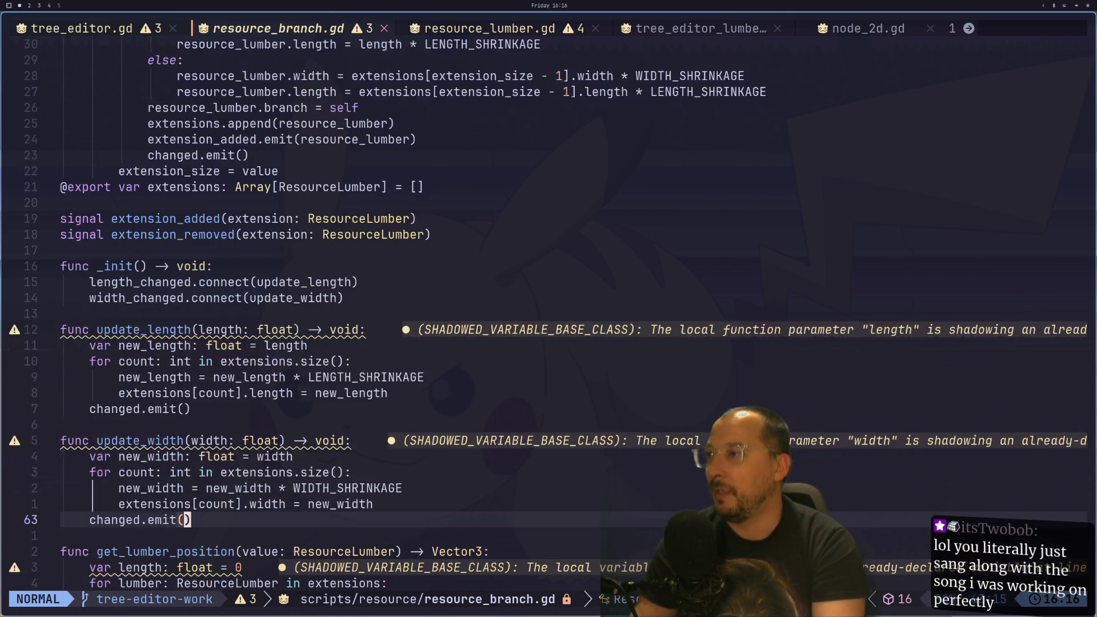
- In tree_editor.gd, search /change and jump to the _refresh function definition
{"action": "key", "text": "shift+h"}
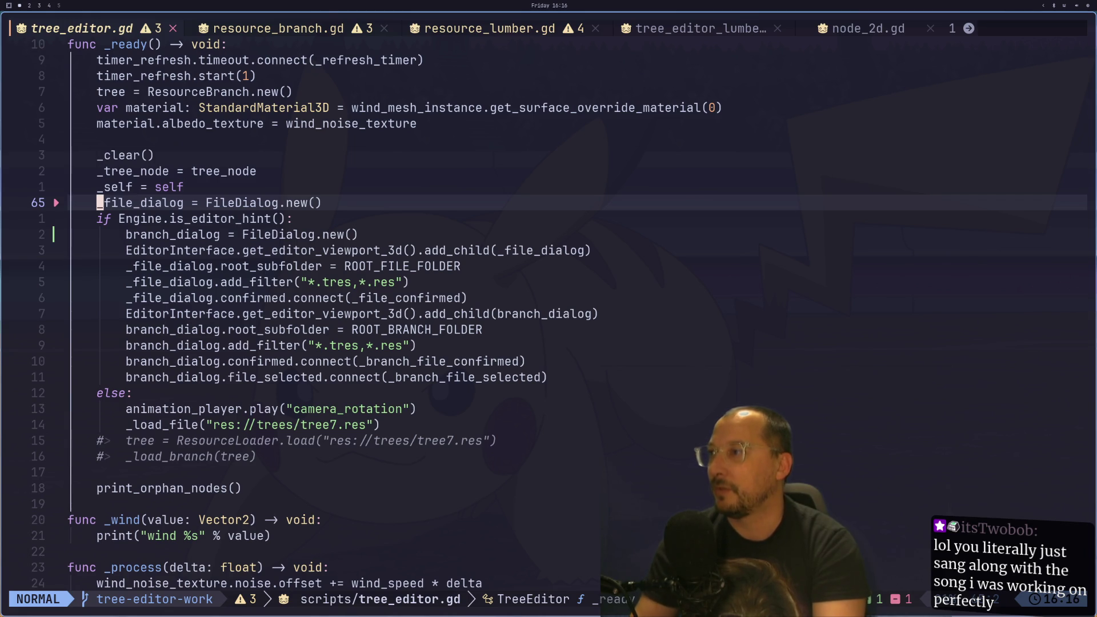
{"action": "type", "text": "/change"}
{"action": "key", "text": "Return"}
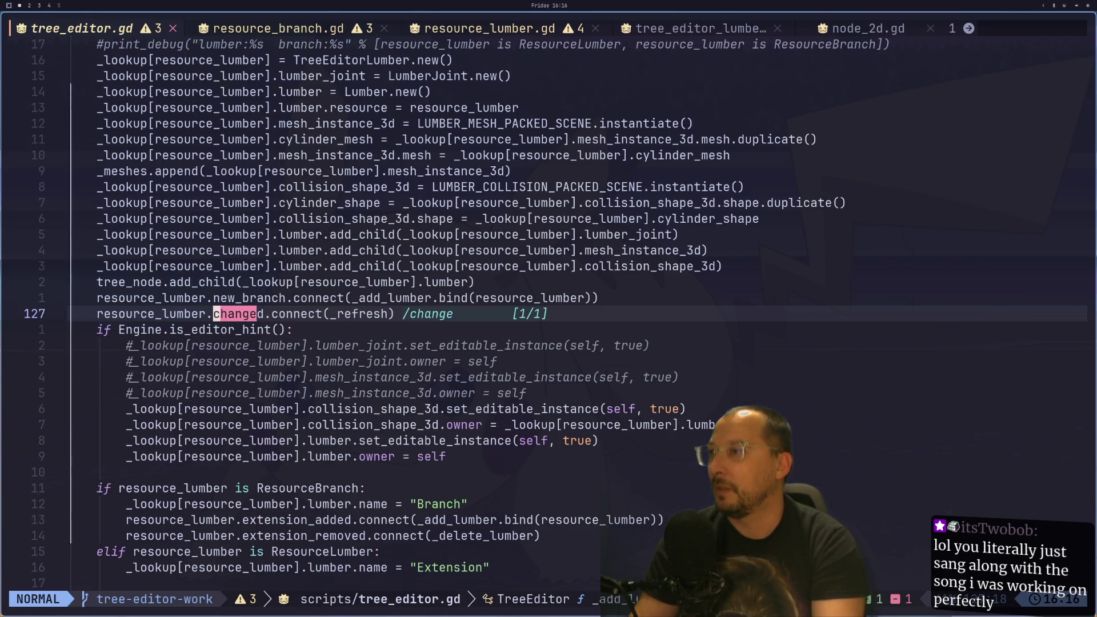
{"action": "key", "text": "w"}
{"action": "key", "text": "f"}
{"action": "key", "text": "parenleft"}
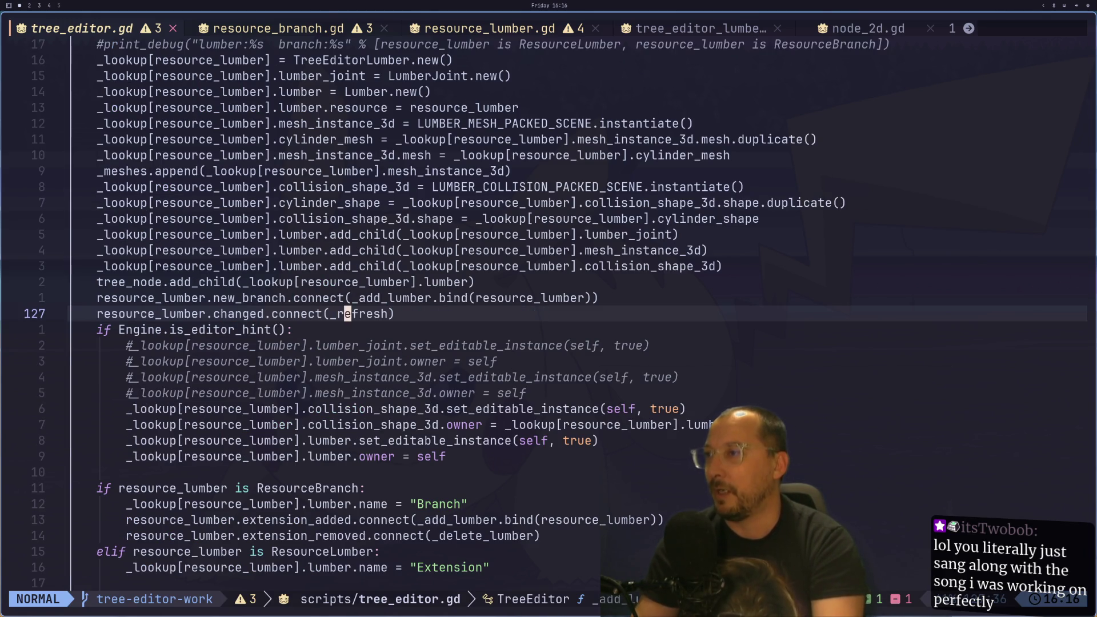
{"action": "key", "text": "asterisk"}
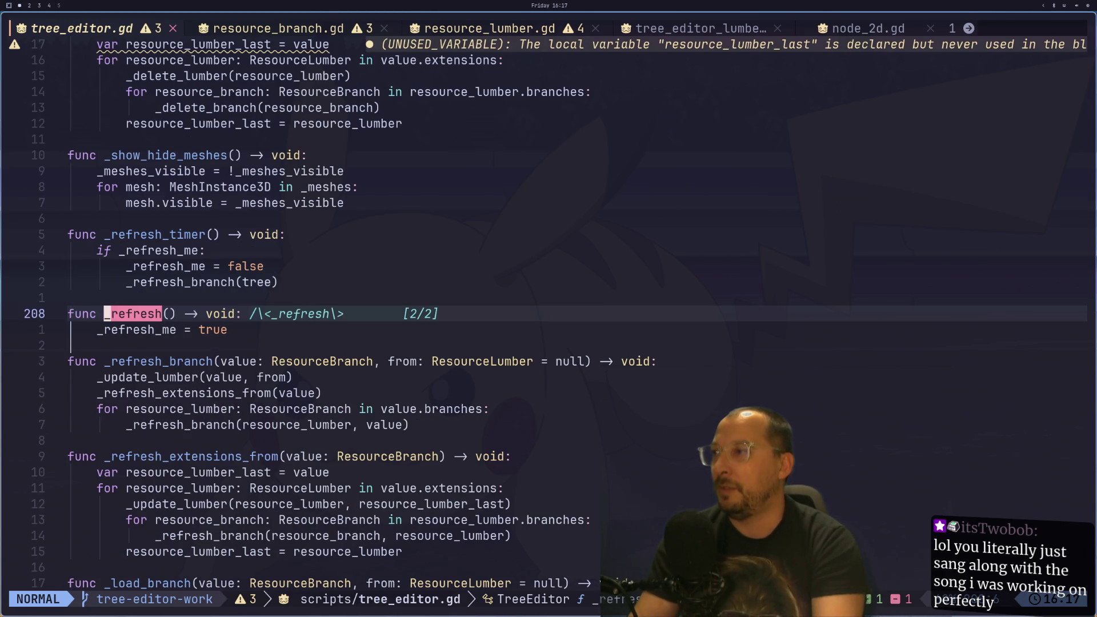
{"action": "key", "text": "j"}
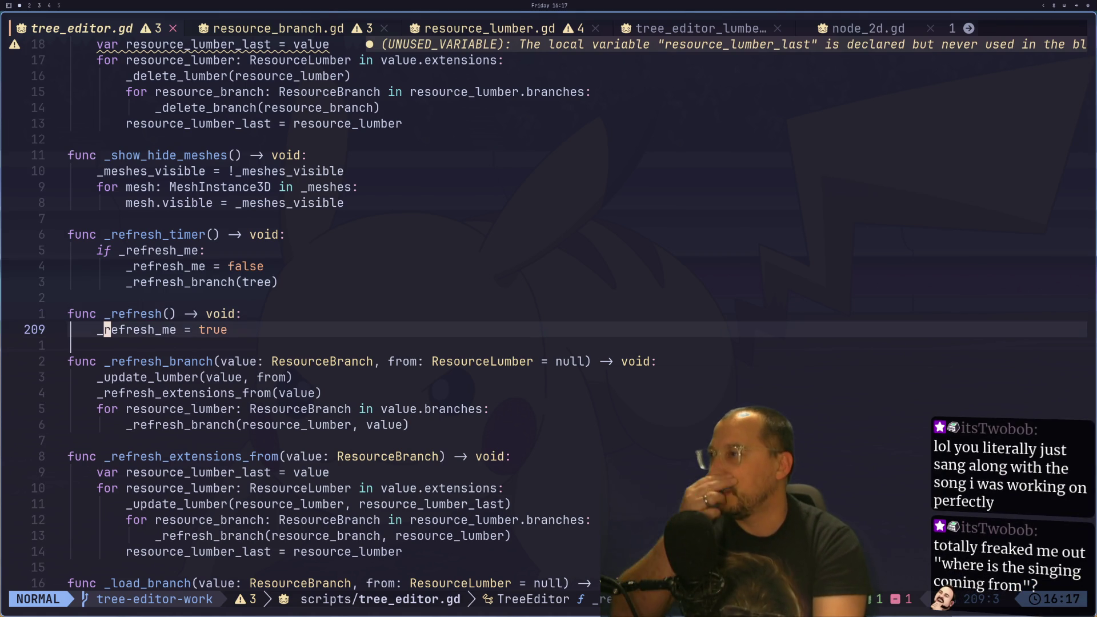
{"action": "key", "text": "k"}
{"action": "key", "text": "k"}
{"action": "key", "text": "k"}
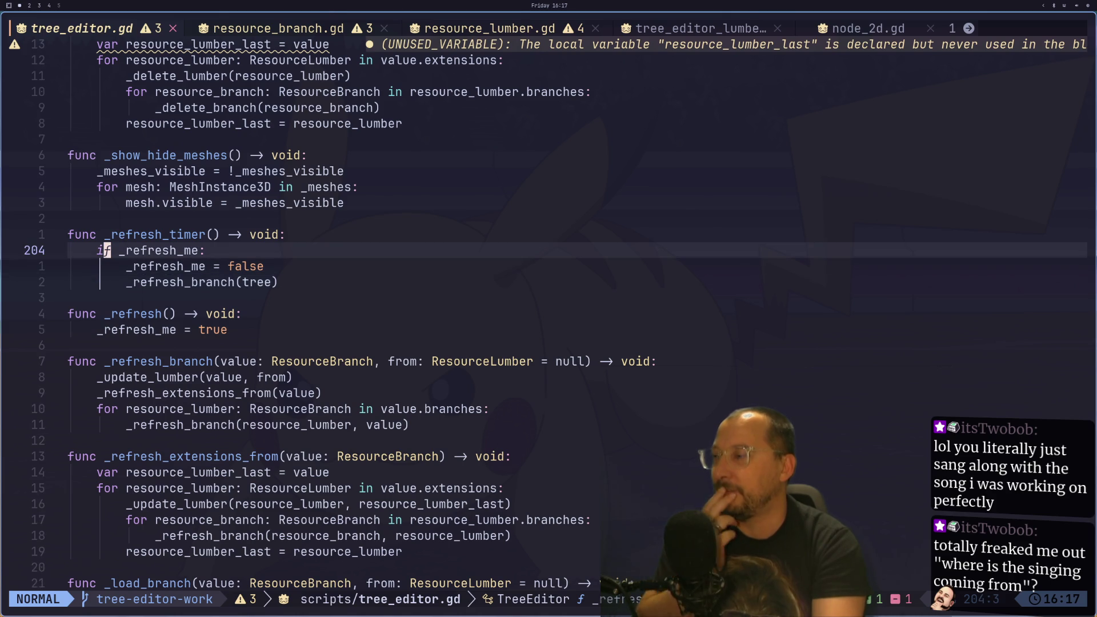
{"action": "key", "text": "l"}
{"action": "key", "text": "h"}
{"action": "key", "text": "h"}
{"action": "key", "text": "h"}
{"action": "key", "text": "j"}
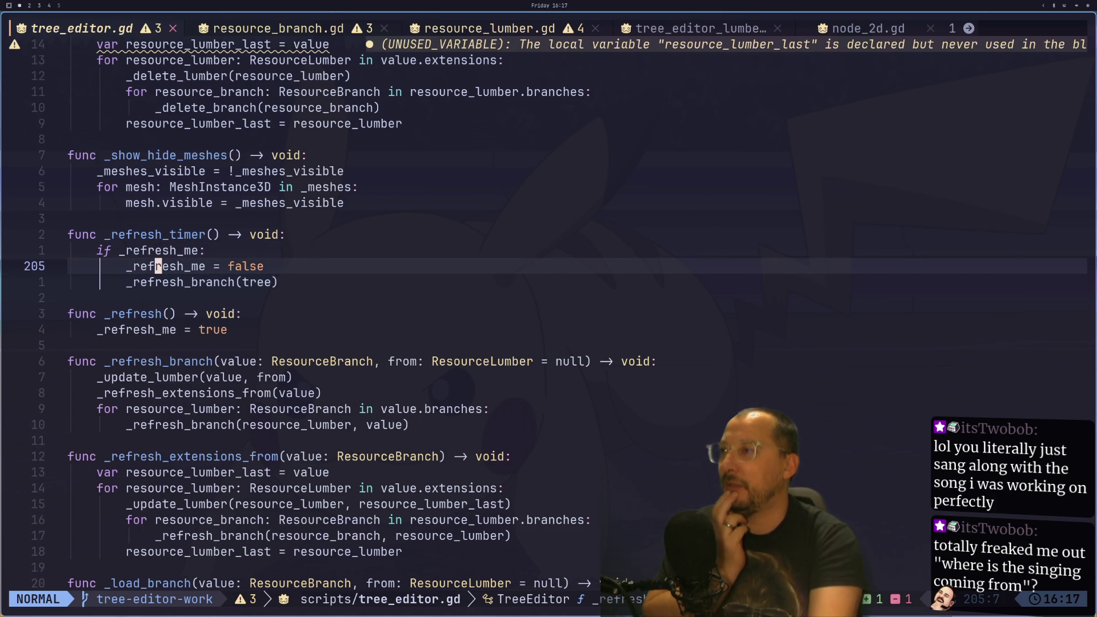
{"action": "key", "text": "k"}
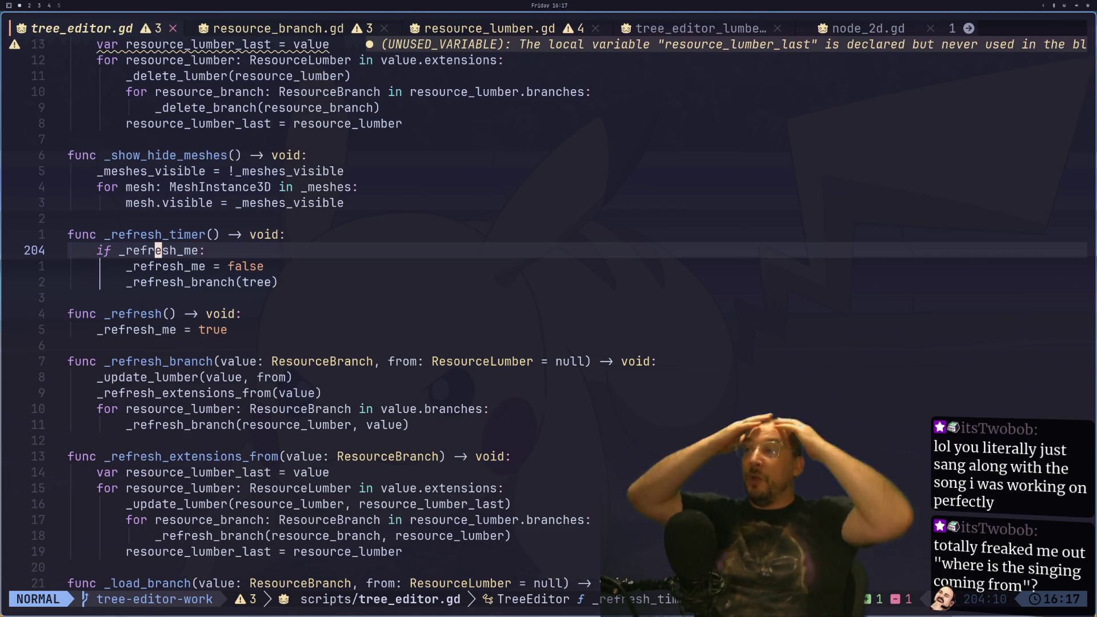
{"action": "key", "text": "j"}
{"action": "key", "text": "j"}
{"action": "key", "text": "j"}
{"action": "key", "text": "k"}
{"action": "key", "text": "l"}
{"action": "key", "text": "l"}
{"action": "key", "text": "l"}
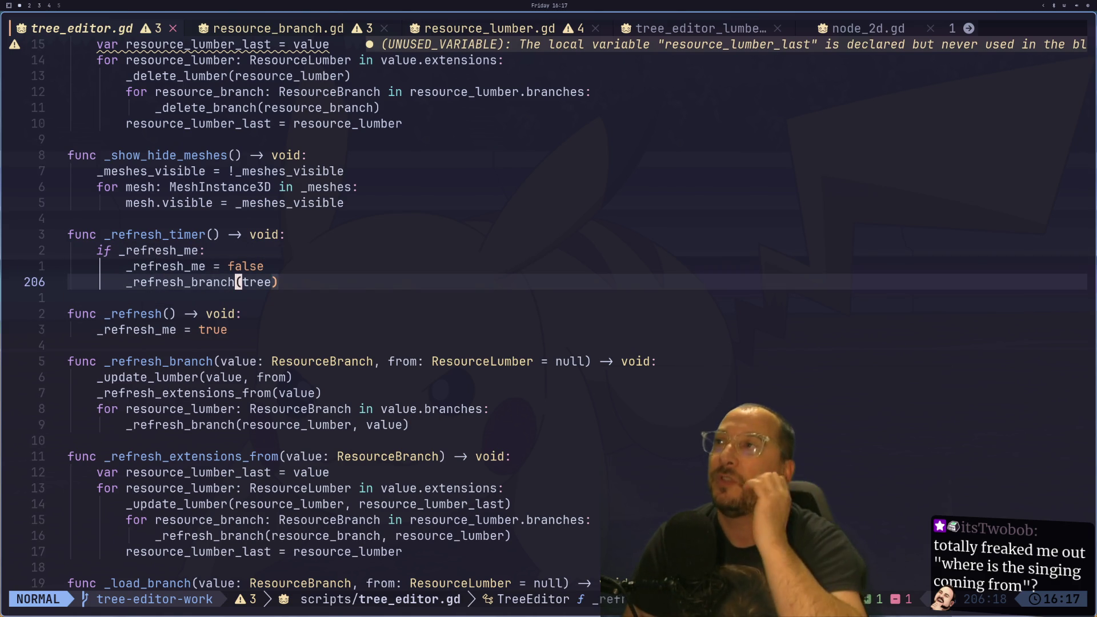
{"action": "key", "text": "shift+h"}
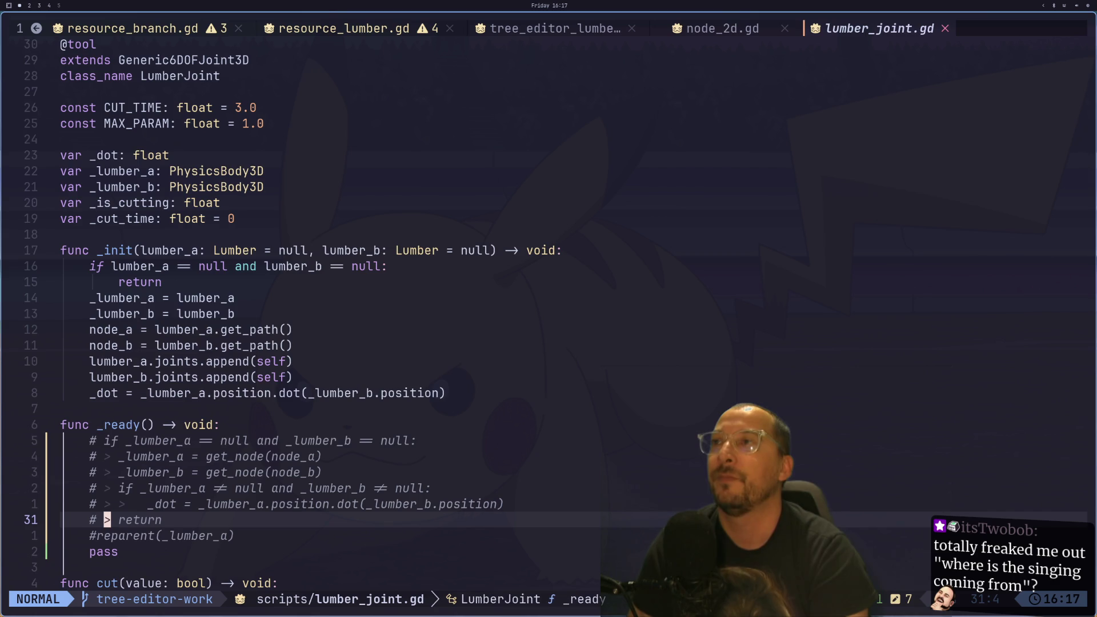
{"action": "key", "text": "shift+l"}
{"action": "key", "text": "shift+h"}
{"action": "key", "text": "shift+h"}
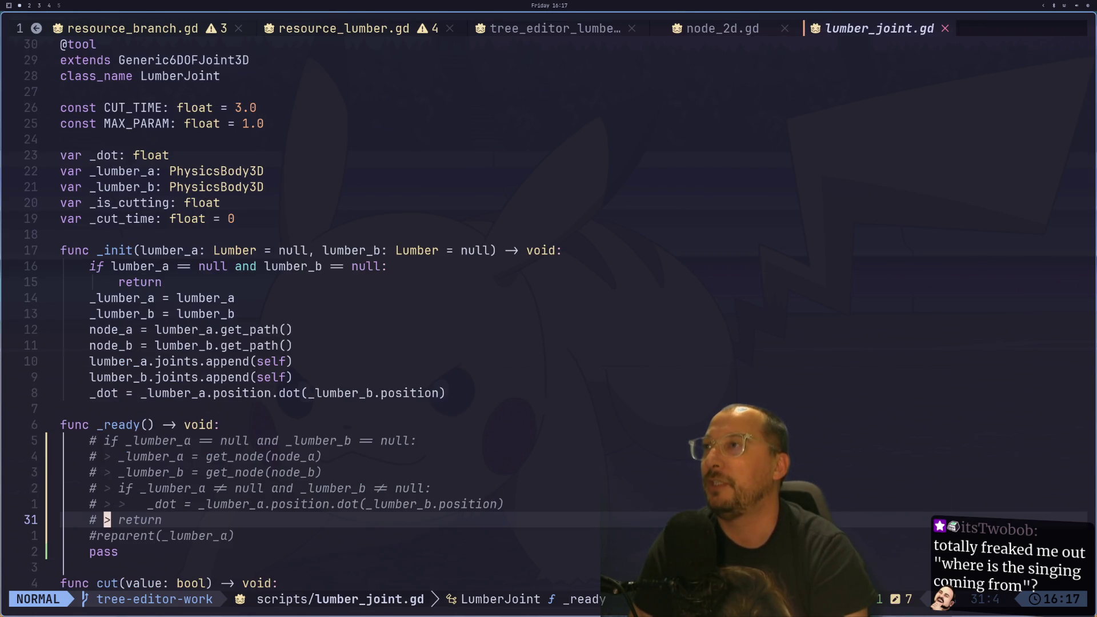
{"action": "key", "text": "shift+h"}
{"action": "key", "text": "shift+h"}
{"action": "key", "text": "shift+h"}
{"action": "key", "text": "shift+h"}
{"action": "key", "text": "shift+l"}
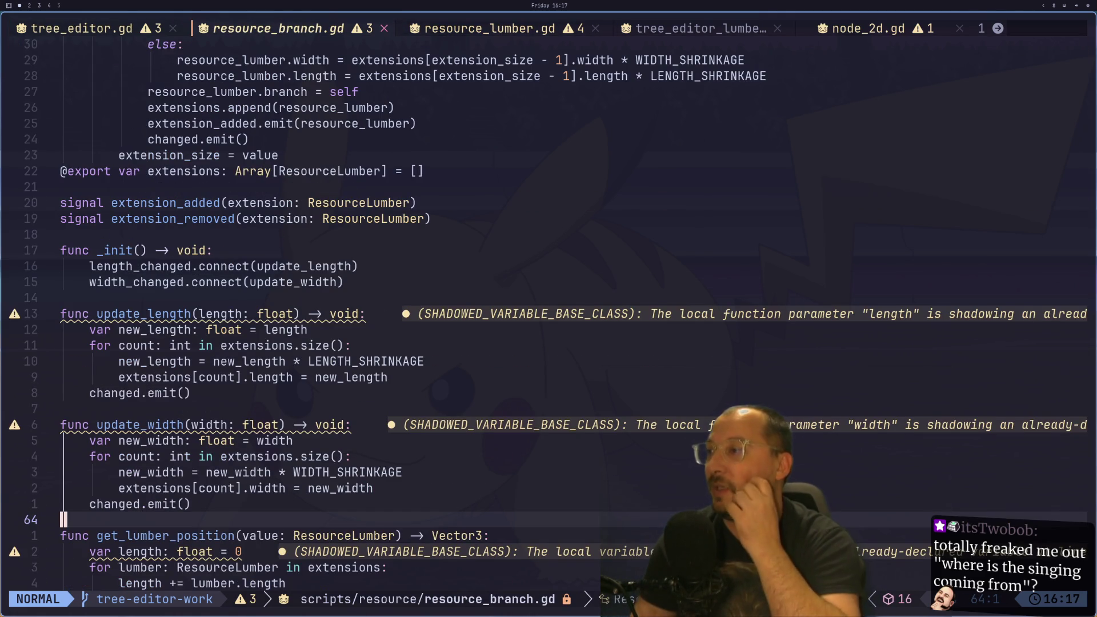
{"action": "key", "text": "ctrl+o"}
{"action": "key", "text": "ctrl+o"}
{"action": "key", "text": "ctrl+o"}
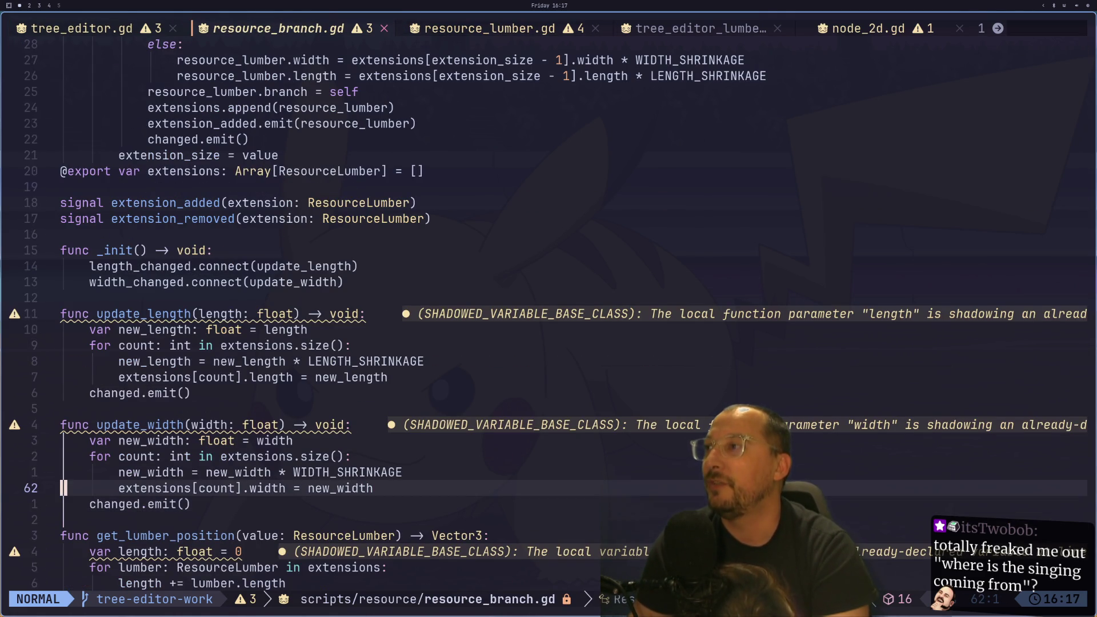
{"action": "key", "text": "ctrl+o"}
{"action": "key", "text": "ctrl+o"}
{"action": "key", "text": "ctrl+o"}
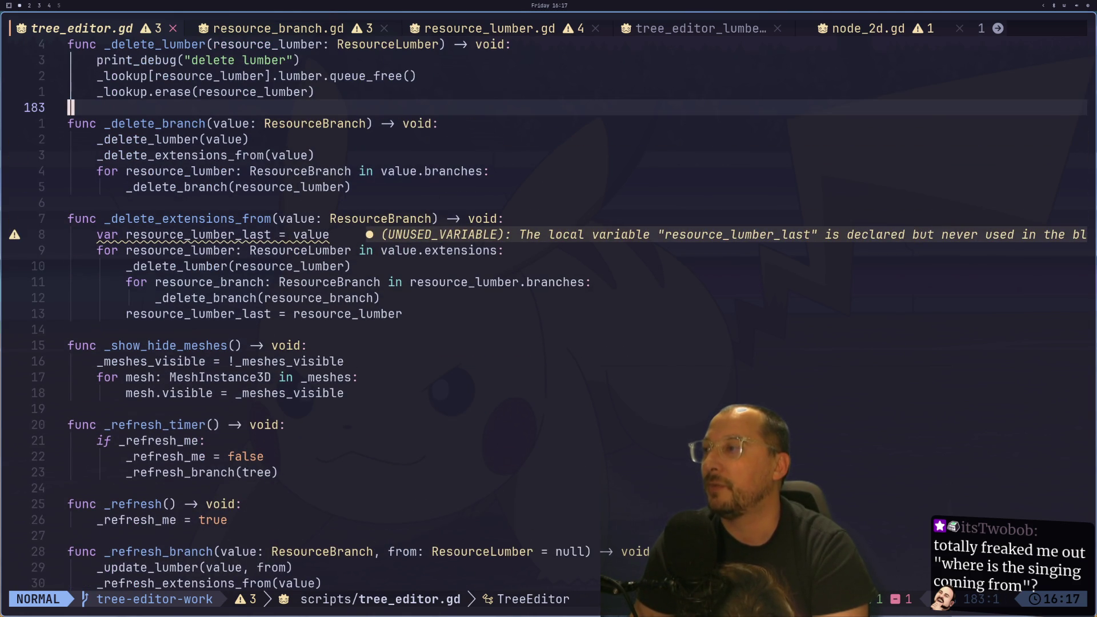
{"action": "key", "text": "ctrl+o"}
{"action": "key", "text": "ctrl+o"}
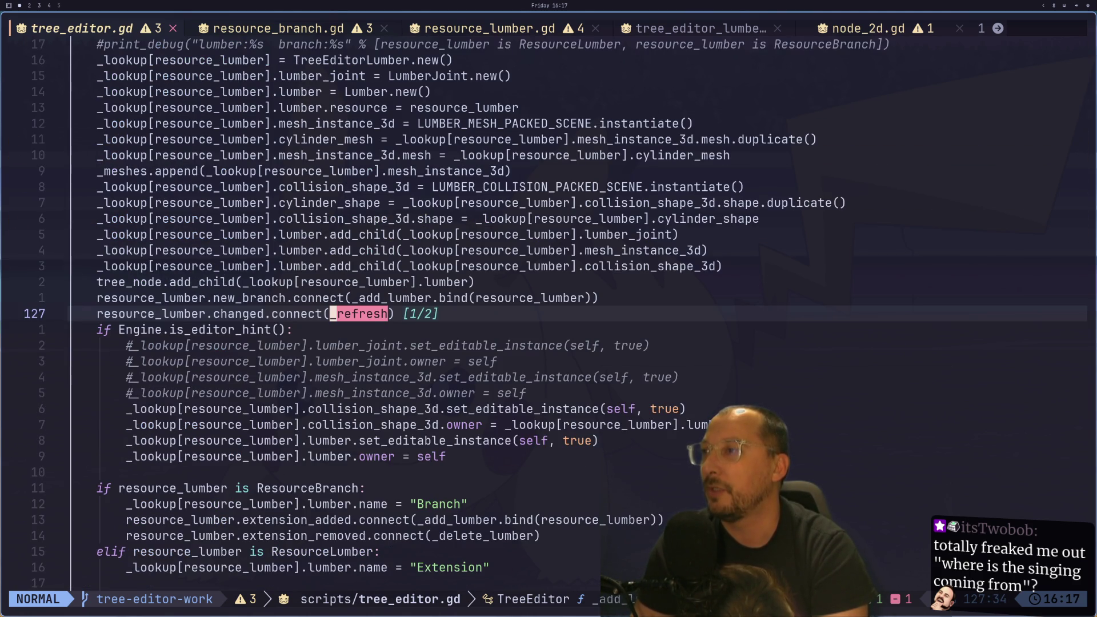
- Make line 127 connect the changed signal to _refresh.bind(resource_lumber) and save tree_editor.gd
{"action": "key", "text": "Escape"}
{"action": "type", "text": "a"}
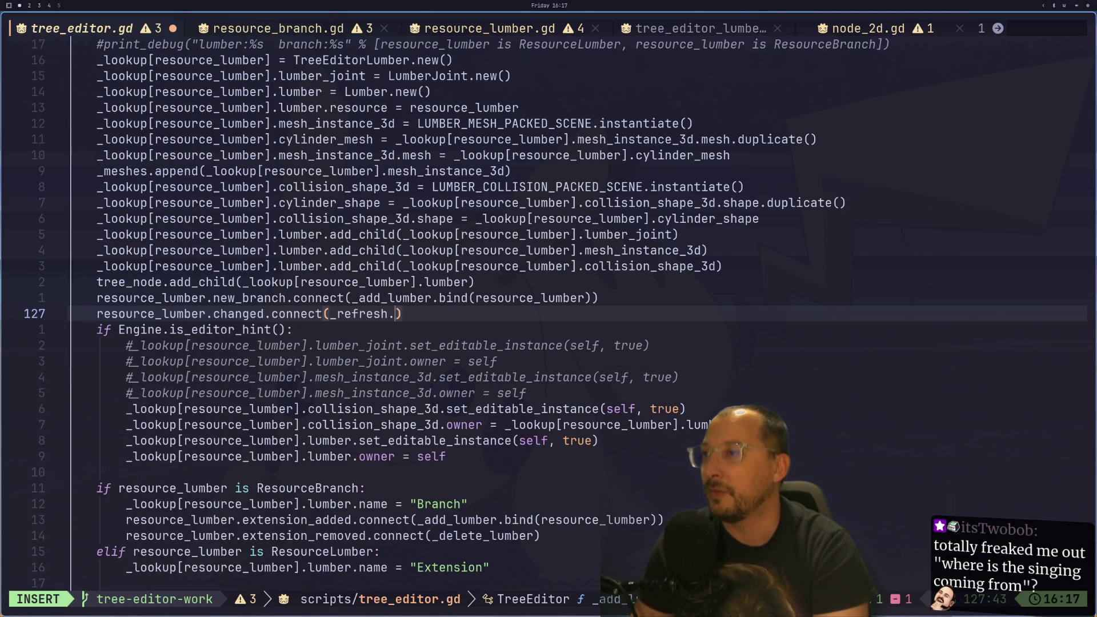
{"action": "type", "text": ".bind"}
{"action": "type", "text": "()"}
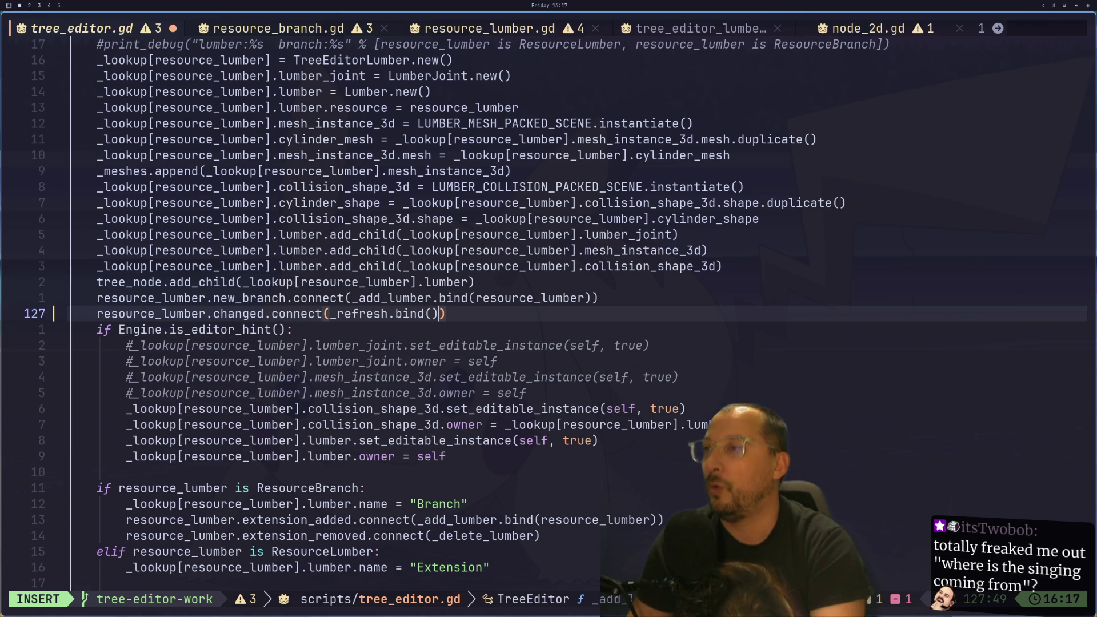
{"action": "key", "text": "Escape"}
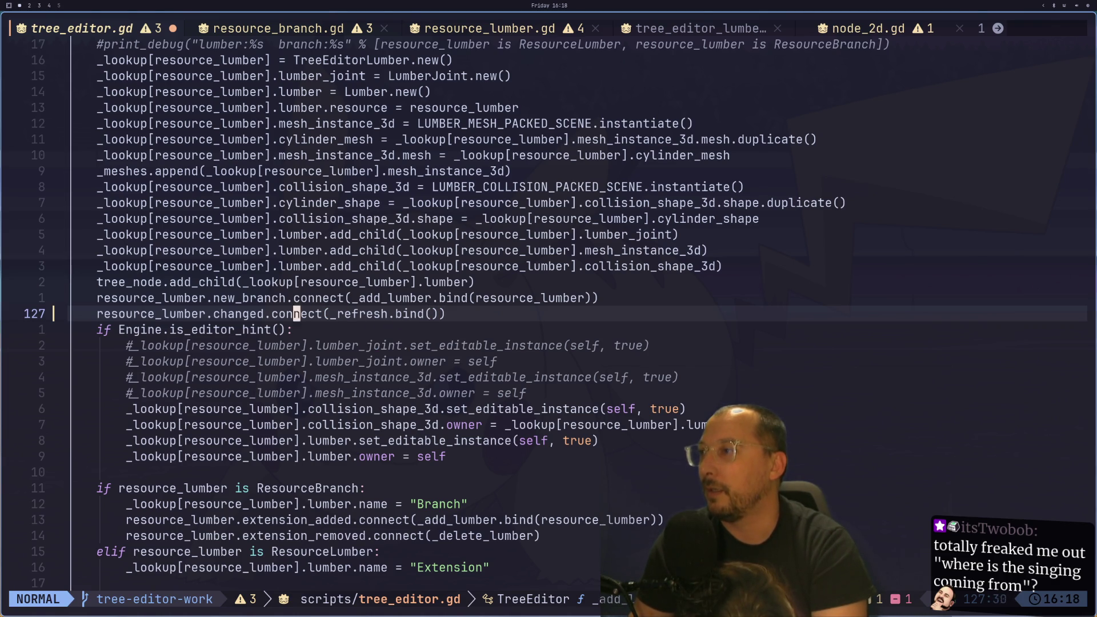
{"action": "key", "text": "v"}
{"action": "key", "text": "l"}
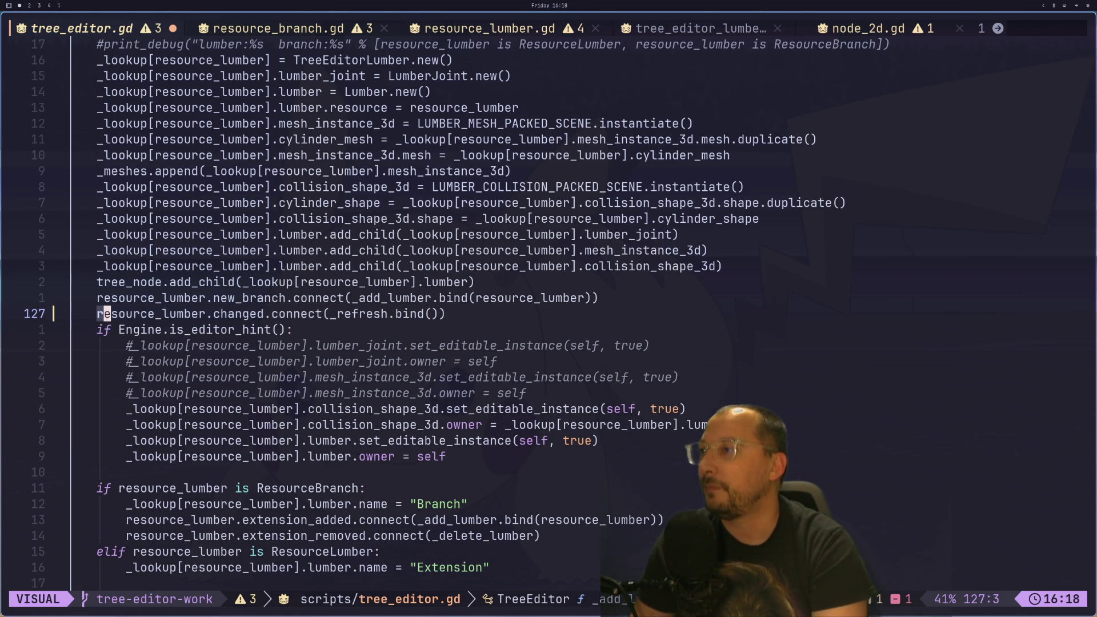
{"action": "key", "text": "e"}
{"action": "key", "text": "y"}
{"action": "key", "text": "l"}
{"action": "key", "text": "l"}
{"action": "key", "text": "l"}
{"action": "key", "text": "l"}
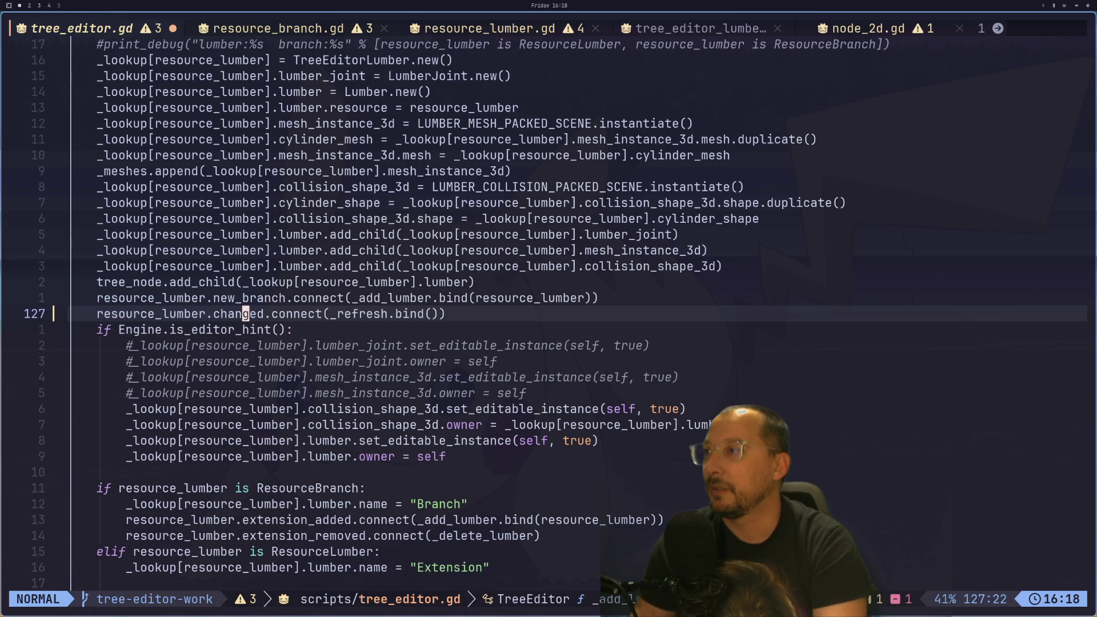
{"action": "key", "text": "w"}
{"action": "key", "text": "w"}
{"action": "key", "text": "w"}
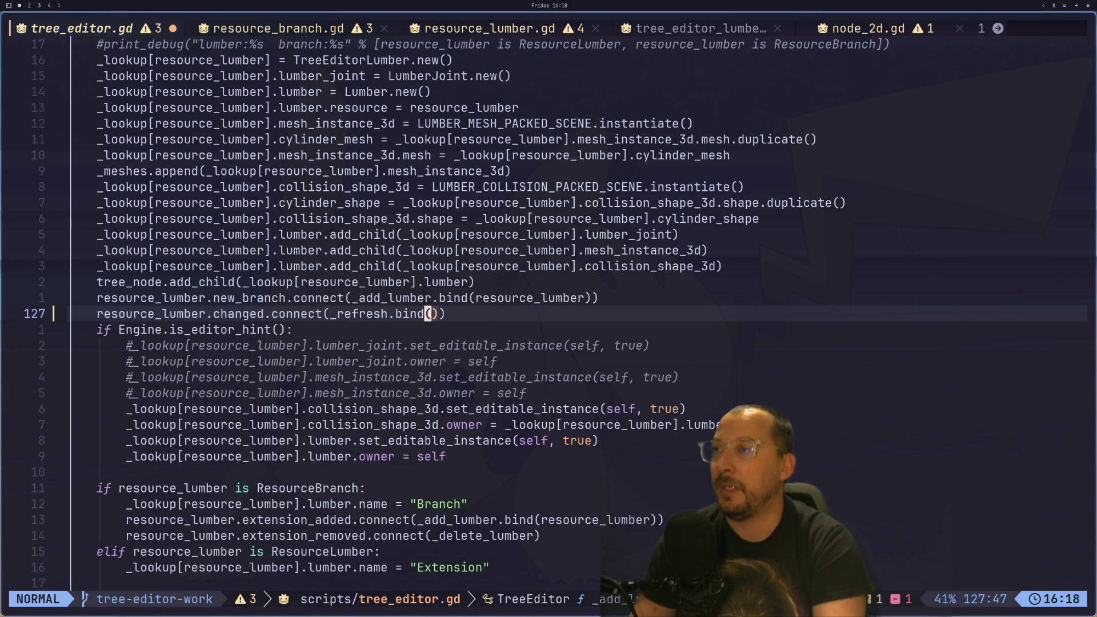
{"action": "type", "text": "p"}
{"action": "type", "text": ":w"}
{"action": "key", "text": "Return"}
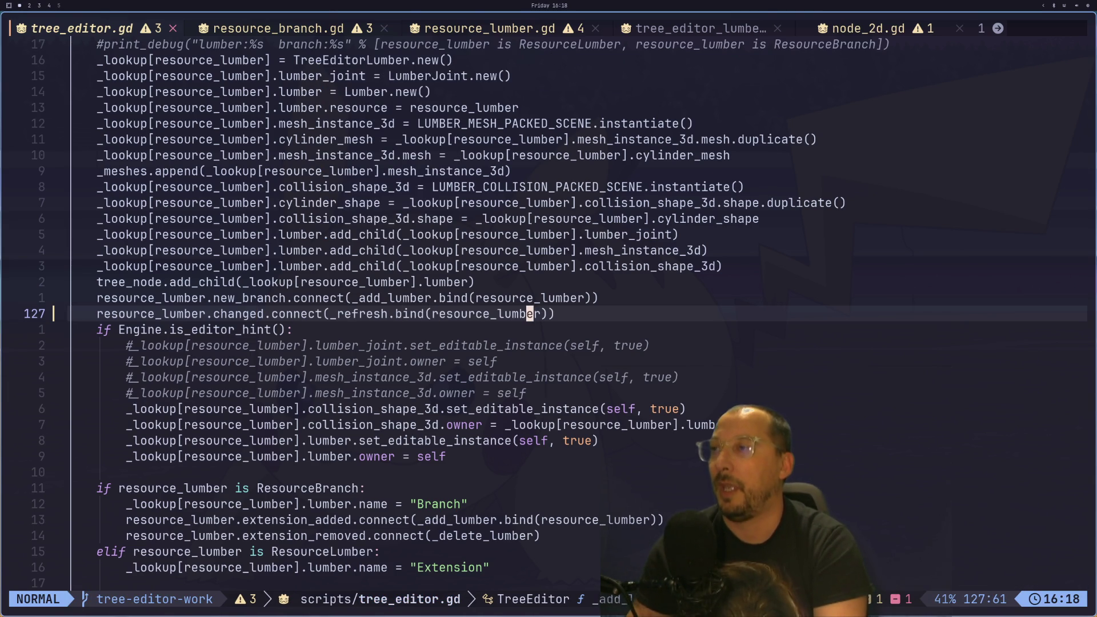
{"action": "key", "text": "h"}
{"action": "key", "text": "h"}
{"action": "key", "text": "h"}
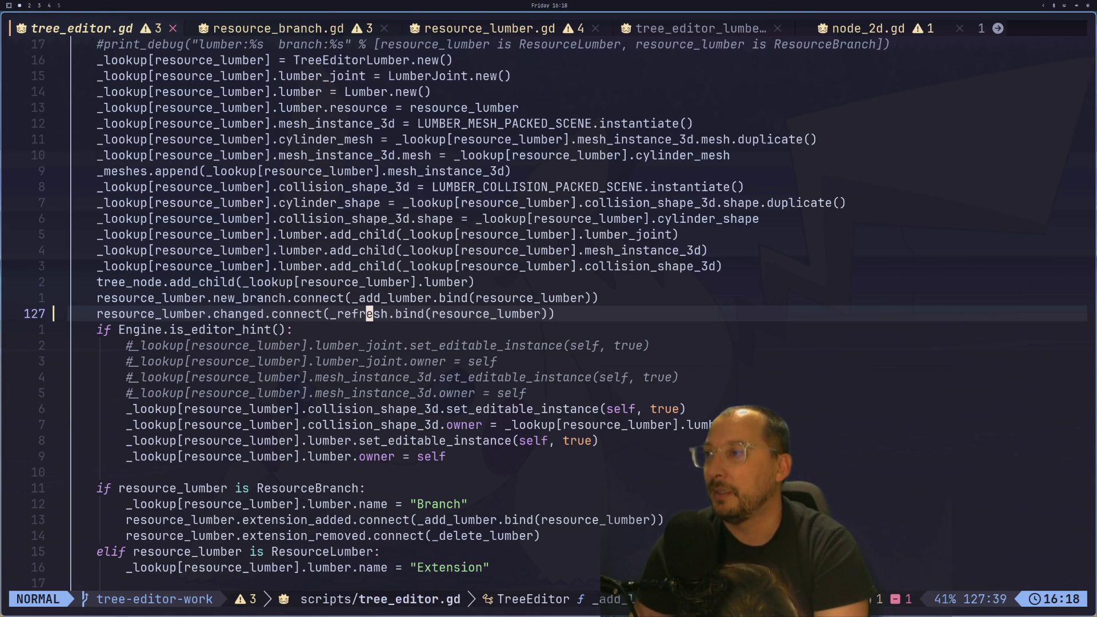
{"action": "key", "text": "j"}
{"action": "key", "text": "j"}
{"action": "key", "text": "j"}
{"action": "key", "text": "j"}
{"action": "key", "text": "j"}
{"action": "key", "text": "j"}
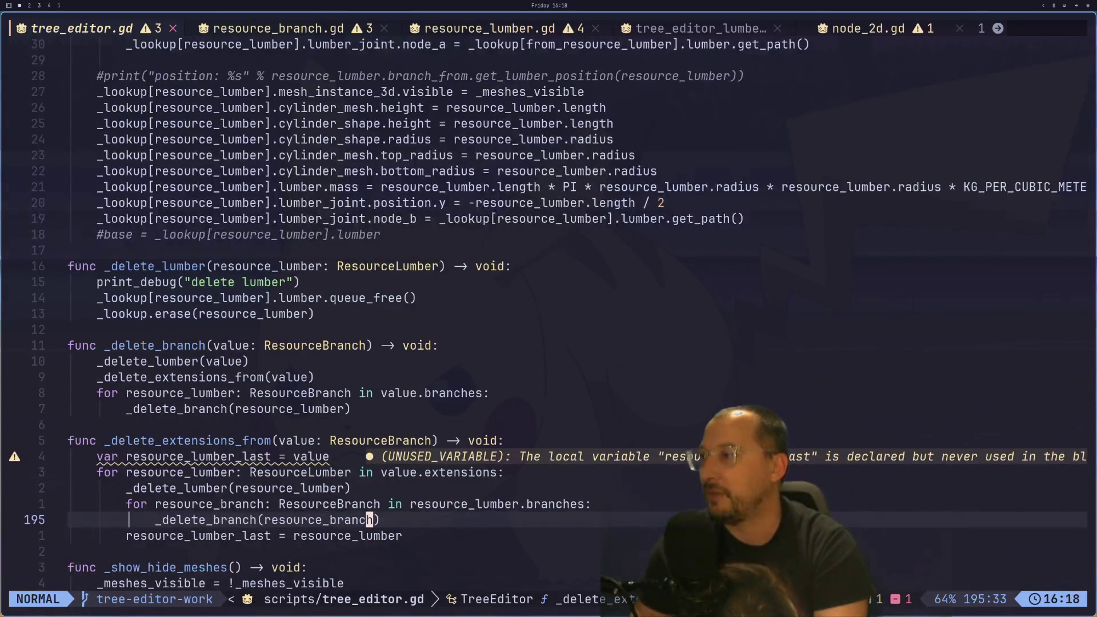
{"action": "key", "text": "j"}
{"action": "key", "text": "j"}
{"action": "key", "text": "j"}
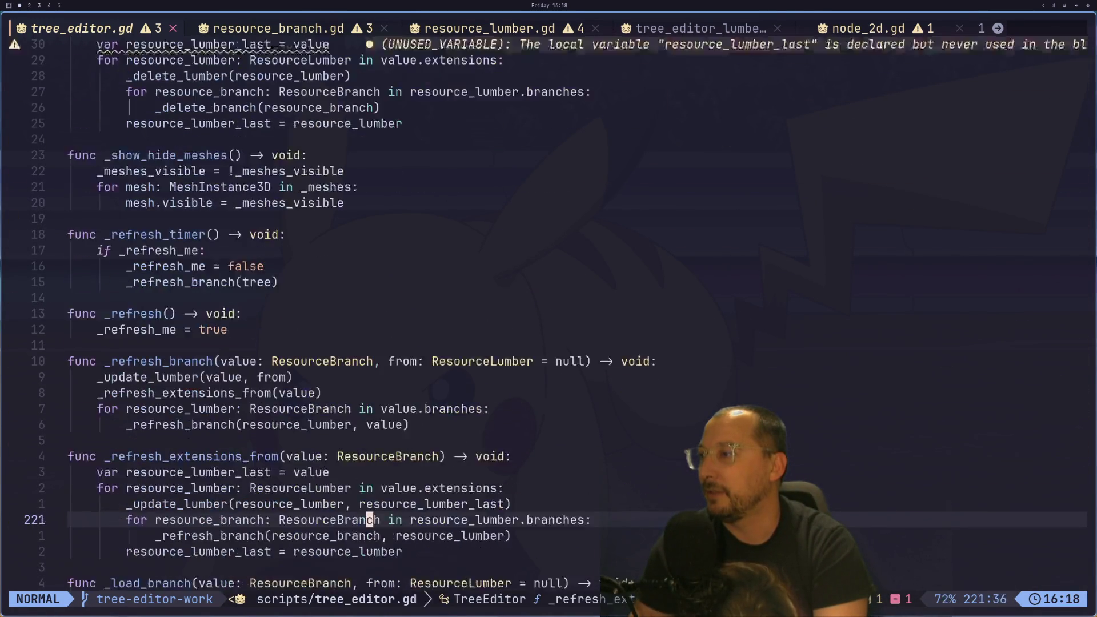
{"action": "key", "text": "k"}
{"action": "key", "text": "k"}
{"action": "key", "text": "k"}
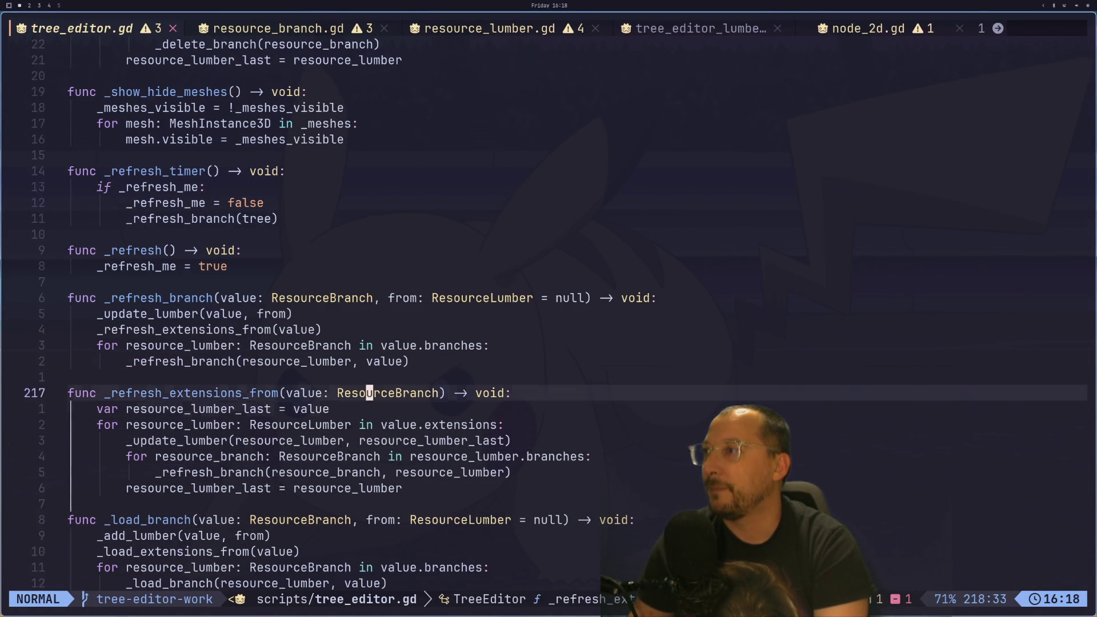
{"action": "key", "text": "k"}
{"action": "key", "text": "k"}
{"action": "key", "text": "k"}
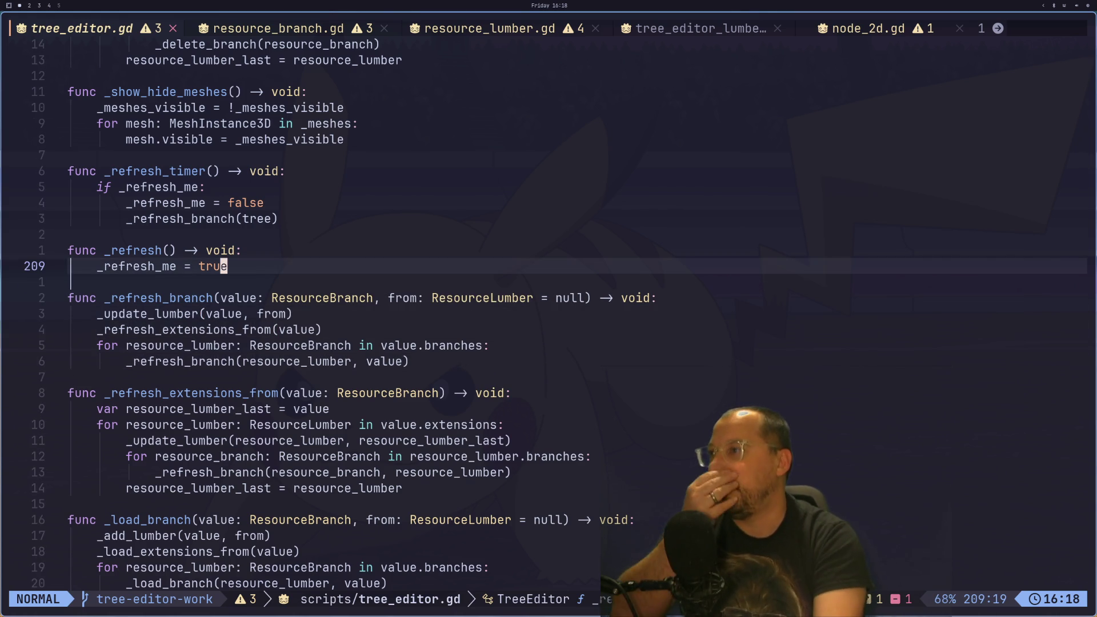
{"action": "key", "text": "h"}
{"action": "key", "text": "h"}
{"action": "key", "text": "h"}
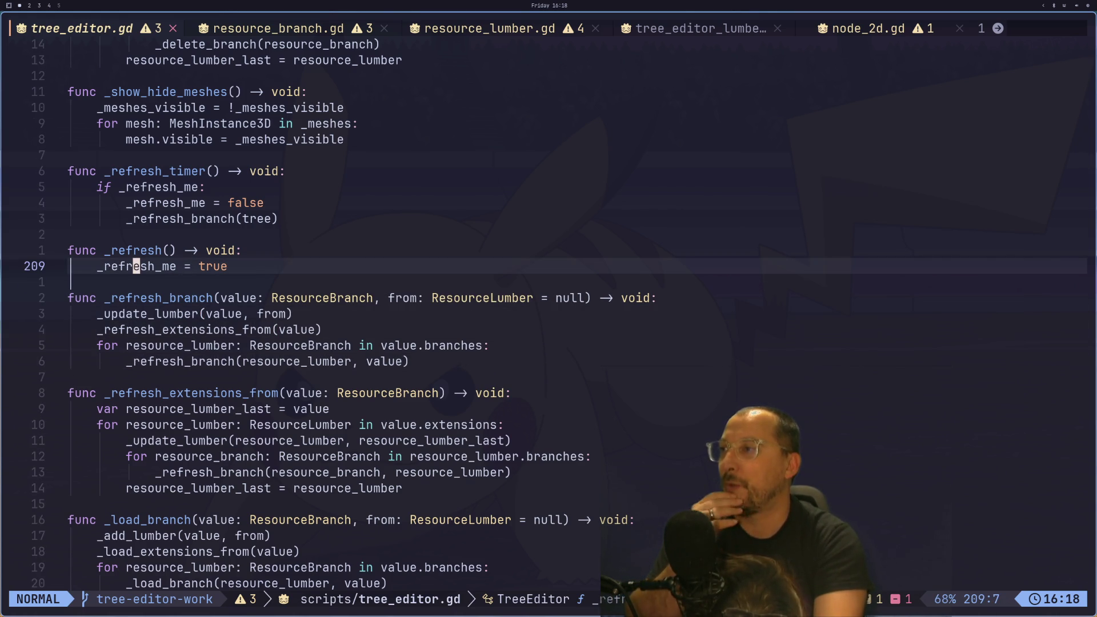
{"action": "key", "text": "h"}
{"action": "key", "text": "h"}
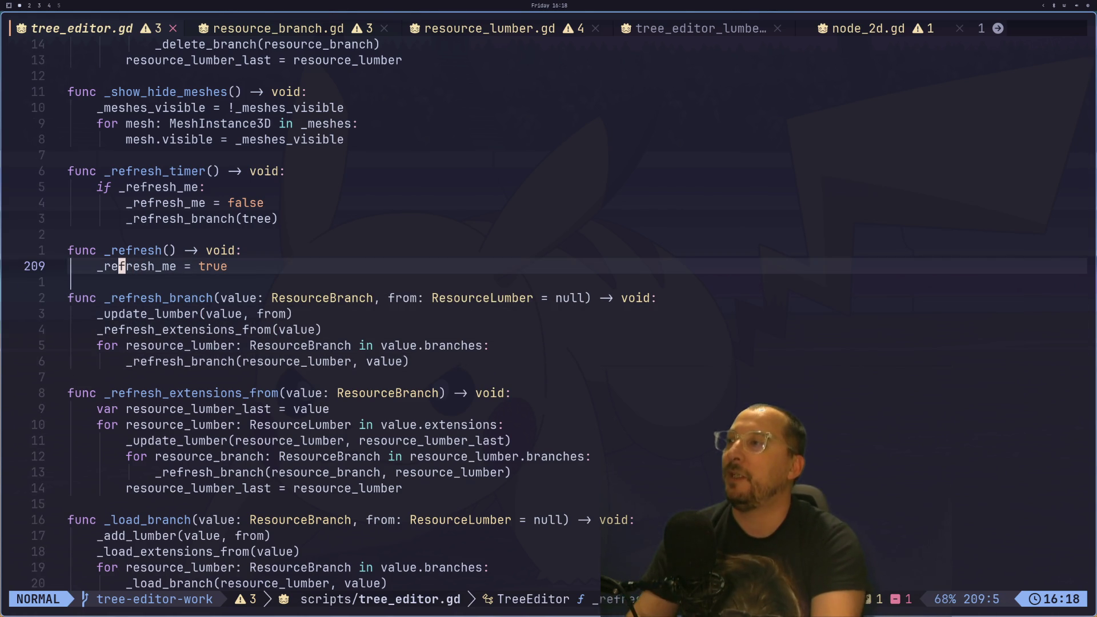
{"action": "key", "text": "asterisk"}
{"action": "key", "text": "N"}
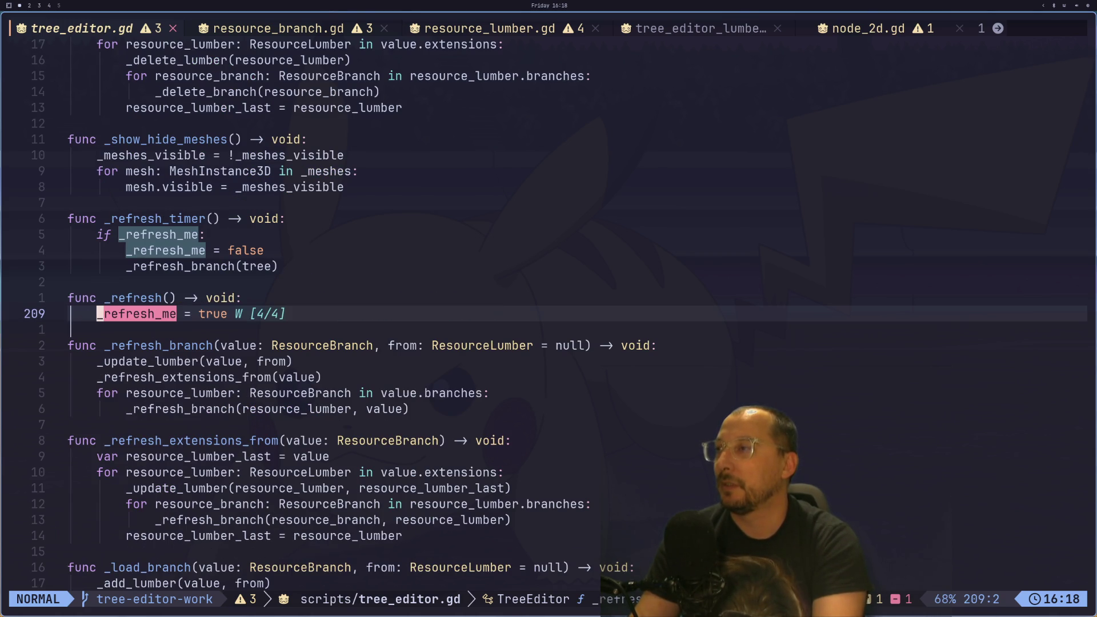
{"action": "key", "text": "Escape"}
{"action": "key", "text": "k"}
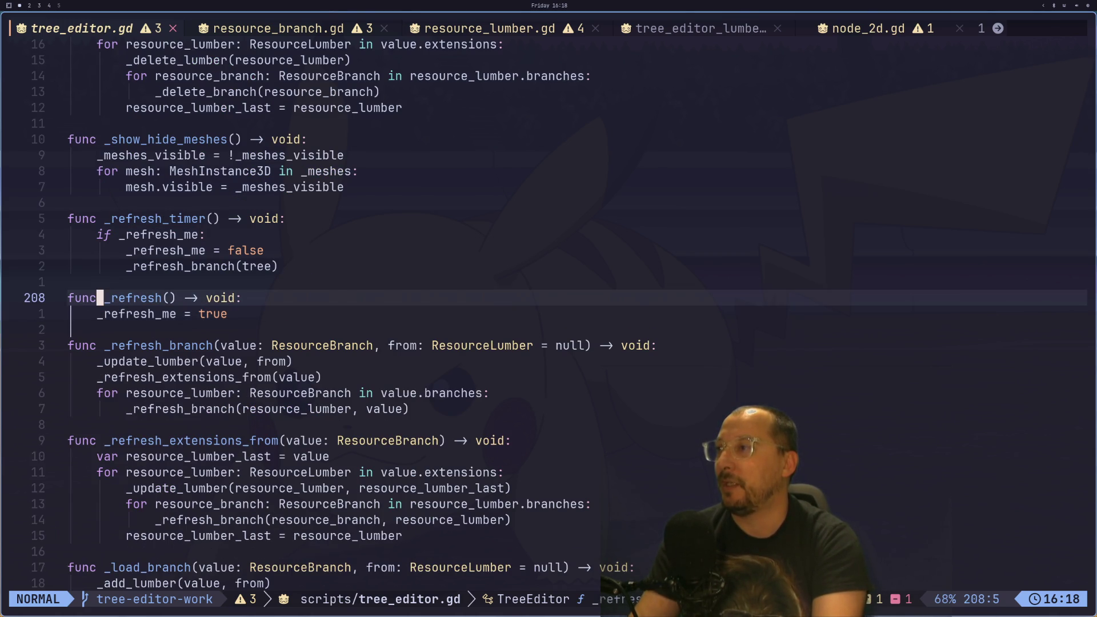
{"action": "key", "text": "j"}
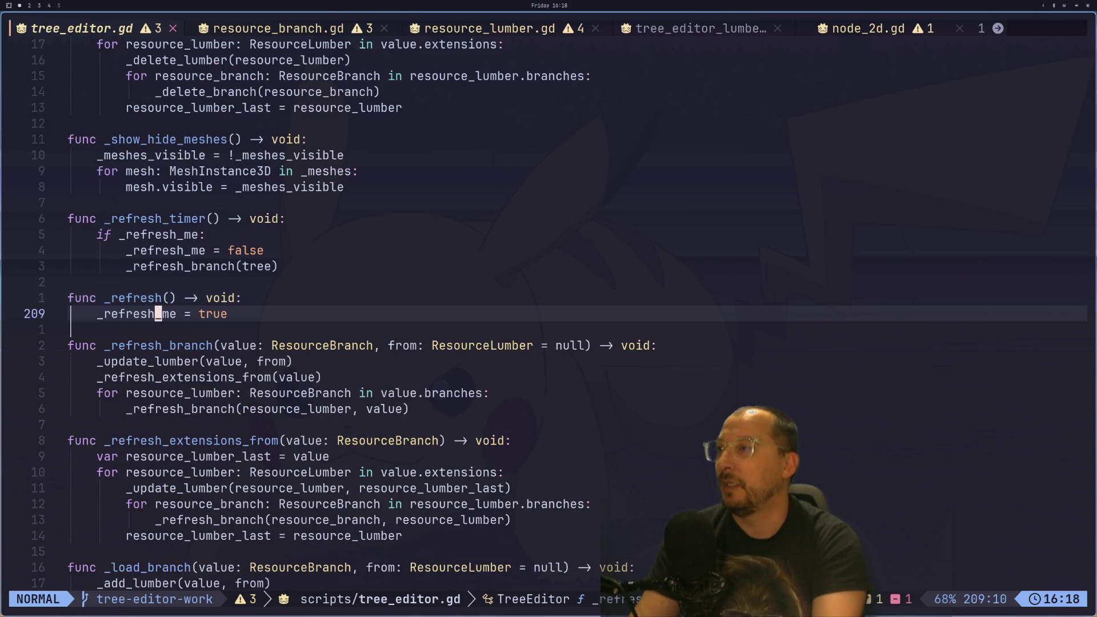
{"action": "key", "text": "k"}
{"action": "key", "text": "k"}
{"action": "key", "text": "k"}
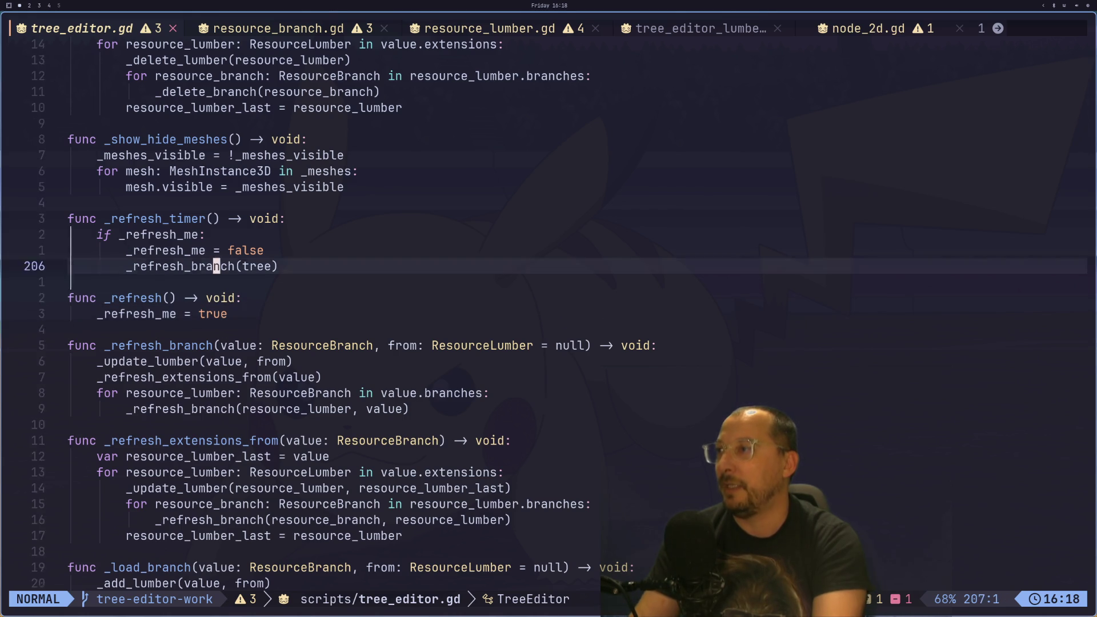
{"action": "key", "text": "j"}
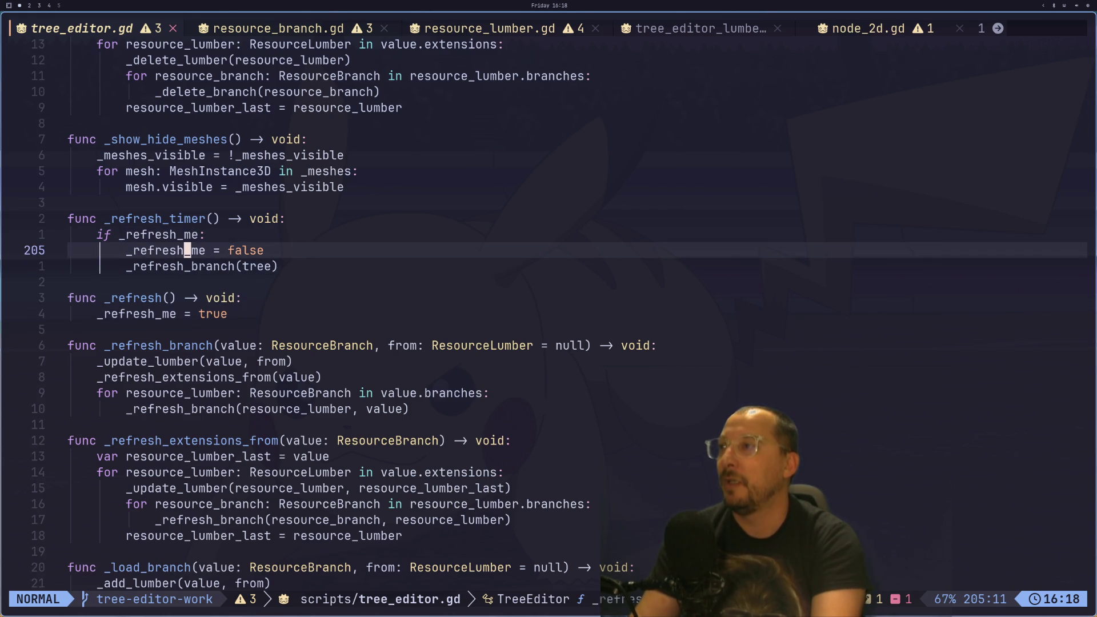
{"action": "key", "text": "j"}
{"action": "key", "text": "k"}
{"action": "key", "text": "h"}
{"action": "key", "text": "h"}
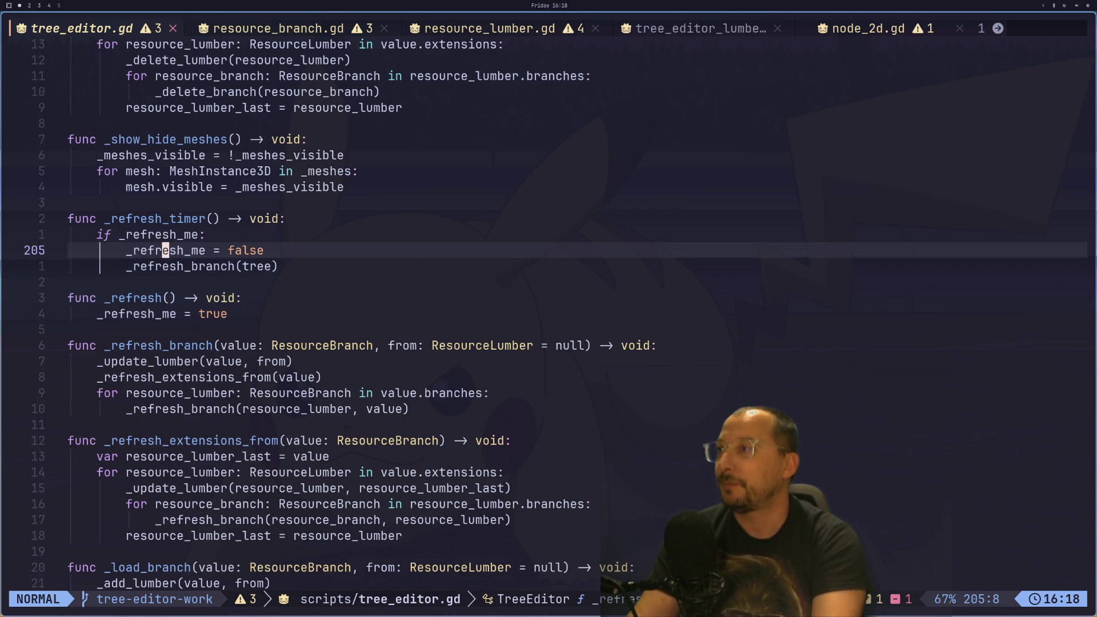
{"action": "key", "text": "g"}
{"action": "key", "text": "g"}
{"action": "key", "text": "j"}
{"action": "key", "text": "j"}
{"action": "key", "text": "j"}
{"action": "key", "text": "j"}
{"action": "key", "text": "j"}
{"action": "key", "text": "j"}
- Rename the _refresh_me variable on line 53 to _refresh_lumber and type it ResourceLumber
{"action": "key", "text": "k"}
{"action": "key", "text": "k"}
{"action": "type", "text": "wluber"}
{"action": "key", "text": "BackSpace"}
{"action": "key", "text": "BackSpace"}
{"action": "key", "text": "BackSpace"}
{"action": "type", "text": "mber"}
{"action": "key", "text": "Escape"}
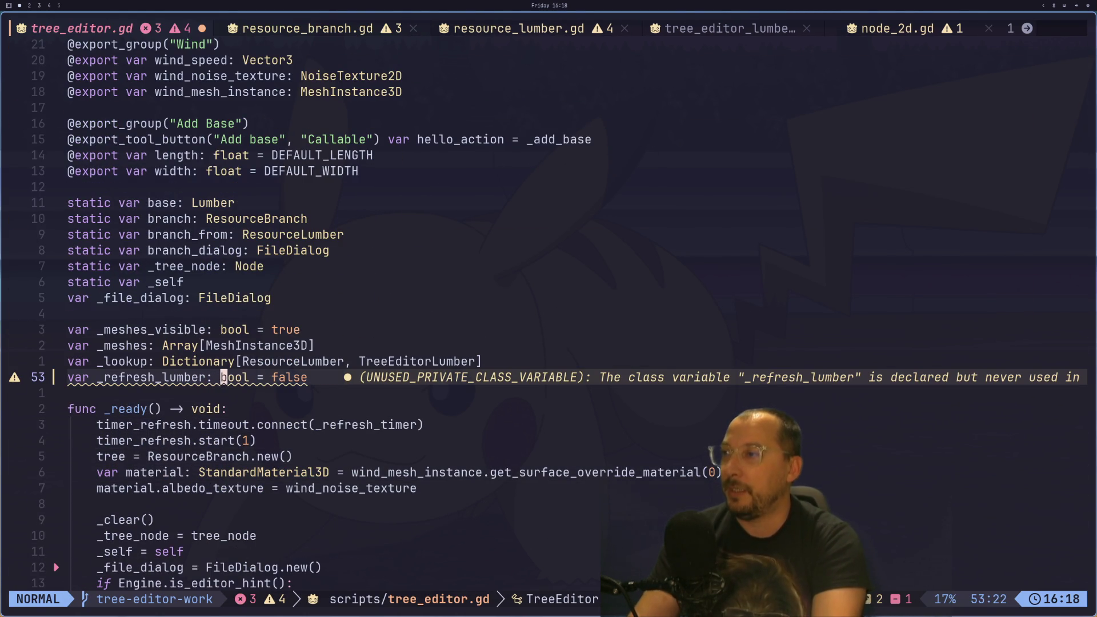
{"action": "key", "text": "d"}
{"action": "key", "text": "w"}
{"action": "key", "text": "i"}
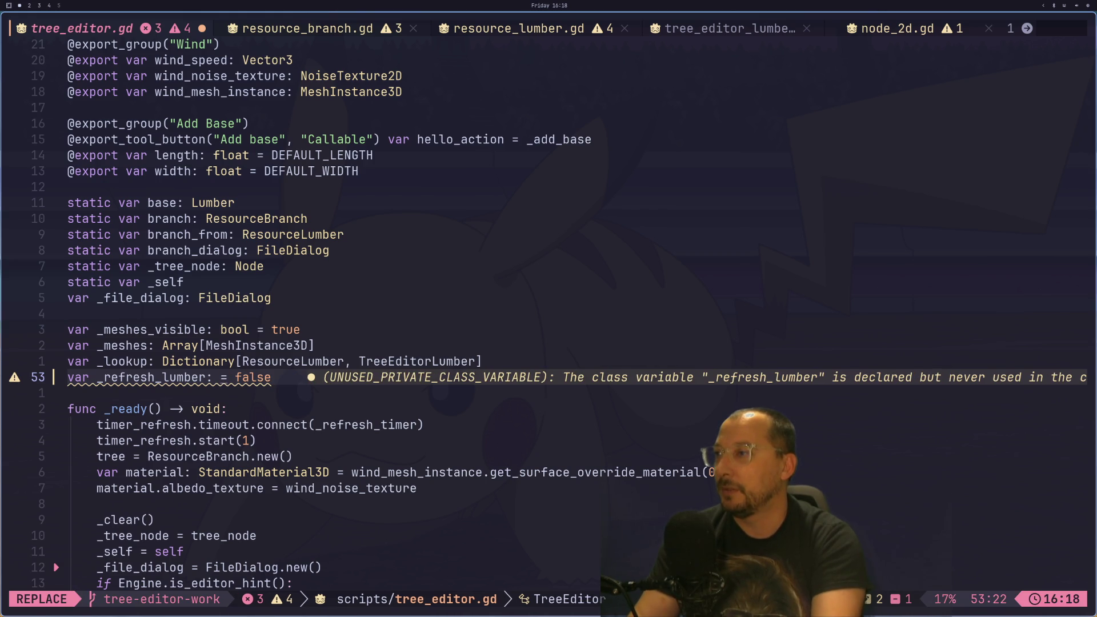
{"action": "type", "text": "Rr"}
{"action": "key", "text": "BackSpace"}
{"action": "type", "text": "esou"}
{"action": "type", "text": "rceLumber"}
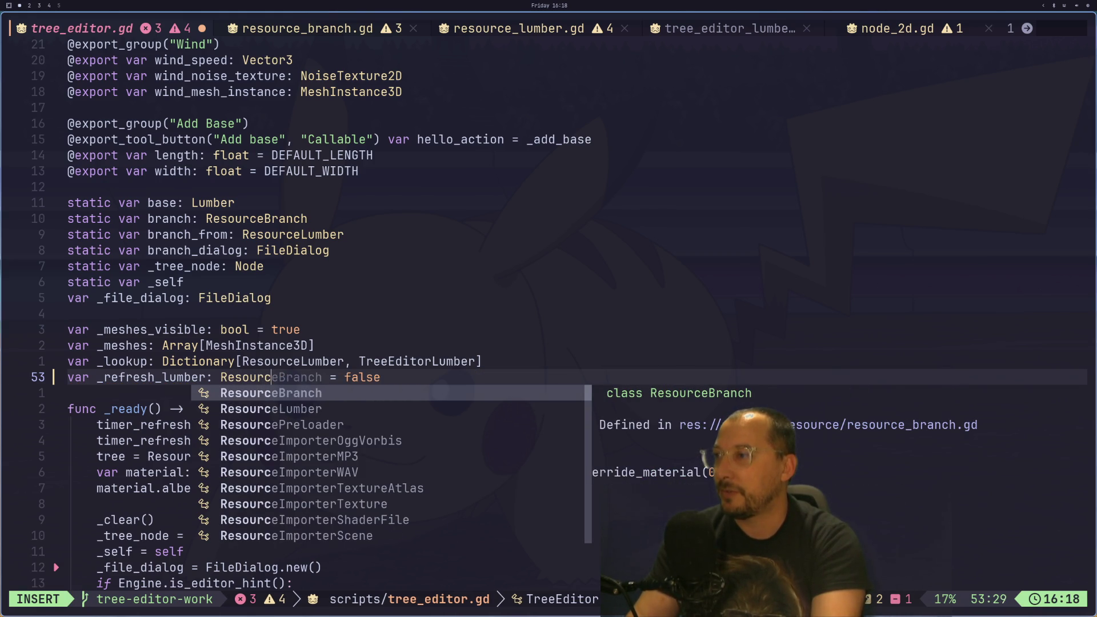
{"action": "key", "text": "Escape"}
- Remove the '= false' default from the _refresh_lumber declaration and save tree_editor.gd
{"action": "key", "text": "w"}
{"action": "key", "text": "w"}
{"action": "key", "text": "l"}
{"action": "key", "text": "D"}
{"action": "key", "text": "i"}
{"action": "key", "text": "Delete"}
{"action": "key", "text": "BackSpace"}
{"action": "key", "text": "BackSpace"}
{"action": "key", "text": "BackSpace"}
{"action": "key", "text": "Escape"}
{"action": "type", "text": ":w"}
{"action": "key", "text": "Return"}
{"action": "key", "text": "braceright"}
{"action": "key", "text": "braceright"}
{"action": "key", "text": "braceright"}
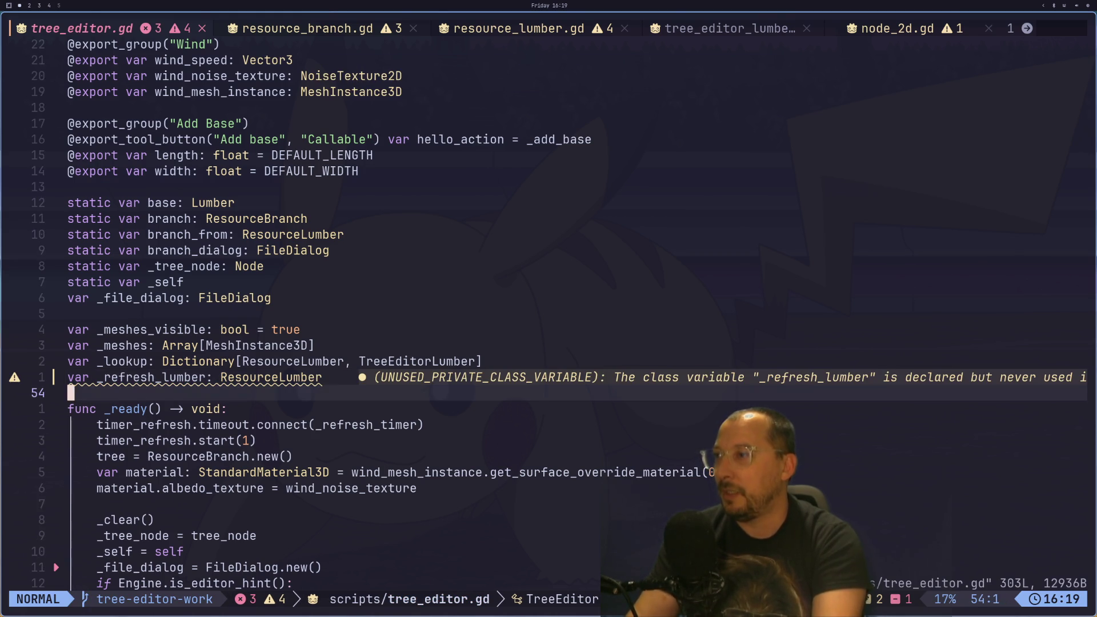
{"action": "key", "text": "j"}
{"action": "key", "text": "j"}
{"action": "key", "text": "j"}
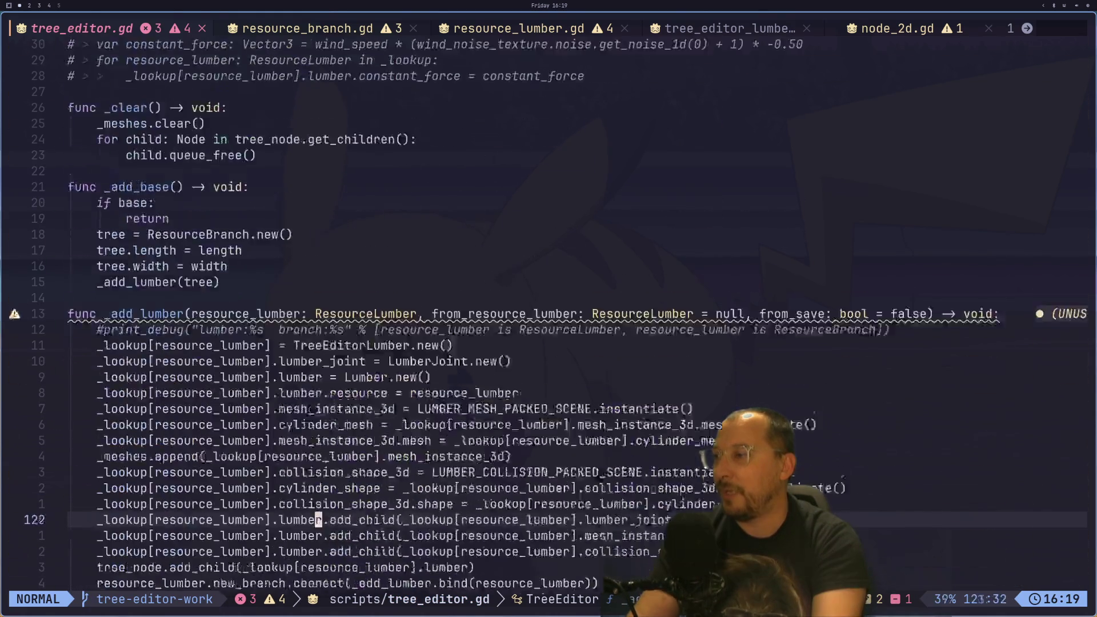
{"action": "key", "text": "j"}
{"action": "key", "text": "j"}
{"action": "key", "text": "j"}
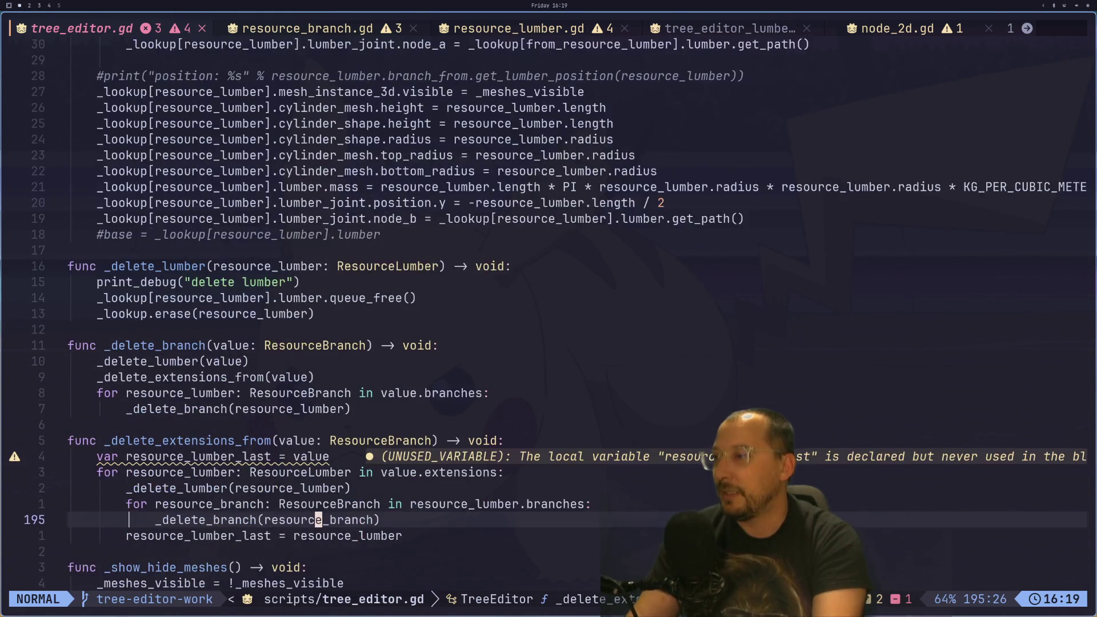
{"action": "key", "text": "j"}
{"action": "key", "text": "j"}
{"action": "key", "text": "j"}
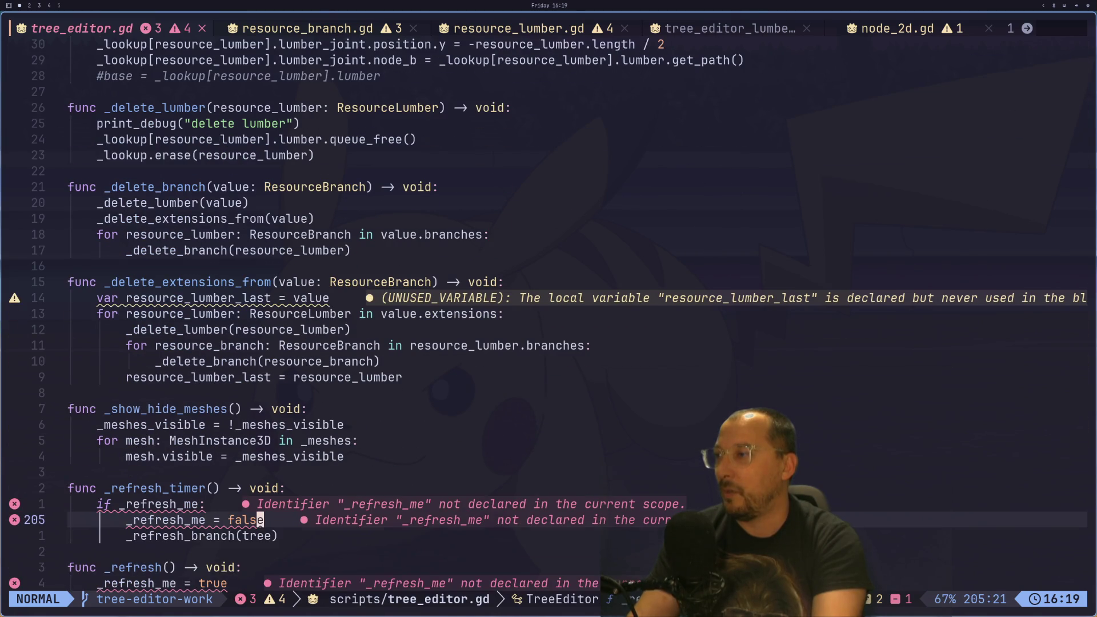
{"action": "key", "text": "j"}
{"action": "key", "text": "j"}
{"action": "key", "text": "j"}
{"action": "key", "text": "k"}
{"action": "key", "text": "k"}
{"action": "key", "text": "k"}
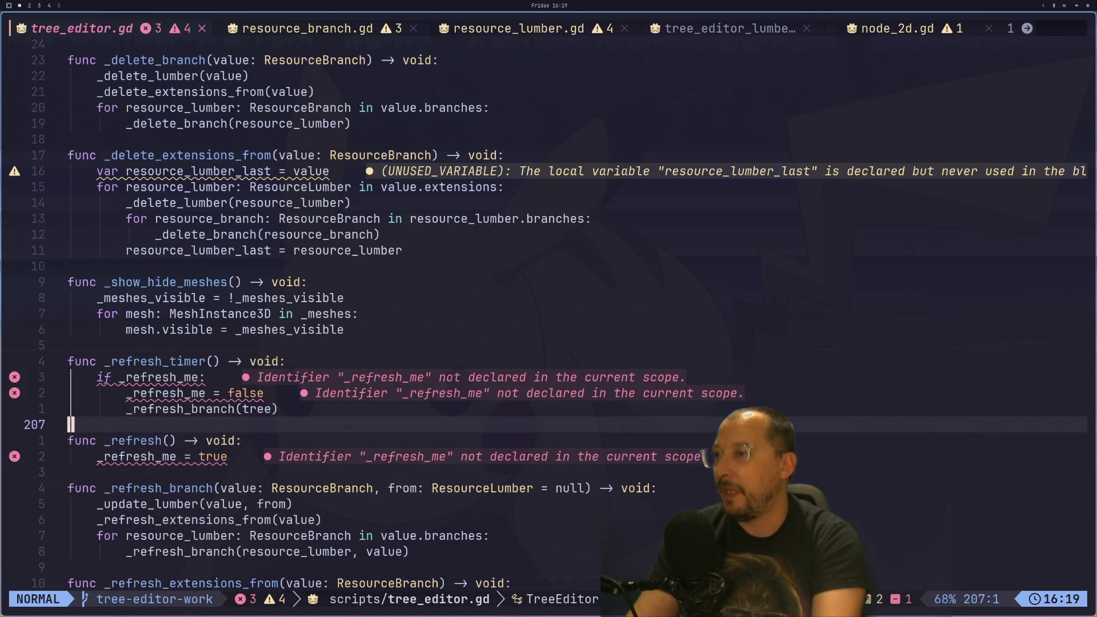
{"action": "key", "text": "k"}
{"action": "key", "text": "h"}
{"action": "key", "text": "h"}
{"action": "key", "text": "b"}
{"action": "key", "text": "shift+f"}
{"action": "key", "text": "underscore"}
{"action": "key", "text": "asterisk"}
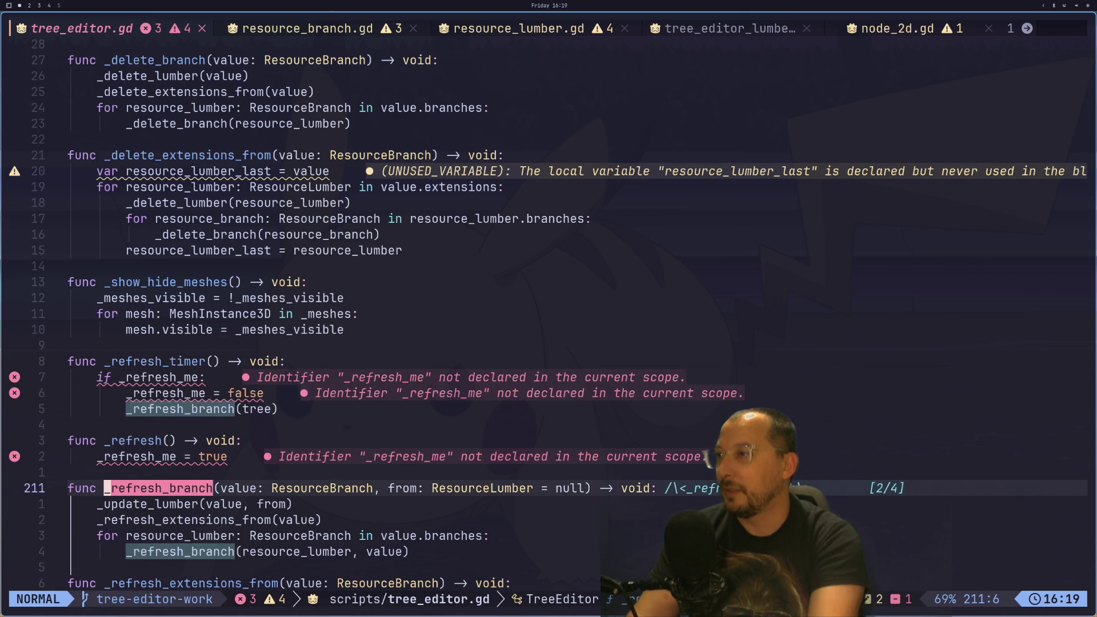
{"action": "key", "text": "Escape"}
{"action": "key", "text": "k"}
{"action": "key", "text": "k"}
{"action": "key", "text": "k"}
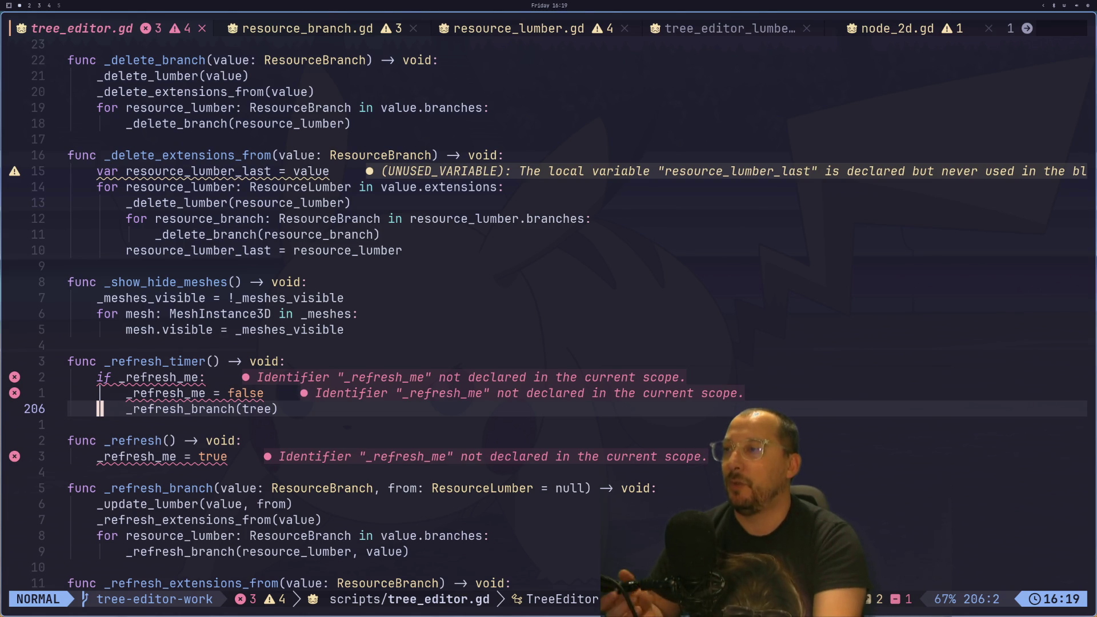
{"action": "key", "text": "k"}
{"action": "key", "text": "k"}
{"action": "key", "text": "k"}
{"action": "key", "text": "k"}
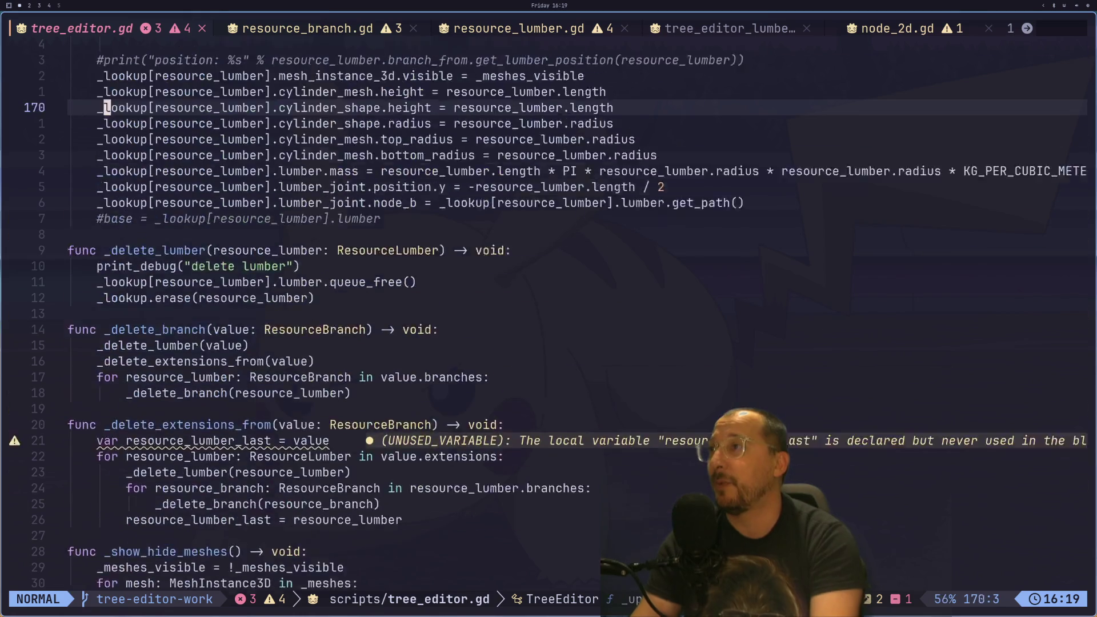
{"action": "key", "text": "k"}
{"action": "key", "text": "k"}
{"action": "key", "text": "k"}
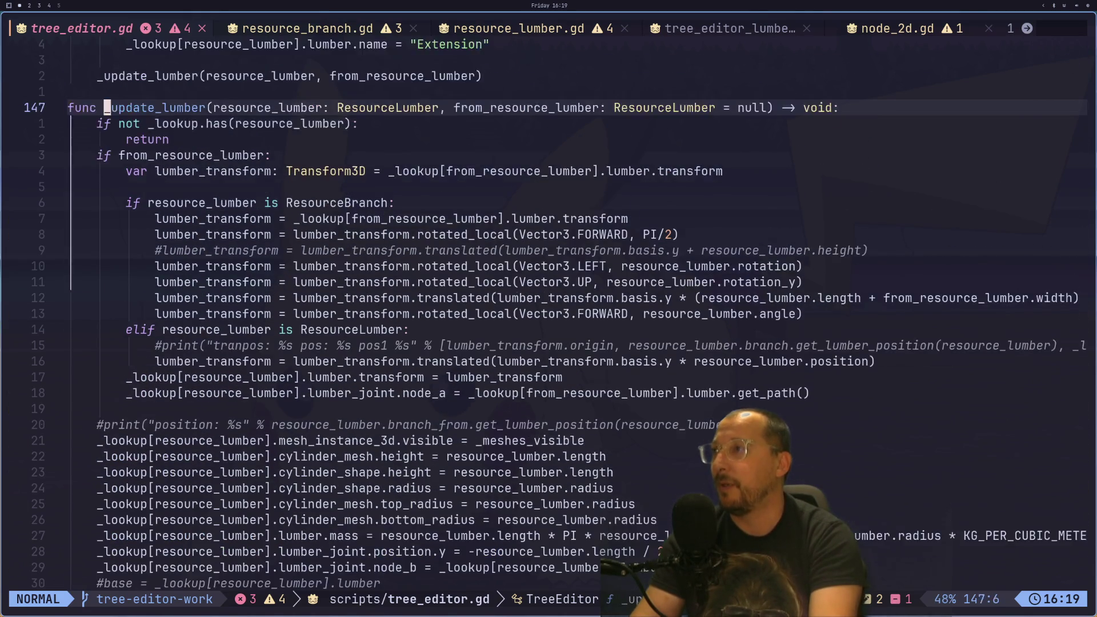
{"action": "key", "text": "k"}
{"action": "key", "text": "k"}
{"action": "key", "text": "k"}
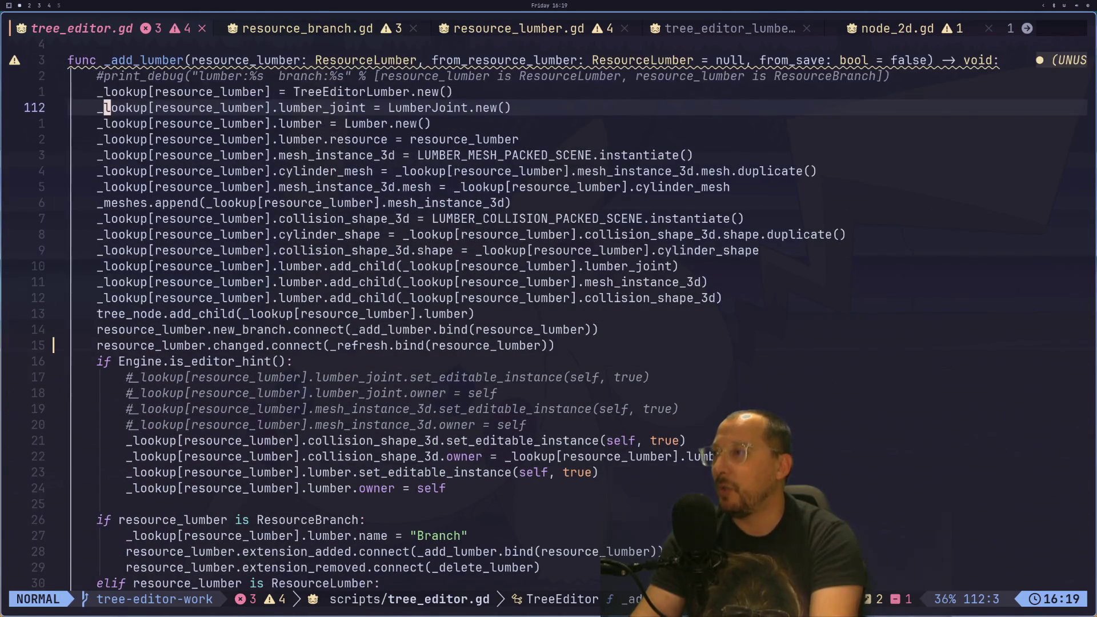
{"action": "key", "text": "j"}
{"action": "key", "text": "j"}
{"action": "key", "text": "j"}
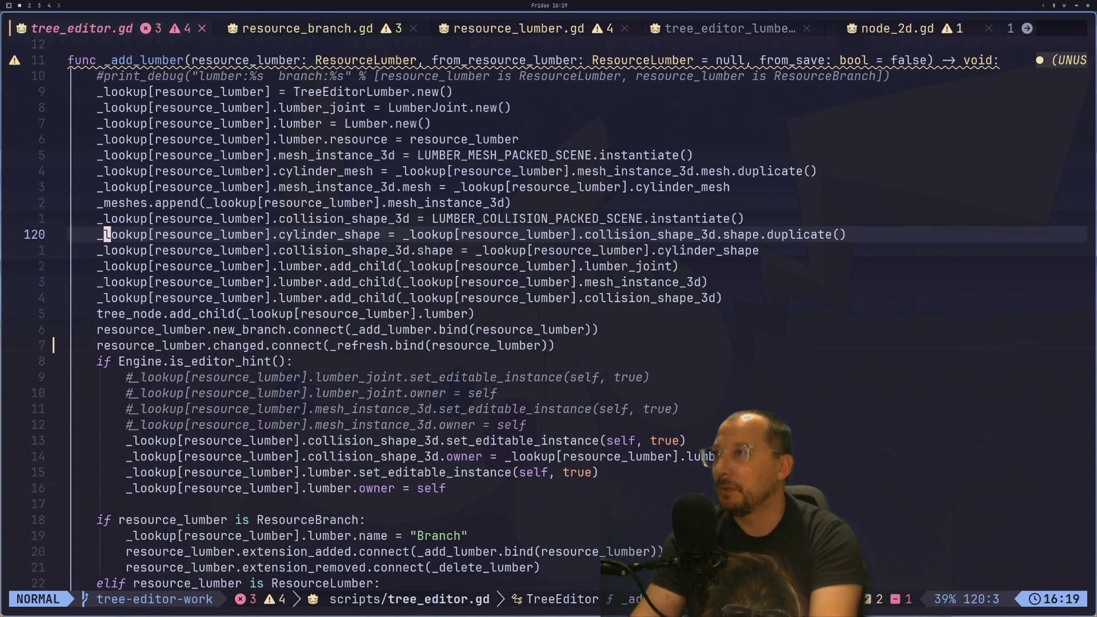
{"action": "key", "text": "j"}
{"action": "key", "text": "j"}
{"action": "key", "text": "j"}
{"action": "key", "text": "l"}
{"action": "key", "text": "l"}
{"action": "key", "text": "l"}
{"action": "key", "text": "asterisk"}
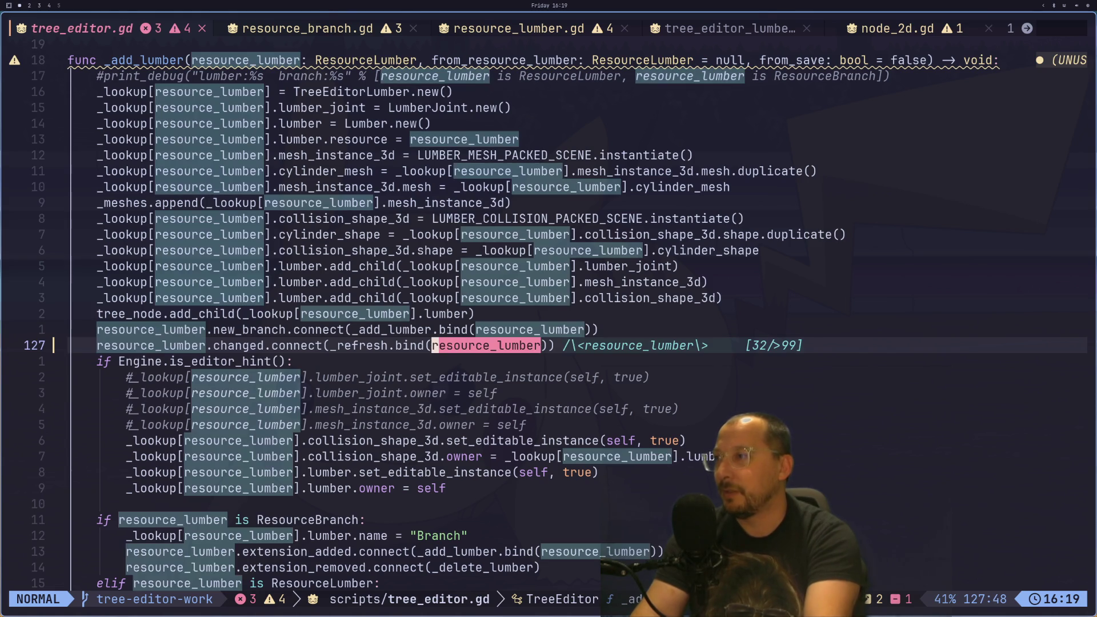
{"action": "key", "text": "Escape"}
{"action": "key", "text": "b"}
{"action": "key", "text": "b"}
{"action": "key", "text": "b"}
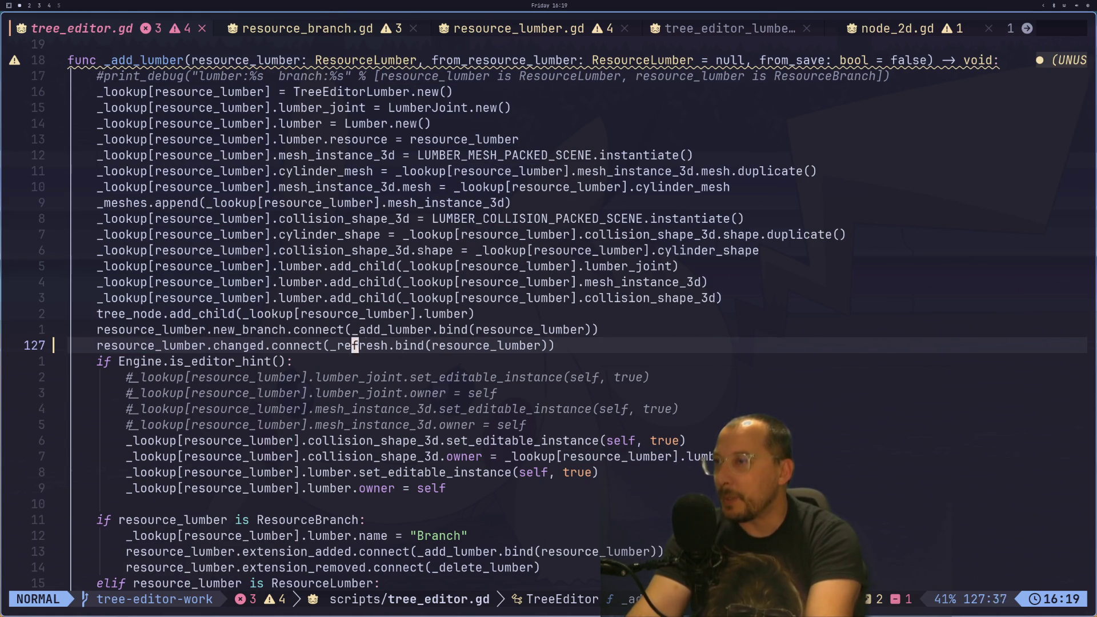
{"action": "key", "text": "h"}
{"action": "key", "text": "h"}
{"action": "key", "text": "h"}
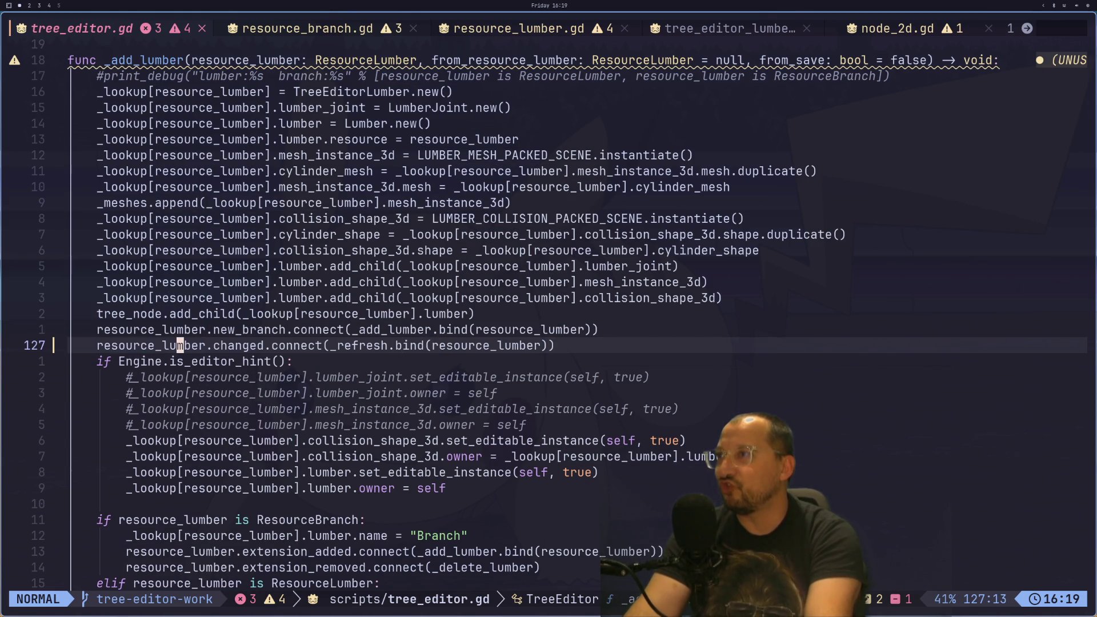
{"action": "key", "text": "shift+l"}
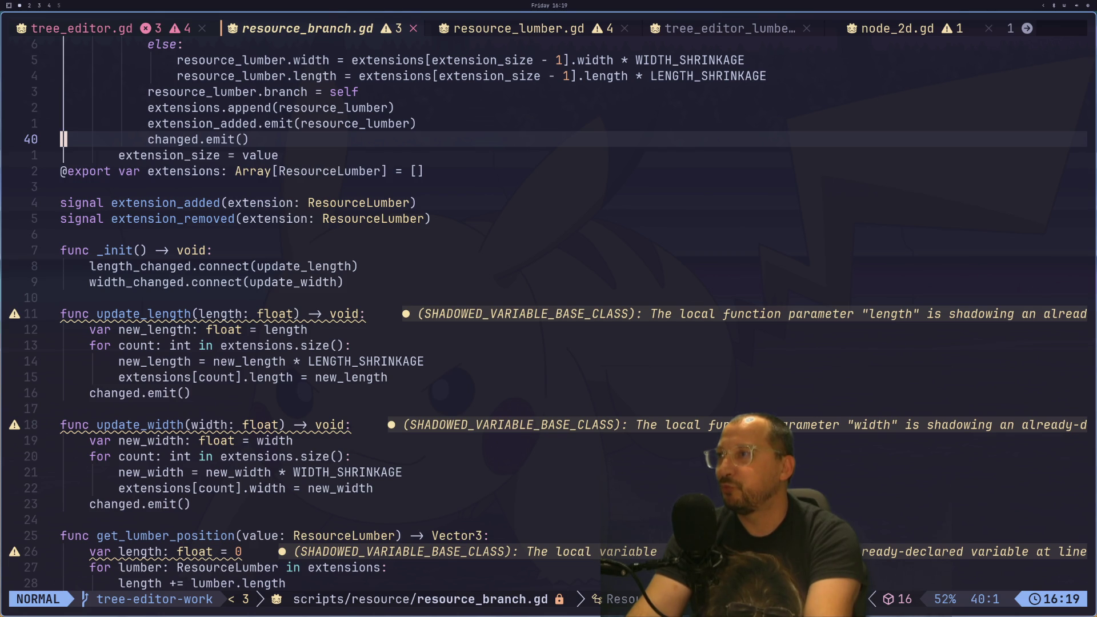
{"action": "key", "text": "shift+h"}
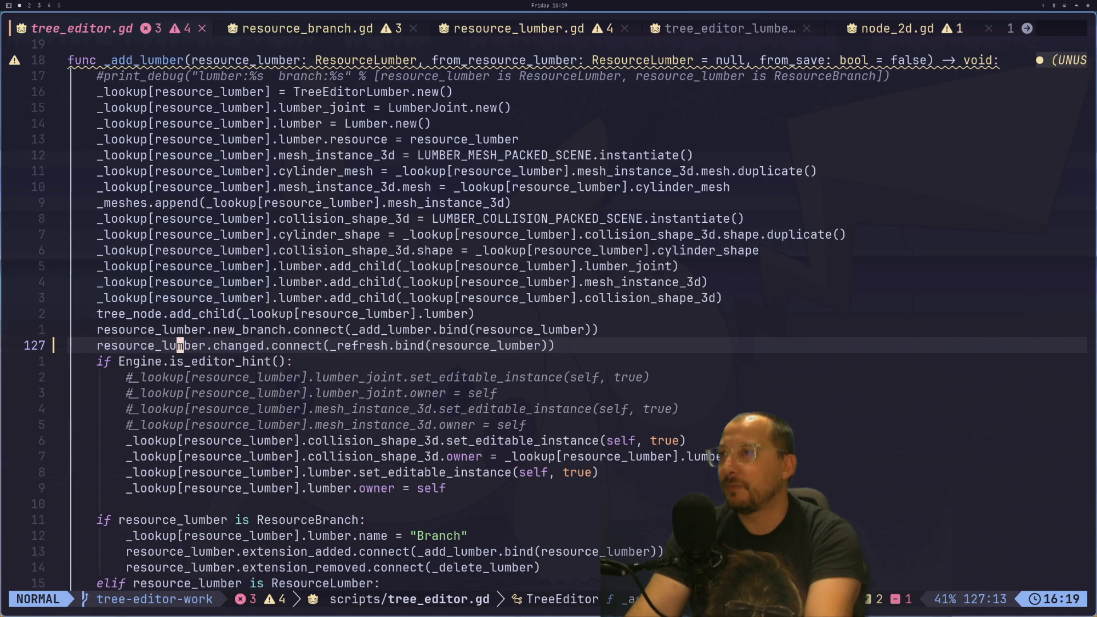
{"action": "key", "text": "h"}
{"action": "key", "text": "h"}
{"action": "key", "text": "h"}
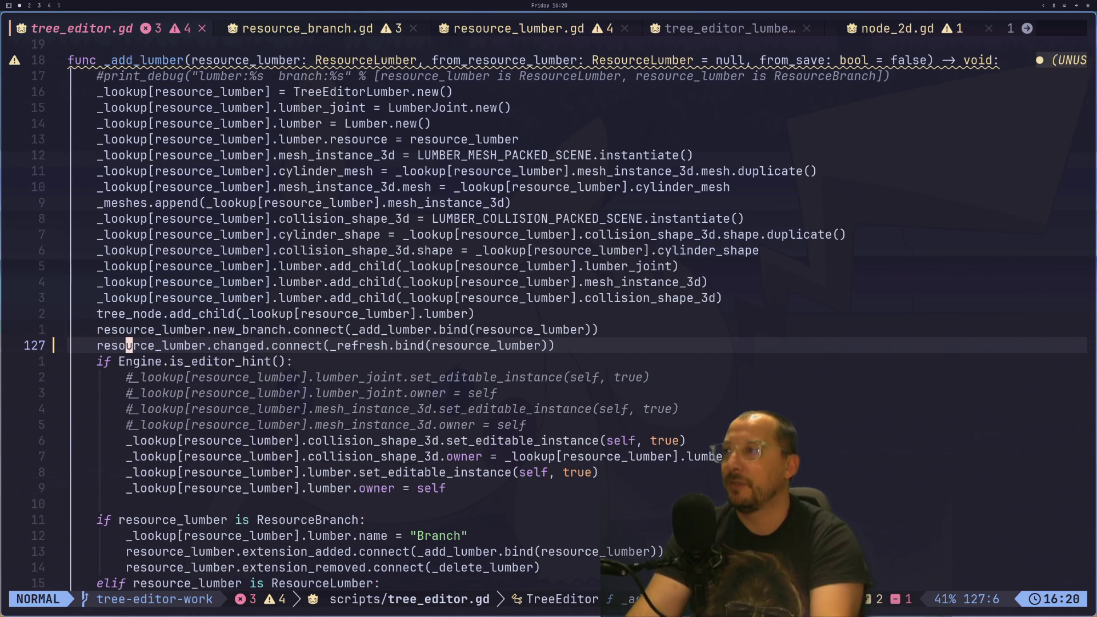
- Wrap the changed.connect line under 'if resource_lumber is ResourceBranch:'
{"action": "type", "text": "kReso"}
{"action": "key", "text": "Escape"}
{"action": "key", "text": "u"}
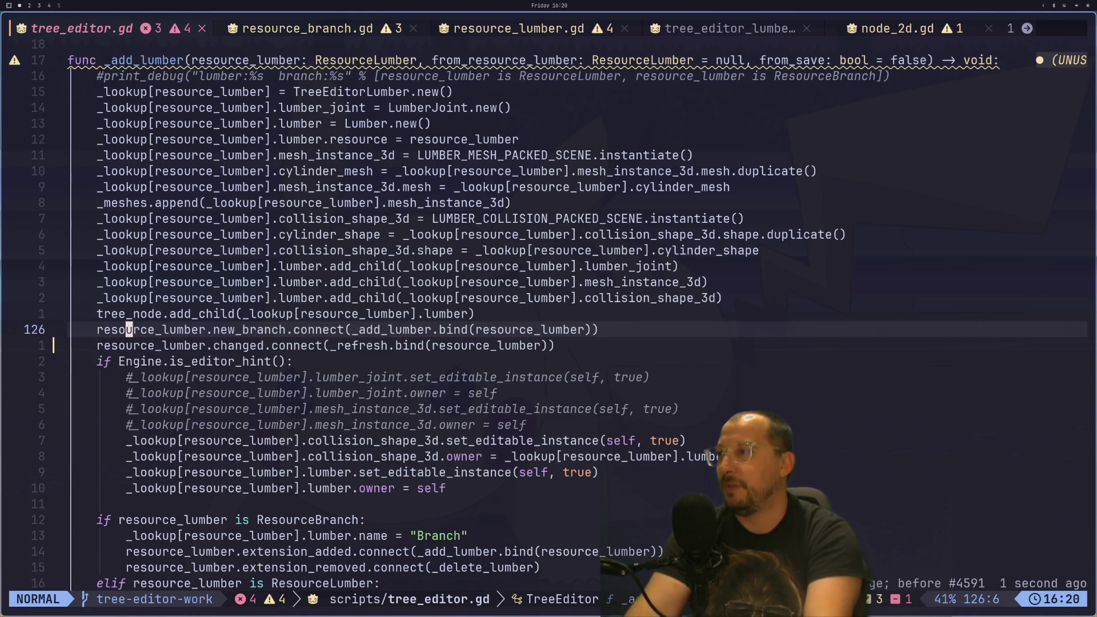
{"action": "key", "text": "o"}
{"action": "type", "text": "if"}
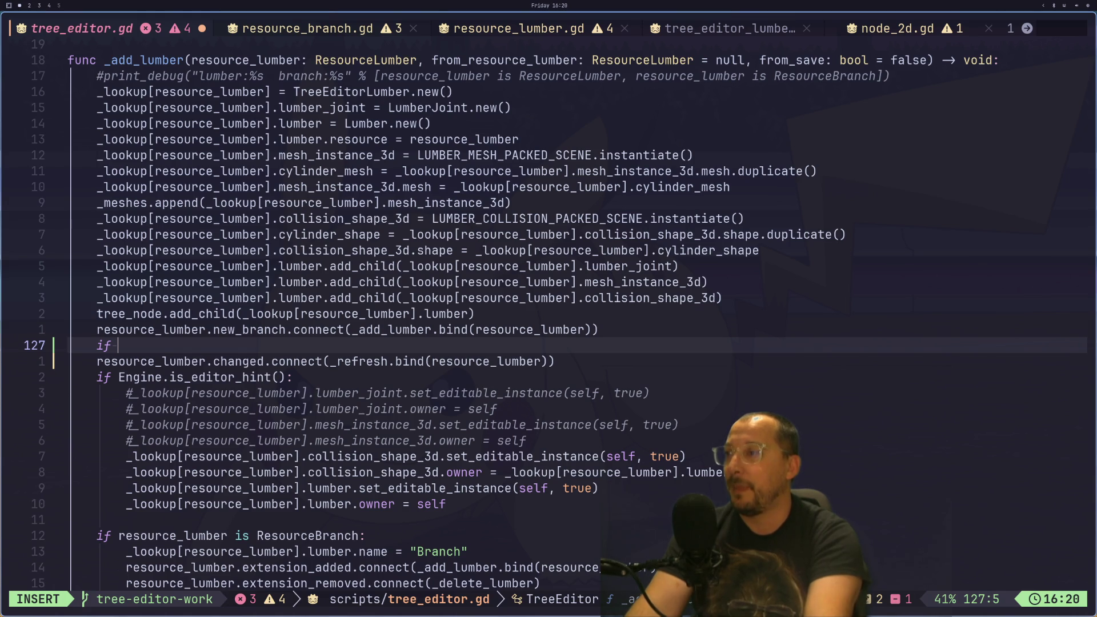
{"action": "type", "text": "resource_lumber i"}
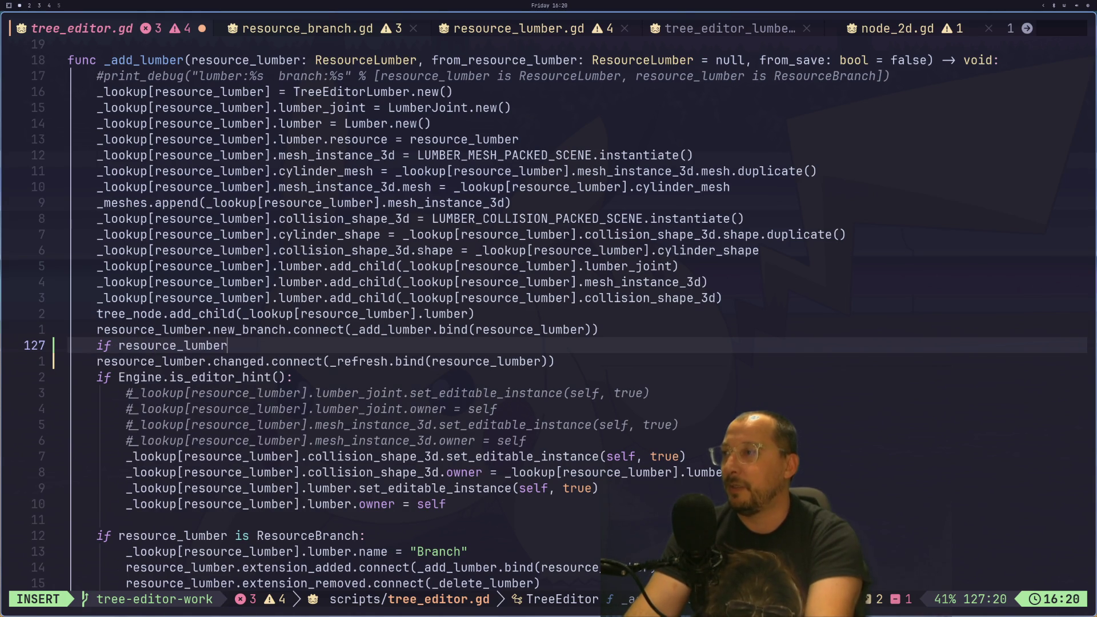
{"action": "type", "text": "s "}
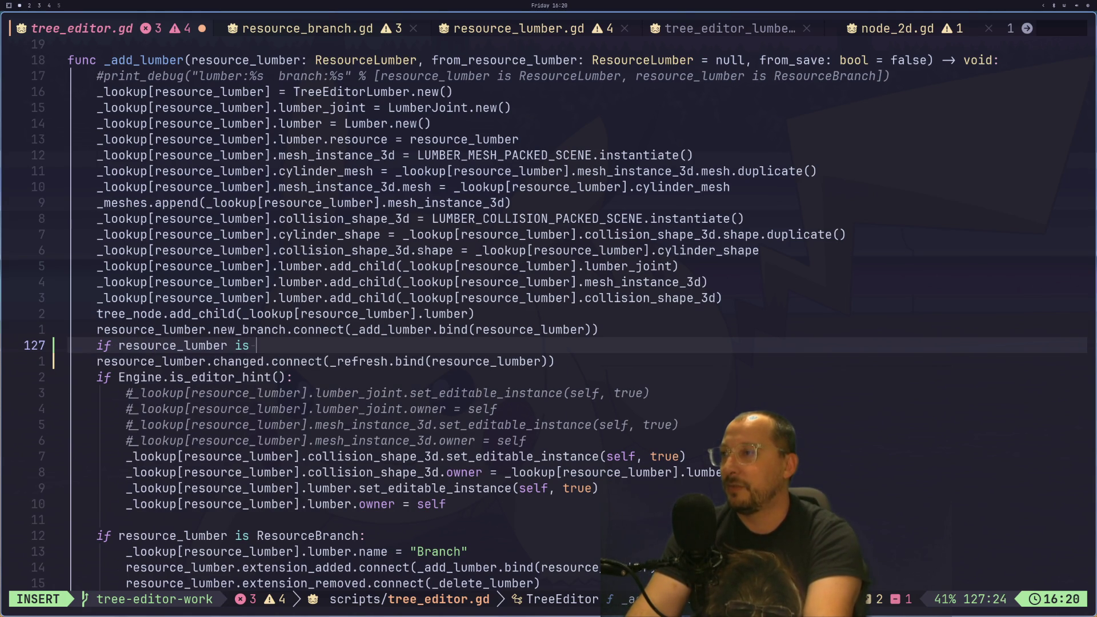
{"action": "type", "text": "ResourceBranch:"}
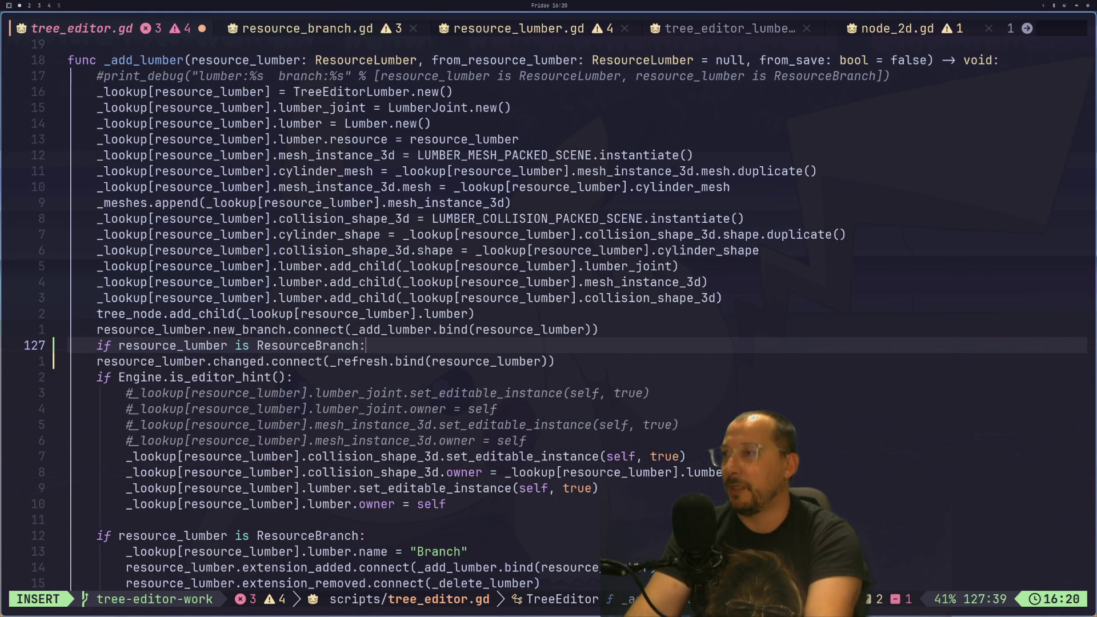
{"action": "key", "text": "Escape"}
{"action": "key", "text": "j"}
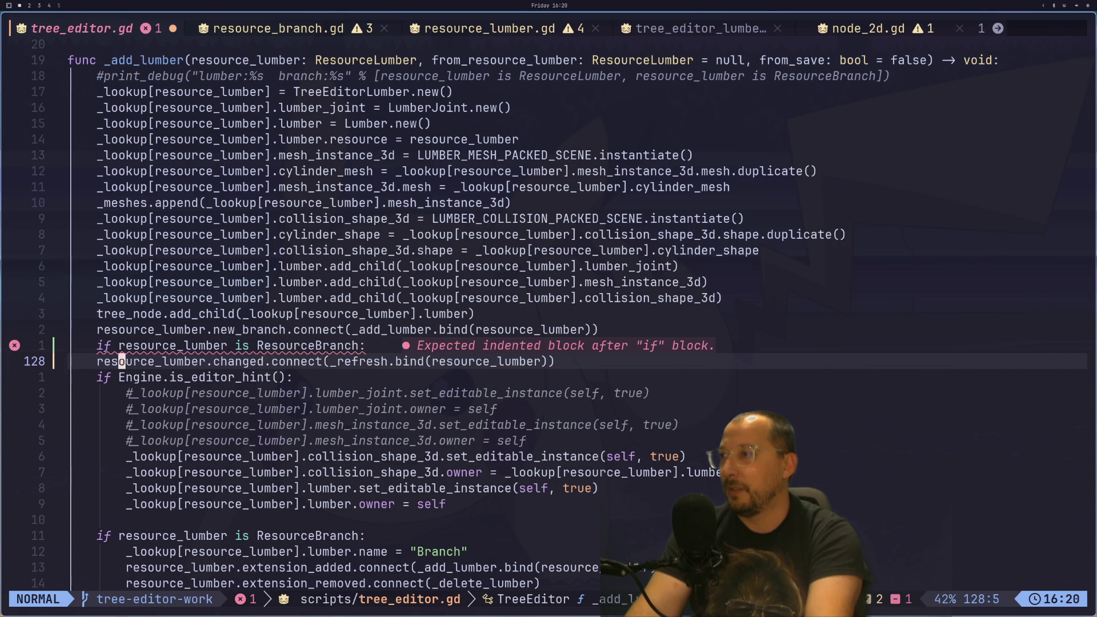
{"action": "key", "text": "i"}
{"action": "key", "text": "Tab"}
{"action": "key", "text": "Escape"}
- Add from_resource_lumber as a second argument to the connect line's bind() call
{"action": "key", "text": "l"}
{"action": "key", "text": "l"}
{"action": "key", "text": "l"}
{"action": "key", "text": "v"}
{"action": "key", "text": "l"}
{"action": "key", "text": "l"}
{"action": "key", "text": "l"}
{"action": "key", "text": "Escape"}
{"action": "type", "text": "ea,"}
{"action": "key", "text": "Escape"}
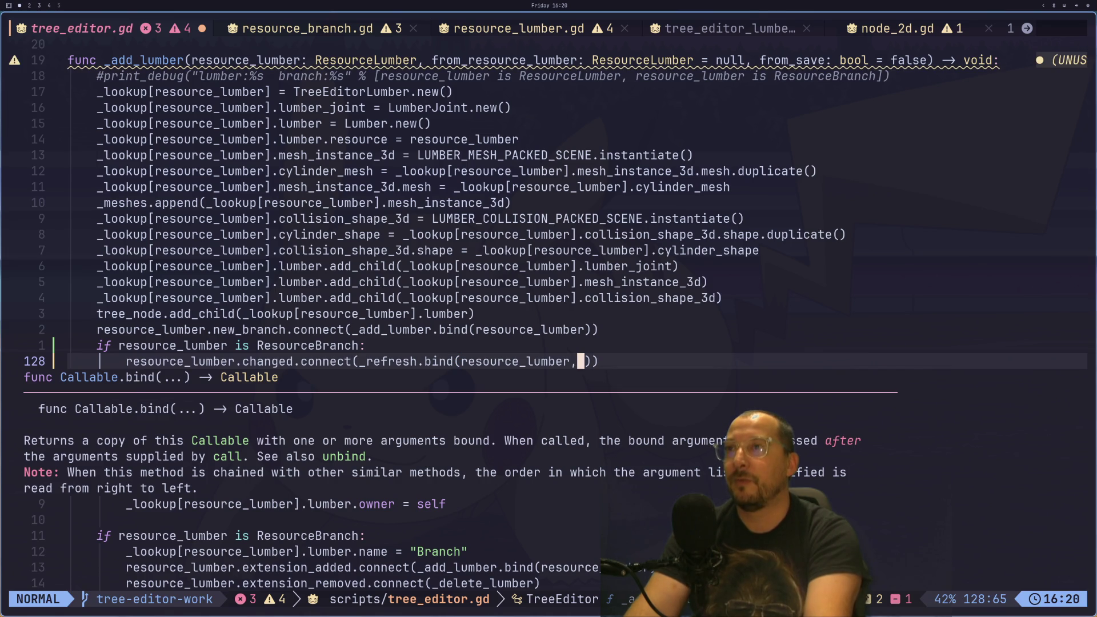
{"action": "key", "text": "Escape"}
{"action": "key", "text": "i"}
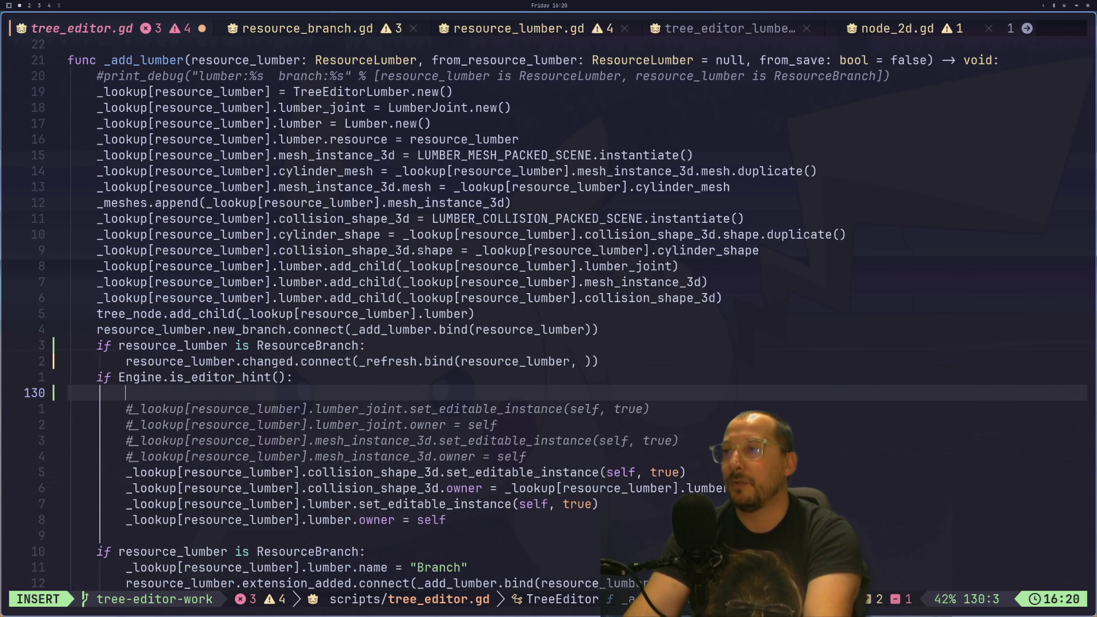
{"action": "key", "text": "Escape"}
{"action": "key", "text": "u"}
{"action": "key", "text": "$"}
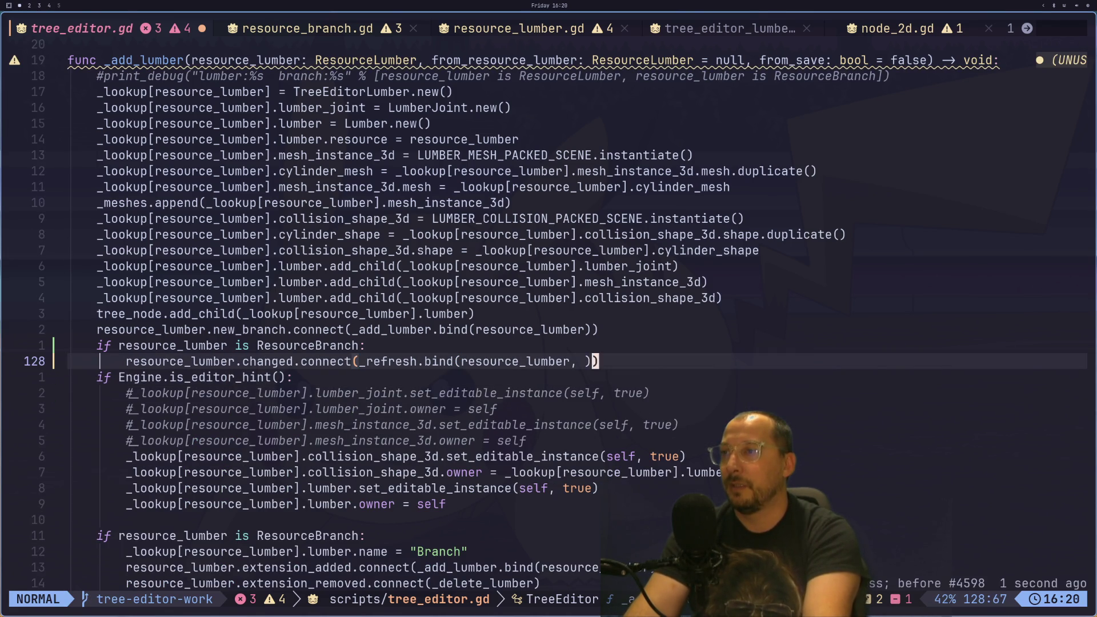
{"action": "key", "text": "h"}
{"action": "key", "text": "h"}
{"action": "type", "text": "afrom_"}
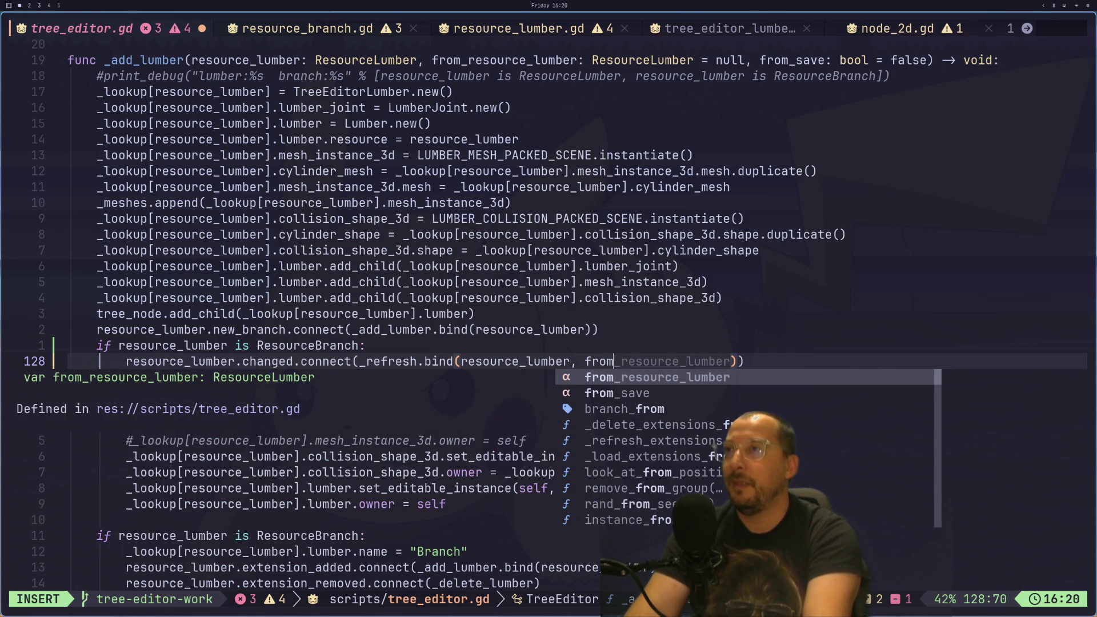
{"action": "type", "text": "resource_"}
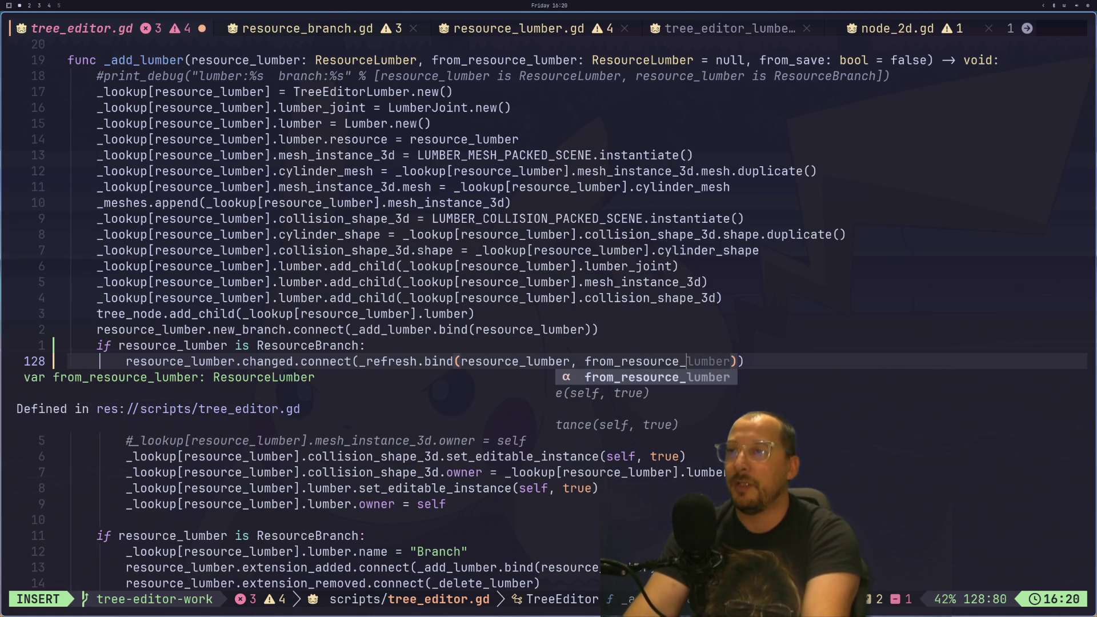
{"action": "type", "text": "mber"}
{"action": "key", "text": "Escape"}
- Save tree_editor.gd with :w
{"action": "type", "text": ":w"}
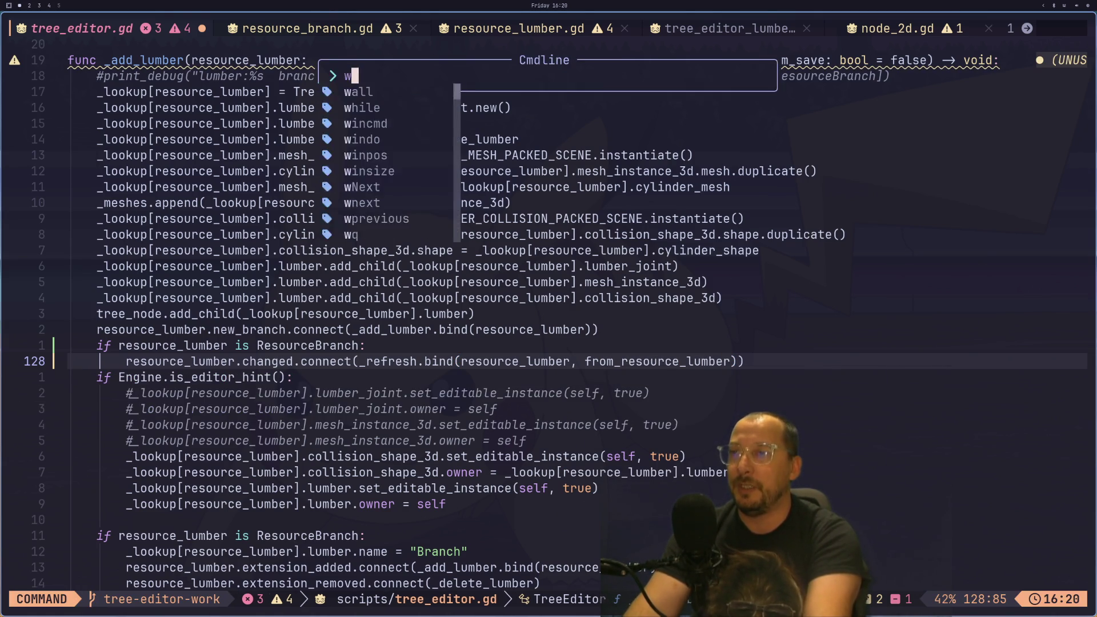
{"action": "key", "text": "Return"}
{"action": "key", "text": "j"}
{"action": "key", "text": "j"}
{"action": "key", "text": "j"}
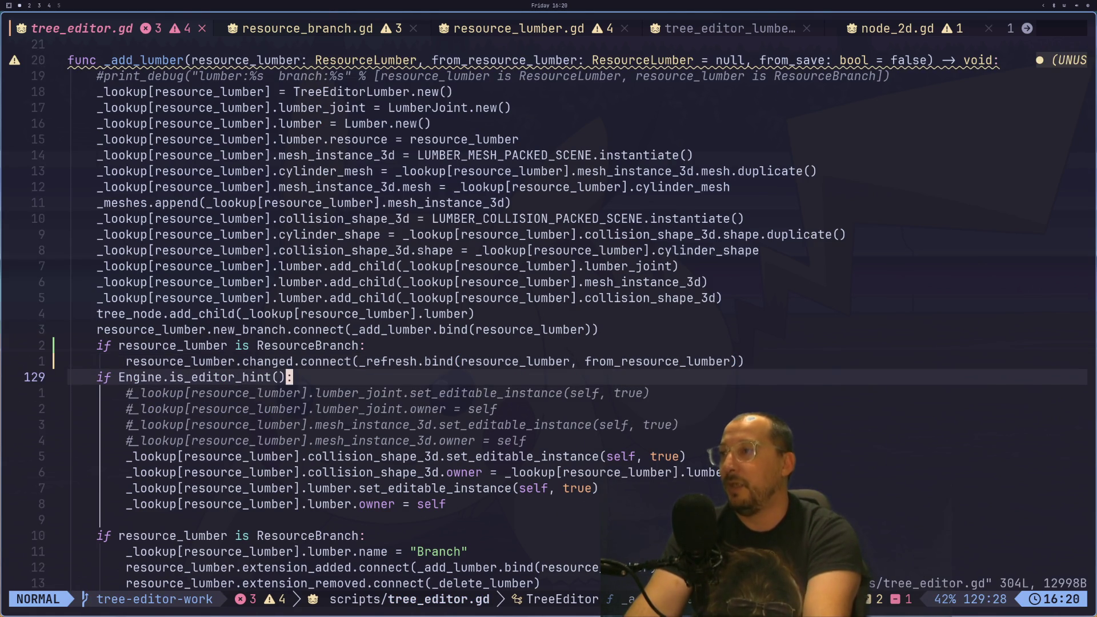
{"action": "key", "text": "j"}
{"action": "key", "text": "j"}
{"action": "key", "text": "j"}
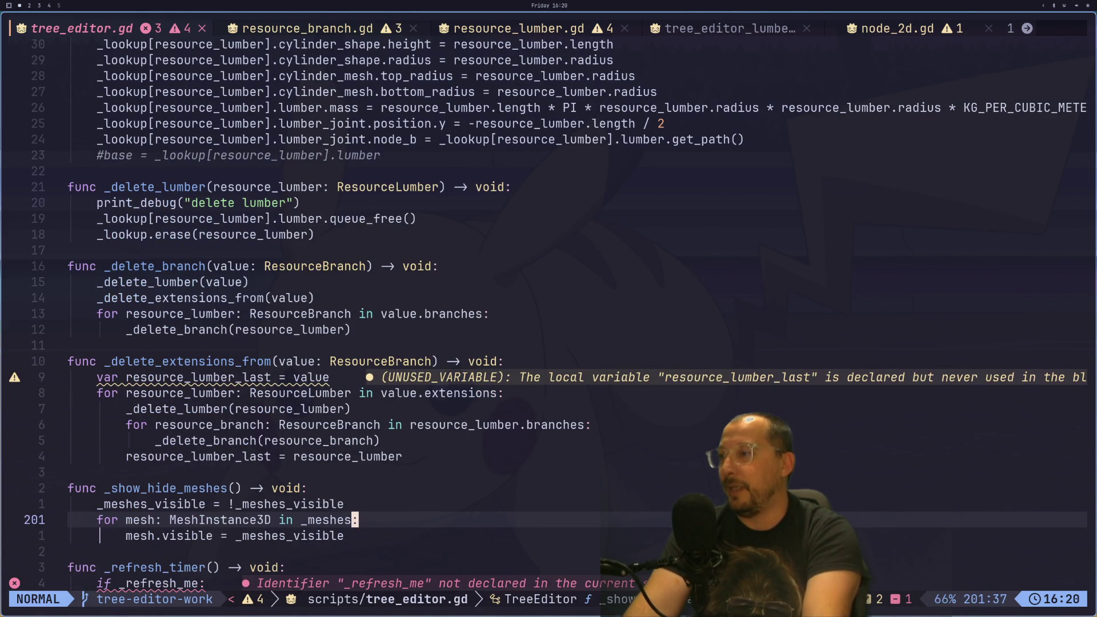
- Give _refresh a first parameter resource_branch: ResourceBranch
{"action": "key", "text": "j"}
{"action": "key", "text": "j"}
{"action": "key", "text": "j"}
{"action": "key", "text": "j"}
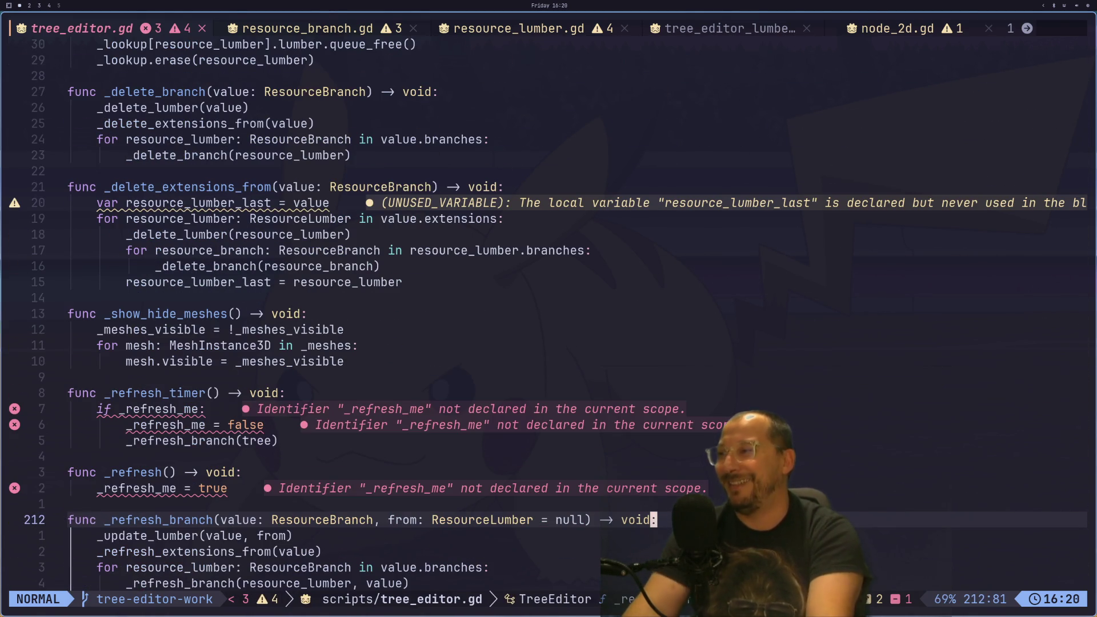
{"action": "key", "text": "k"}
{"action": "key", "text": "k"}
{"action": "key", "text": "k"}
{"action": "key", "text": "b"}
{"action": "key", "text": "b"}
{"action": "key", "text": "b"}
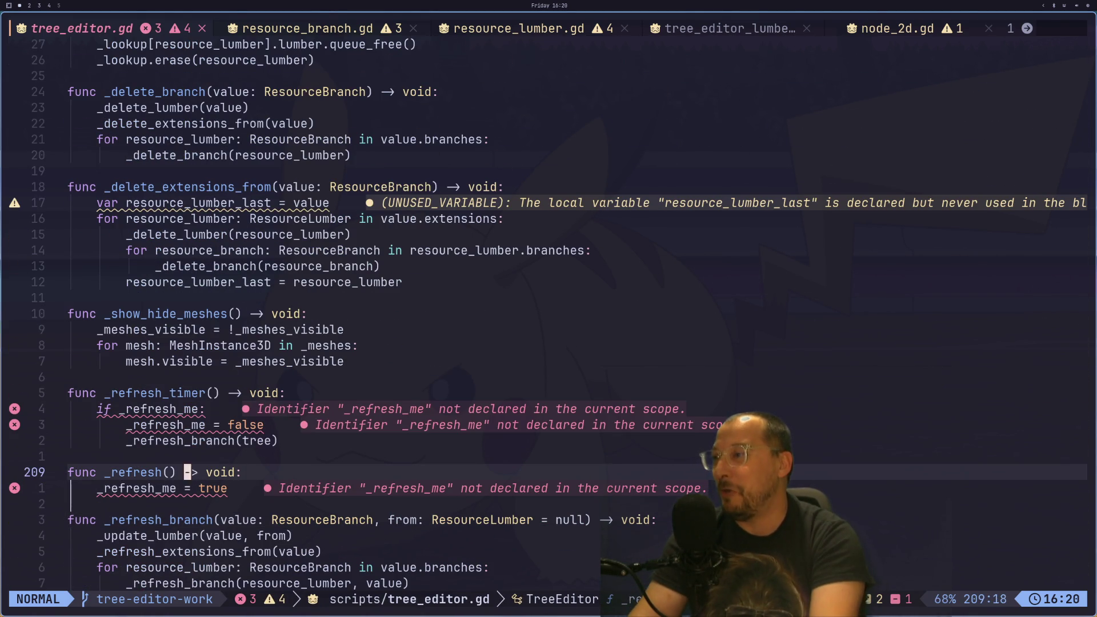
{"action": "key", "text": "a"}
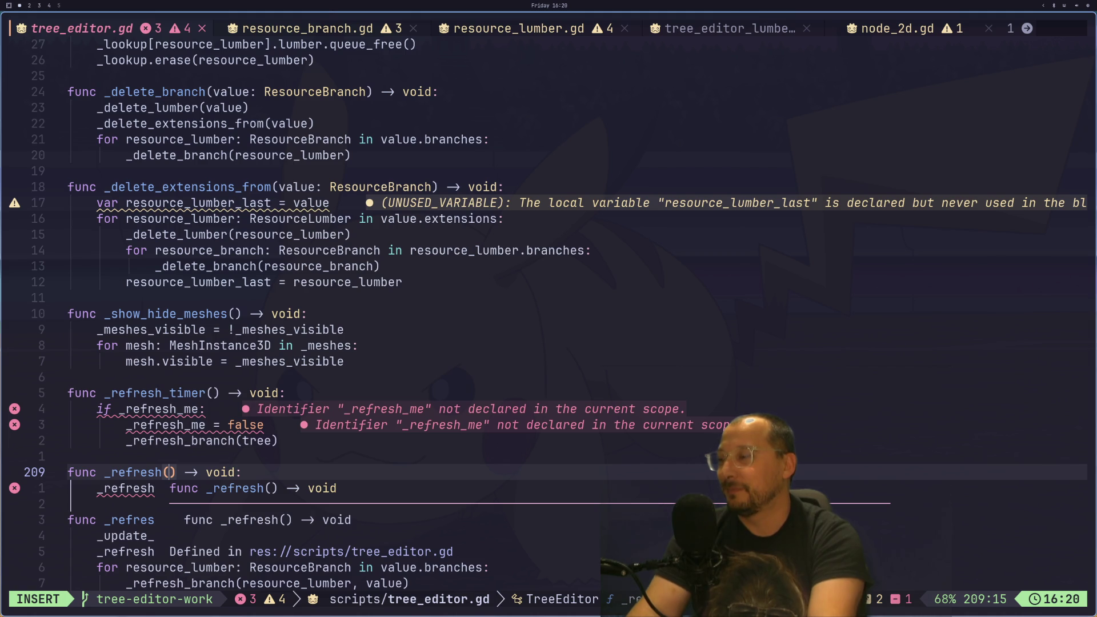
{"action": "type", "text": "re"}
{"action": "type", "text": "source_"}
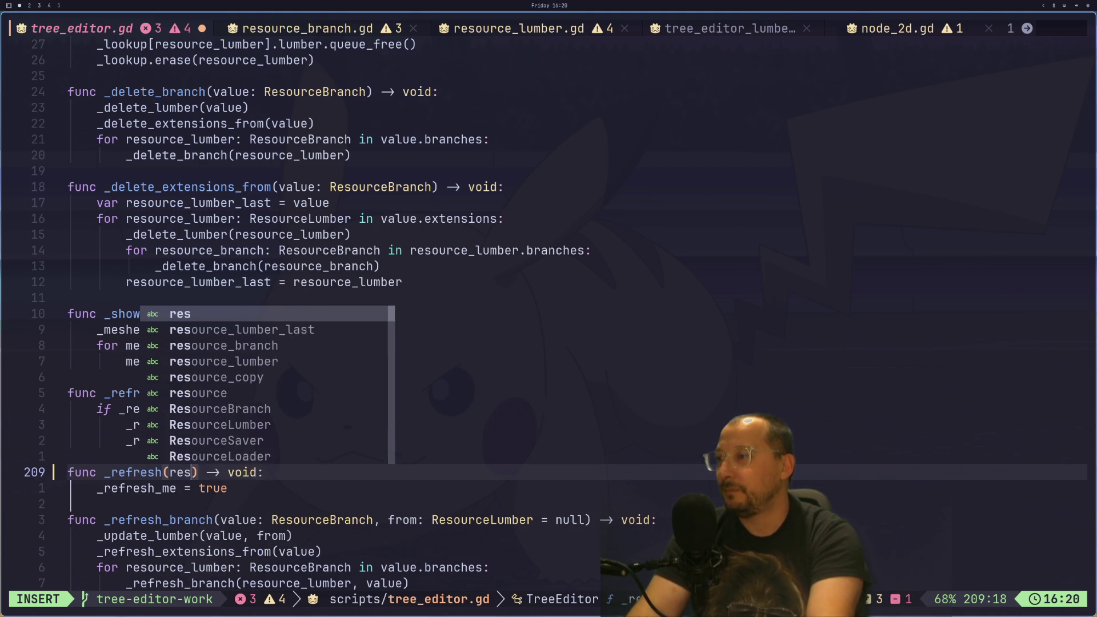
{"action": "type", "text": "lumber::"}
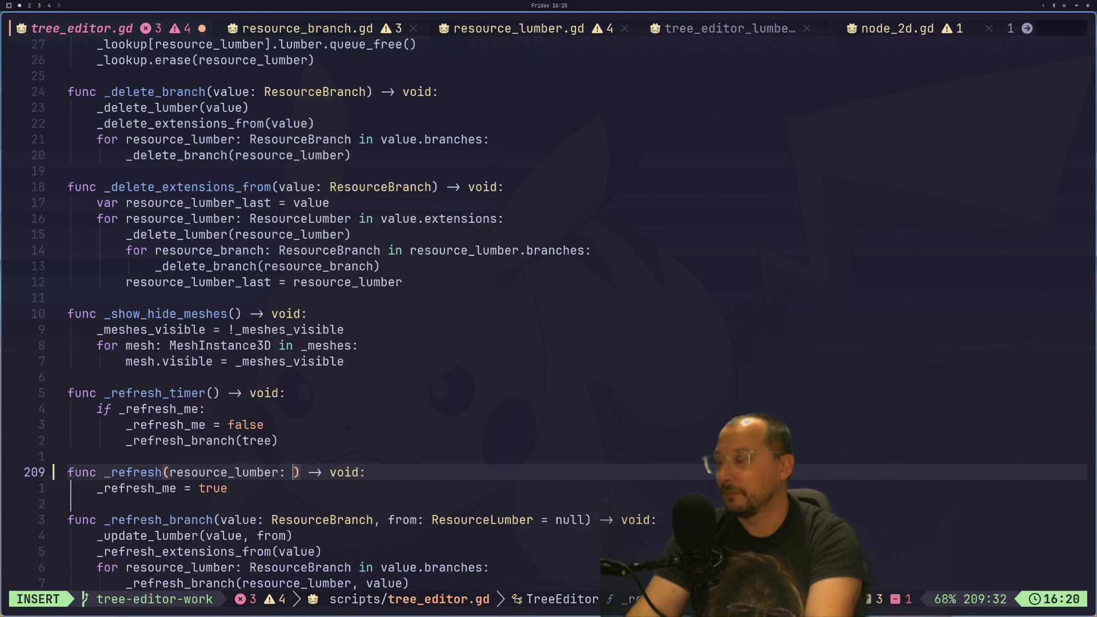
{"action": "key", "text": "BackSpace"}
{"action": "key", "text": "BackSpace"}
{"action": "key", "text": "BackSpace"}
{"action": "type", "text": "branc"}
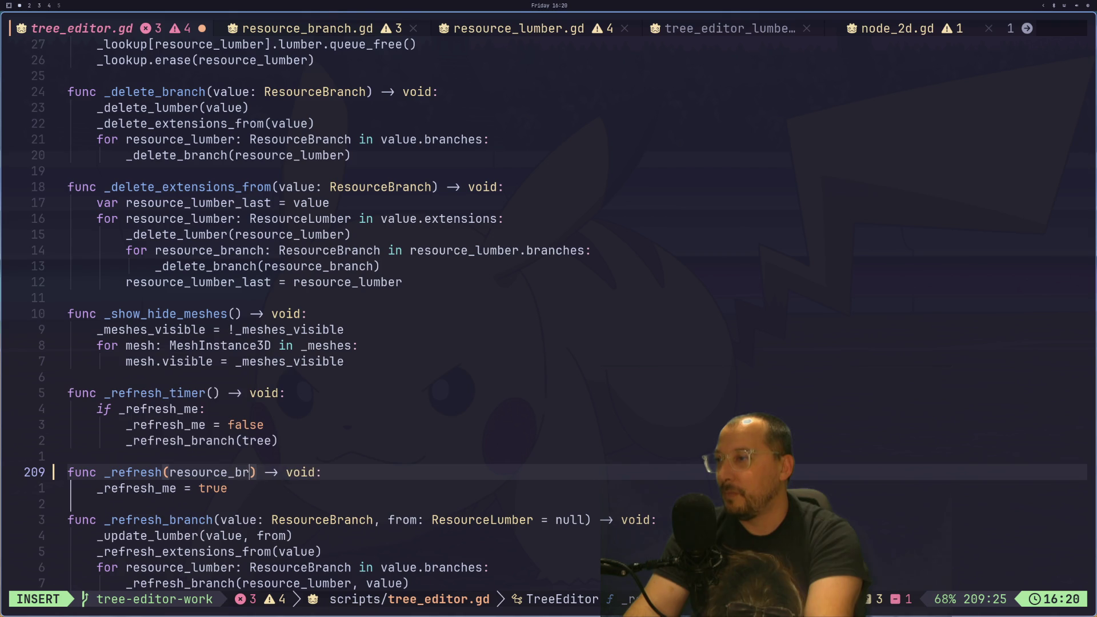
{"action": "type", "text": "h: R"}
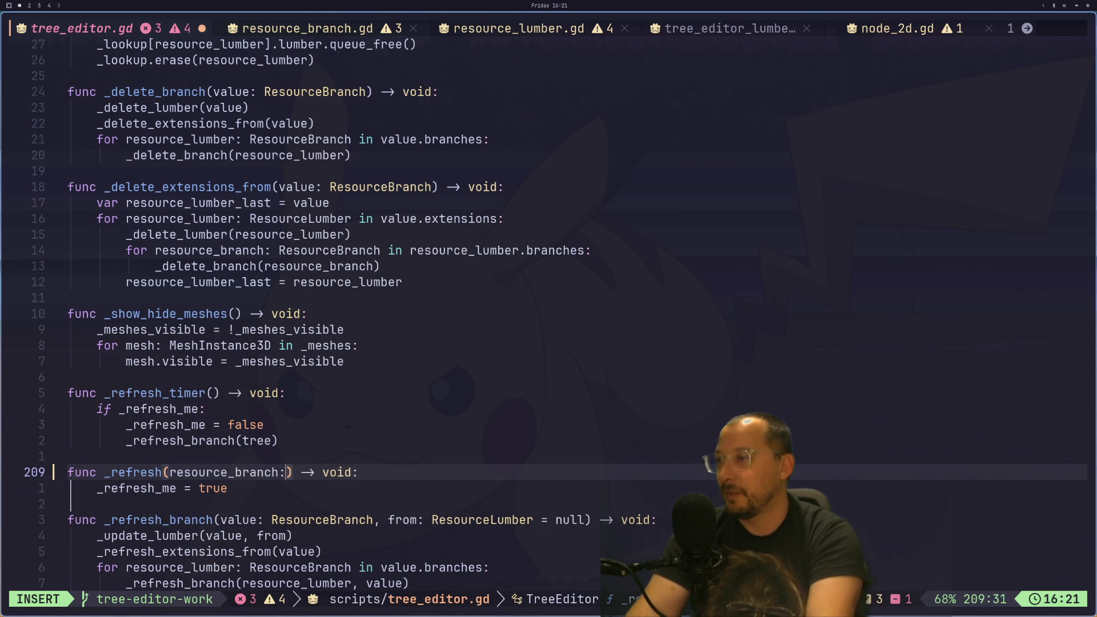
{"action": "type", "text": "eo"}
{"action": "key", "text": "Tab"}
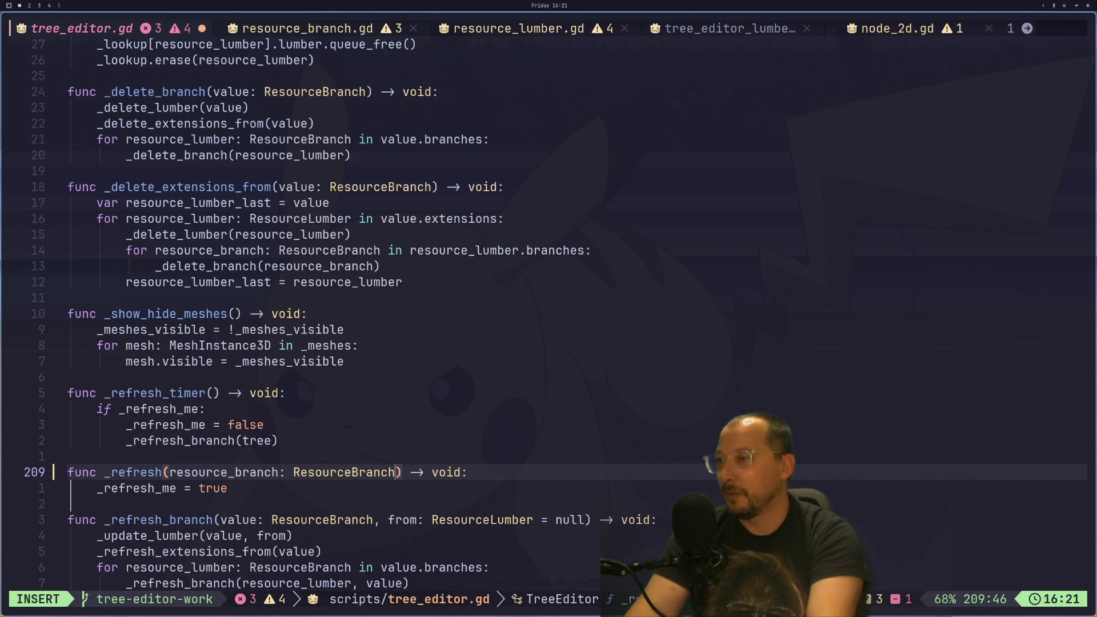
- Add a second parameter from_resource_lumber: ResourceLumber to _refresh and save the file
{"action": "type", "text": ", re"}
{"action": "key", "text": "BackSpace"}
{"action": "key", "text": "BackSpace"}
{"action": "type", "text": "from_res"}
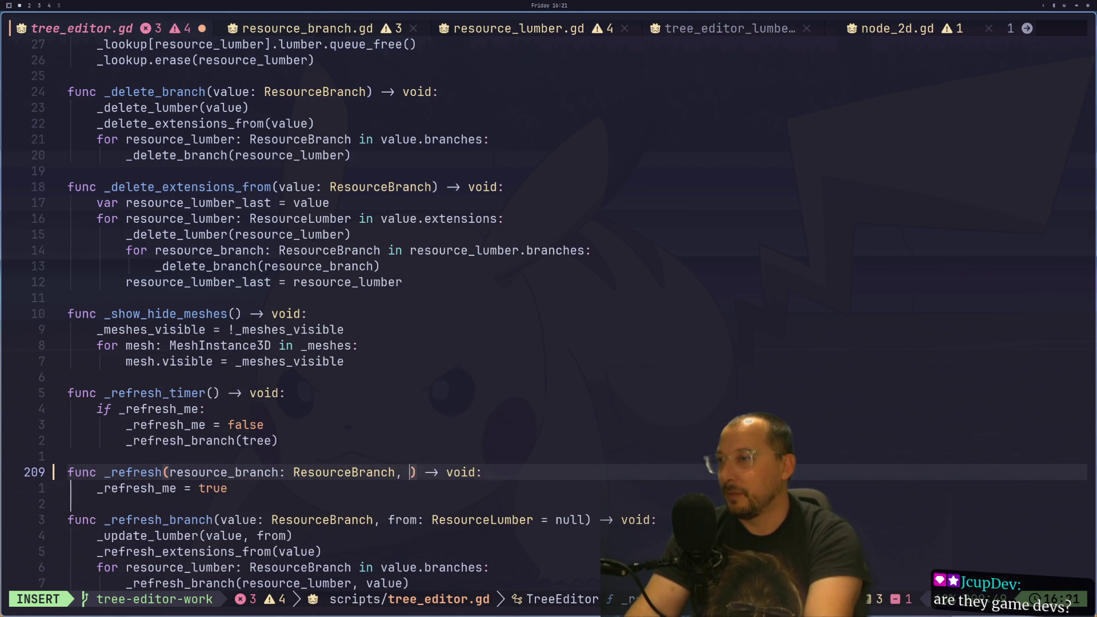
{"action": "type", "text": "o"}
{"action": "key", "text": "Tab"}
{"action": "type", "text": ": "}
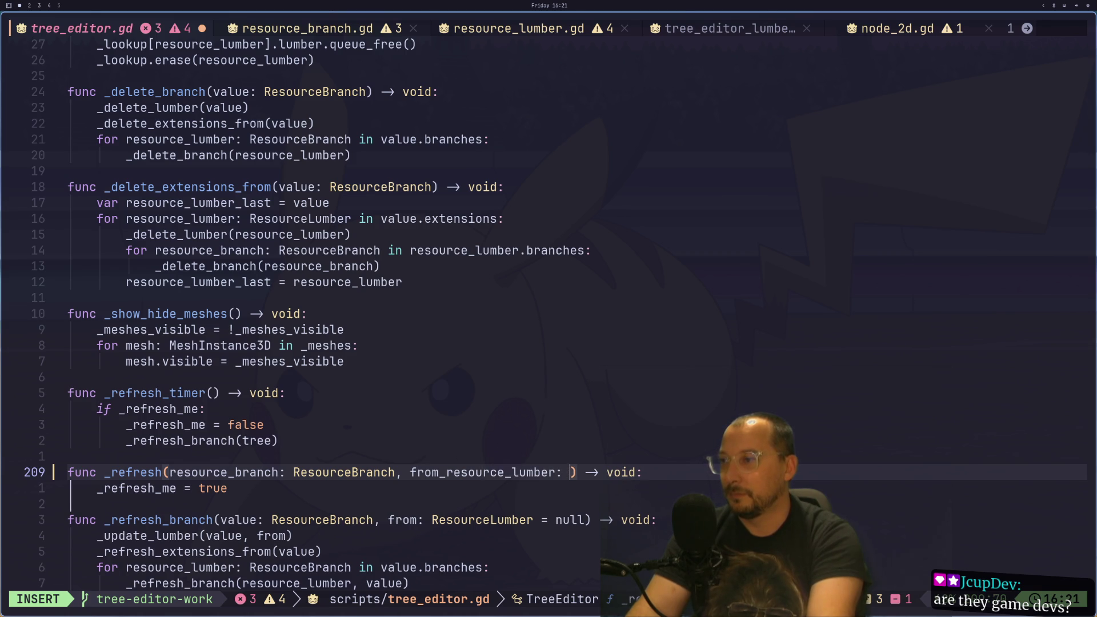
{"action": "type", "text": "Resou"}
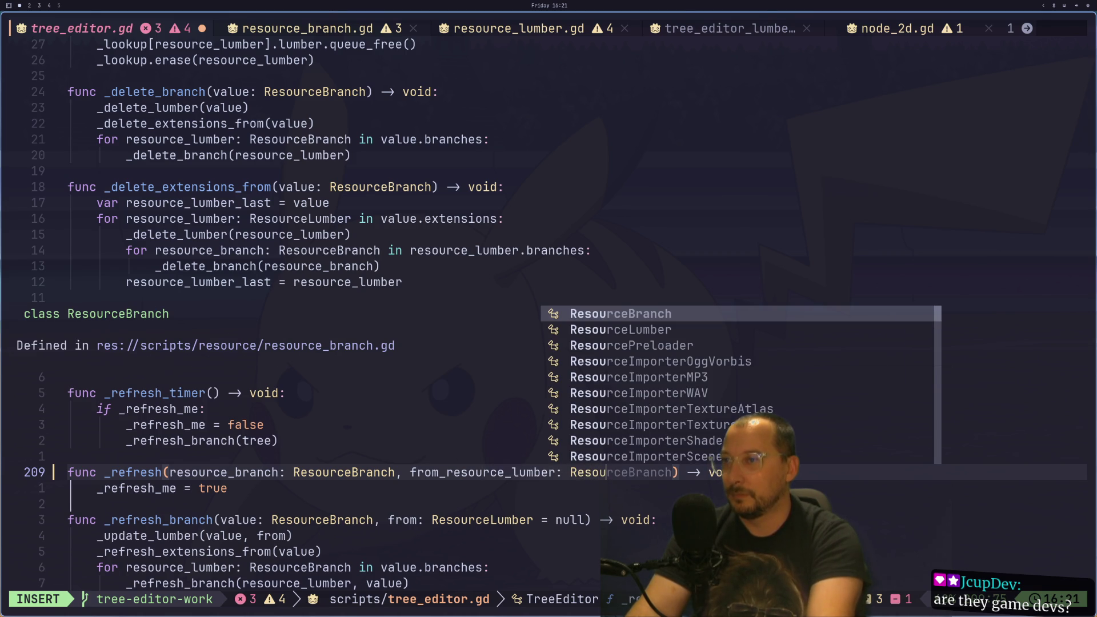
{"action": "type", "text": "rceLumb"}
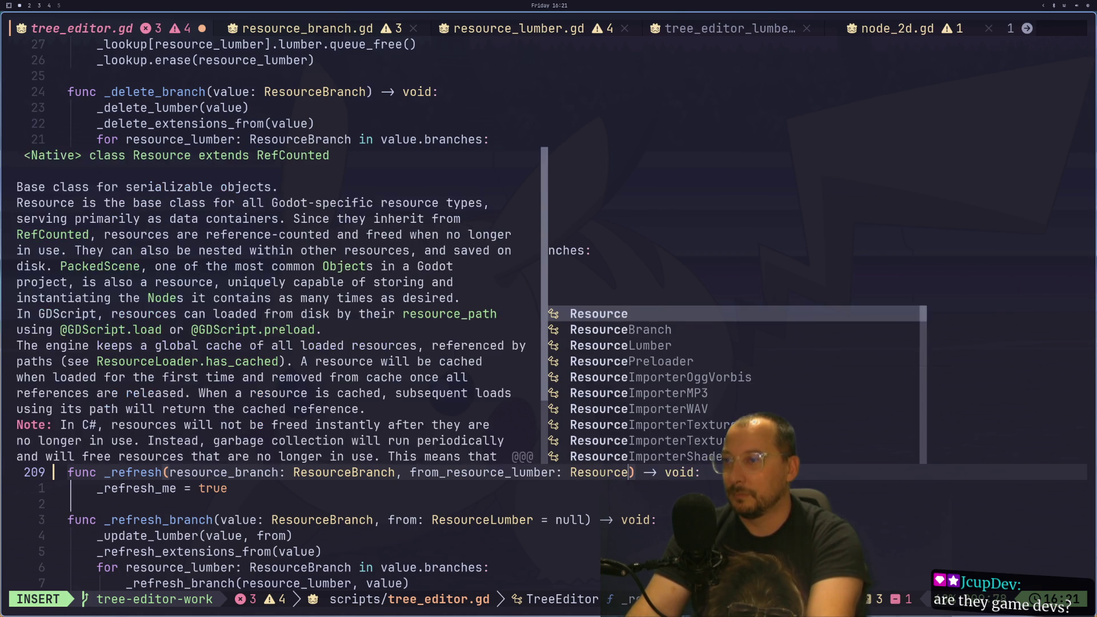
{"action": "key", "text": "Tab"}
{"action": "key", "text": "Escape"}
{"action": "type", "text": ":w"}
{"action": "key", "text": "Return"}
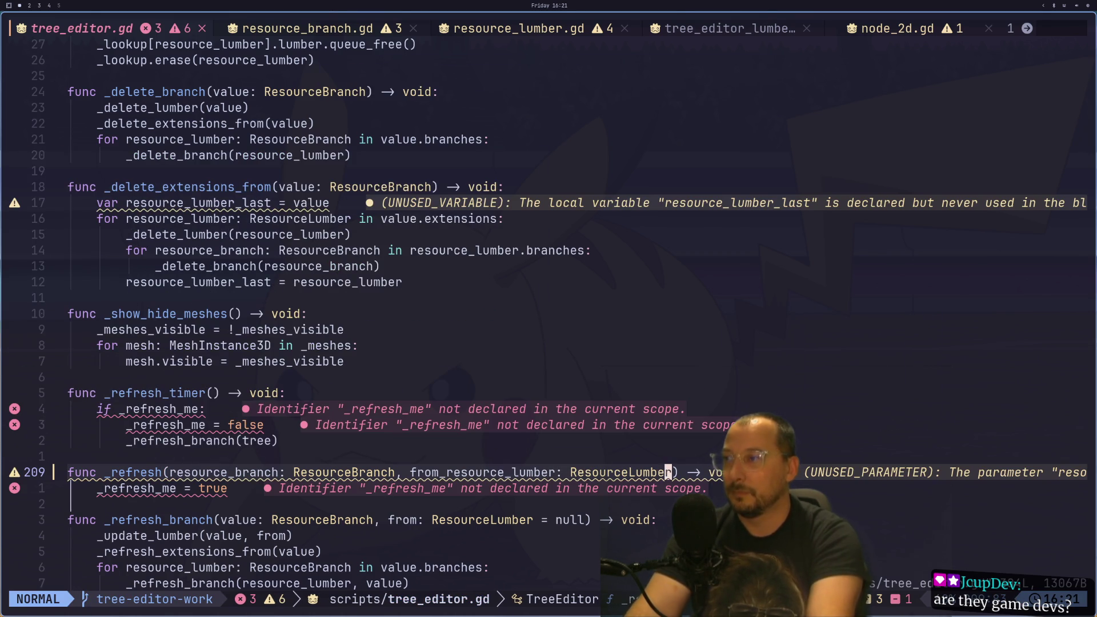
- Rename the _refresh_me flag in _refresh's body to _refresh_branch
{"action": "key", "text": "j"}
{"action": "key", "text": "h"}
{"action": "key", "text": "b"}
{"action": "key", "text": "b"}
{"action": "key", "text": "b"}
{"action": "key", "text": "l"}
{"action": "key", "text": "l"}
{"action": "key", "text": "w"}
{"action": "key", "text": "e"}
{"action": "key", "text": "a"}
{"action": "key", "text": "BackSpace"}
{"action": "key", "text": "BackSpace"}
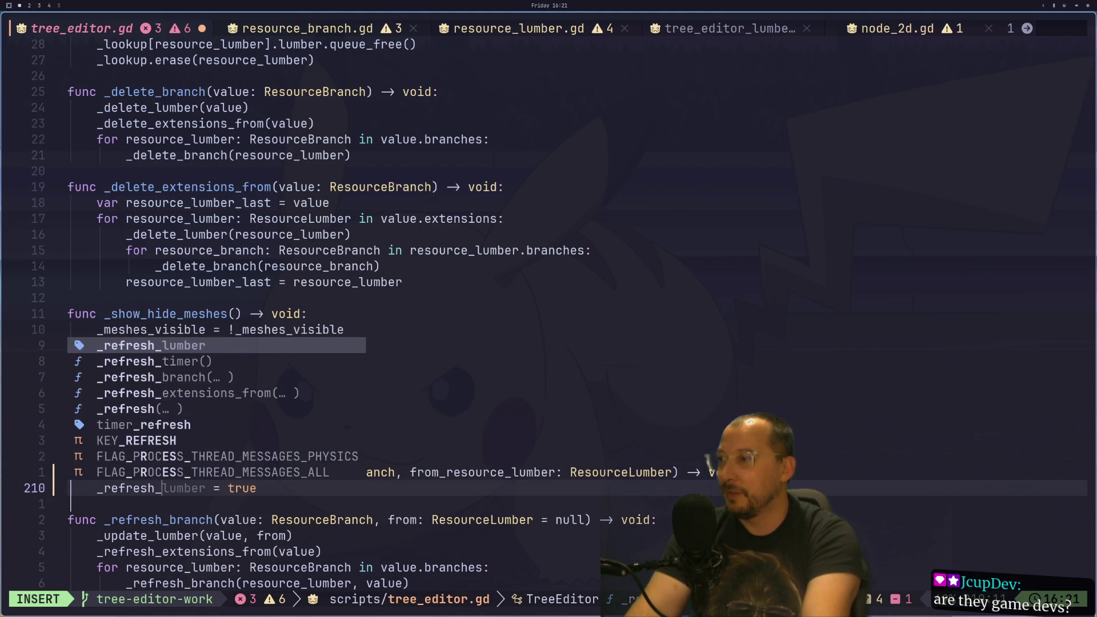
{"action": "key", "text": "Escape"}
{"action": "type", "text": "abra"}
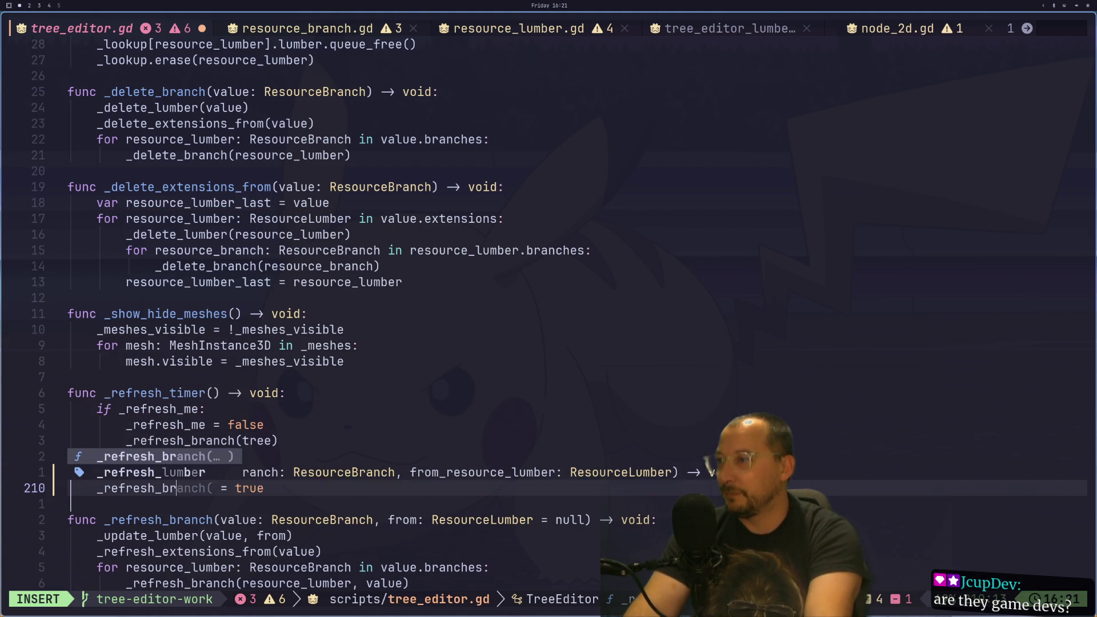
{"action": "type", "text": "anch"}
{"action": "key", "text": "Escape"}
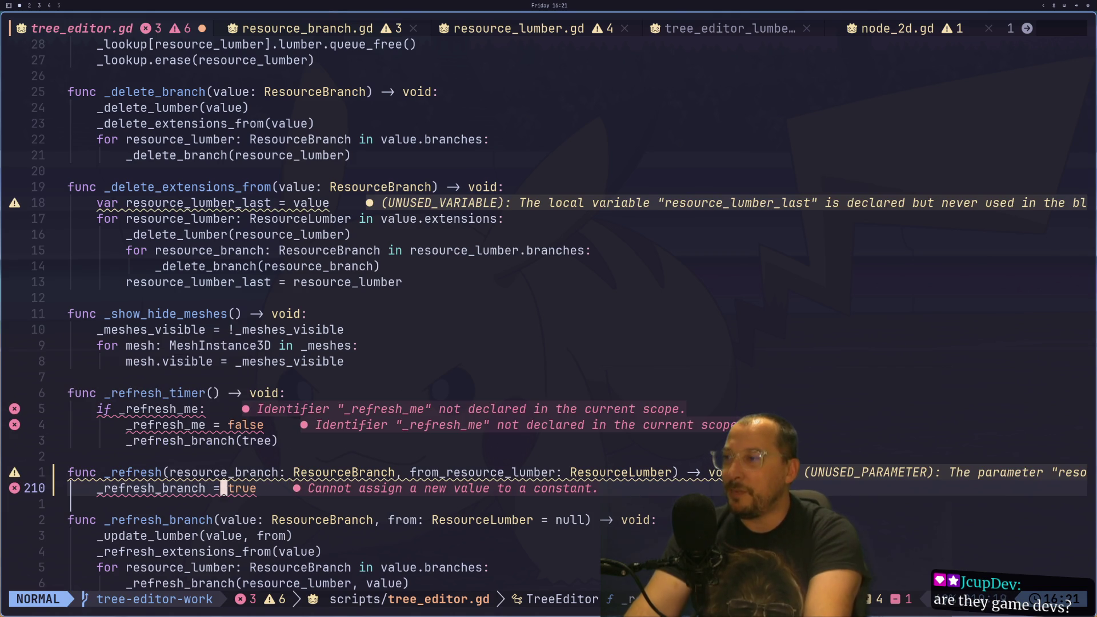
- Replace the assigned true value with resource_branch on line 210
{"action": "key", "text": "a"}
{"action": "key", "text": "BackSpace"}
{"action": "key", "text": "BackSpace"}
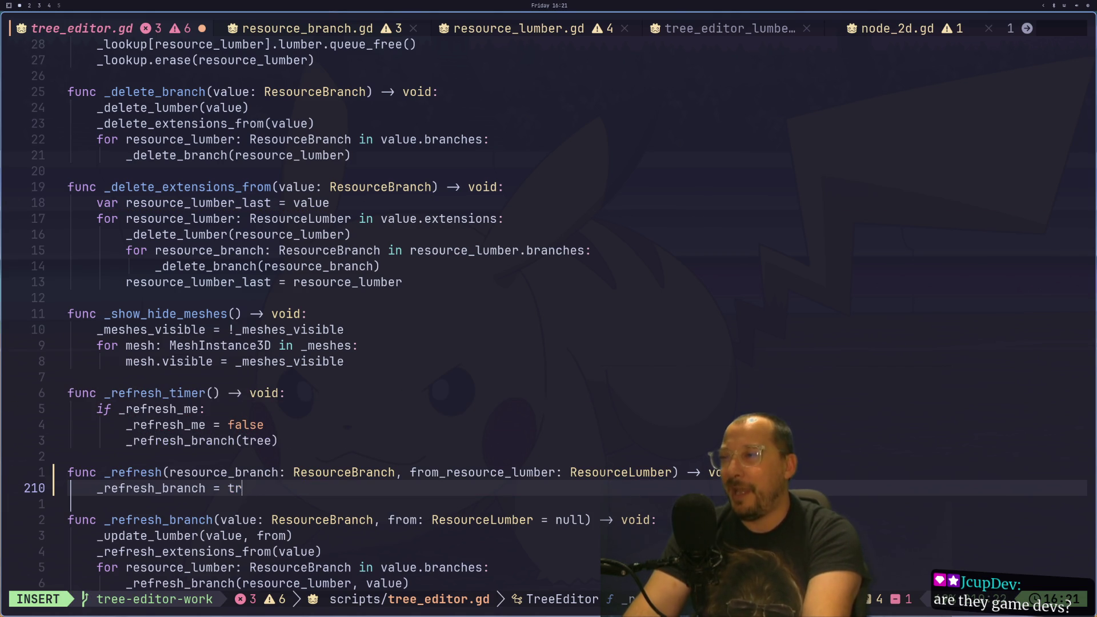
{"action": "key", "text": "Escape"}
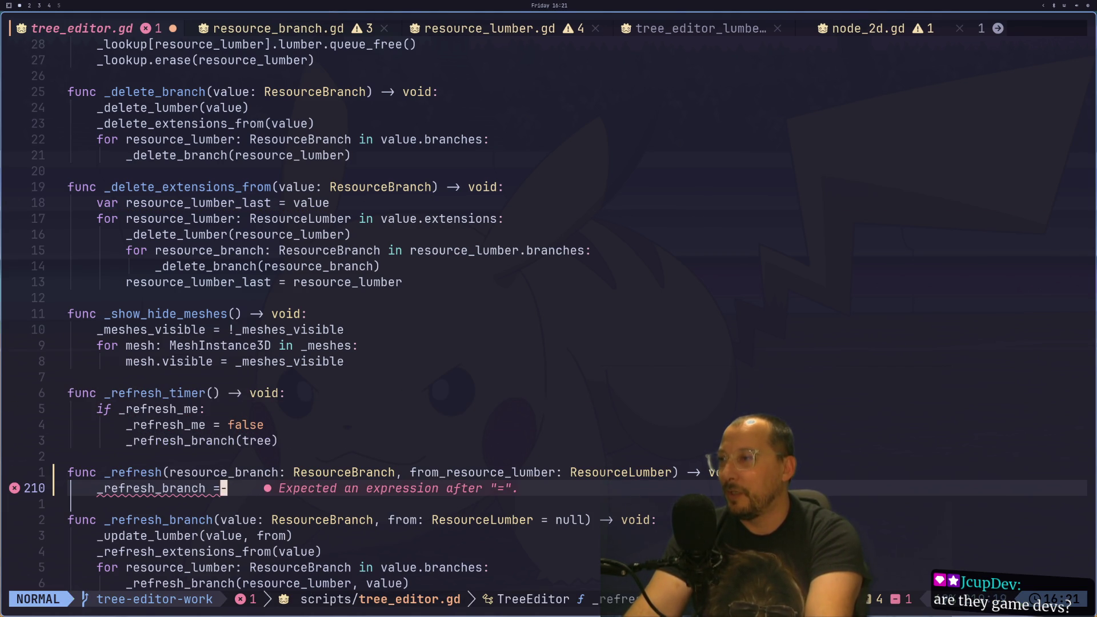
{"action": "key", "text": "h"}
{"action": "key", "text": "h"}
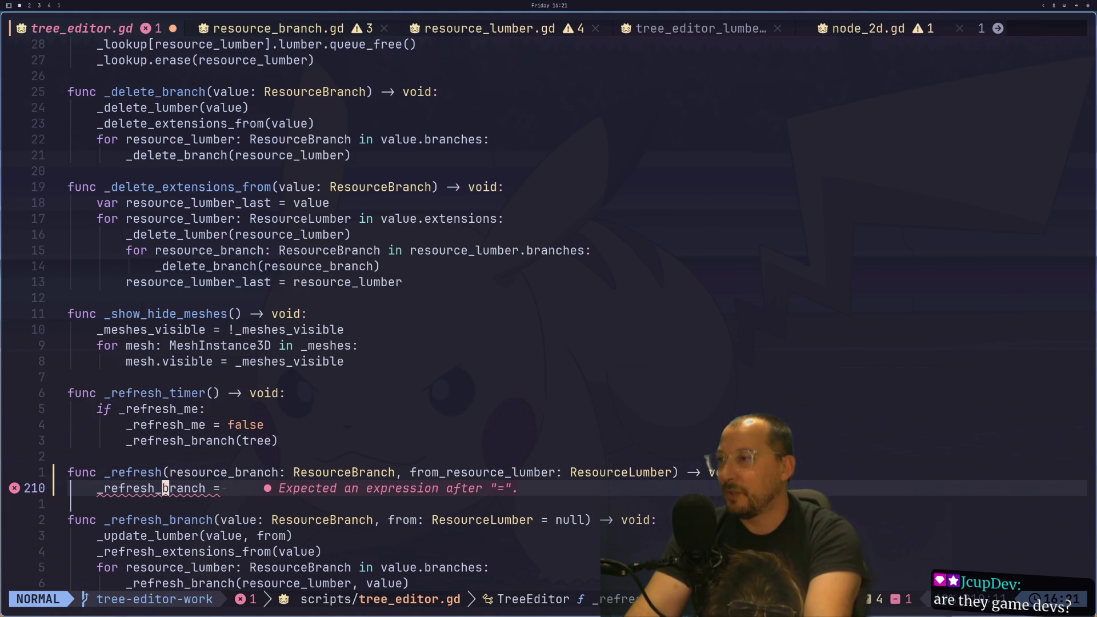
{"action": "key", "text": "A"}
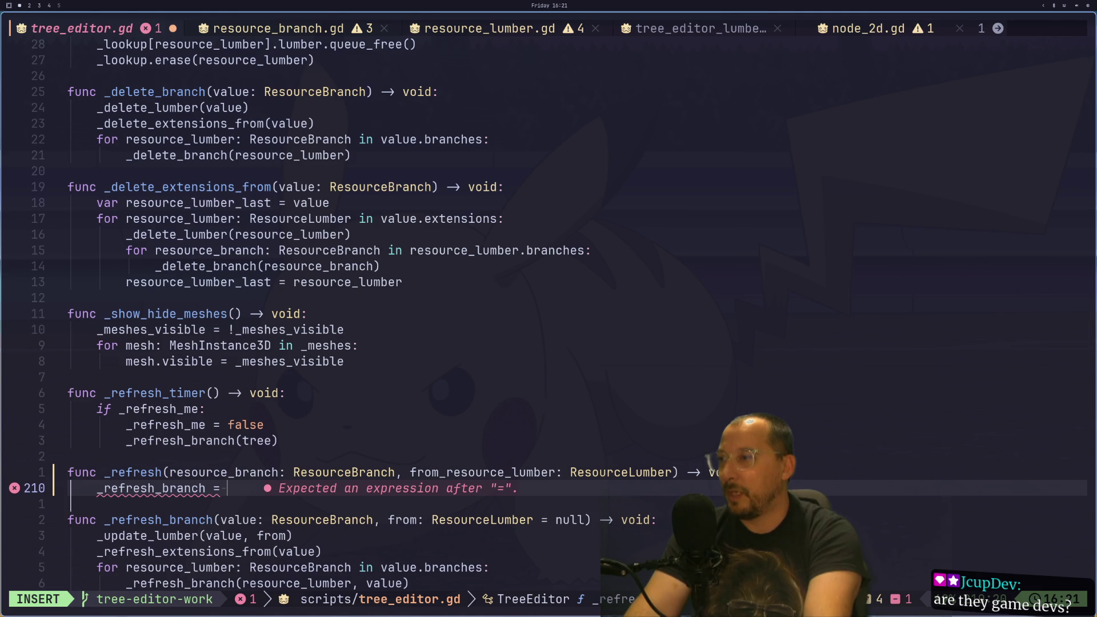
{"action": "type", "text": "resource_"}
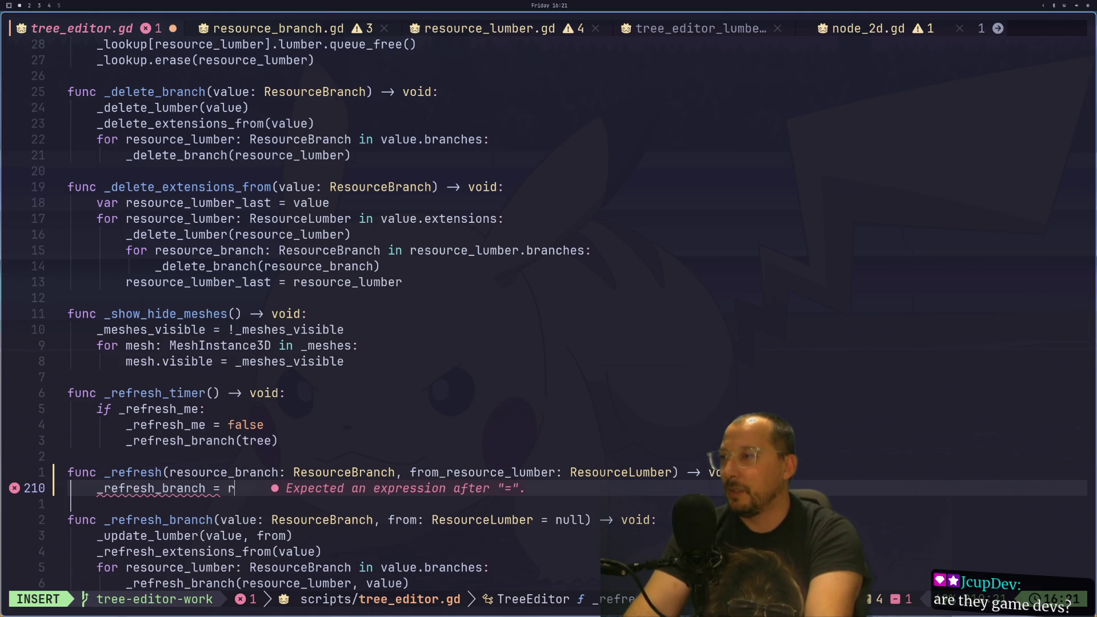
{"action": "key", "text": "Return"}
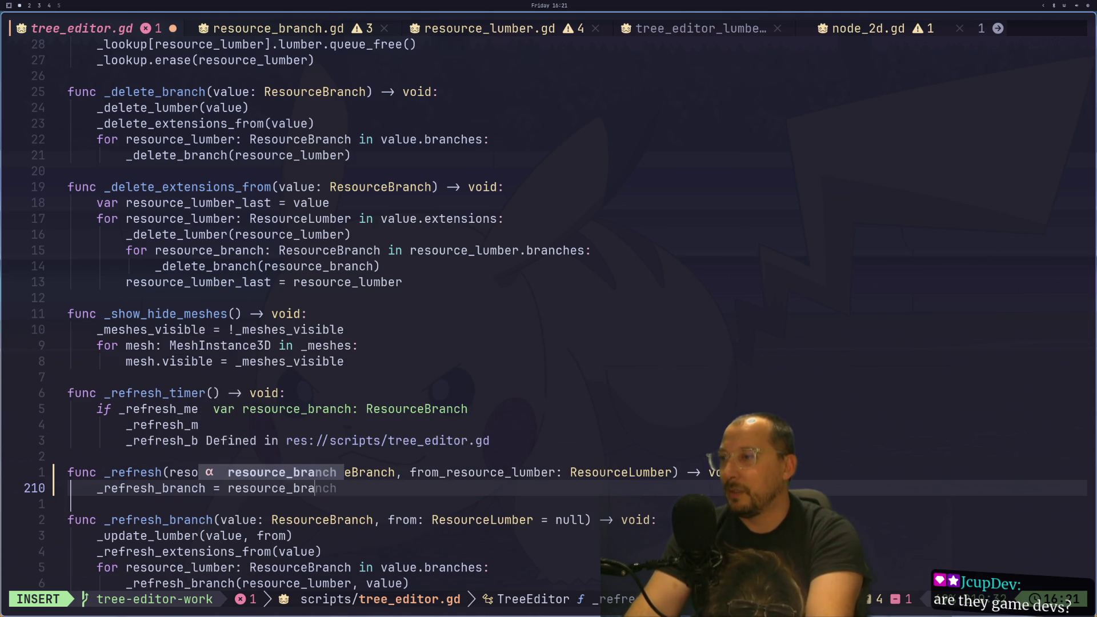
{"action": "key", "text": "Escape"}
- Save tree_editor.gd with :w
{"action": "type", "text": ":w"}
{"action": "key", "text": "Return"}
{"action": "key", "text": "colon"}
{"action": "key", "text": "Escape"}
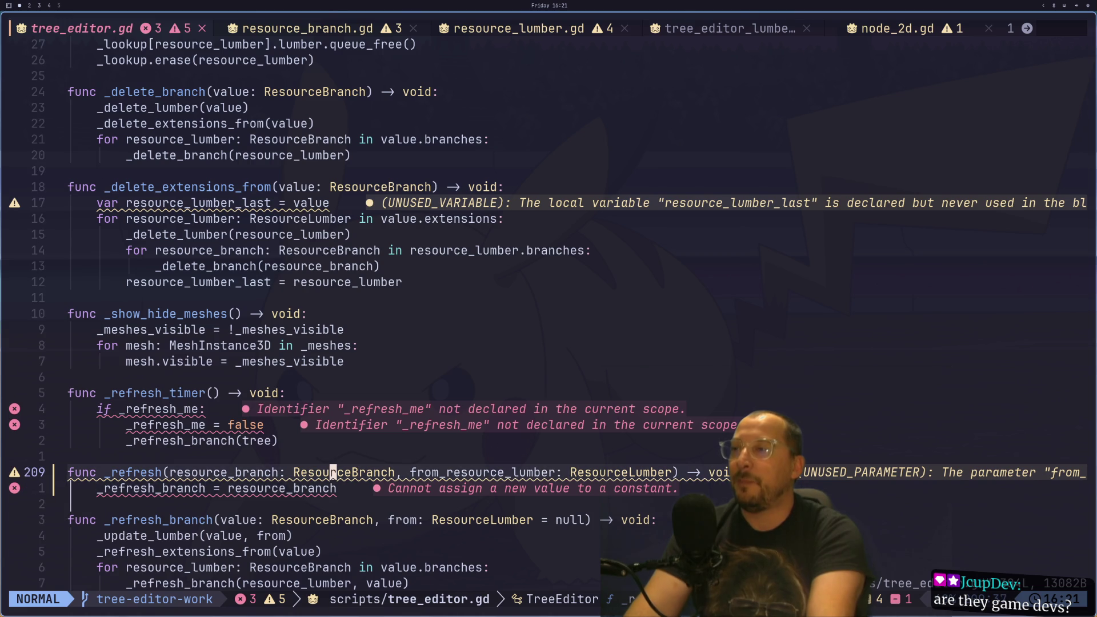
{"action": "key", "text": "h"}
{"action": "key", "text": "b"}
{"action": "key", "text": "b"}
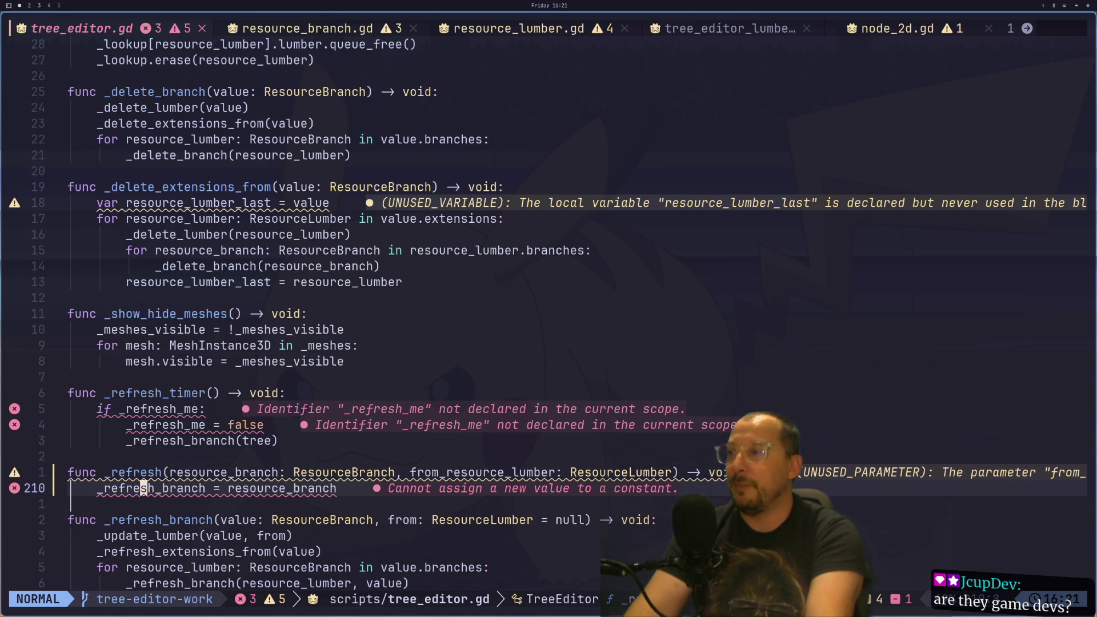
{"action": "key", "text": "g"}
{"action": "key", "text": "g"}
{"action": "key", "text": "j"}
{"action": "key", "text": "j"}
{"action": "key", "text": "j"}
{"action": "key", "text": "j"}
{"action": "key", "text": "j"}
{"action": "key", "text": "j"}
{"action": "key", "text": "j"}
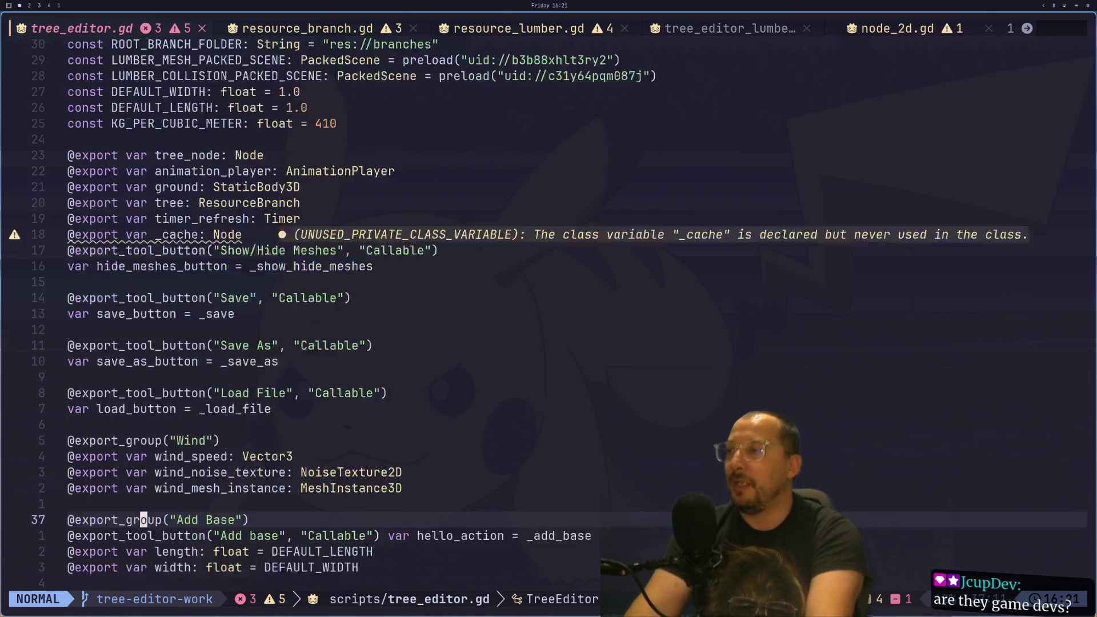
- Rename the _refresh_lumber member declaration to _refresh_branch with cw and save
{"action": "key", "text": "k"}
{"action": "key", "text": "k"}
{"action": "key", "text": "k"}
{"action": "key", "text": "l"}
{"action": "key", "text": "l"}
{"action": "type", "text": "wbranch: ResourceLumber"}
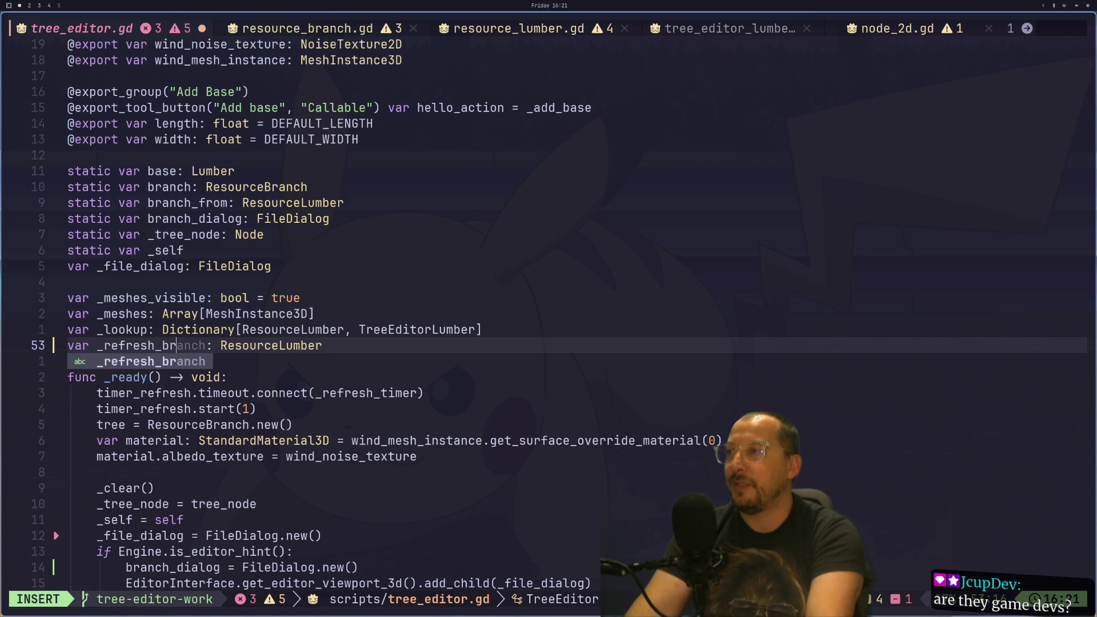
{"action": "key", "text": "Escape"}
{"action": "type", "text": ":w"}
{"action": "key", "text": "Escape"}
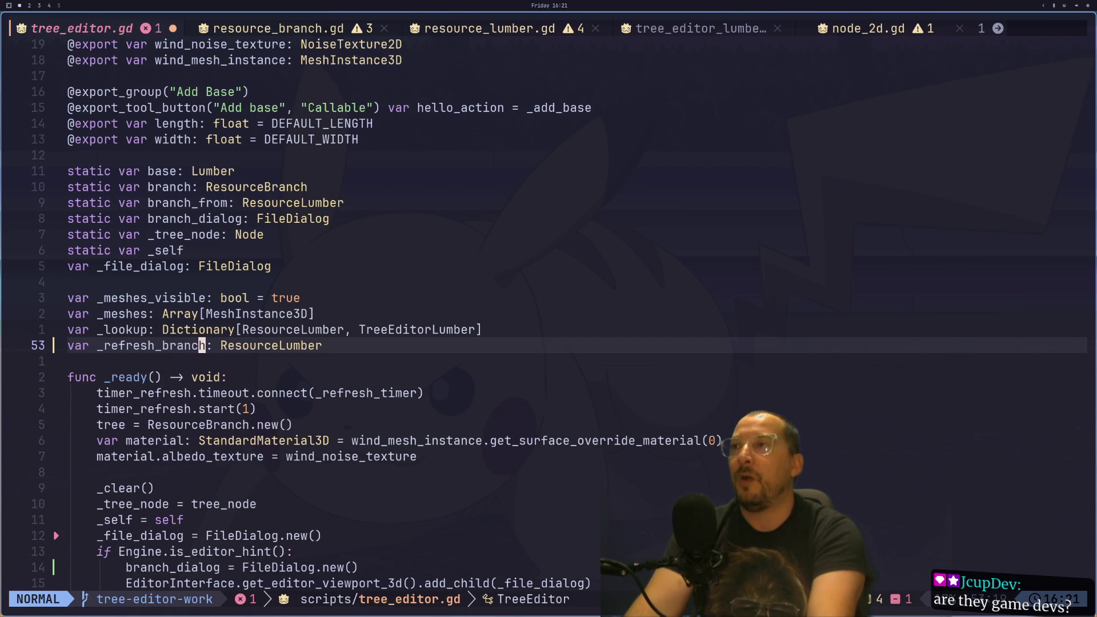
{"action": "type", "text": ":w"}
{"action": "key", "text": "Return"}
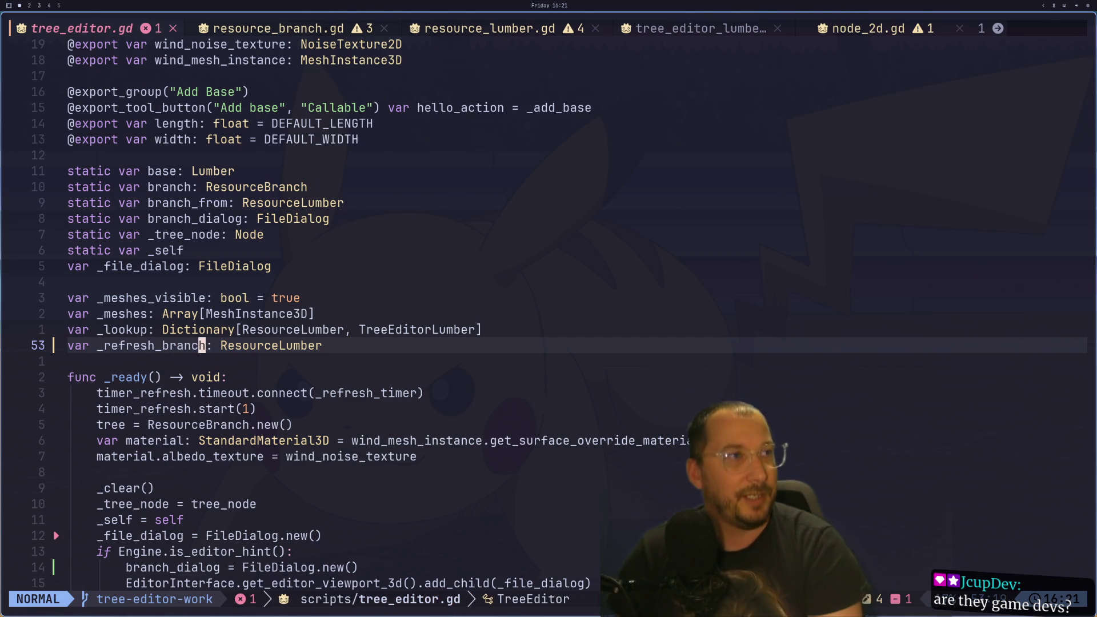
{"action": "key", "text": "j"}
{"action": "key", "text": "j"}
{"action": "key", "text": "j"}
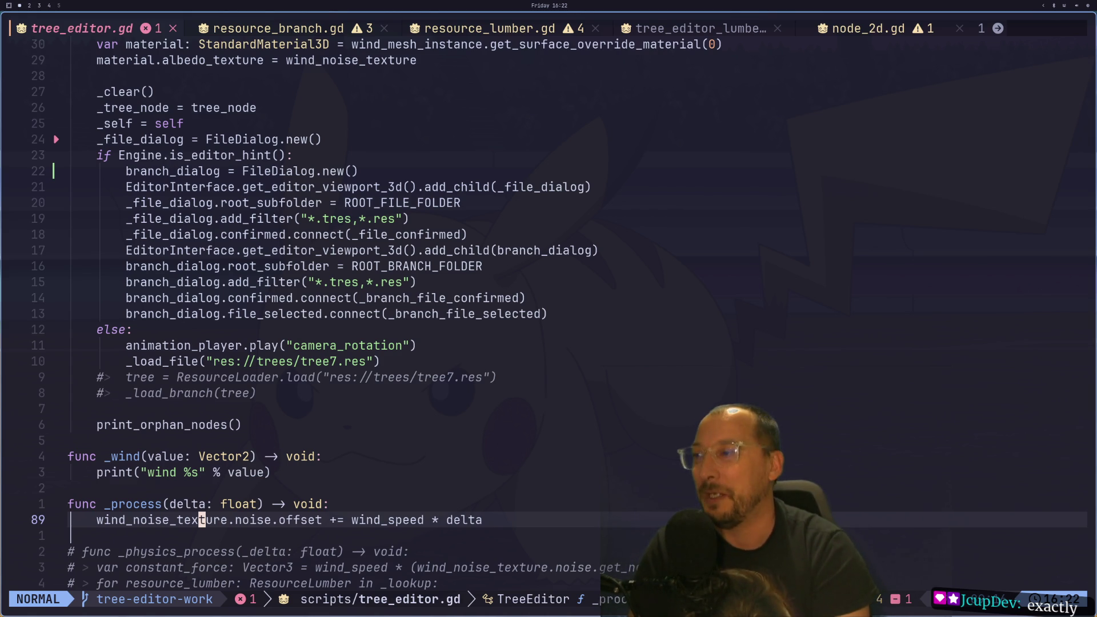
- Scroll down through tree_editor.gd to reach the _refresh function
{"action": "scroll", "scroll_direction": "down", "scroll_amount": 3}
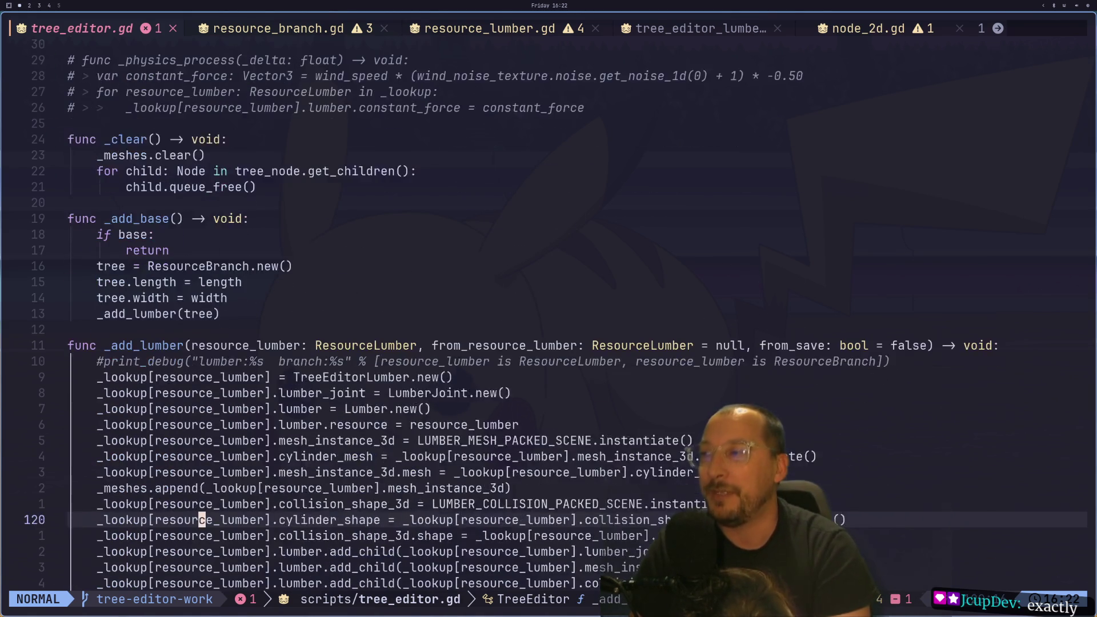
{"action": "scroll", "scroll_direction": "down", "scroll_amount": 3}
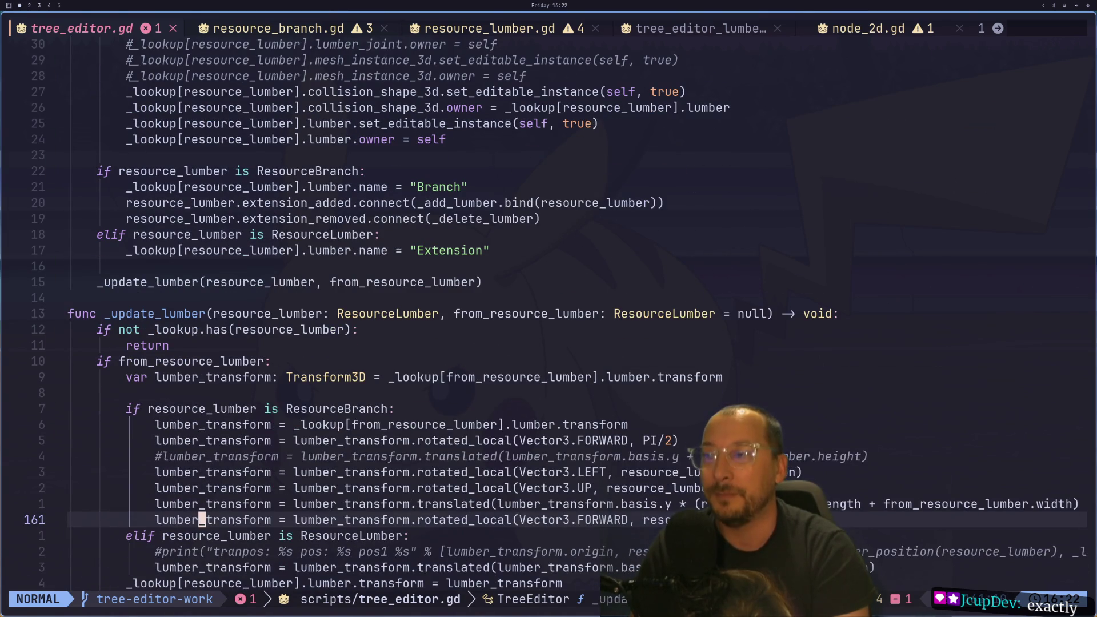
{"action": "key", "text": "j"}
{"action": "key", "text": "j"}
{"action": "key", "text": "j"}
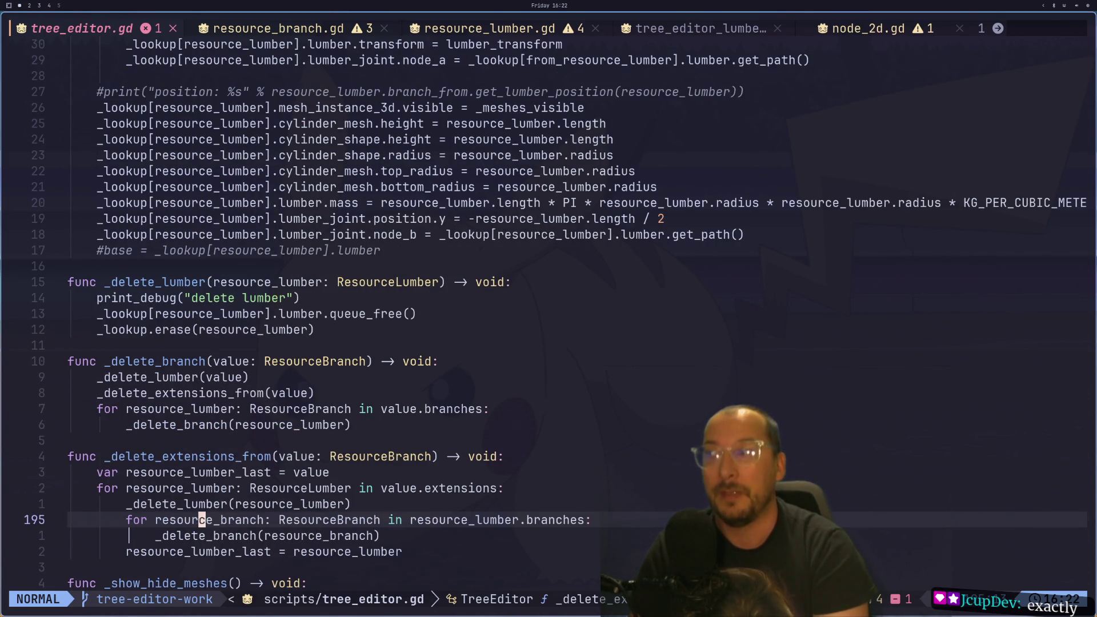
{"action": "key", "text": "j"}
{"action": "key", "text": "j"}
{"action": "key", "text": "j"}
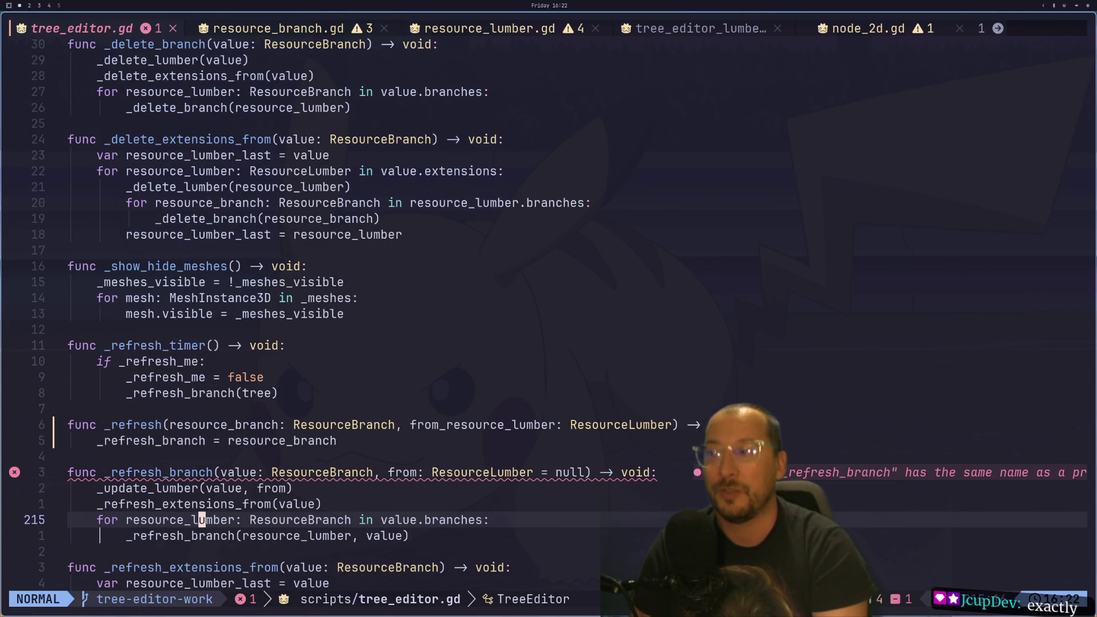
- Duplicate the _refresh_branch = resource_branch line directly below itself
{"action": "key", "text": "j"}
{"action": "key", "text": "j"}
{"action": "key", "text": "j"}
{"action": "key", "text": "k"}
{"action": "key", "text": "k"}
{"action": "key", "text": "k"}
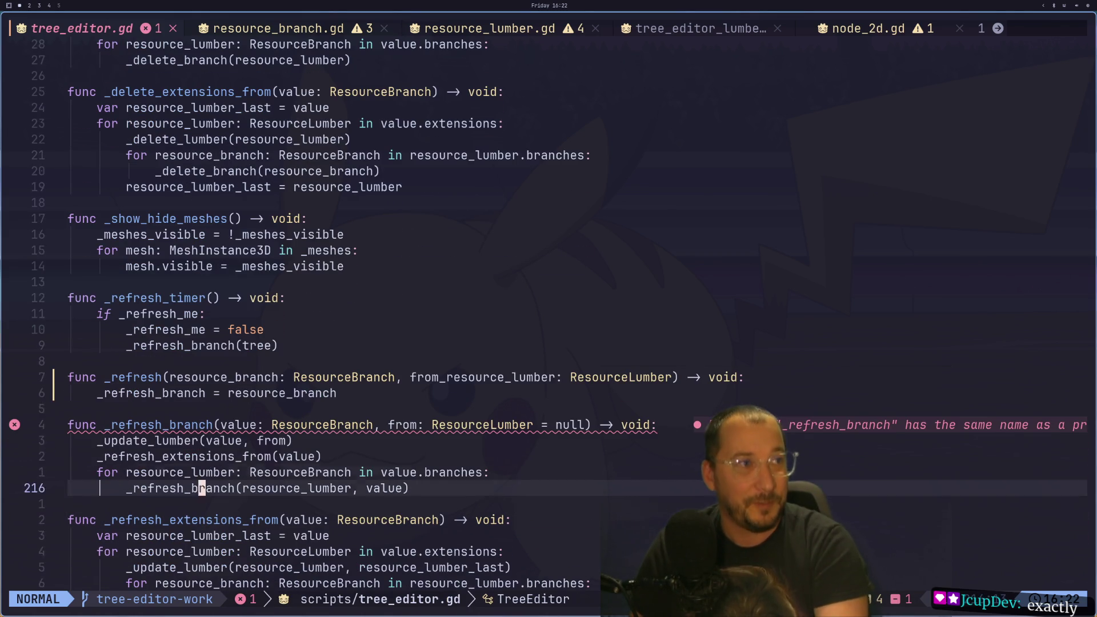
{"action": "key", "text": "j"}
{"action": "key", "text": "j"}
{"action": "key", "text": "j"}
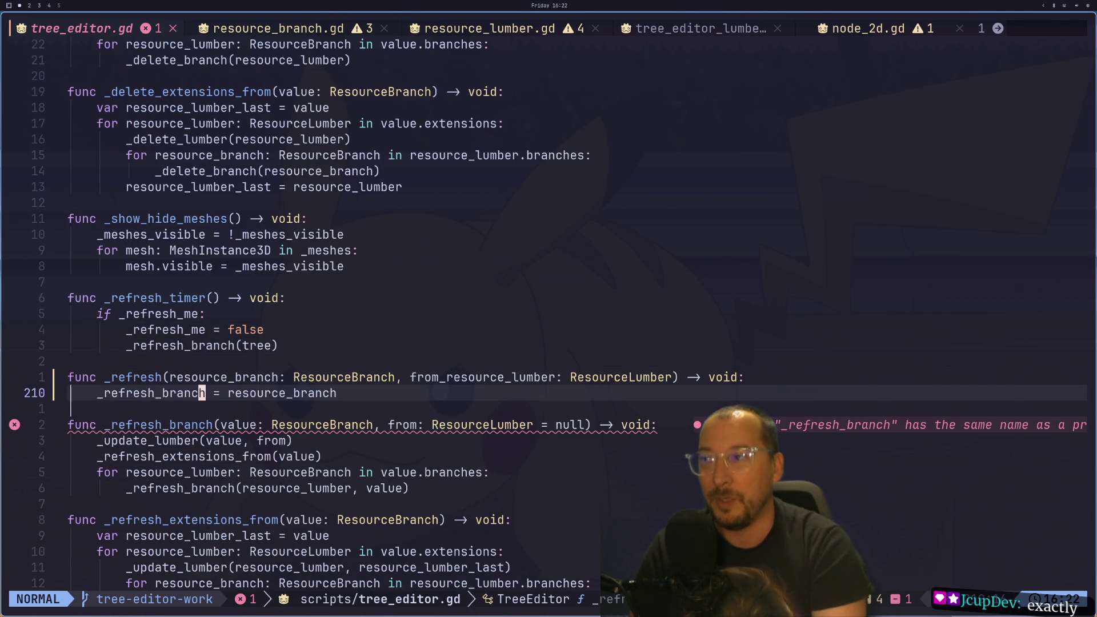
{"action": "key", "text": "y"}
{"action": "key", "text": "y"}
{"action": "key", "text": "p"}
- Rename the copied variable to _refresh_from_lumber
{"action": "key", "text": "l"}
{"action": "key", "text": "l"}
{"action": "key", "text": "l"}
{"action": "key", "text": "e"}
{"action": "key", "text": "w"}
{"action": "key", "text": "h"}
{"action": "key", "text": "h"}
{"action": "key", "text": "h"}
{"action": "key", "text": "h"}
{"action": "key", "text": "h"}
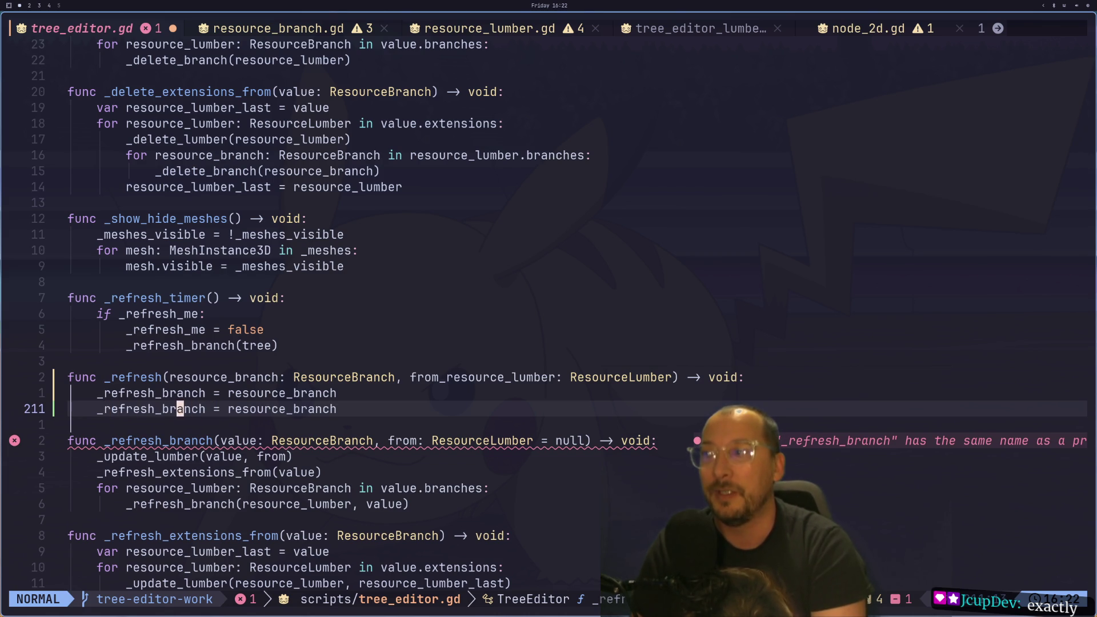
{"action": "type", "text": "w"}
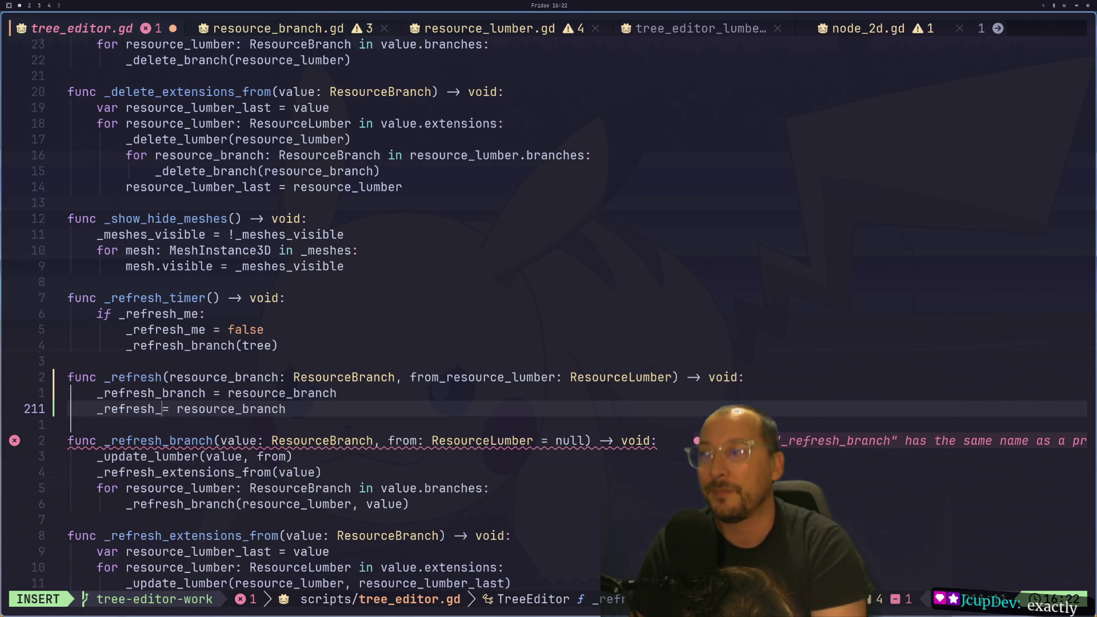
{"action": "type", "text": "from_l"}
{"action": "type", "text": "umber"}
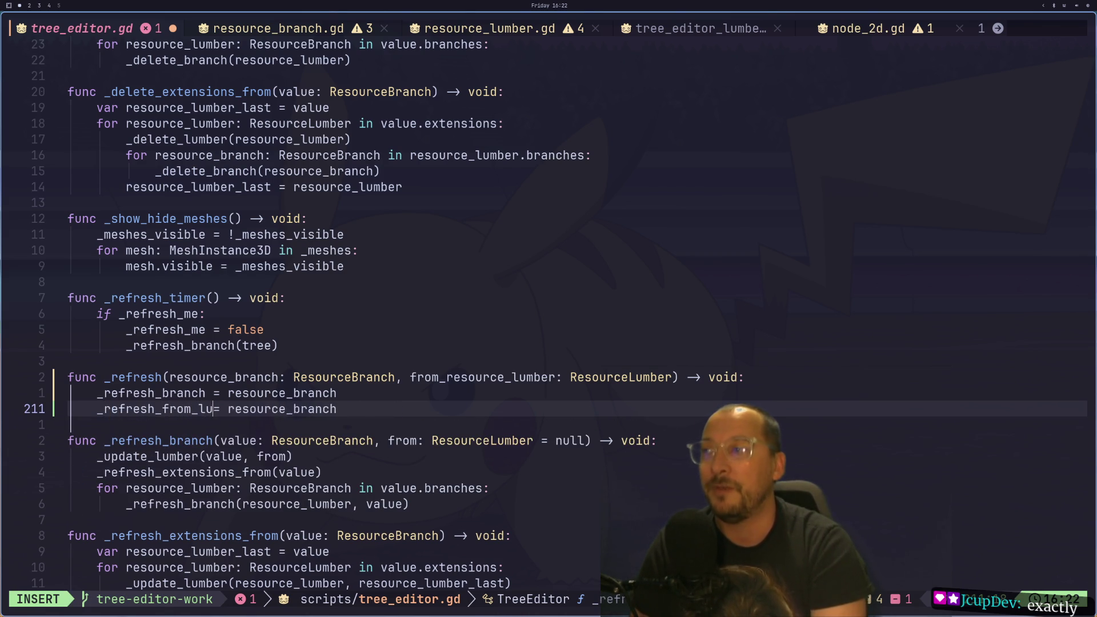
{"action": "key", "text": "Escape"}
{"action": "key", "text": "l"}
- Replace resource_branch on line 211 with from_resource_lumber from the signature, then save
{"action": "key", "text": "k"}
{"action": "key", "text": "$"}
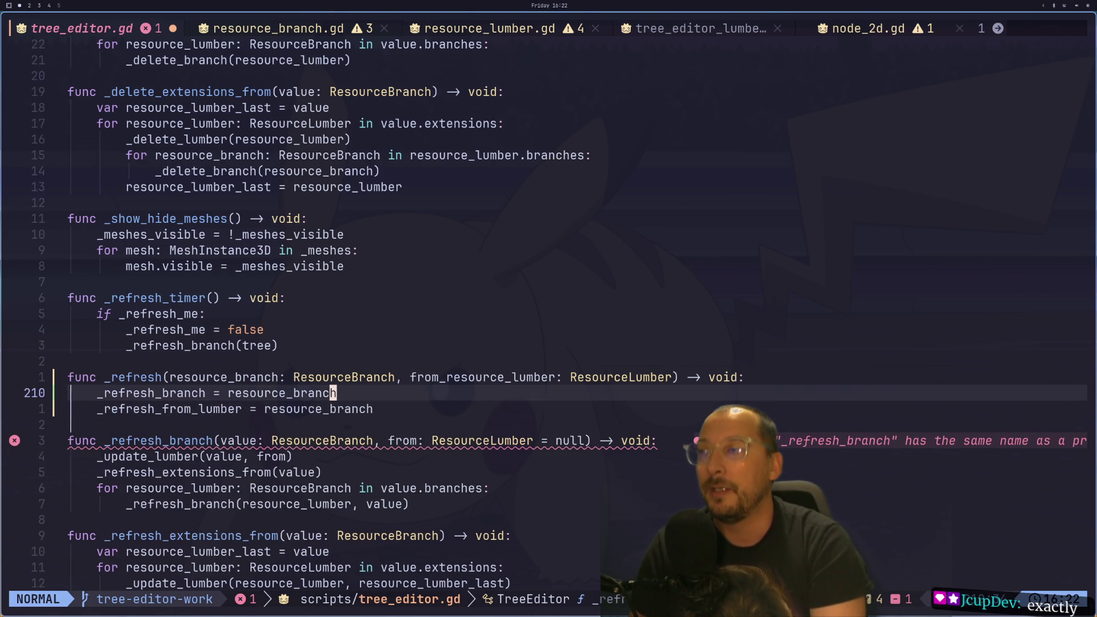
{"action": "key", "text": "k"}
{"action": "key", "text": "l"}
{"action": "key", "text": "l"}
{"action": "key", "text": "l"}
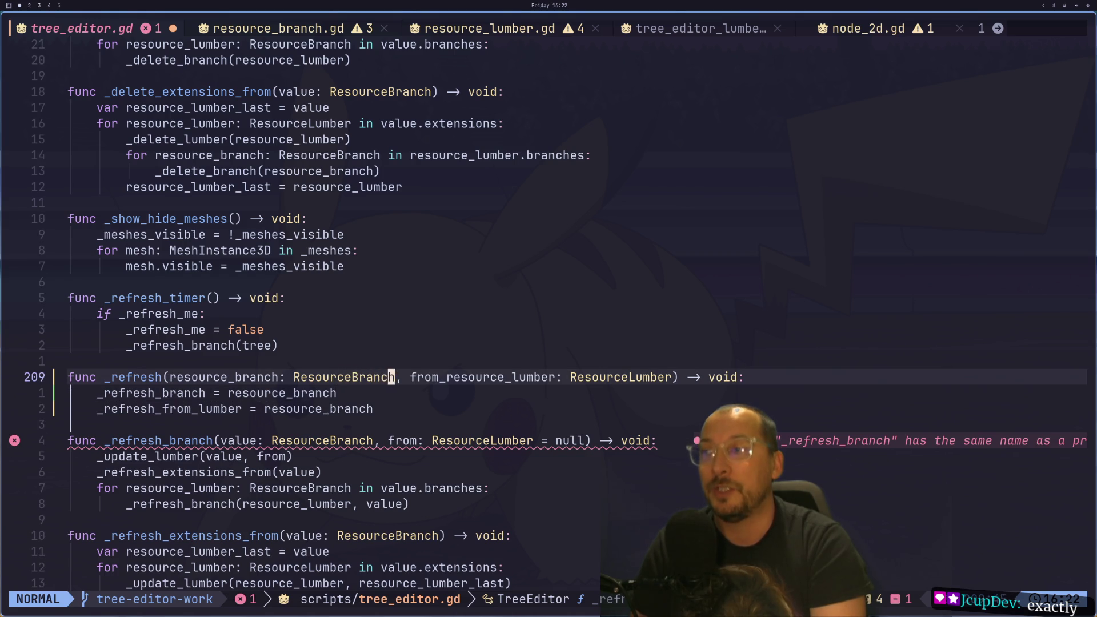
{"action": "key", "text": "w"}
{"action": "key", "text": "y"}
{"action": "key", "text": "i"}
{"action": "key", "text": "j"}
{"action": "key", "text": "$"}
{"action": "key", "text": "j"}
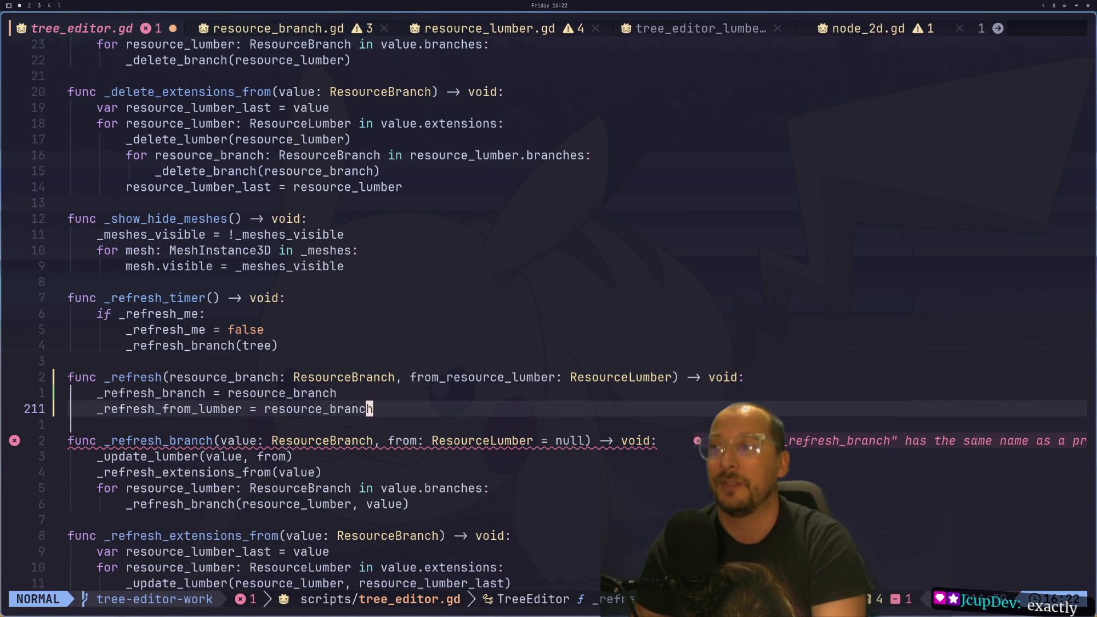
{"action": "key", "text": "A"}
{"action": "key", "text": "BackSpace"}
{"action": "key", "text": "BackSpace"}
{"action": "key", "text": "BackSpace"}
{"action": "key", "text": "BackSpace"}
{"action": "key", "text": "Escape"}
{"action": "type", "text": "p:w"}
{"action": "key", "text": "Return"}
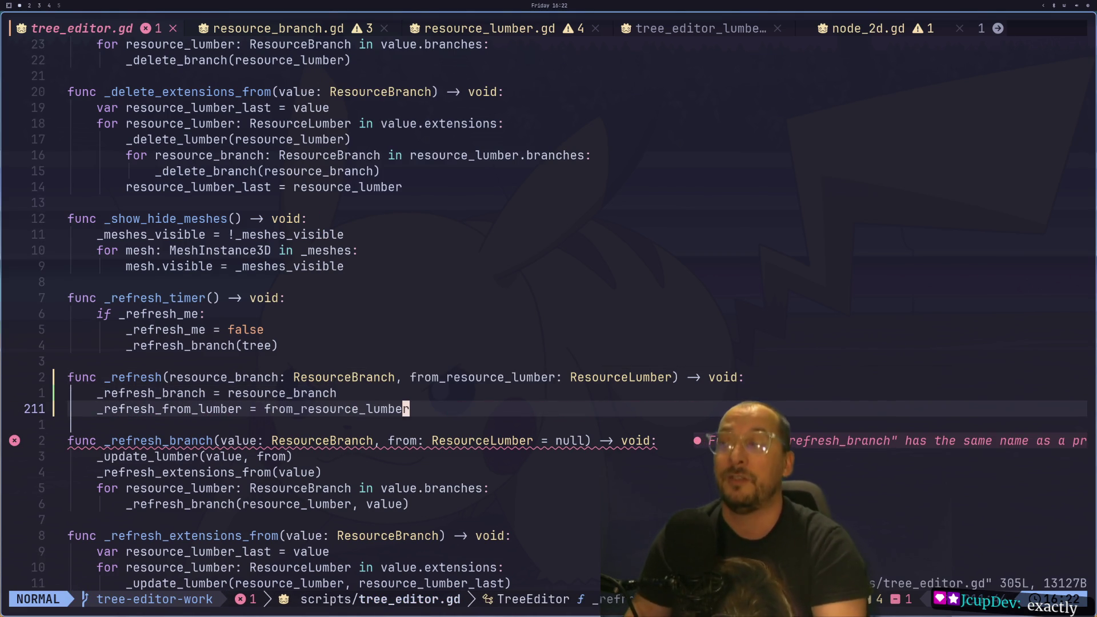
- Copy the _refresh_from_lumber name and go to the class variable declarations
{"action": "key", "text": "h"}
{"action": "key", "text": "h"}
{"action": "key", "text": "h"}
{"action": "key", "text": "h"}
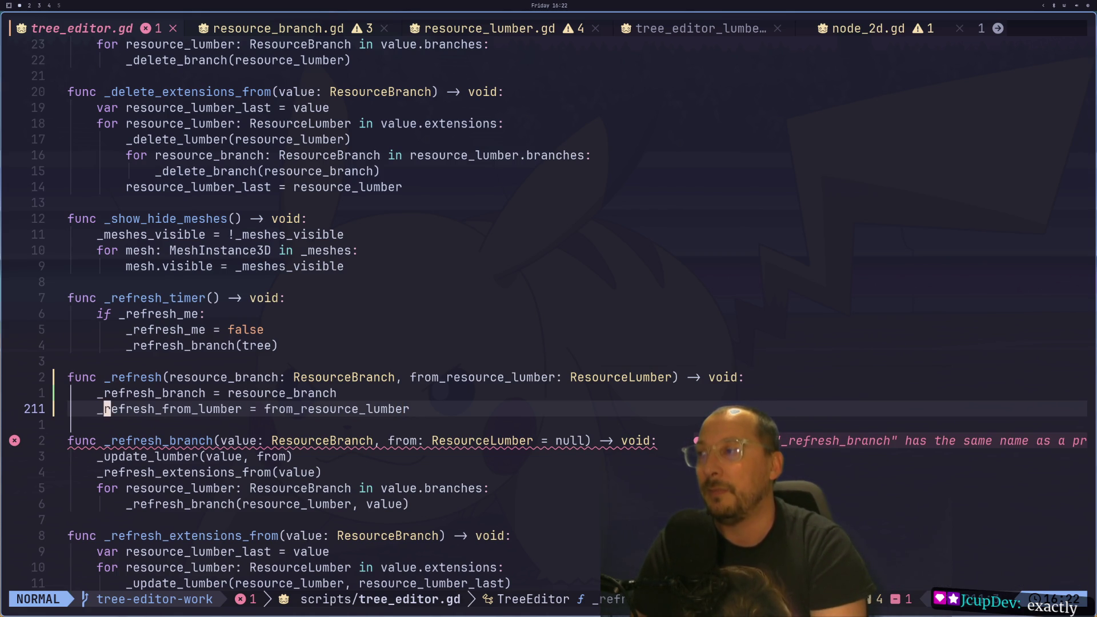
{"action": "key", "text": "v"}
{"action": "key", "text": "l"}
{"action": "key", "text": "e"}
{"action": "key", "text": "y"}
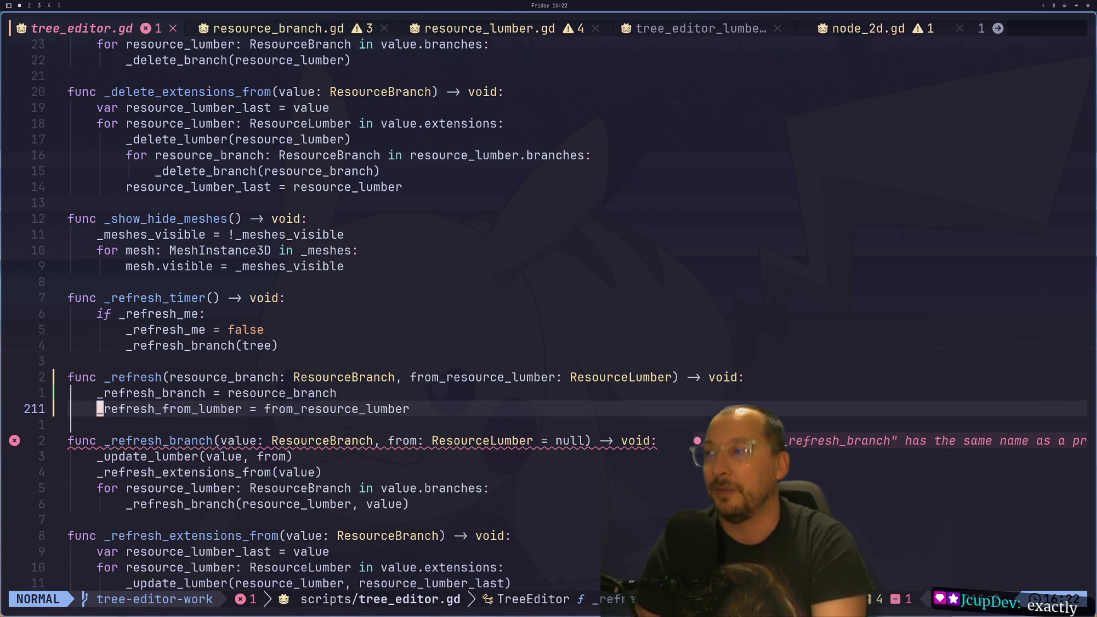
{"action": "key", "text": "G"}
{"action": "key", "text": "g"}
{"action": "key", "text": "g"}
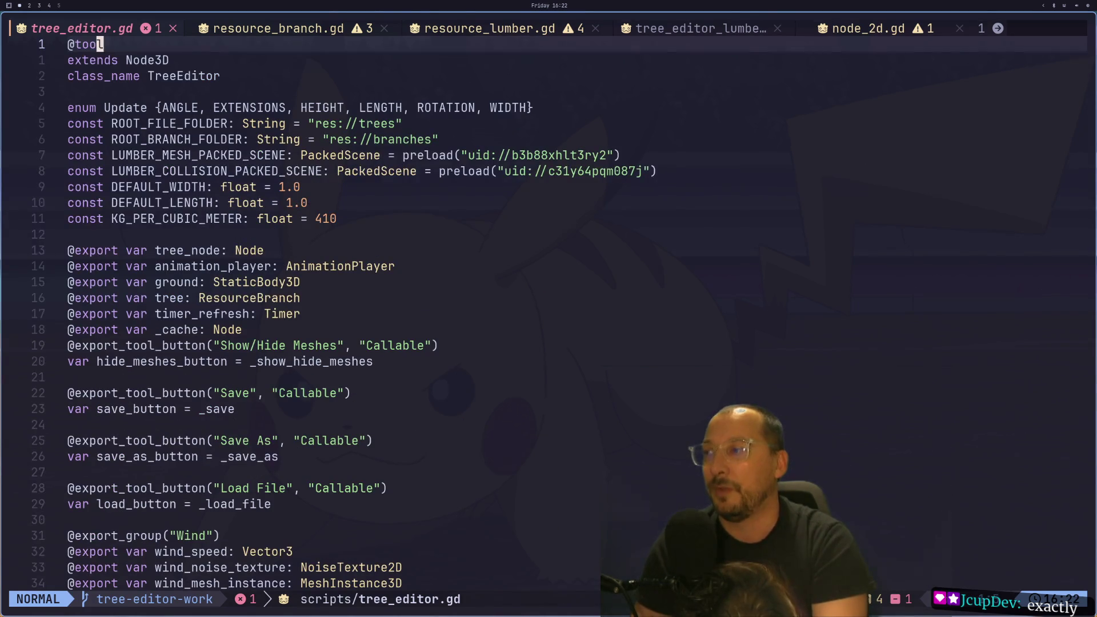
{"action": "key", "text": "4"}
{"action": "key", "text": "8"}
{"action": "key", "text": "j"}
{"action": "key", "text": "ctrl+d"}
{"action": "key", "text": "k"}
{"action": "key", "text": "k"}
{"action": "key", "text": "k"}
- Declare var _refresh_from_lumber: ResourceLumber below the _refresh_branch declaration
{"action": "type", "text": "w"}
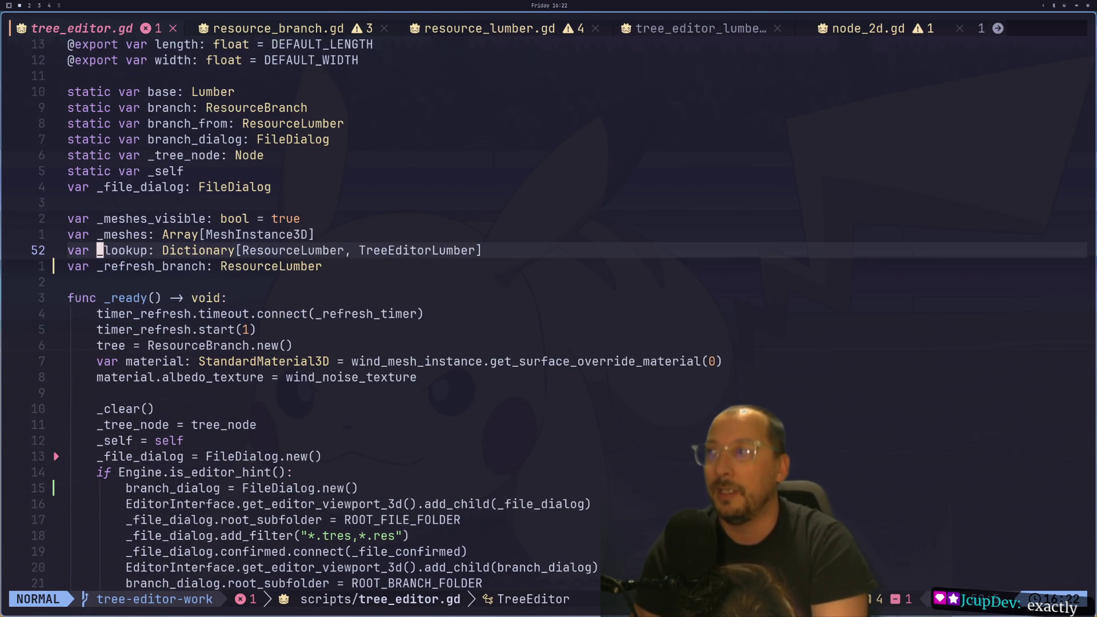
{"action": "type", "text": "ovar _refresh_from_lumber"}
{"action": "key", "text": "Escape"}
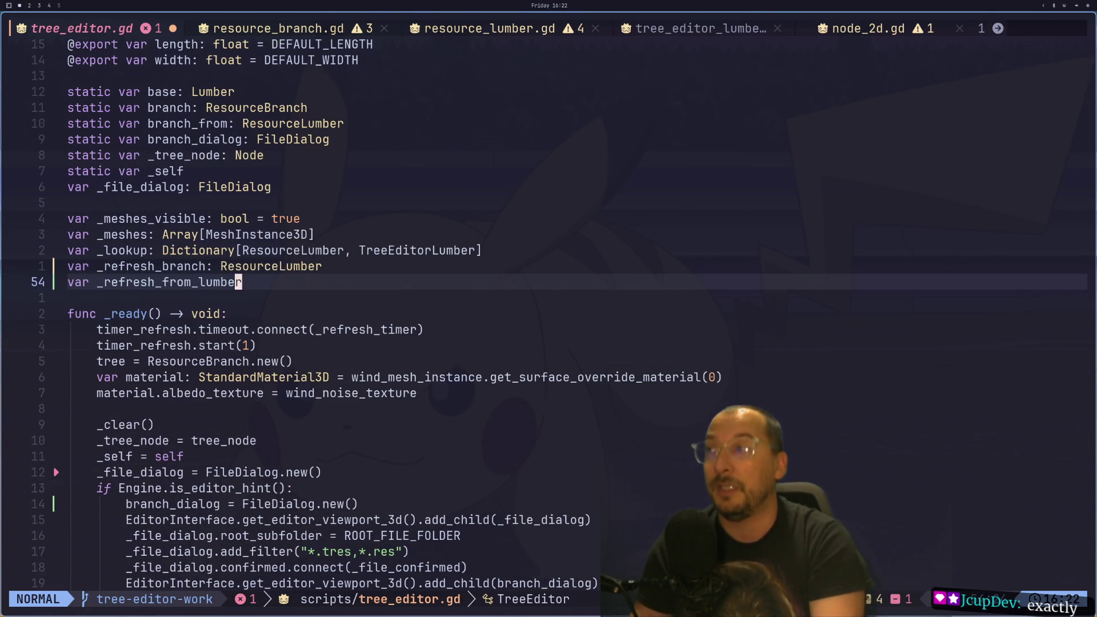
{"action": "type", "text": "A"}
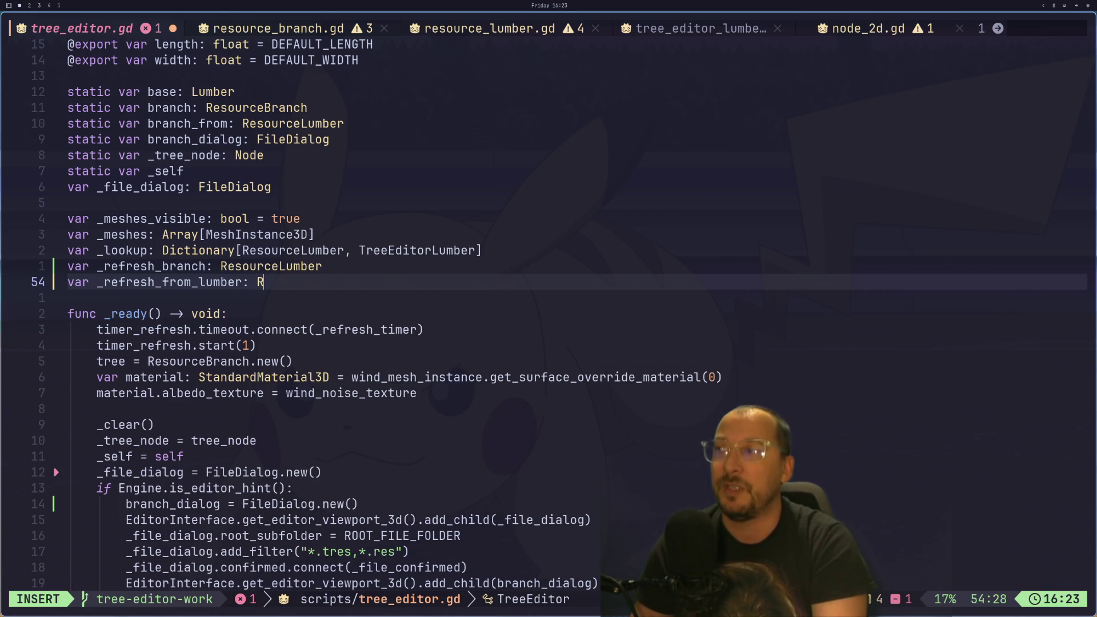
{"action": "type", "text": "Res"}
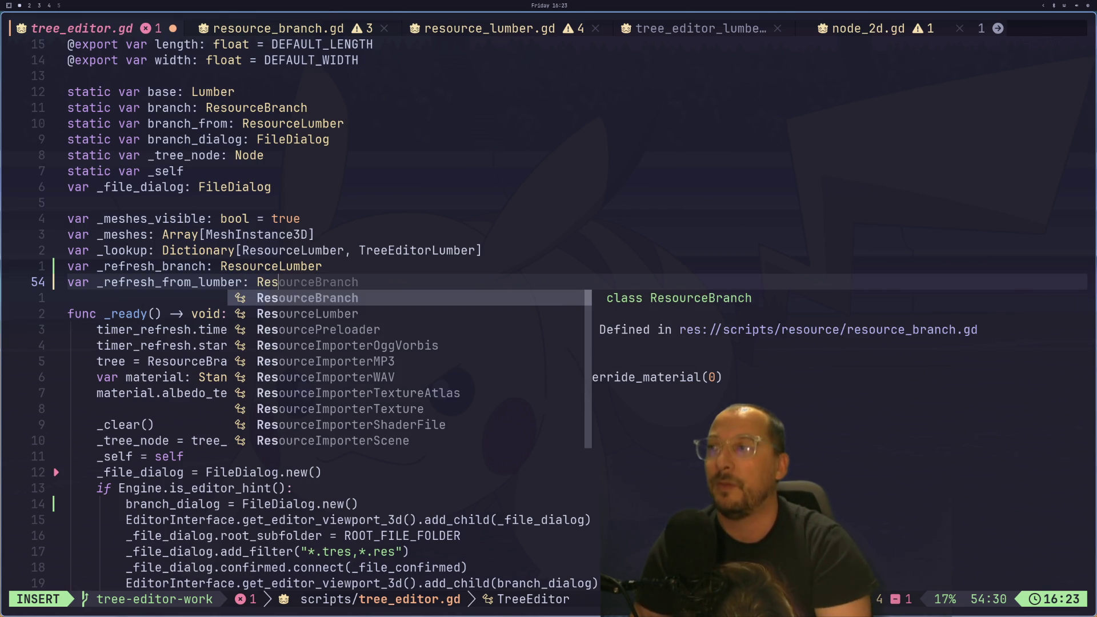
{"action": "key", "text": "Down"}
{"action": "key", "text": "Return"}
- Change _refresh_branch's declared type to ResourceBranch and save tree_editor.gd
{"action": "key", "text": "Escape"}
{"action": "key", "text": "k"}
{"action": "key", "text": "A"}
{"action": "key", "text": "BackSpace"}
{"action": "key", "text": "BackSpace"}
{"action": "key", "text": "BackSpace"}
{"action": "key", "text": "BackSpace"}
{"action": "key", "text": "BackSpace"}
{"action": "key", "text": "BackSpace"}
{"action": "type", "text": "Bran"}
{"action": "key", "text": "Return"}
{"action": "key", "text": "Escape"}
{"action": "type", "text": ":w"}
{"action": "key", "text": "Return"}
{"action": "key", "text": "j"}
{"action": "key", "text": "j"}
{"action": "key", "text": "j"}
{"action": "key", "text": "j"}
{"action": "key", "text": "j"}
{"action": "key", "text": "j"}
{"action": "key", "text": "j"}
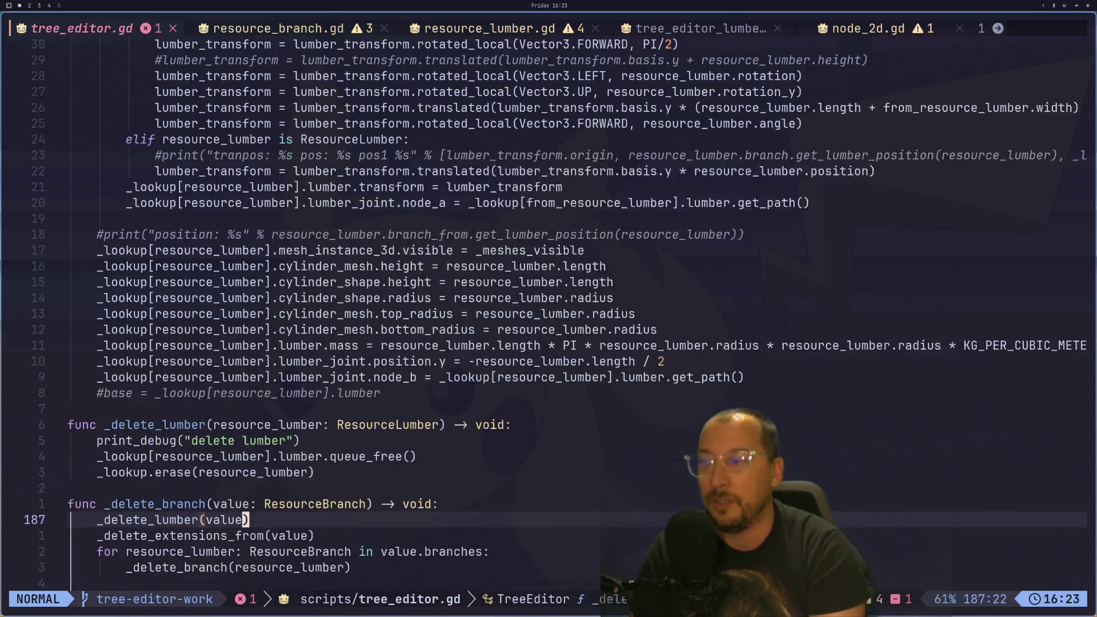
{"action": "key", "text": "j"}
{"action": "key", "text": "j"}
{"action": "key", "text": "j"}
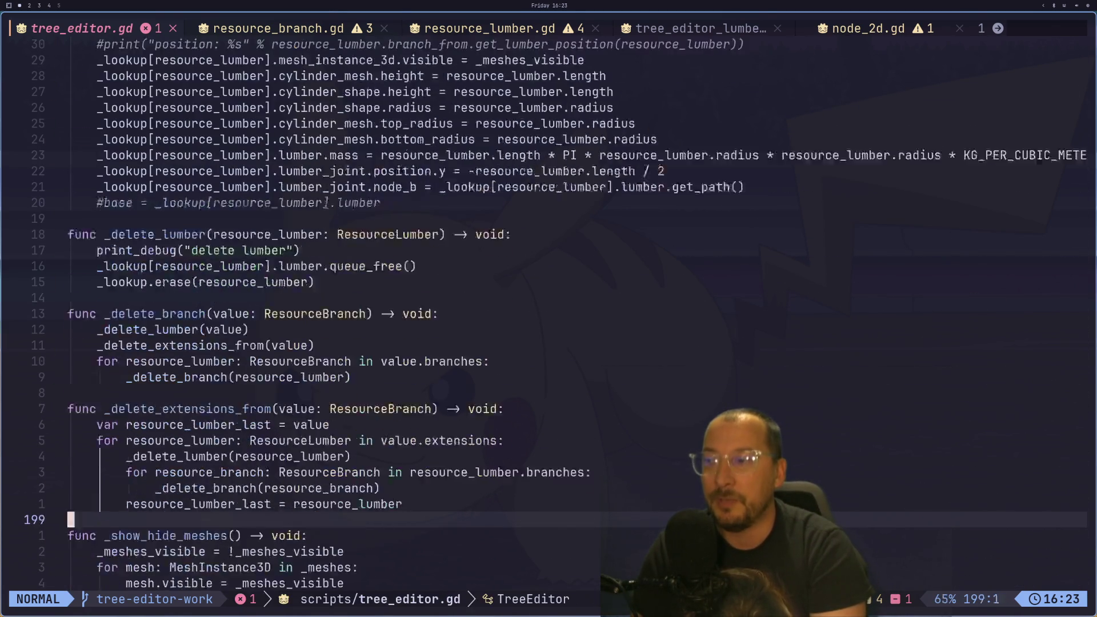
{"action": "key", "text": "j"}
{"action": "key", "text": "j"}
{"action": "key", "text": "j"}
{"action": "key", "text": "k"}
{"action": "key", "text": "k"}
{"action": "key", "text": "k"}
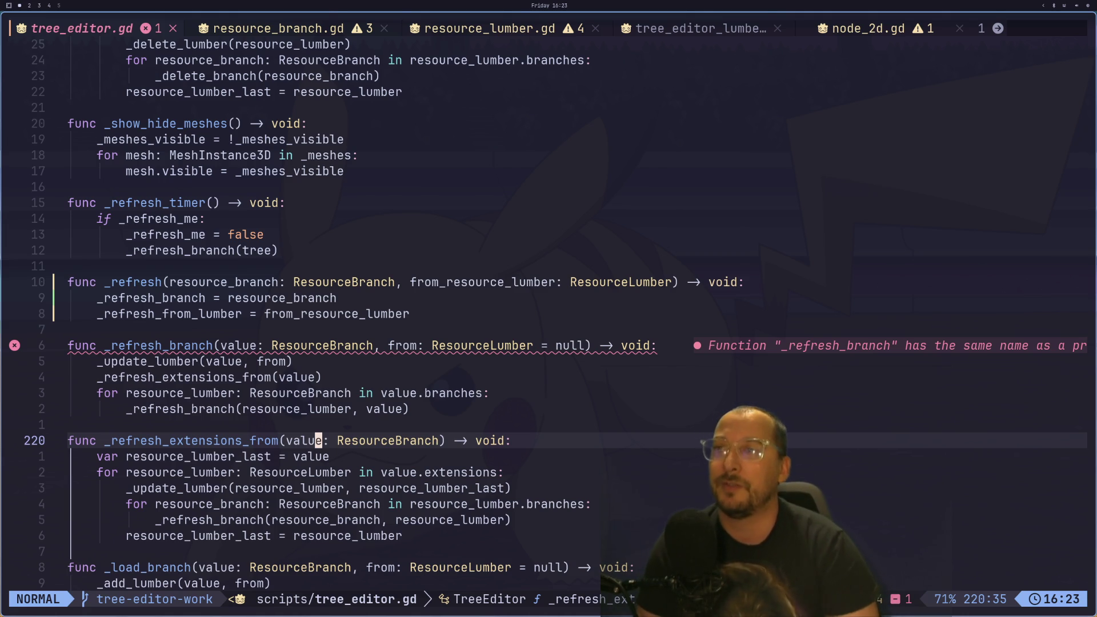
{"action": "key", "text": "k"}
{"action": "key", "text": "k"}
{"action": "key", "text": "k"}
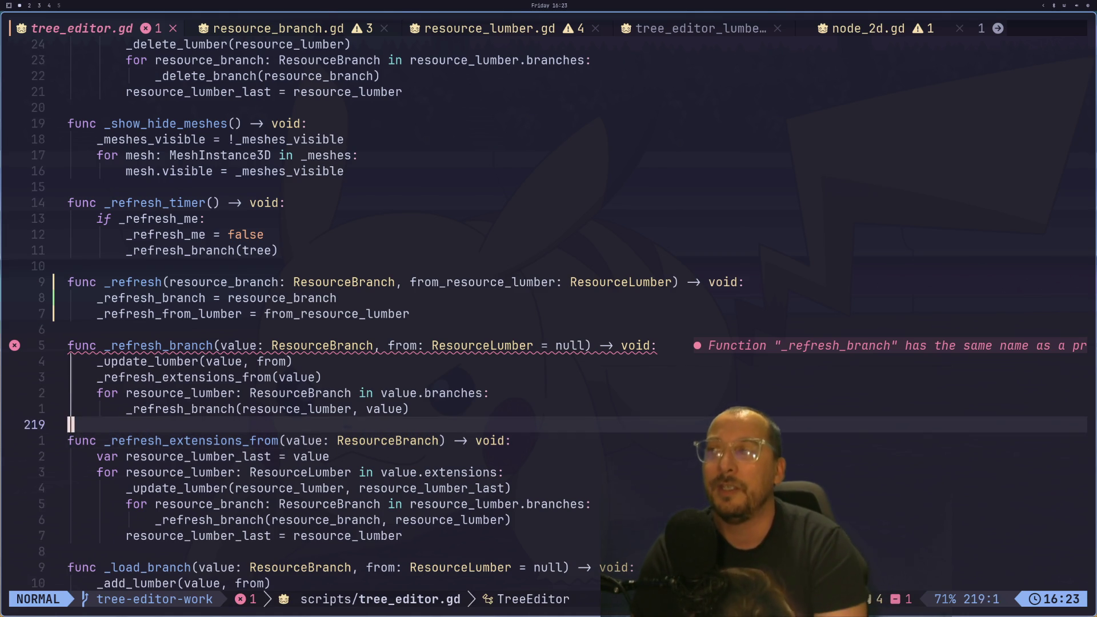
{"action": "key", "text": "j"}
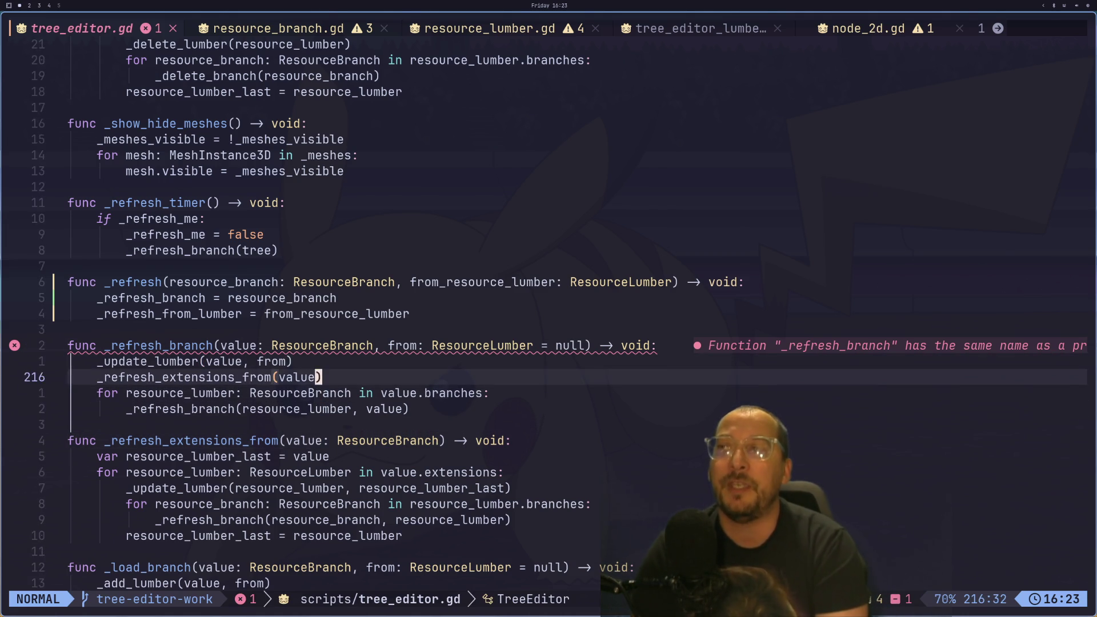
{"action": "key", "text": "k"}
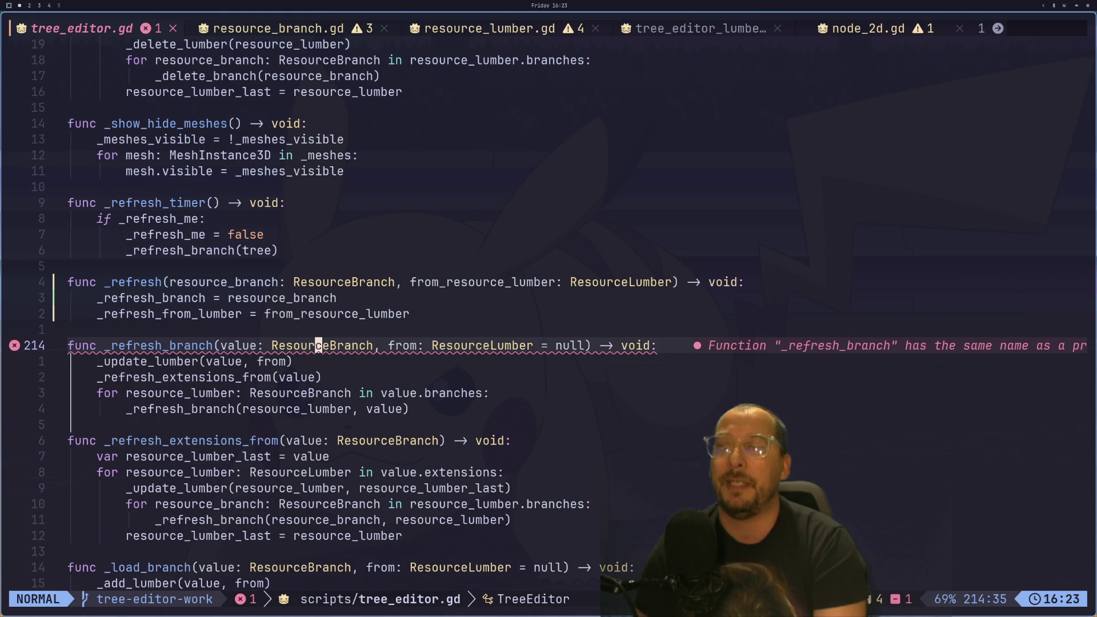
{"action": "key", "text": "W"}
{"action": "key", "text": "colon"}
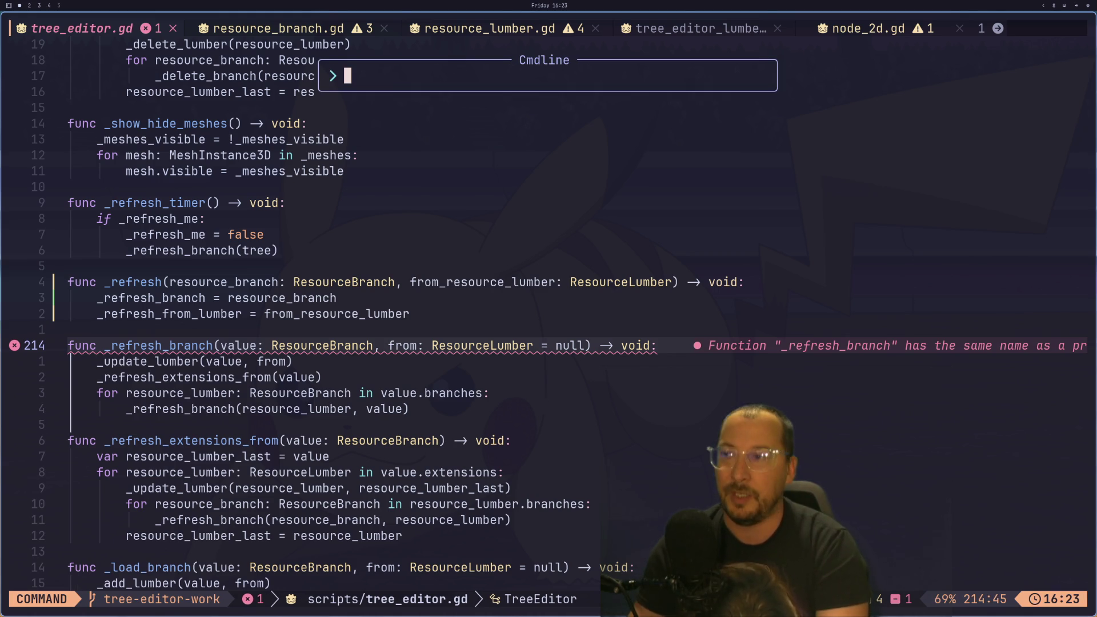
{"action": "type", "text": "w"}
{"action": "key", "text": "Return"}
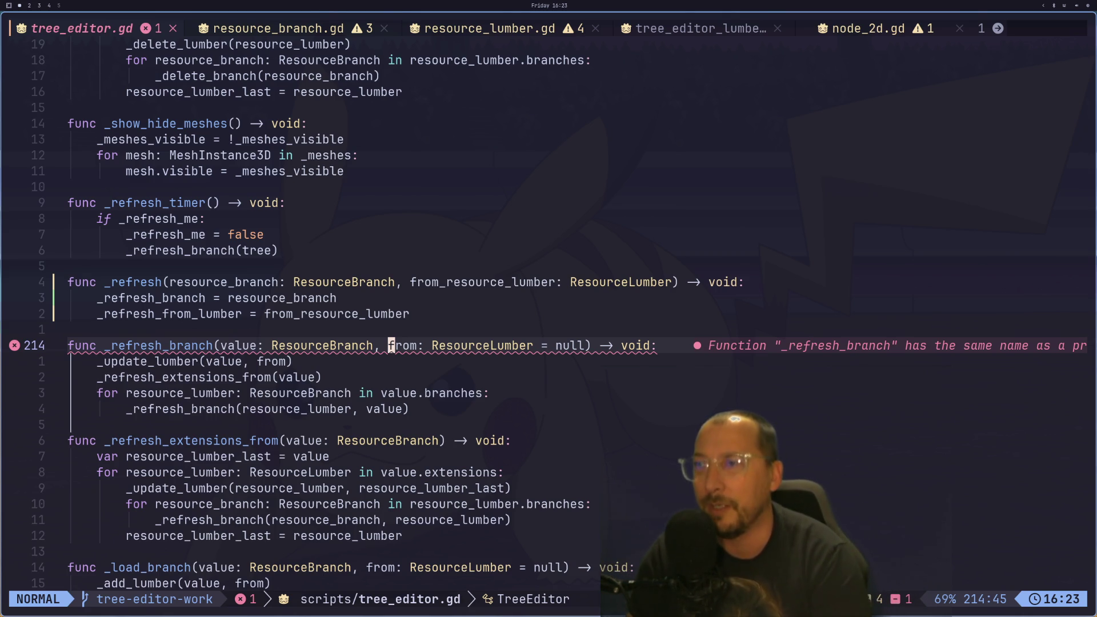
{"action": "key", "text": "h"}
{"action": "key", "text": "h"}
{"action": "key", "text": "h"}
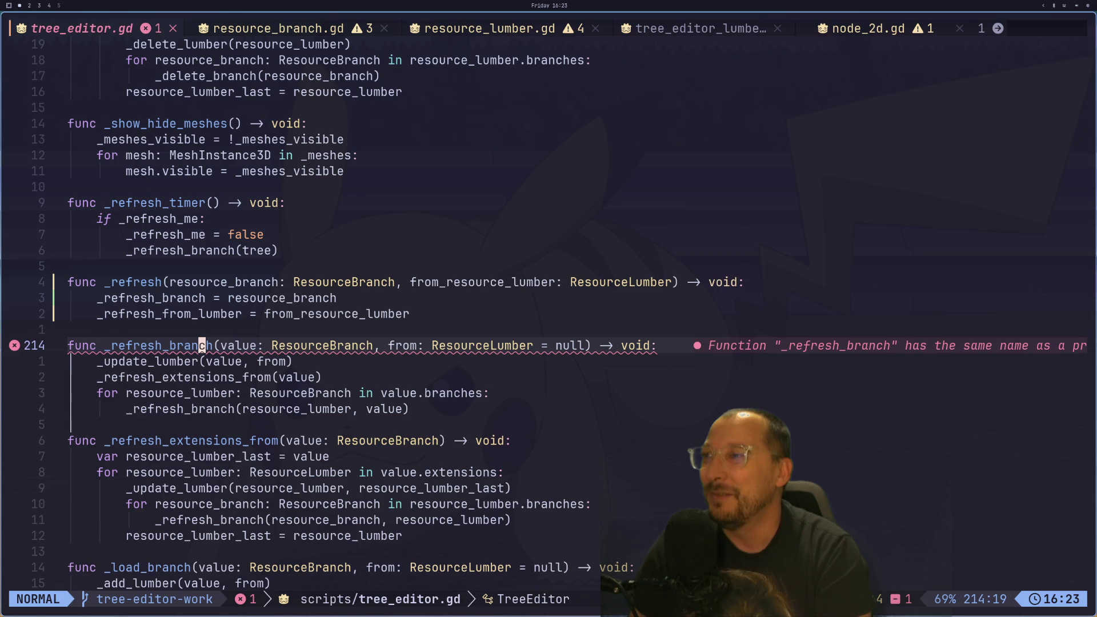
{"action": "key", "text": "k"}
{"action": "key", "text": "k"}
{"action": "key", "text": "k"}
{"action": "key", "text": "k"}
{"action": "key", "text": "j"}
{"action": "key", "text": "j"}
{"action": "type", "text": ":w"}
{"action": "key", "text": "Return"}
{"action": "key", "text": "k"}
{"action": "key", "text": "k"}
{"action": "key", "text": "k"}
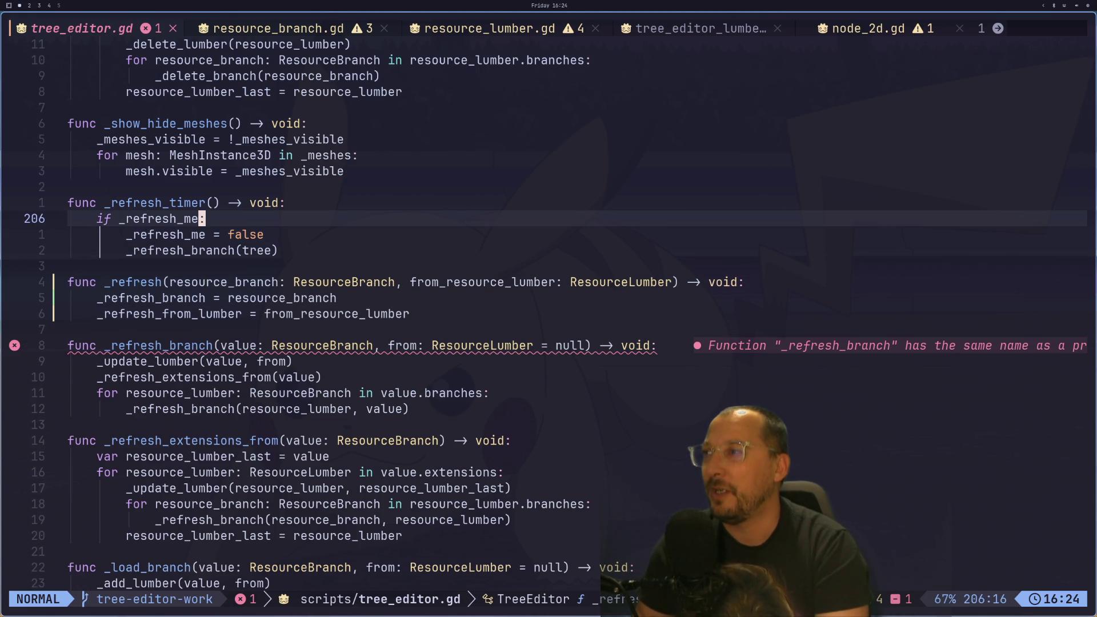
{"action": "key", "text": "i"}
{"action": "key", "text": "BackSpace"}
{"action": "key", "text": "BackSpace"}
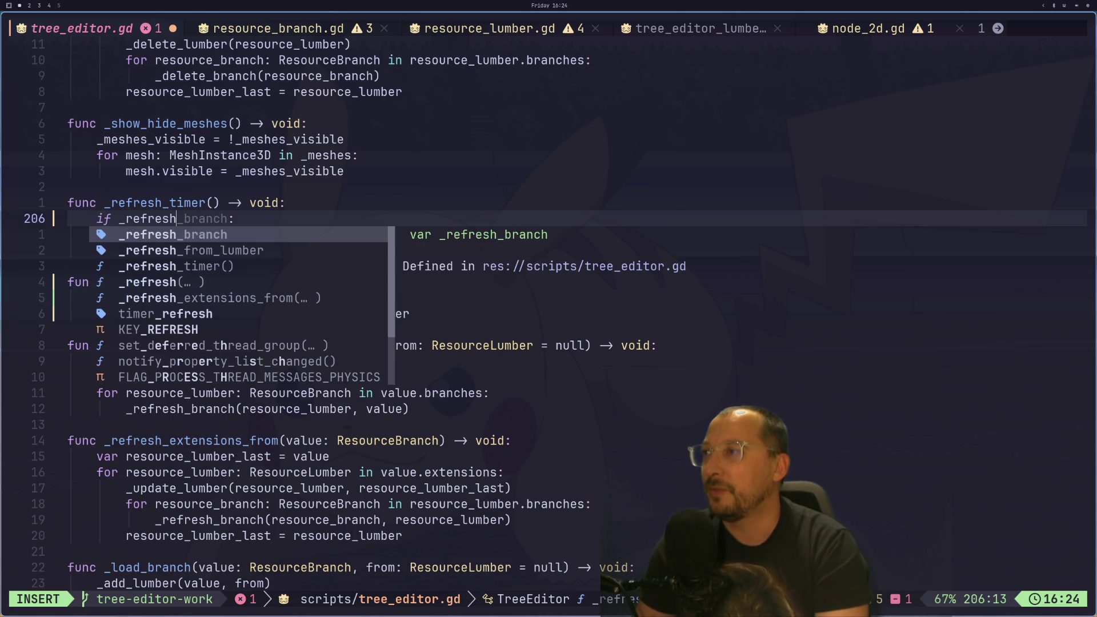
- Make _refresh_timer check _refresh_branch != null and delete the _refresh_me = false line
{"action": "key", "text": "Return"}
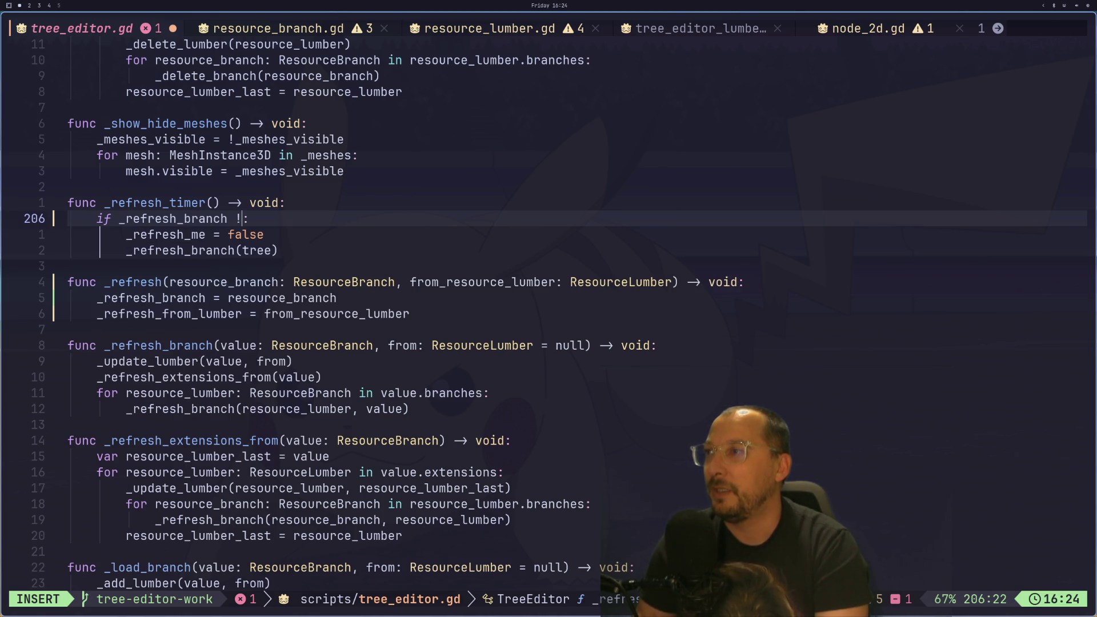
{"action": "type", "text": "="}
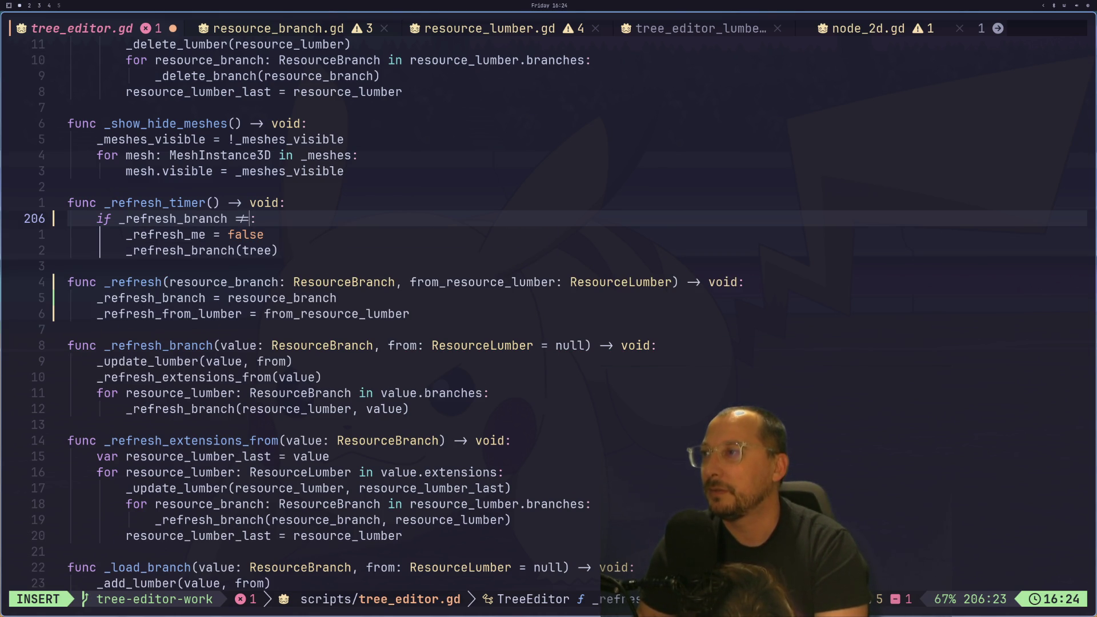
{"action": "type", "text": " null"}
{"action": "key", "text": "Escape"}
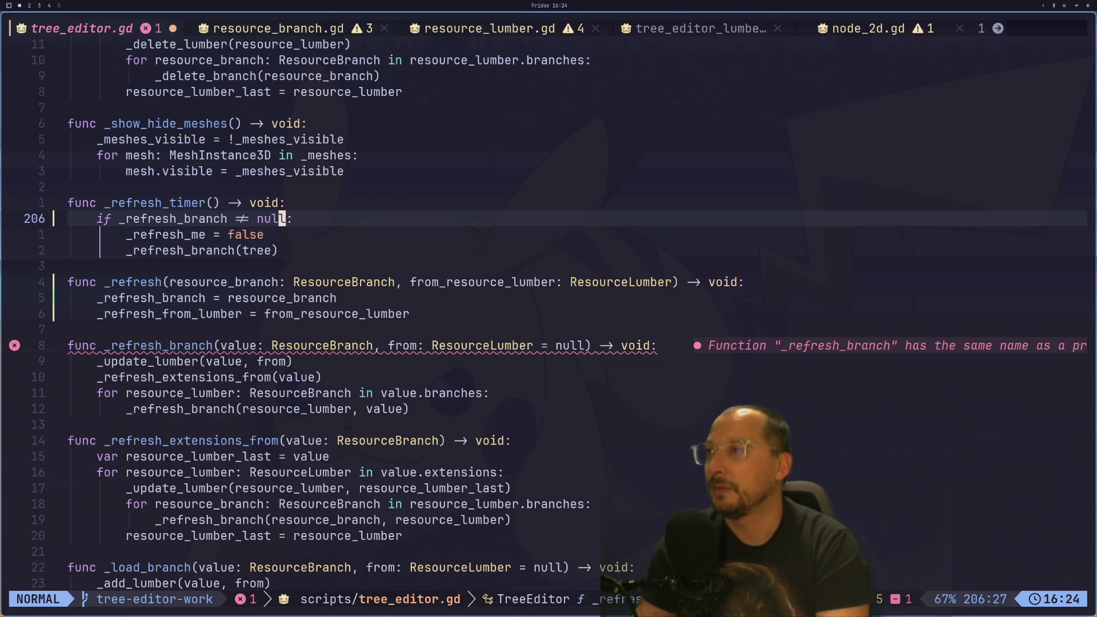
{"action": "key", "text": "j"}
{"action": "key", "text": "b"}
{"action": "key", "text": "F"}
{"action": "key", "text": "_"}
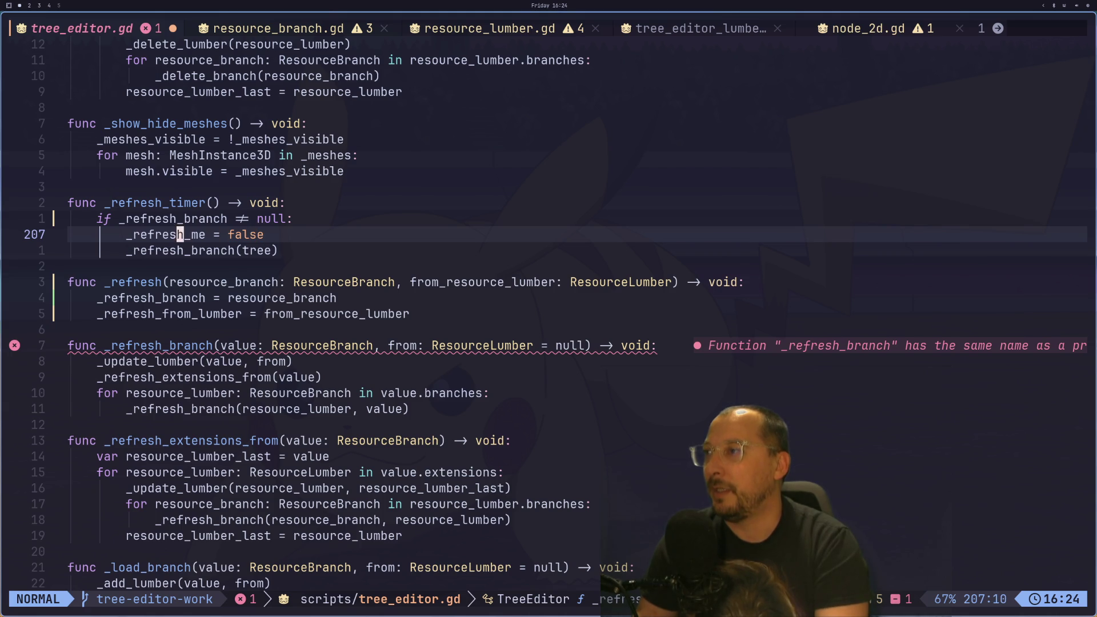
{"action": "key", "text": "d"}
{"action": "key", "text": "d"}
- Replace the call's arguments with _refresh_branch and _refresh_from_lumber, then save with :w
{"action": "key", "text": "w"}
{"action": "key", "text": "w"}
{"action": "key", "text": "c"}
{"action": "key", "text": "i"}
{"action": "key", "text": "w"}
{"action": "key", "text": "Escape"}
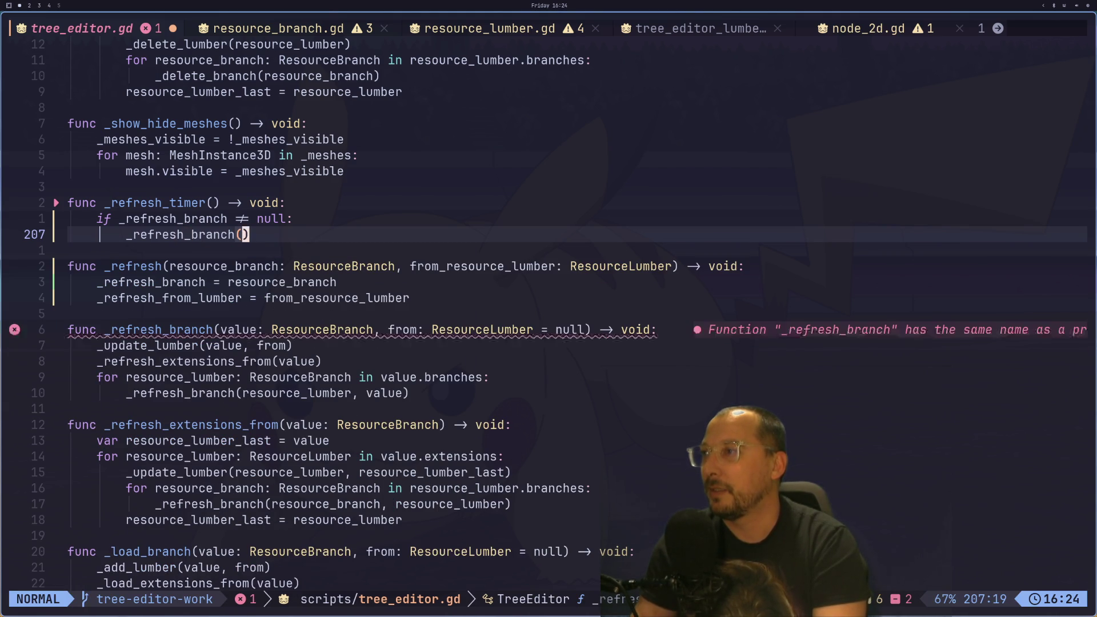
{"action": "type", "text": "i_re"}
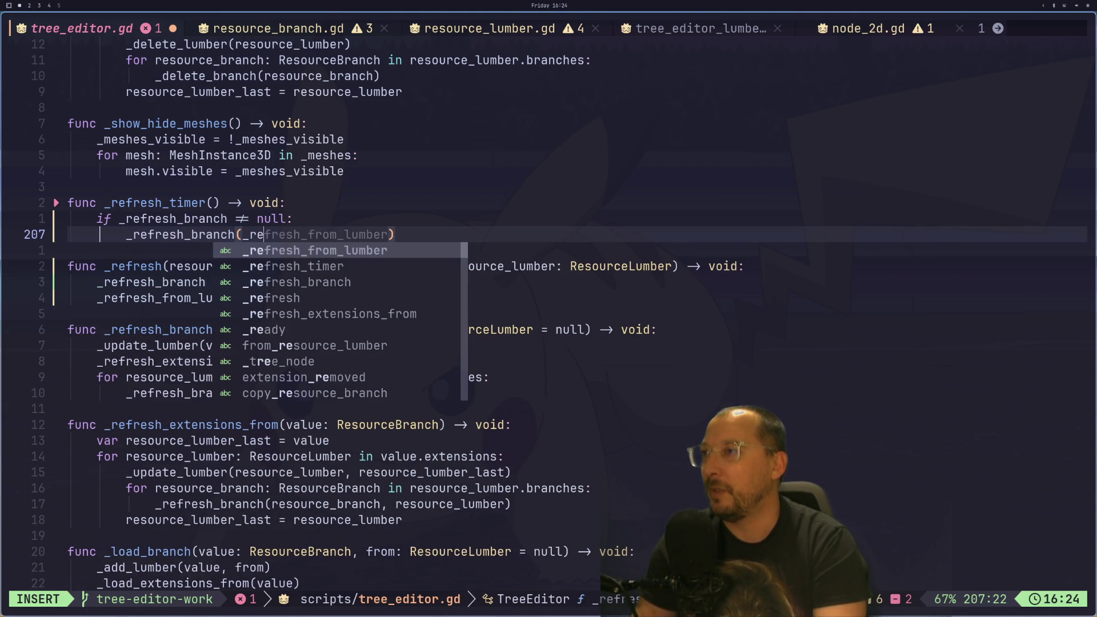
{"action": "key", "text": "Down"}
{"action": "key", "text": "Down"}
{"action": "key", "text": "Return"}
{"action": "type", "text": ", "}
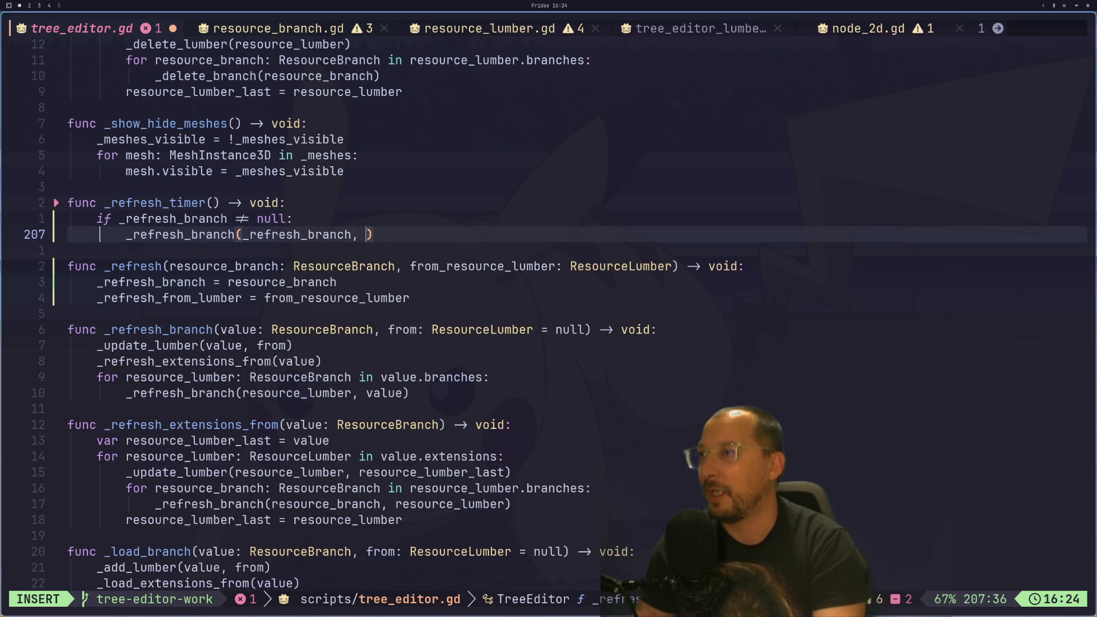
{"action": "type", "text": "+_refre"}
{"action": "key", "text": "Down"}
{"action": "key", "text": "Down"}
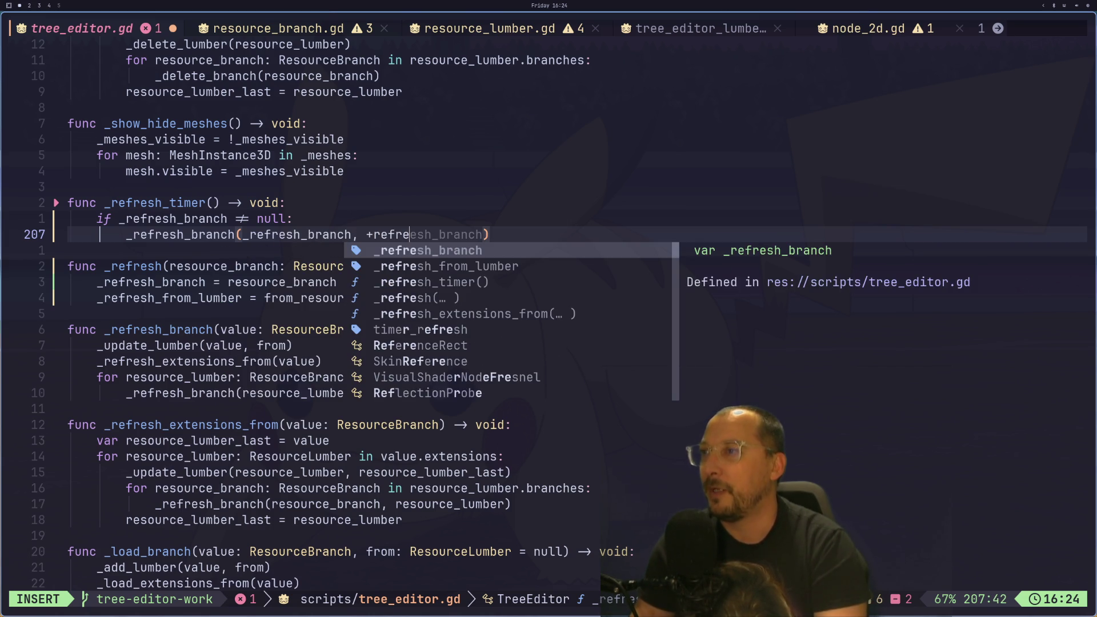
{"action": "key", "text": "Escape"}
{"action": "type", "text": ":w"}
{"action": "key", "text": "Return"}
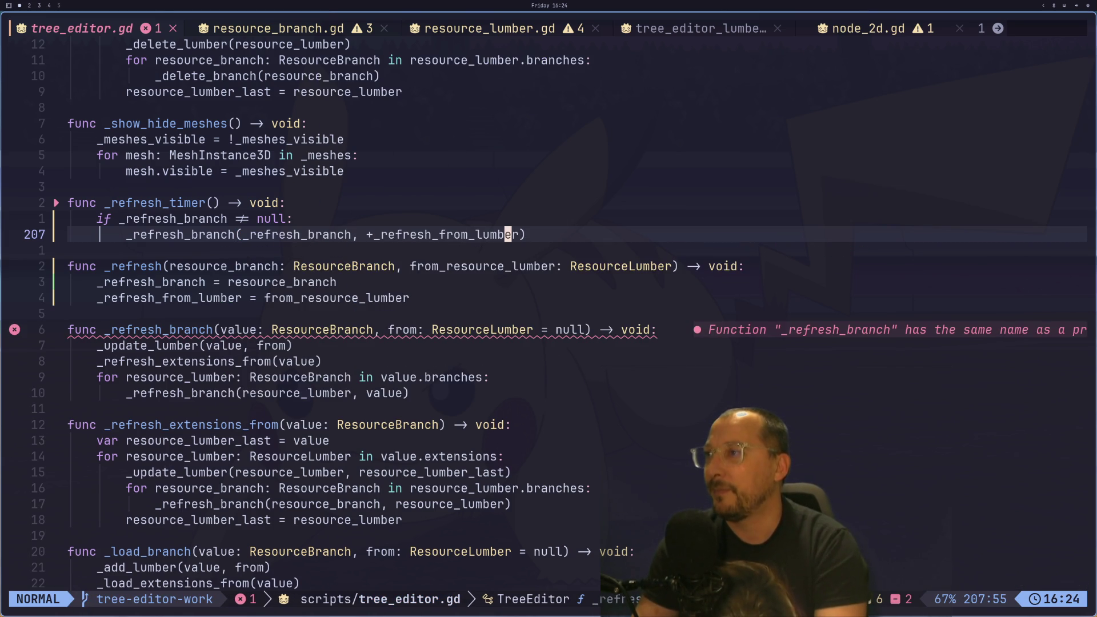
- Add a _refresh_branch = null reset line, remove the stray + and copy _refresh_from_lumber below
{"action": "type", "text": "o"}
{"action": "type", "text": "_refresh_branch"}
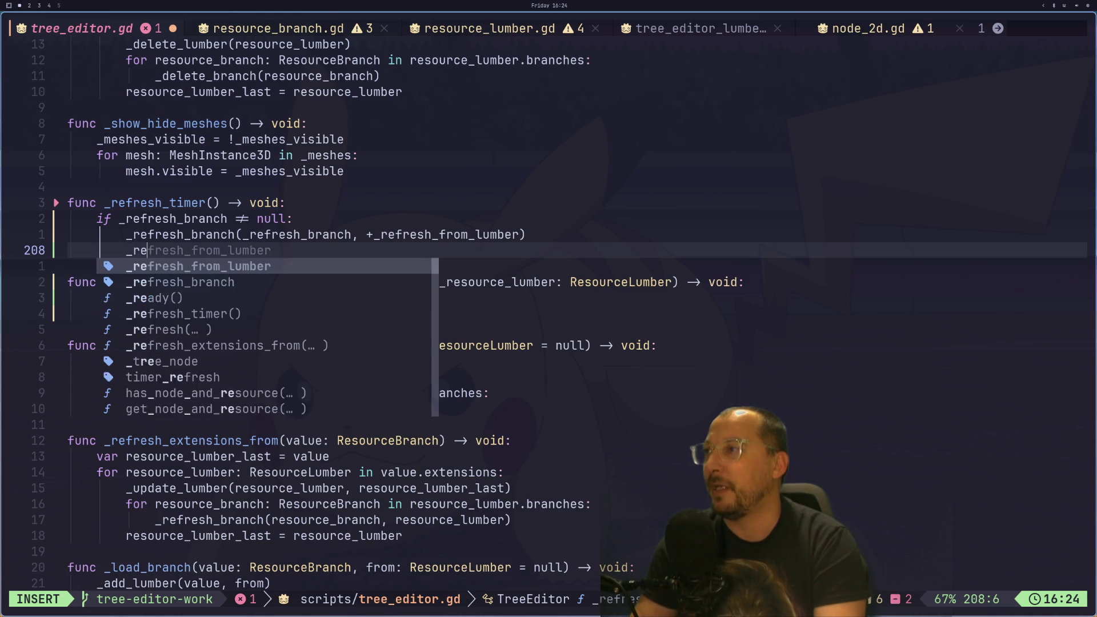
{"action": "type", "text": " =="}
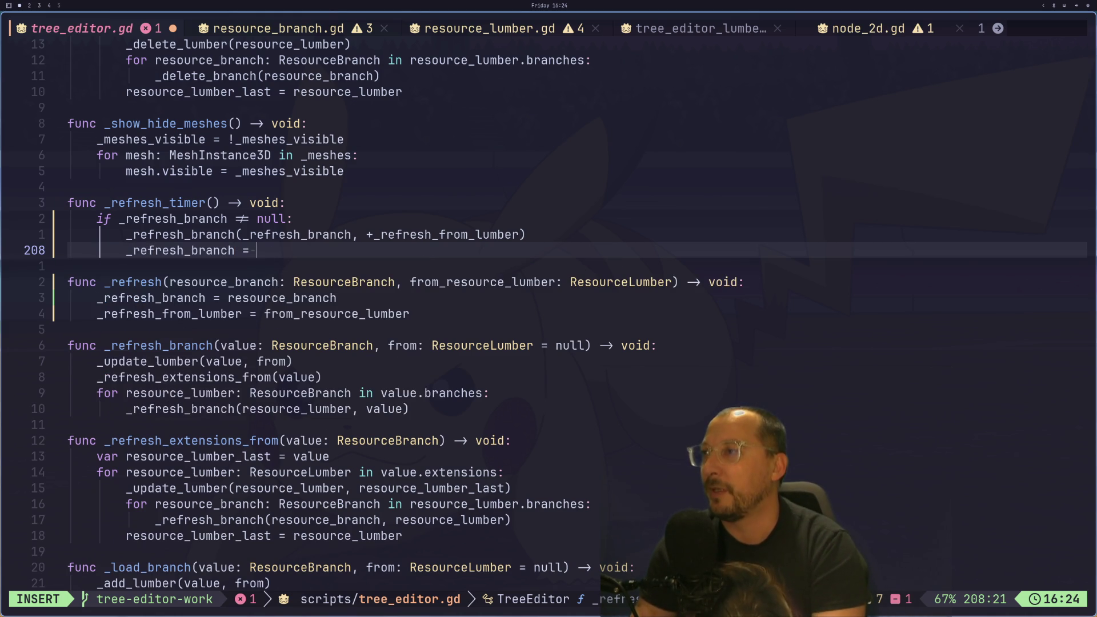
{"action": "type", "text": "ull"}
{"action": "key", "text": "Escape"}
{"action": "key", "text": "j"}
{"action": "key", "text": "i"}
{"action": "key", "text": "Escape"}
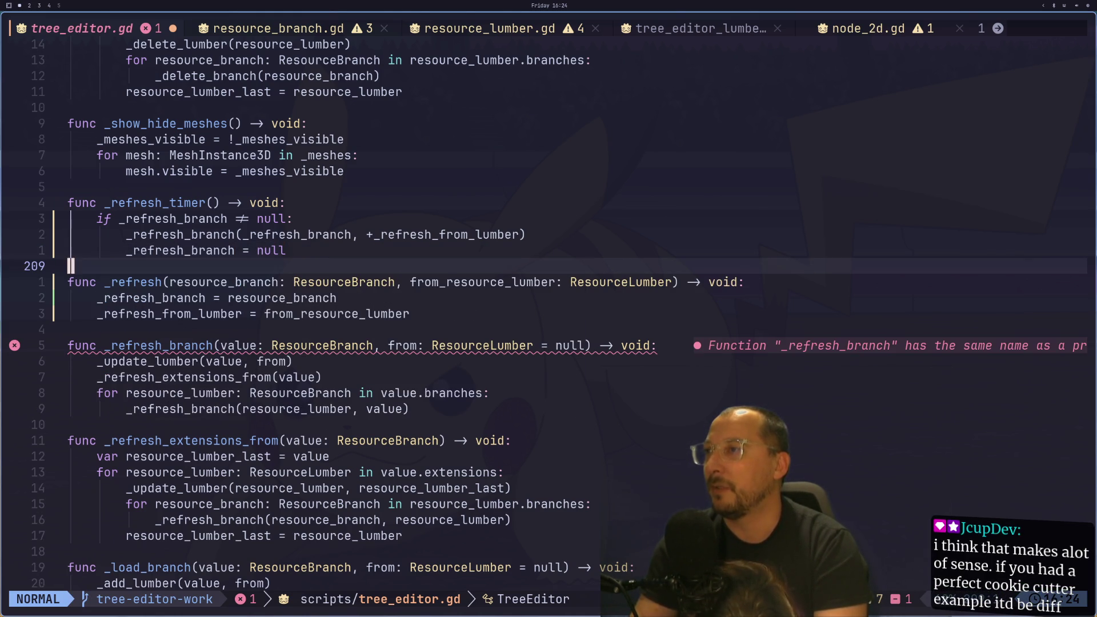
{"action": "key", "text": "k"}
{"action": "key", "text": "k"}
{"action": "key", "text": "l"}
{"action": "key", "text": "l"}
{"action": "key", "text": "l"}
{"action": "key", "text": "a"}
{"action": "key", "text": "Escape"}
{"action": "key", "text": "l"}
{"action": "key", "text": "x"}
{"action": "key", "text": "y"}
{"action": "key", "text": "w"}
{"action": "key", "text": "j"}
{"action": "key", "text": "o"}
{"action": "key", "text": "Escape"}
{"action": "key", "text": "p"}
{"action": "key", "text": "h"}
- Indent the new line inside the if block, set _refresh_from_lumber = null, and save
{"action": "key", "text": "b"}
{"action": "key", "text": "I"}
{"action": "key", "text": "Tab"}
{"action": "key", "text": "Tab"}
{"action": "key", "text": "Escape"}
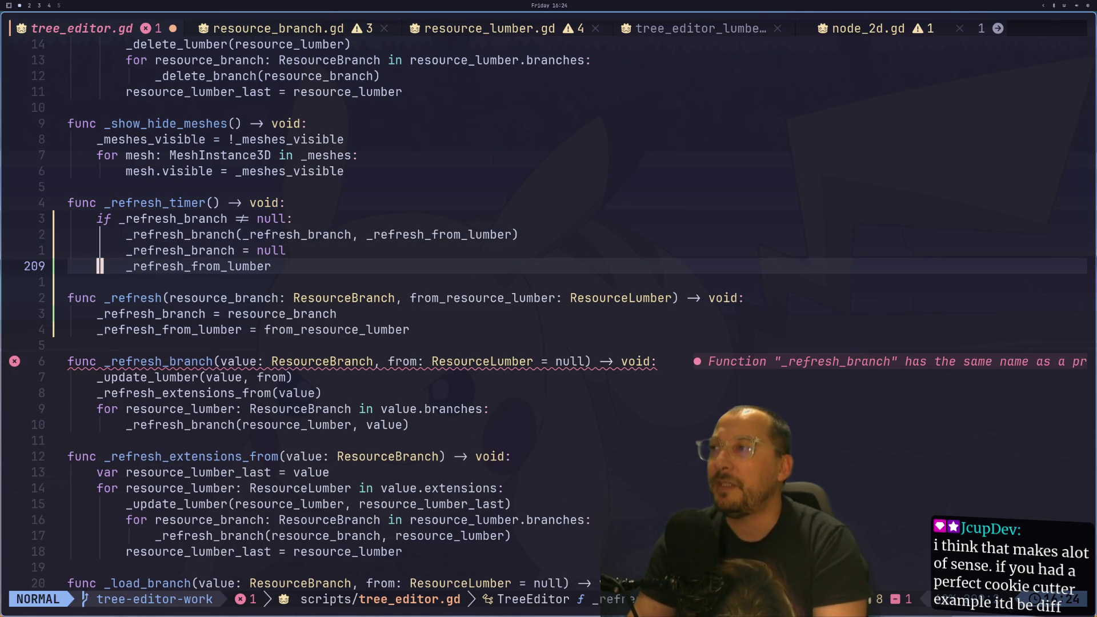
{"action": "key", "text": "l"}
{"action": "key", "text": "l"}
{"action": "key", "text": "l"}
{"action": "type", "text": "anch"}
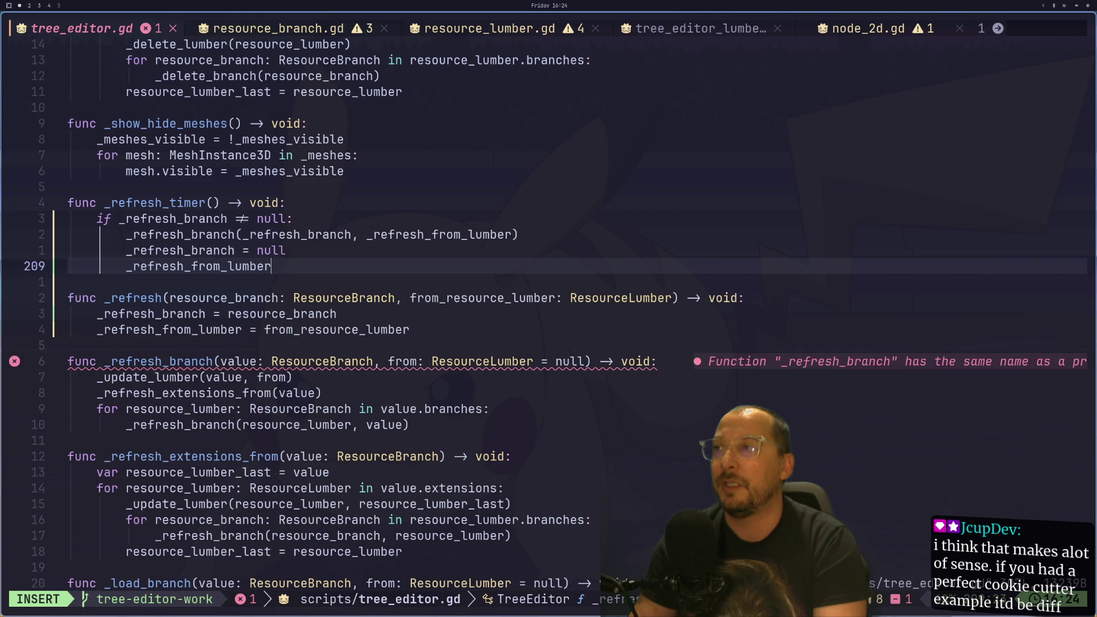
{"action": "type", "text": " = "}
{"action": "type", "text": "null"}
{"action": "key", "text": "Escape"}
{"action": "type", "text": ":w"}
{"action": "key", "text": "Return"}
{"action": "key", "text": "j"}
{"action": "key", "text": "j"}
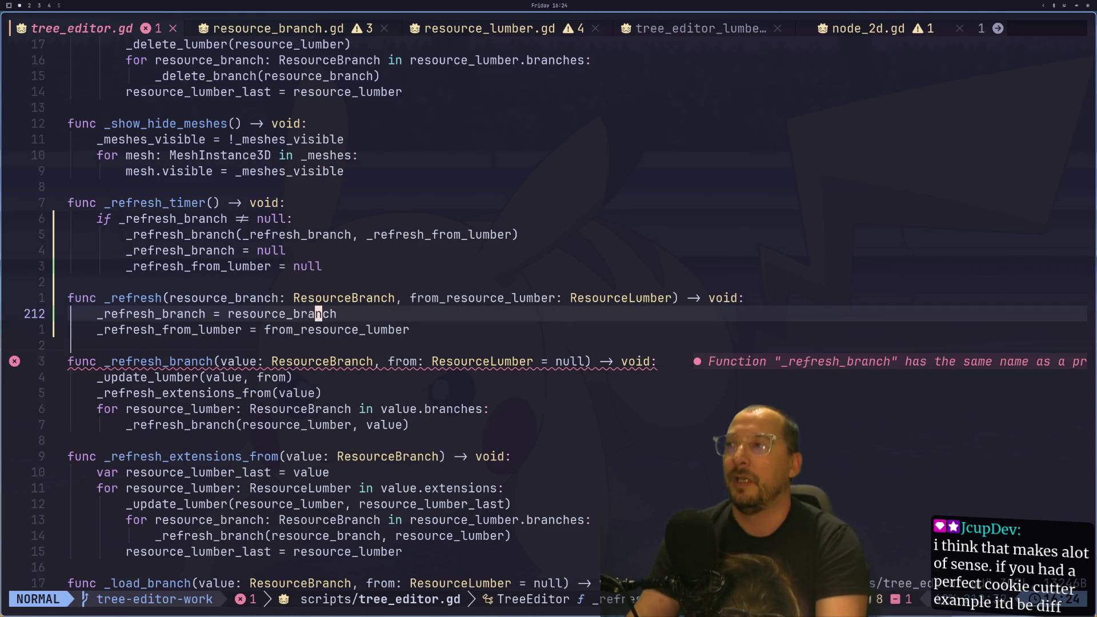
{"action": "key", "text": "j"}
{"action": "key", "text": "j"}
{"action": "key", "text": "j"}
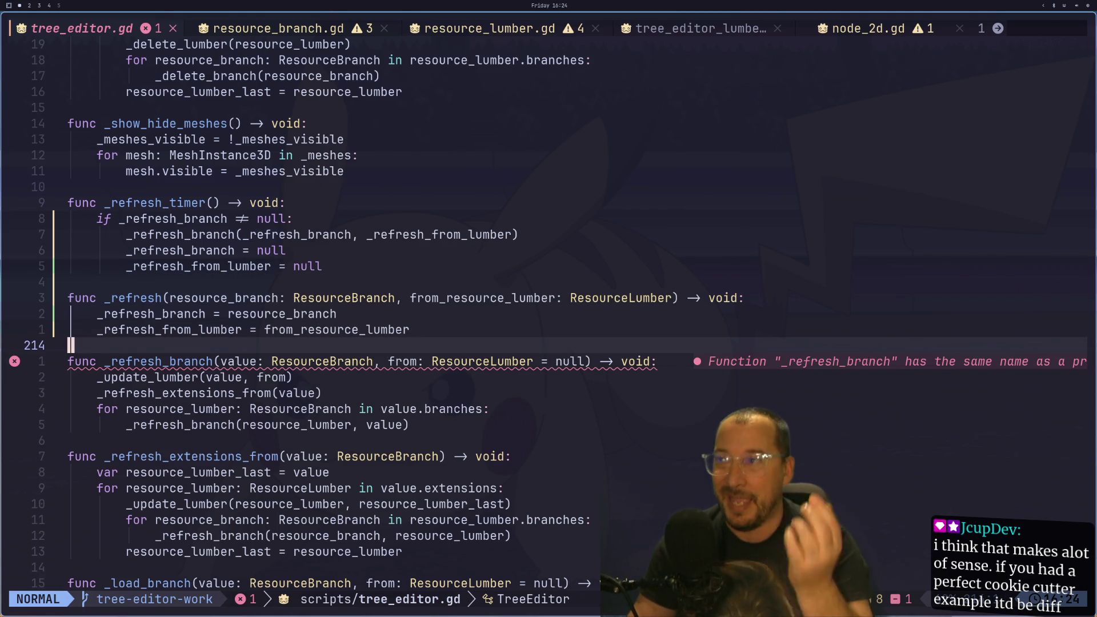
- Review the _refresh and _refresh_branch code around lines 213–217, save, and return to Godot
{"action": "key", "text": "k"}
{"action": "key", "text": "k"}
{"action": "key", "text": "k"}
{"action": "type", "text": ":"}
{"action": "key", "text": "Escape"}
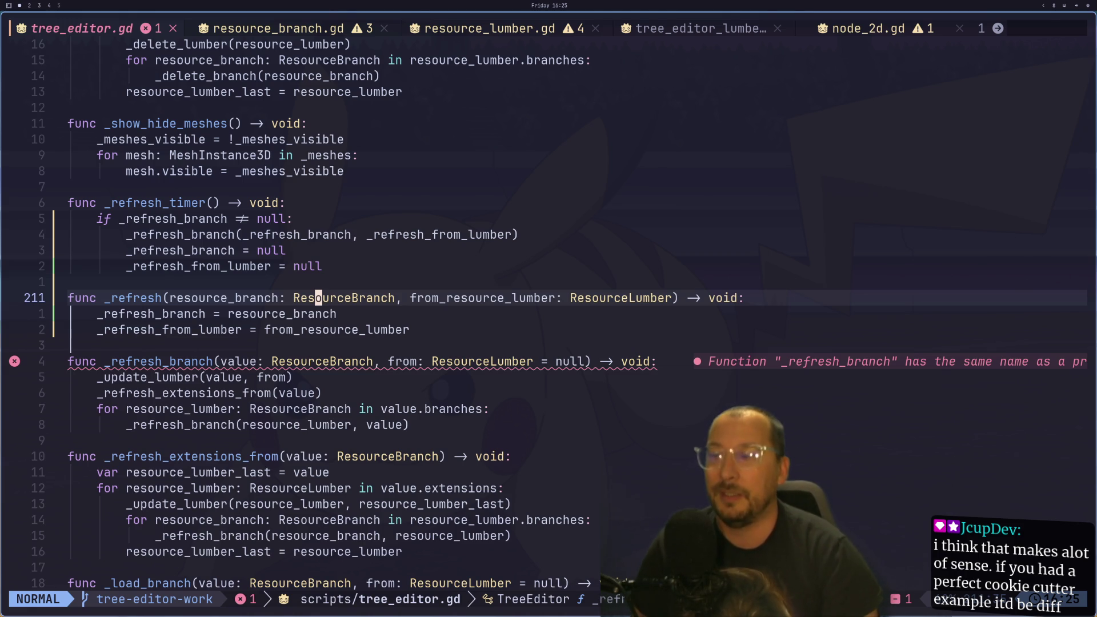
{"action": "key", "text": "j"}
{"action": "key", "text": "j"}
{"action": "key", "text": "j"}
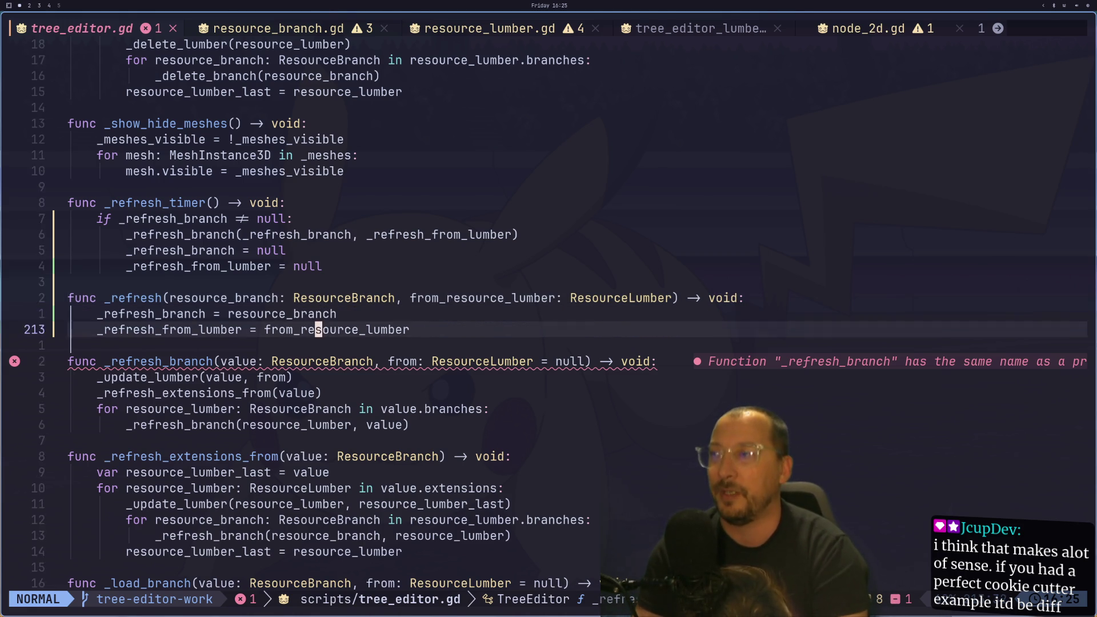
{"action": "type", "text": ":w"}
{"action": "key", "text": "Return"}
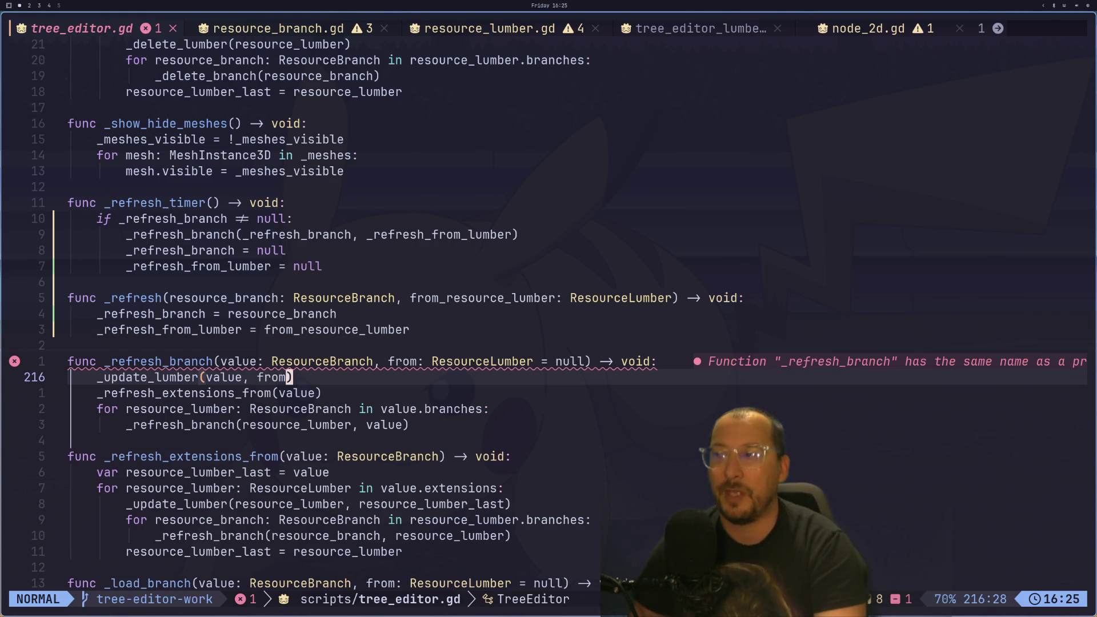
{"action": "key", "text": "j"}
{"action": "key", "text": "j"}
{"action": "key", "text": "j"}
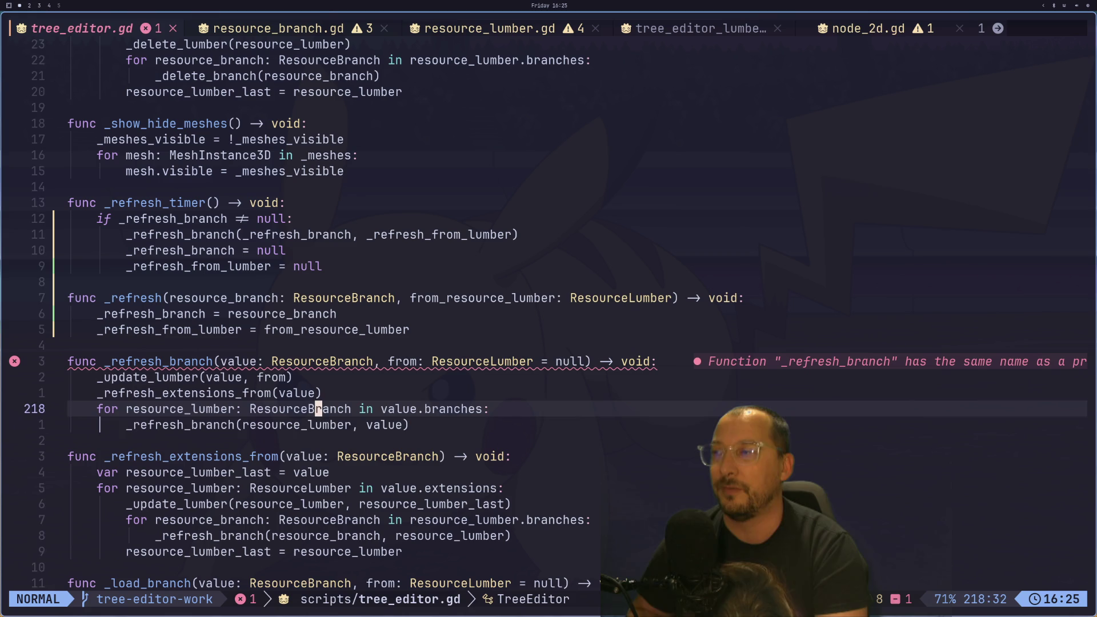
{"action": "key", "text": "k"}
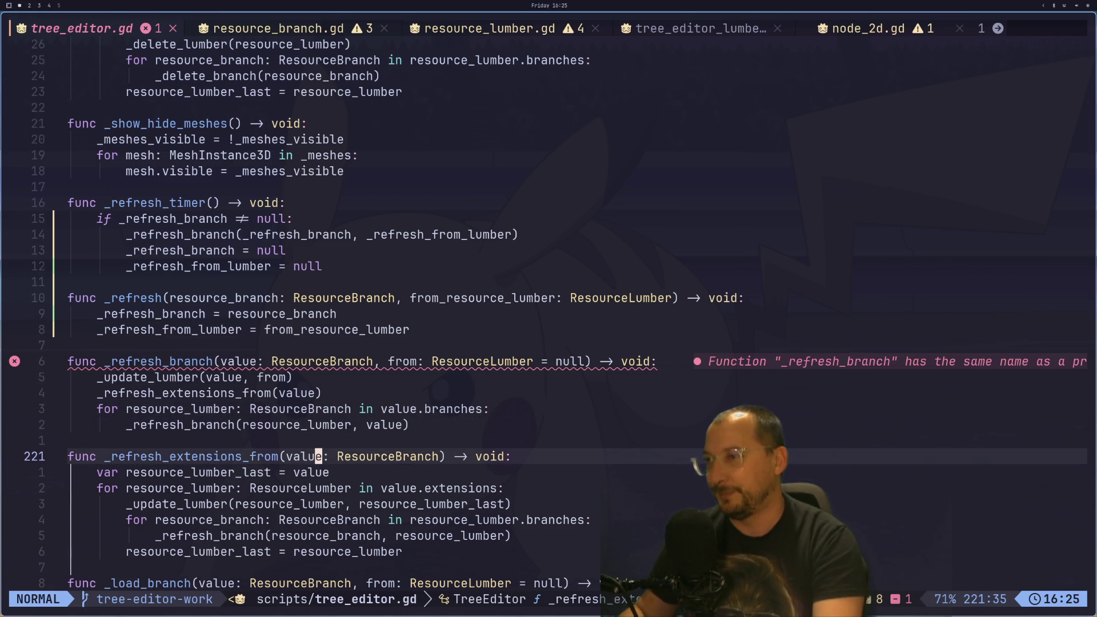
{"action": "key", "text": "k"}
{"action": "key", "text": "k"}
{"action": "key", "text": "k"}
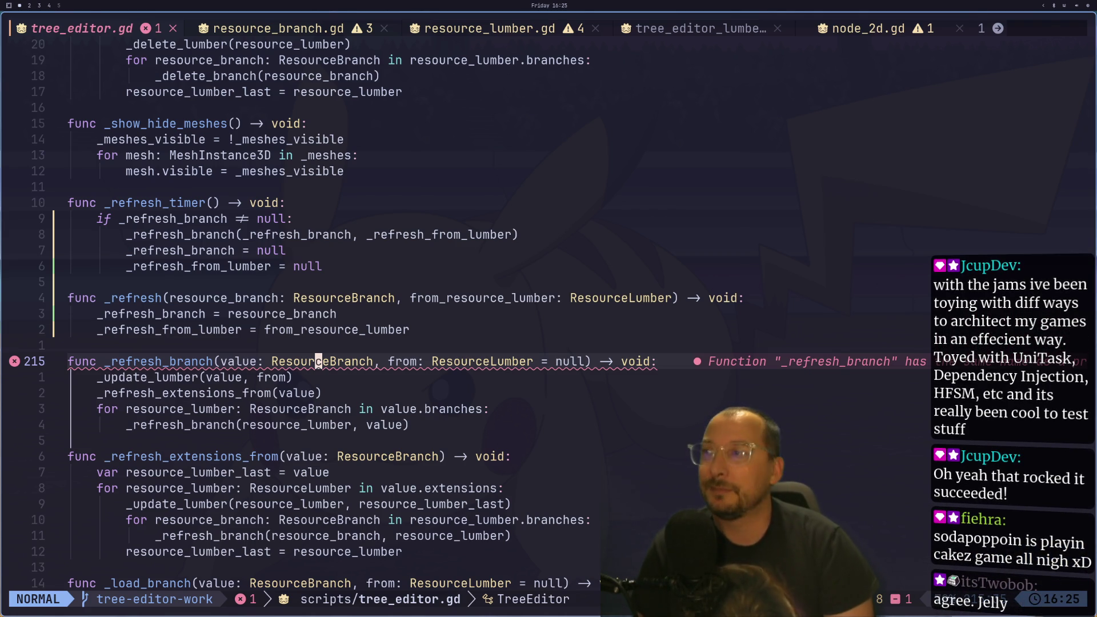
{"action": "key", "text": "h"}
{"action": "key", "text": "h"}
{"action": "key", "text": "h"}
{"action": "key", "text": "j"}
{"action": "key", "text": "j"}
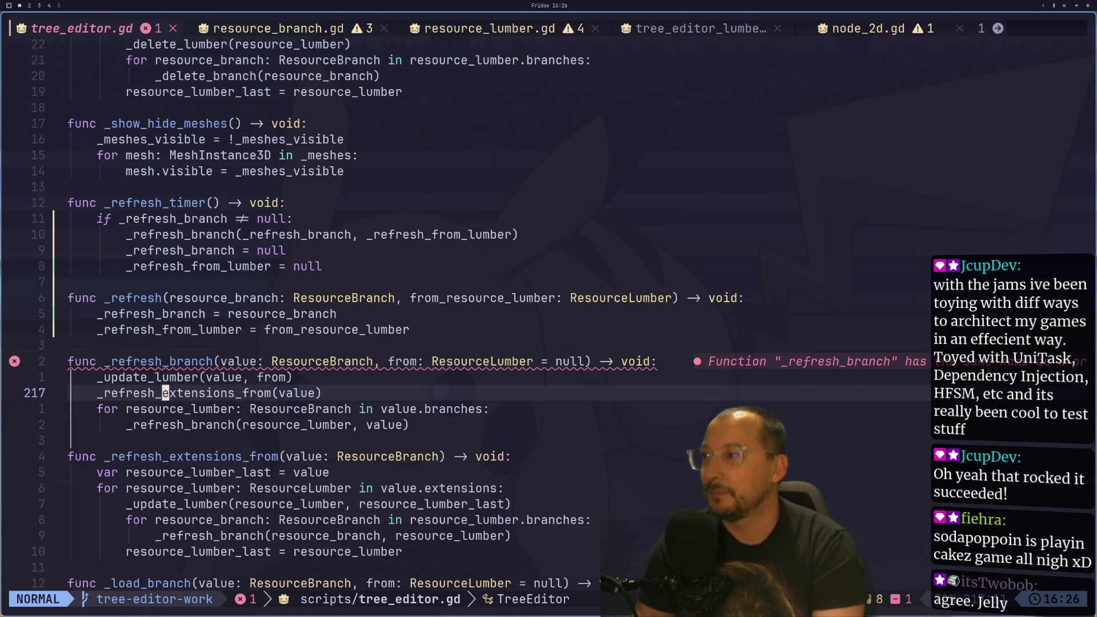
{"action": "key", "text": "k"}
{"action": "key", "text": "k"}
{"action": "key", "text": "k"}
{"action": "key", "text": "j"}
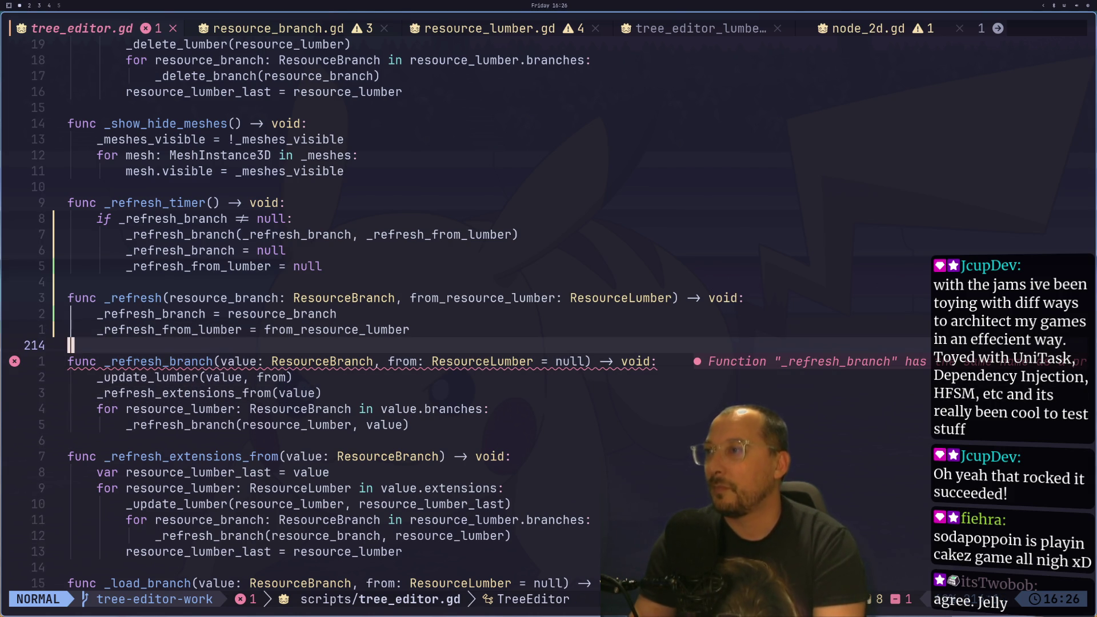
{"action": "key", "text": "k"}
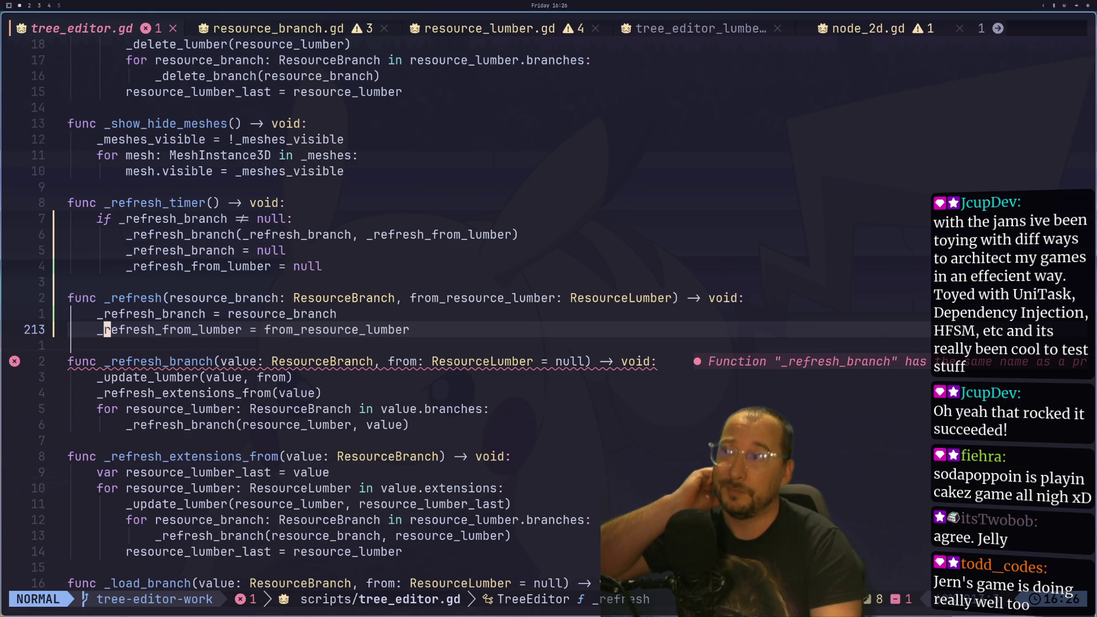
{"action": "key", "text": "super+2"}
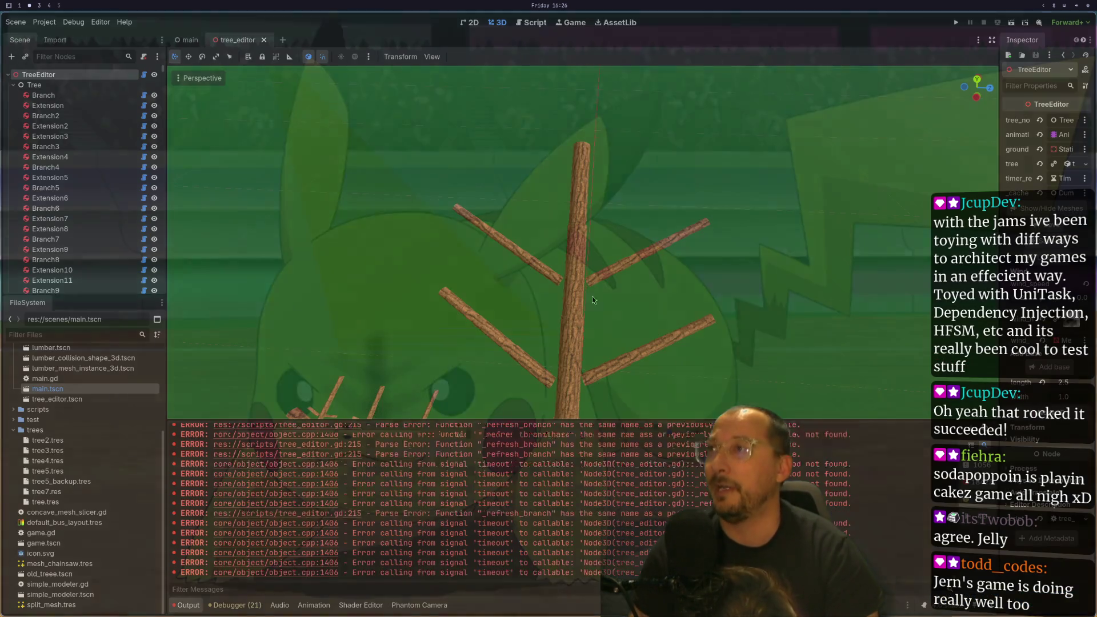
- Zoom out the Godot viewport, then save everything and quit Neovim with :wqa
{"action": "scroll", "scroll_direction": "down", "scroll_amount": 3}
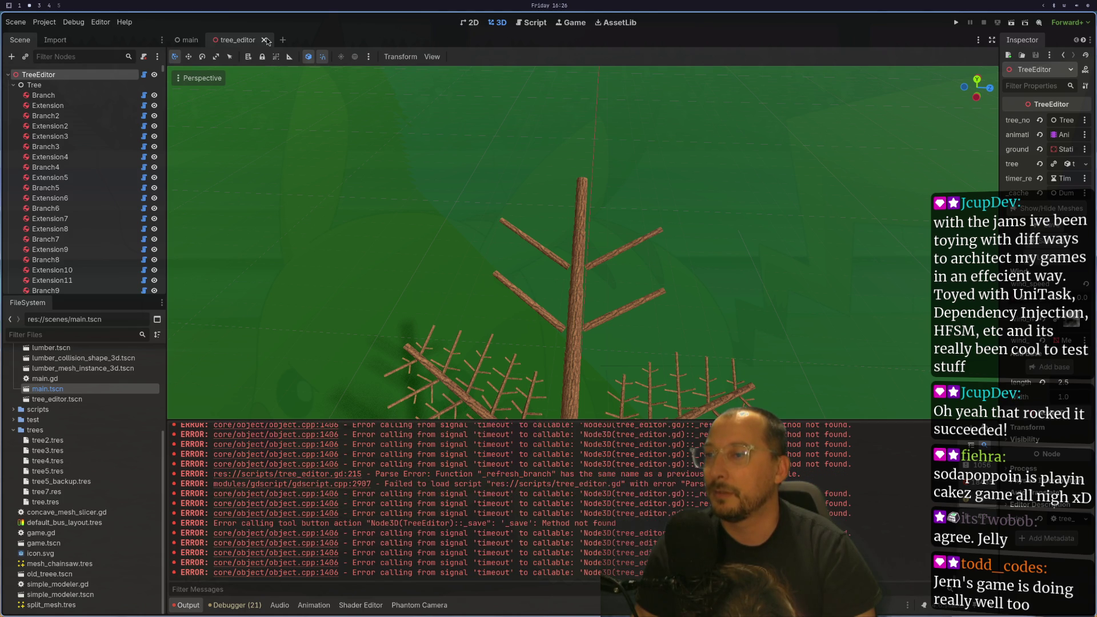
{"action": "key", "text": "super+1"}
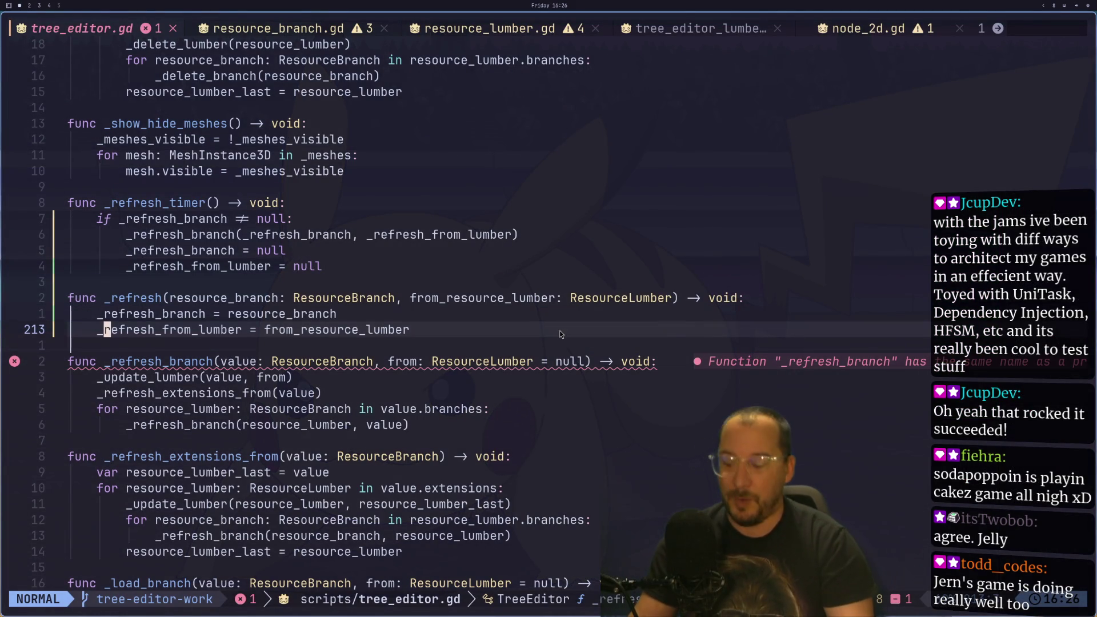
{"action": "type", "text": "2:q"}
{"action": "key", "text": "BackSpace"}
{"action": "key", "text": "BackSpace"}
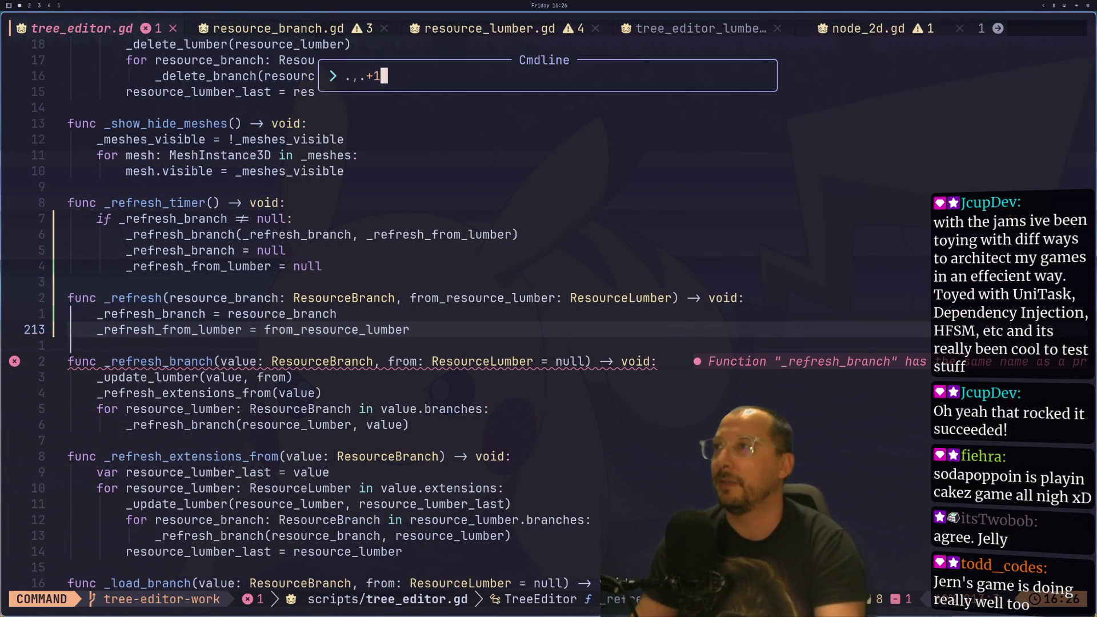
{"action": "key", "text": "Escape"}
{"action": "type", "text": "k"}
{"action": "type", "text": ":wqa"}
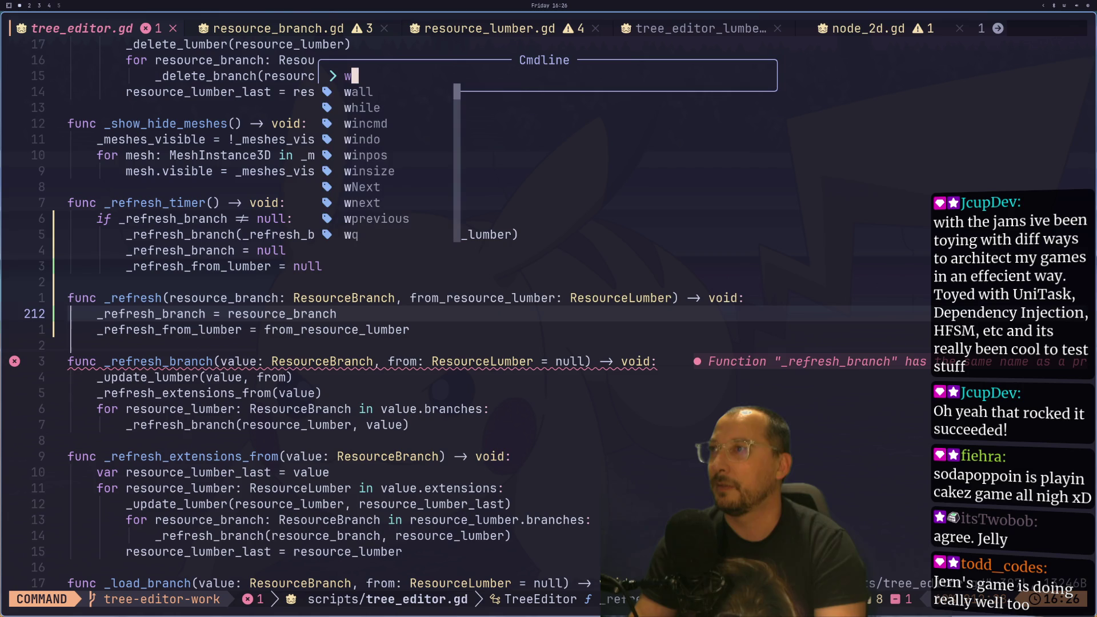
{"action": "key", "text": "Return"}
- Relaunch nvim from the shell and return to the Godot workspace
{"action": "type", "text": "nvim"}
{"action": "key", "text": "Return"}
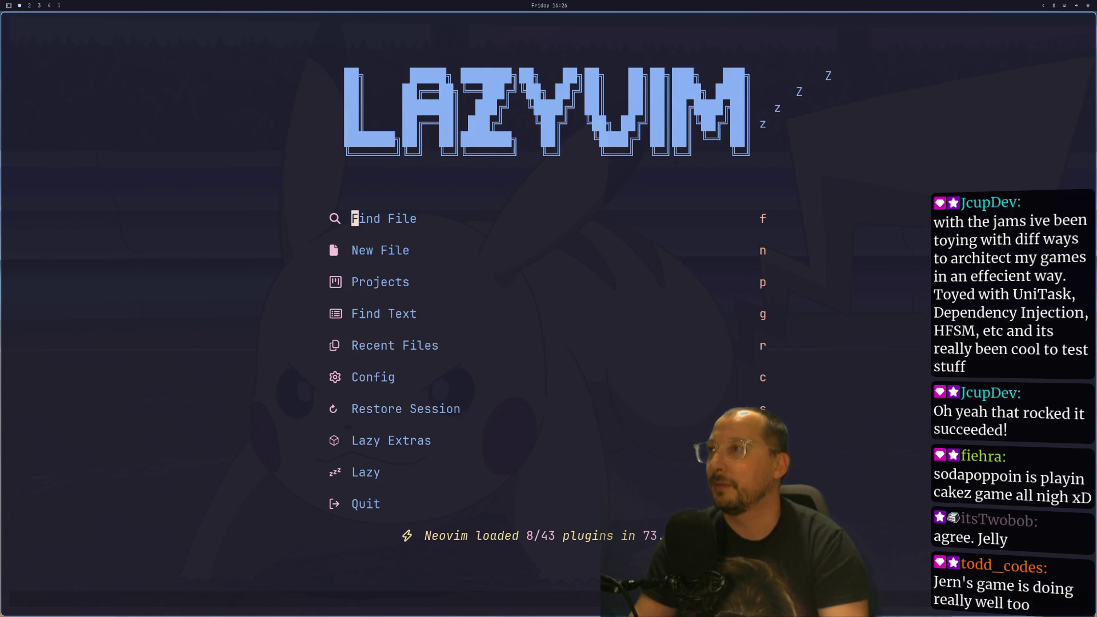
{"action": "key", "text": "super+2"}
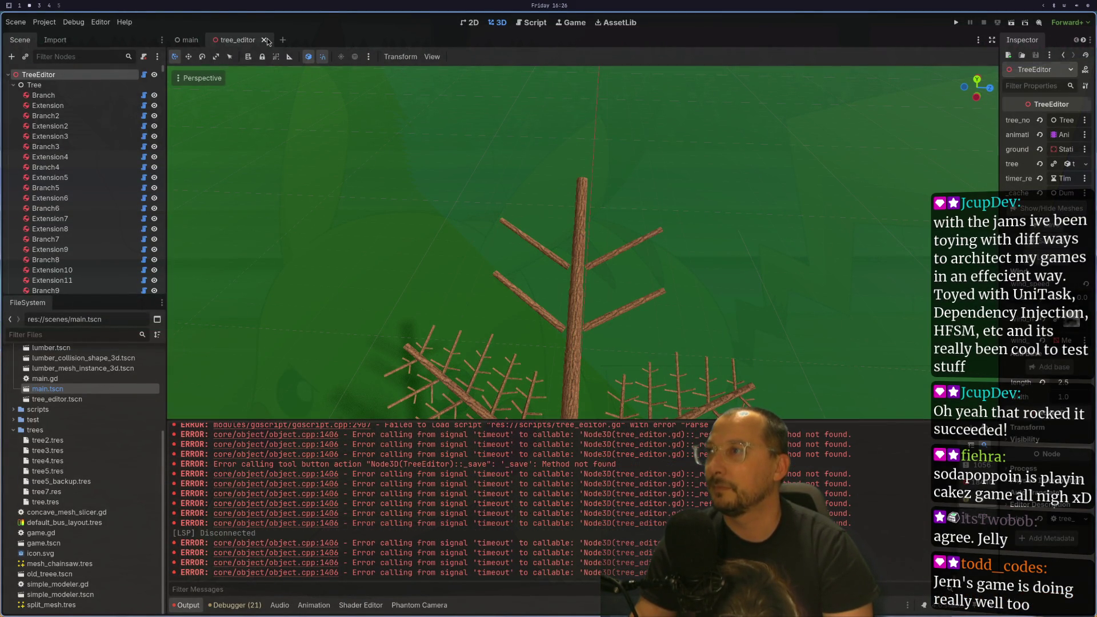
- Close the tree_editor scene tab and reopen tree_editor.tscn from the FileSystem dock
{"action": "left_click", "coordinate": [267, 40]}
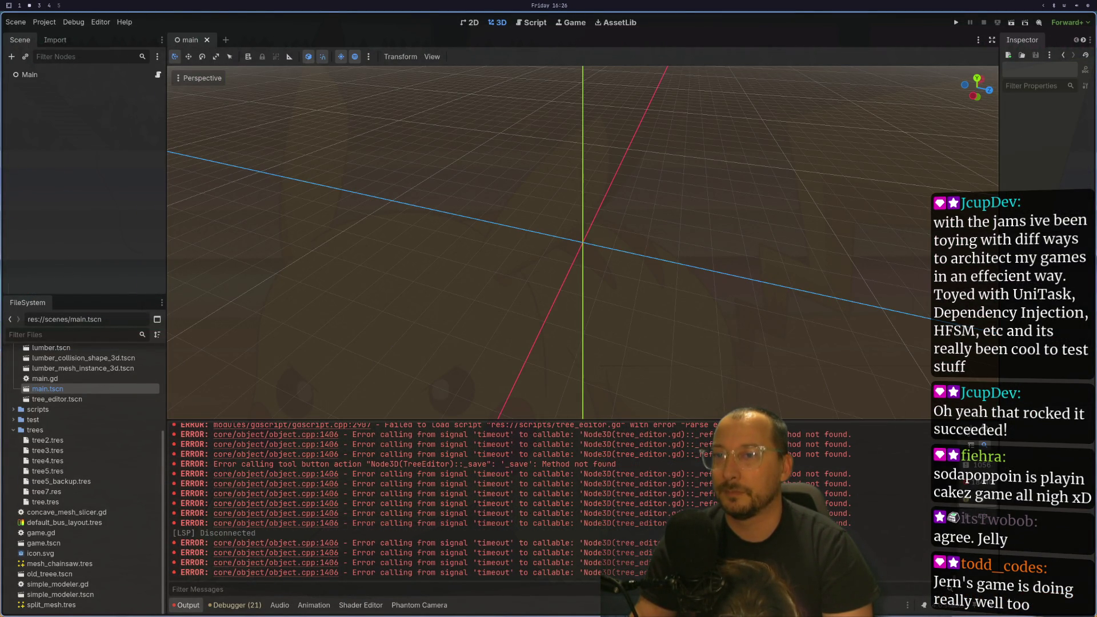
{"action": "left_click", "coordinate": [64, 399]}
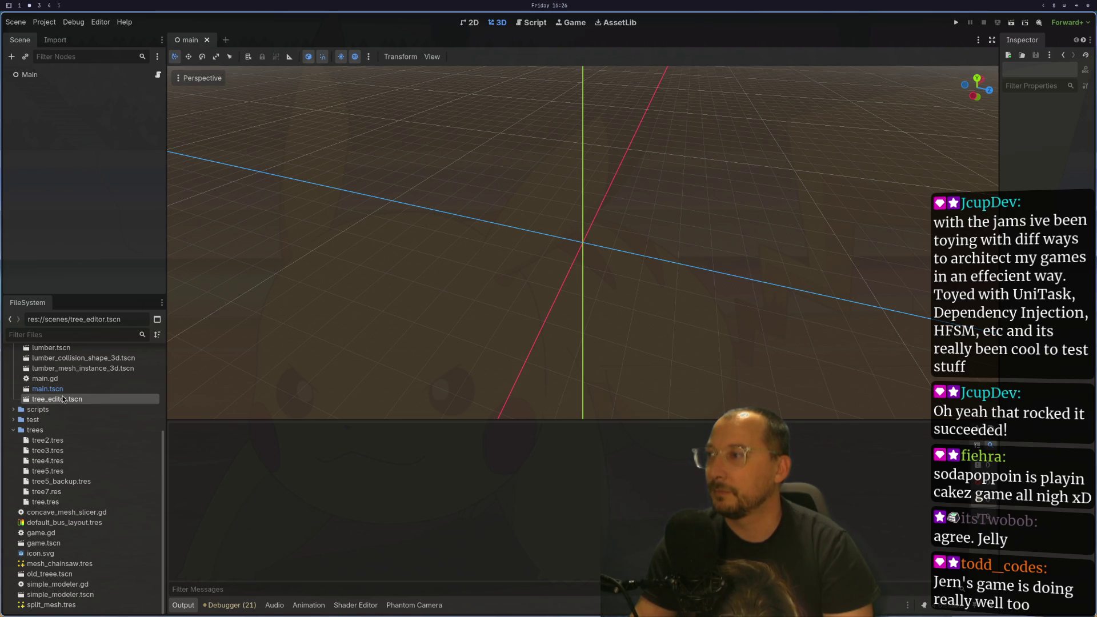
{"action": "double_click", "coordinate": [64, 399]}
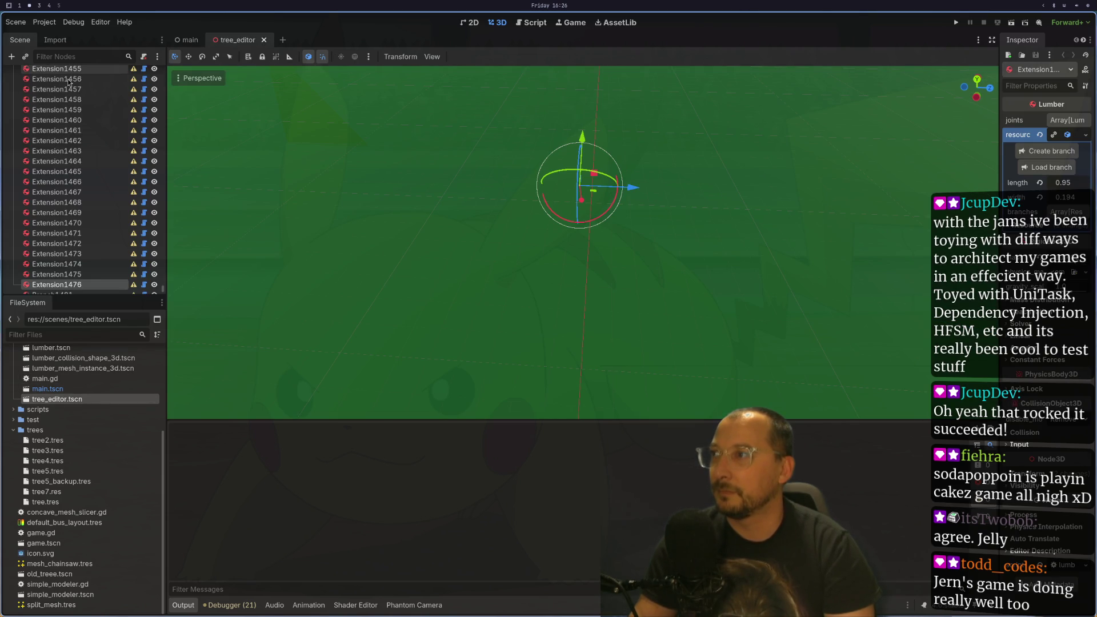
- Restore the last Neovim session from the dashboard with space q s
{"action": "key", "text": "super+1"}
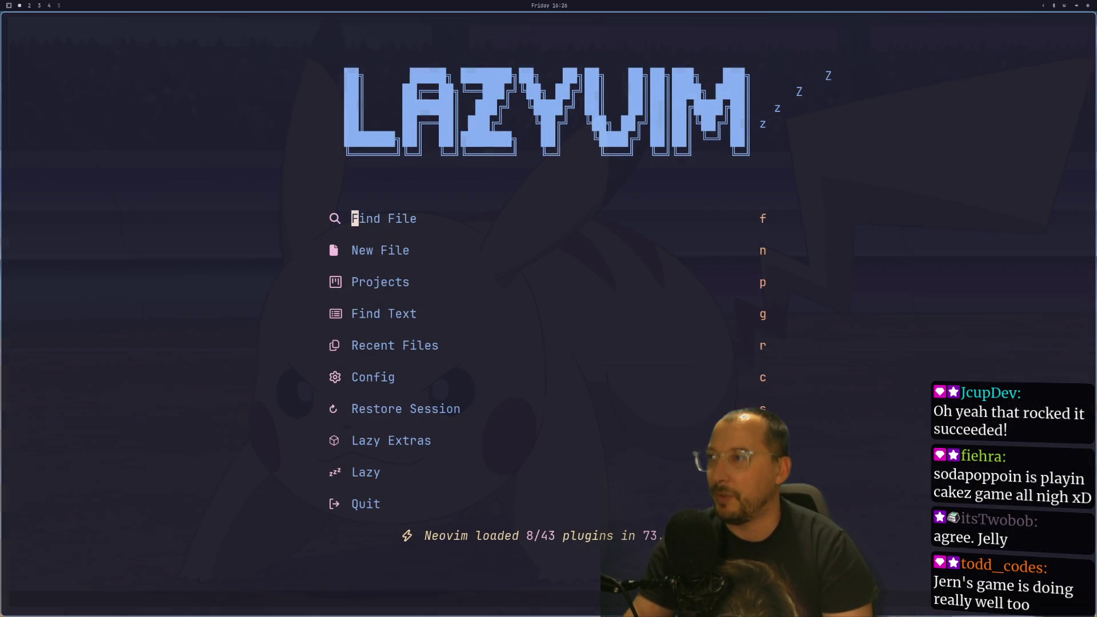
{"action": "key", "text": "space"}
{"action": "key", "text": "q"}
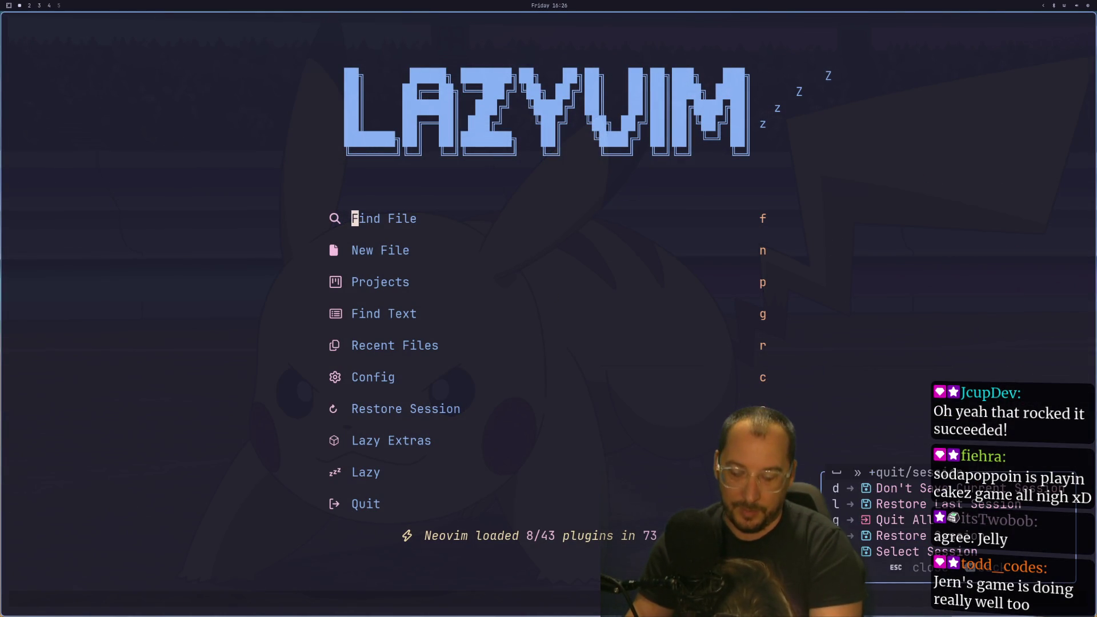
{"action": "key", "text": "s"}
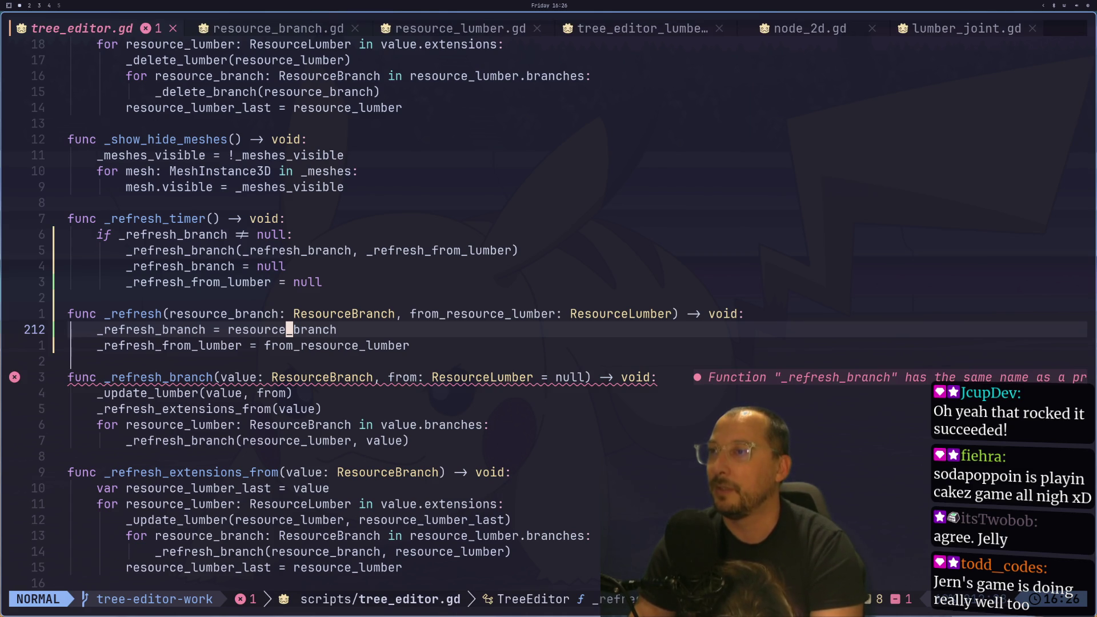
- On line 212, land on 'refresh' in _refresh_branch and delete it to begin renaming the variable
{"action": "key", "text": "j"}
{"action": "key", "text": "j"}
{"action": "key", "text": "j"}
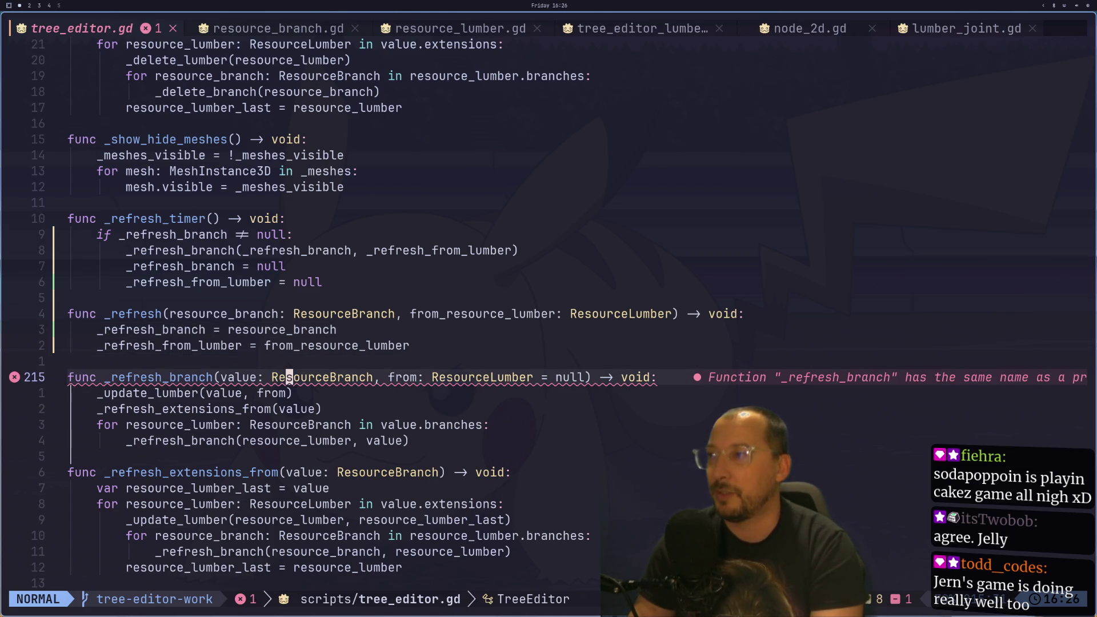
{"action": "key", "text": "h"}
{"action": "key", "text": "h"}
{"action": "key", "text": "h"}
{"action": "key", "text": "k"}
{"action": "key", "text": "k"}
{"action": "key", "text": "k"}
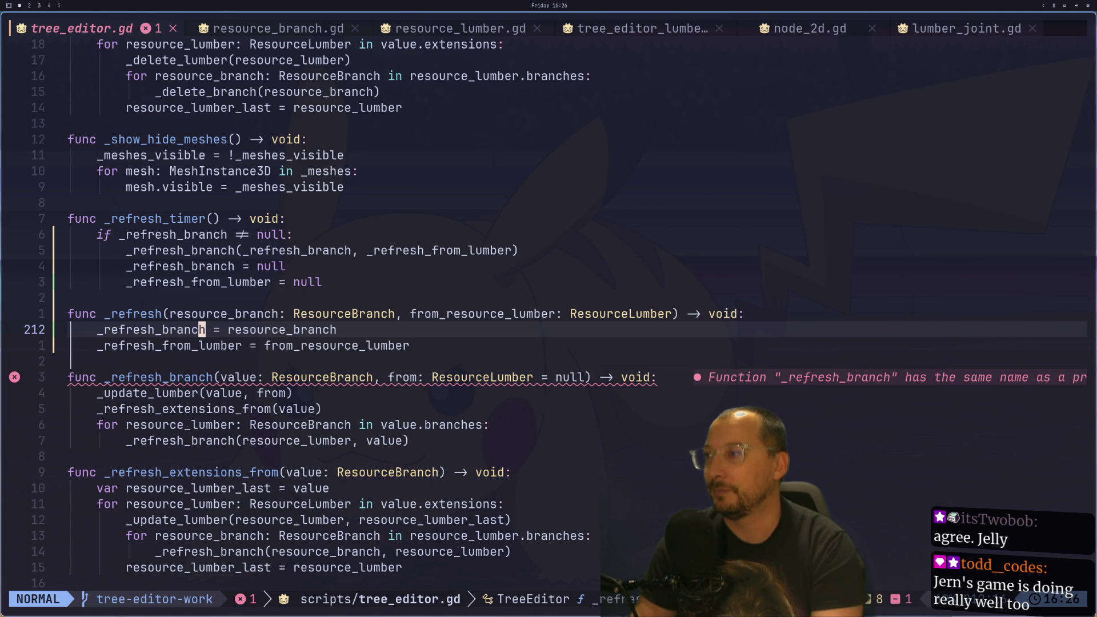
{"action": "key", "text": "a"}
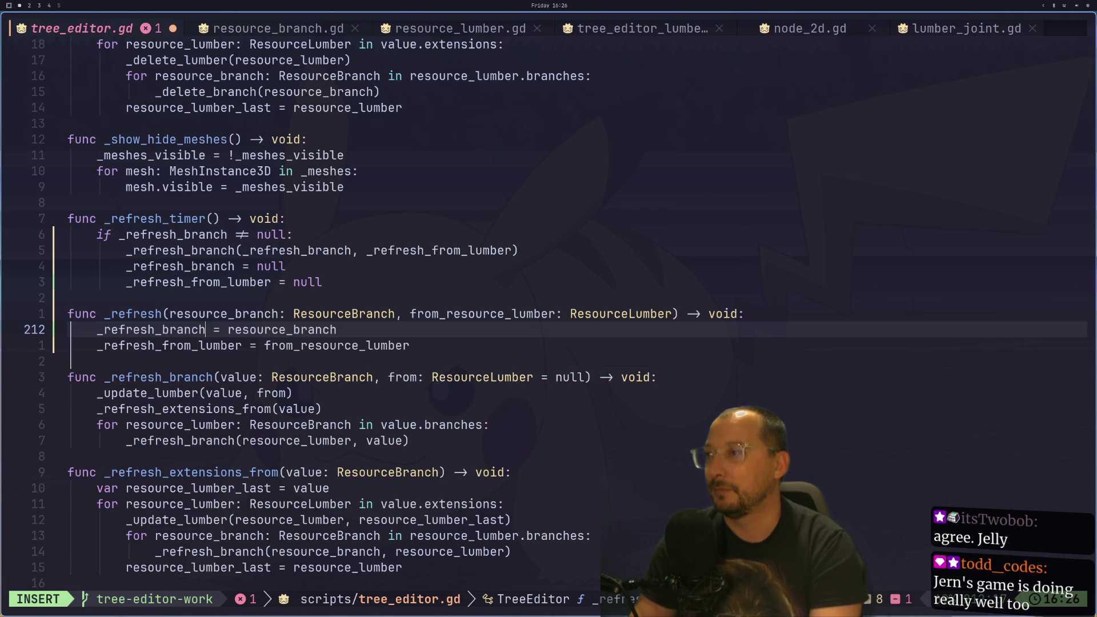
{"action": "key", "text": "Escape"}
{"action": "key", "text": "h"}
{"action": "key", "text": "h"}
{"action": "key", "text": "h"}
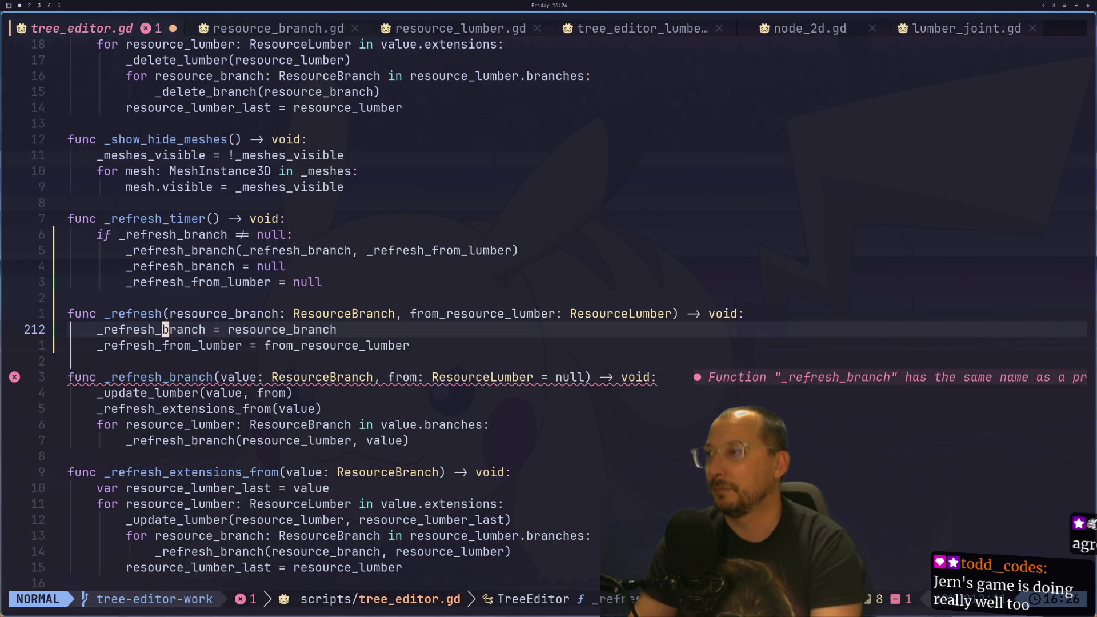
{"action": "key", "text": "k"}
{"action": "key", "text": "j"}
{"action": "key", "text": "h"}
{"action": "key", "text": "h"}
{"action": "key", "text": "h"}
{"action": "key", "text": "i"}
{"action": "key", "text": "Escape"}
{"action": "key", "text": "l"}
{"action": "key", "text": "l"}
{"action": "key", "text": "l"}
{"action": "key", "text": "h"}
{"action": "key", "text": "h"}
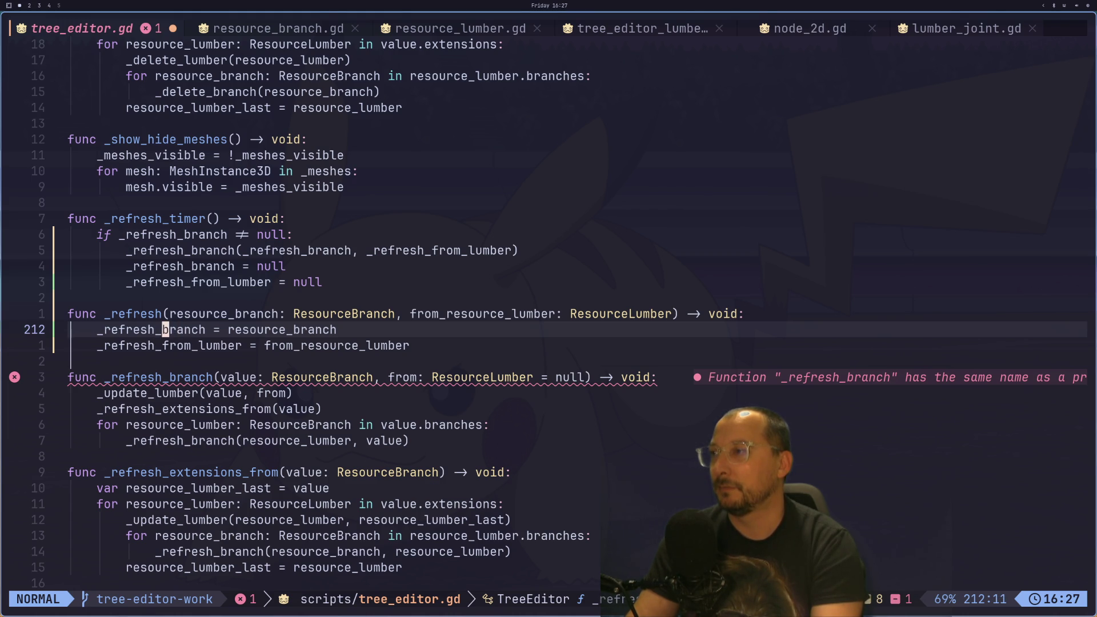
{"action": "key", "text": "i"}
{"action": "key", "text": "ctrl+w"}
- Rename the line-212 variable to _branch_to_refresh
{"action": "type", "text": "_"}
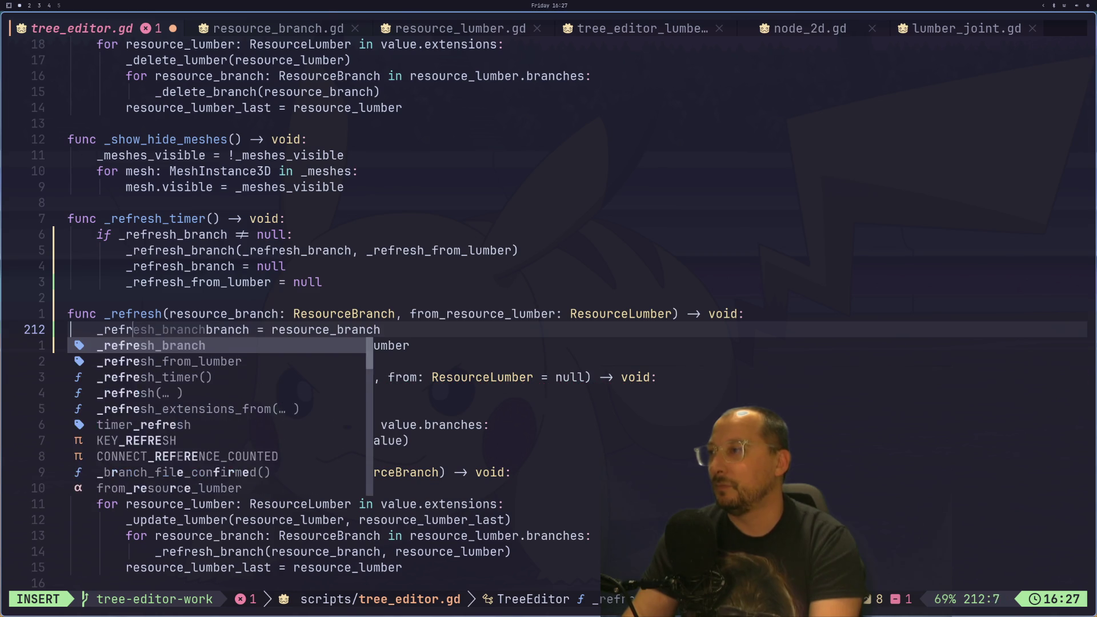
{"action": "key", "text": "Escape"}
{"action": "key", "text": "l"}
{"action": "key", "text": "l"}
{"action": "key", "text": "l"}
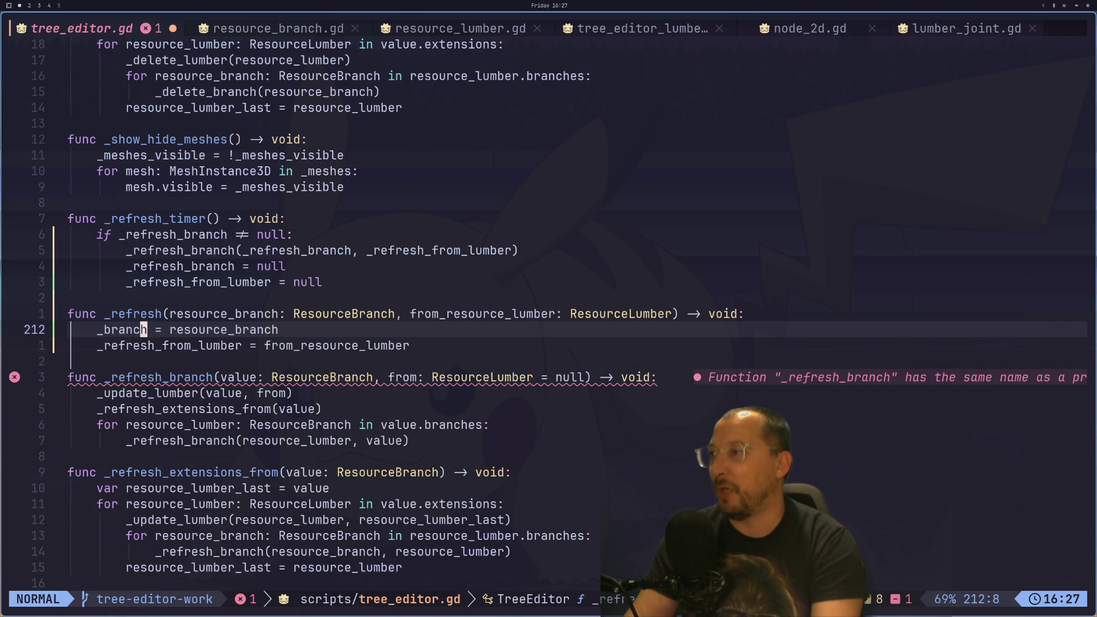
{"action": "type", "text": "anch_toi"}
{"action": "key", "text": "BackSpace"}
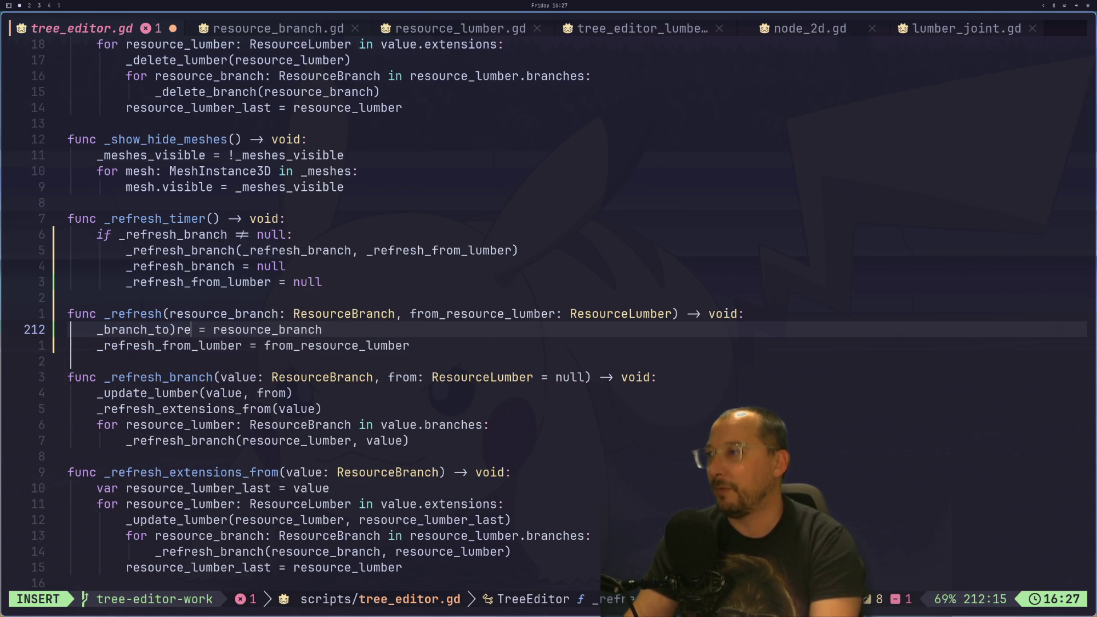
{"action": "type", "text": "_refresh"}
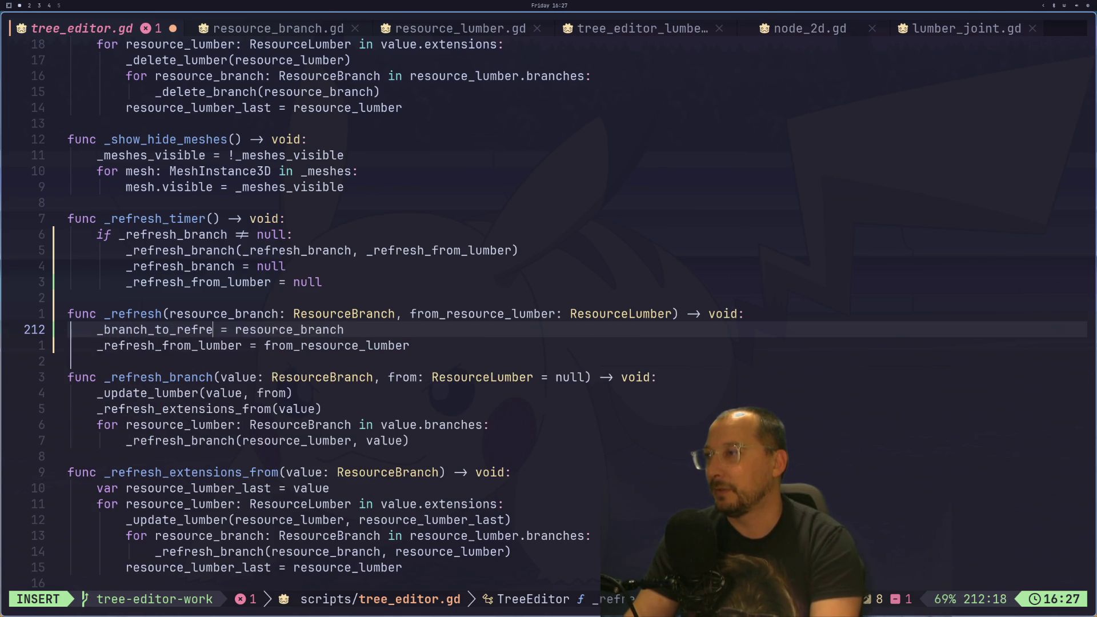
{"action": "key", "text": "Escape"}
{"action": "key", "text": "j"}
- Trim refresh_ from the line-213 lumber variable name, undoing an accidental deletion
{"action": "key", "text": "h"}
{"action": "key", "text": "h"}
{"action": "key", "text": "h"}
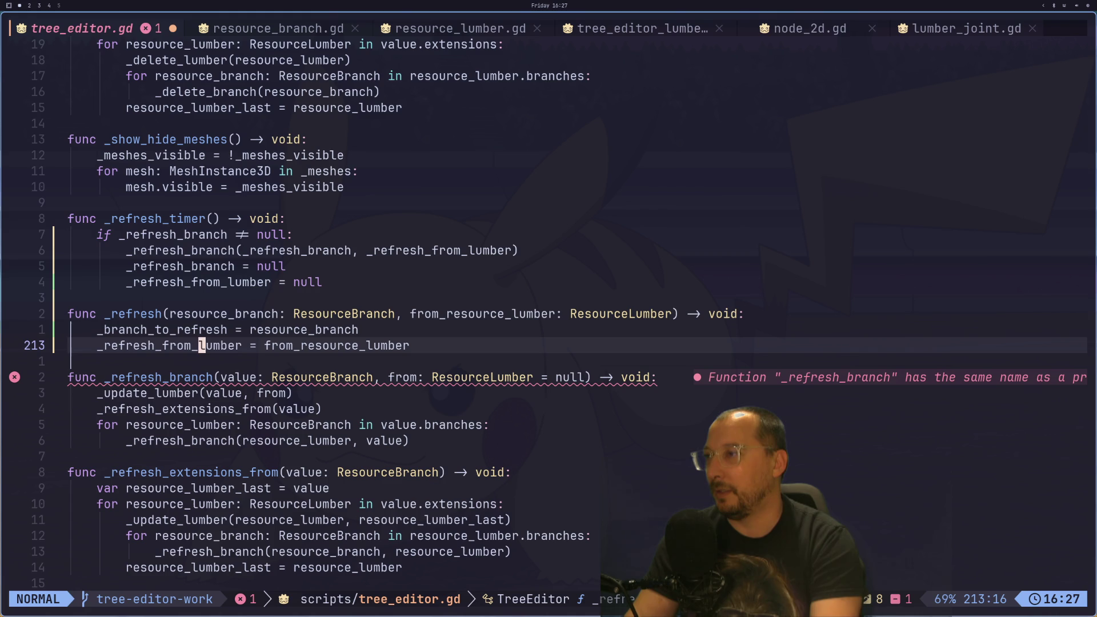
{"action": "type", "text": "ibranch_"}
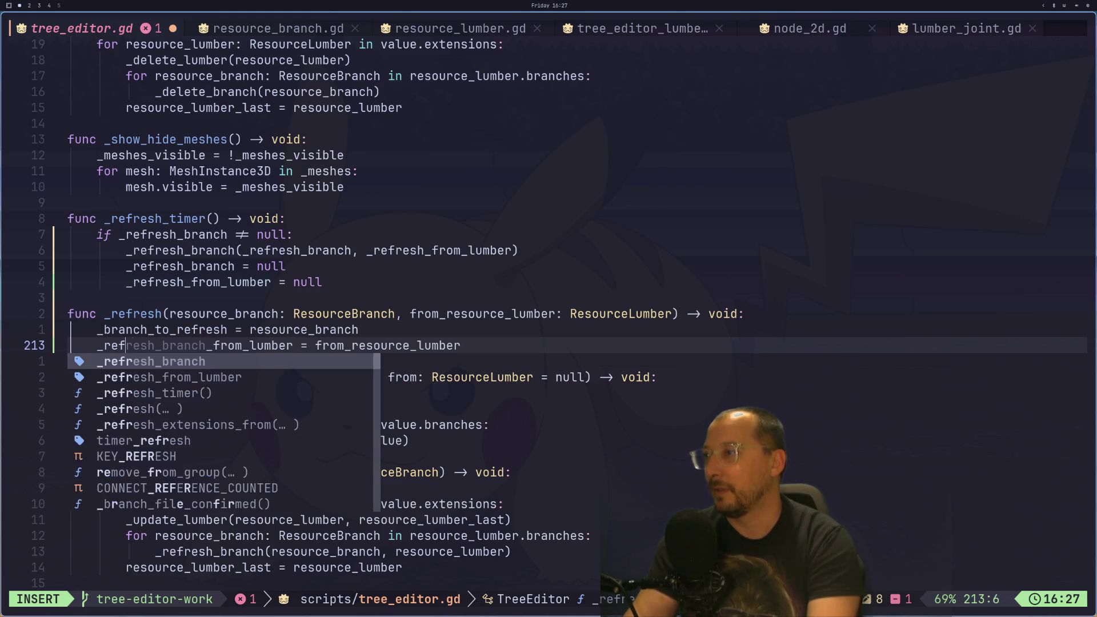
{"action": "key", "text": "Left"}
{"action": "key", "text": "Left"}
{"action": "key", "text": "Left"}
{"action": "key", "text": "Escape"}
{"action": "key", "text": "d"}
{"action": "key", "text": "t"}
{"action": "key", "text": "f"}
{"action": "key", "text": "i"}
{"action": "key", "text": "Escape"}
{"action": "key", "text": "i"}
{"action": "key", "text": "Escape"}
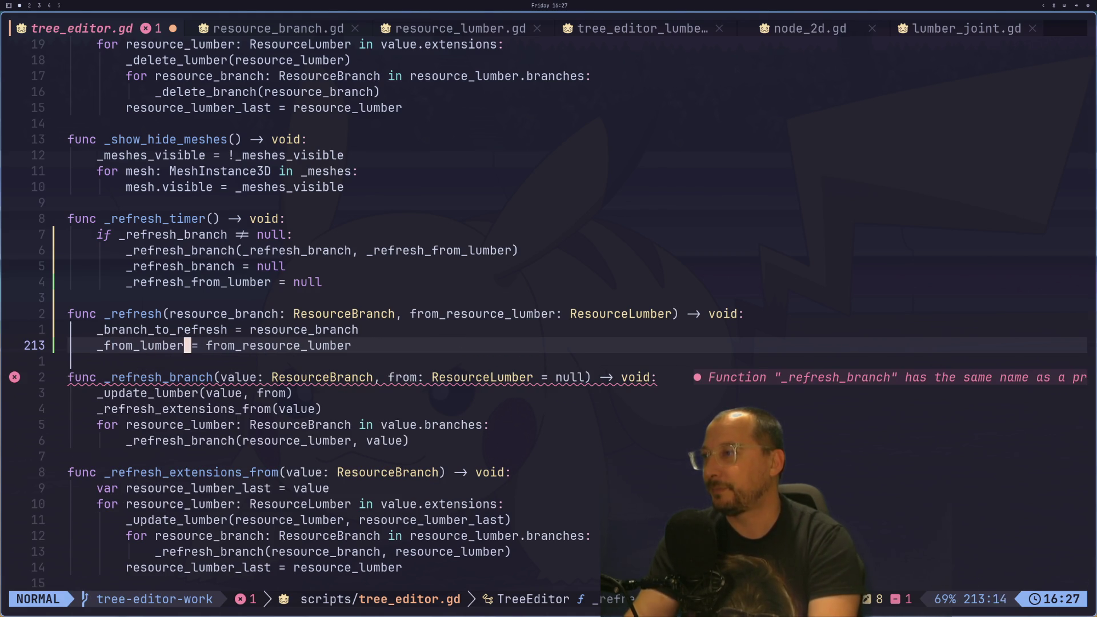
{"action": "key", "text": "u"}
- Finish renaming it to _from_lumber_to_refresh and save the script
{"action": "key", "text": "s"}
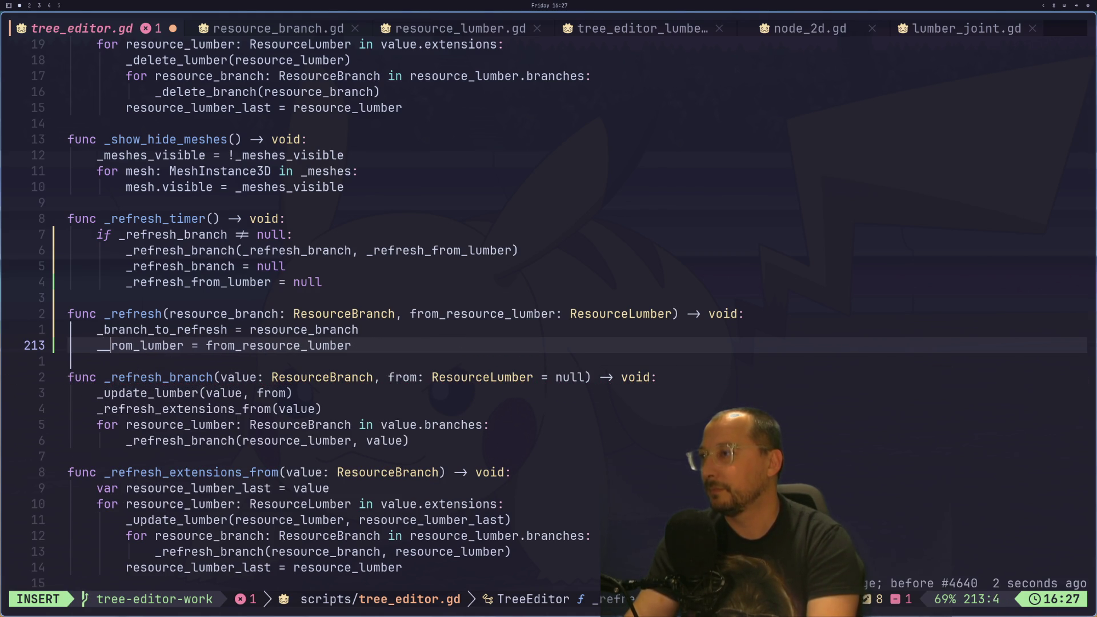
{"action": "key", "text": "BackSpace"}
{"action": "type", "text": "fl"}
{"action": "key", "text": "BackSpace"}
{"action": "key", "text": "Escape"}
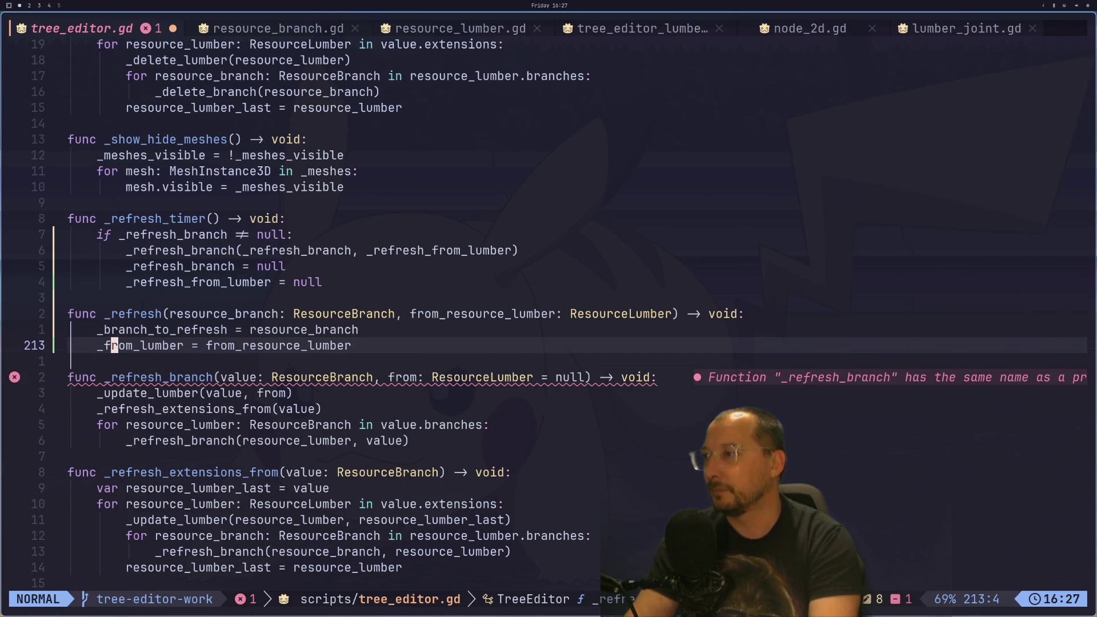
{"action": "type", "text": "i"}
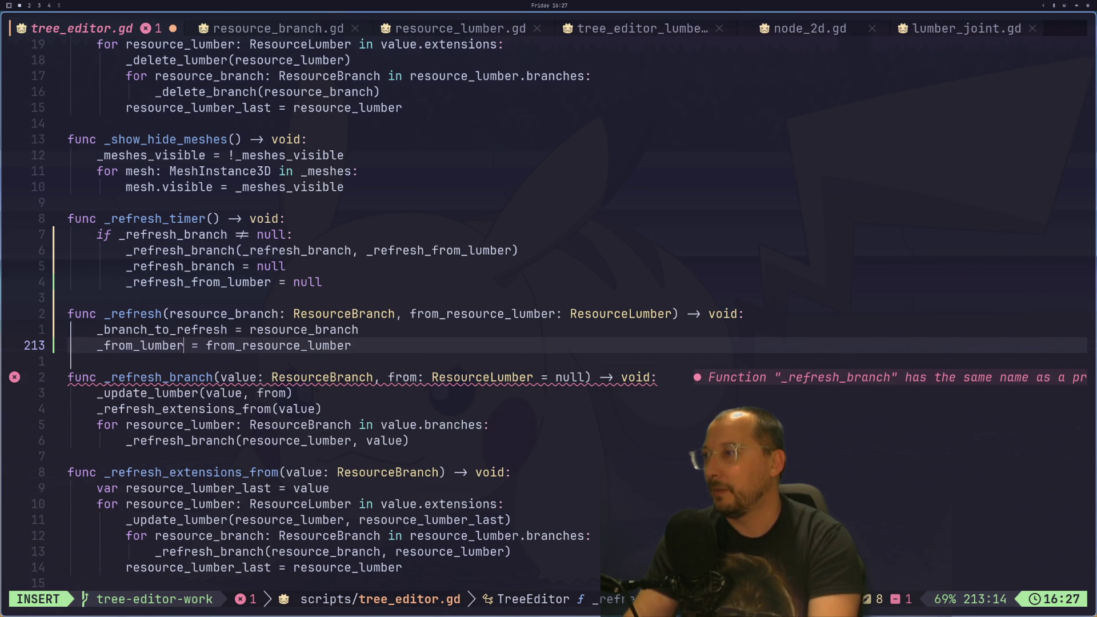
{"action": "type", "text": "_to_re"}
{"action": "type", "text": "fresh"}
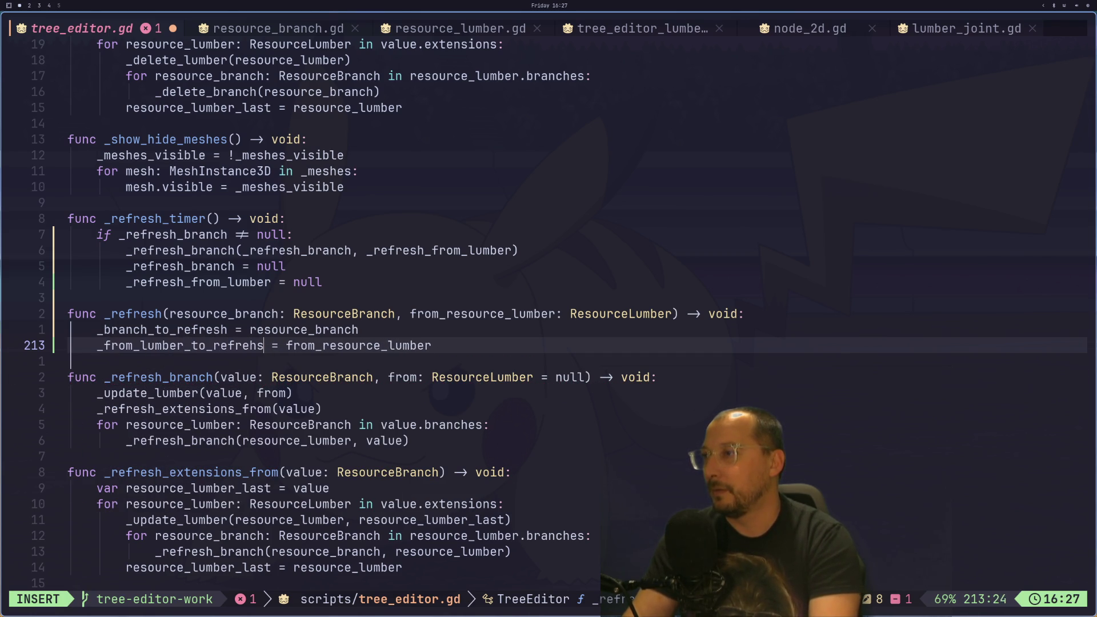
{"action": "key", "text": "Escape"}
{"action": "type", "text": ":w"}
{"action": "key", "text": "Return"}
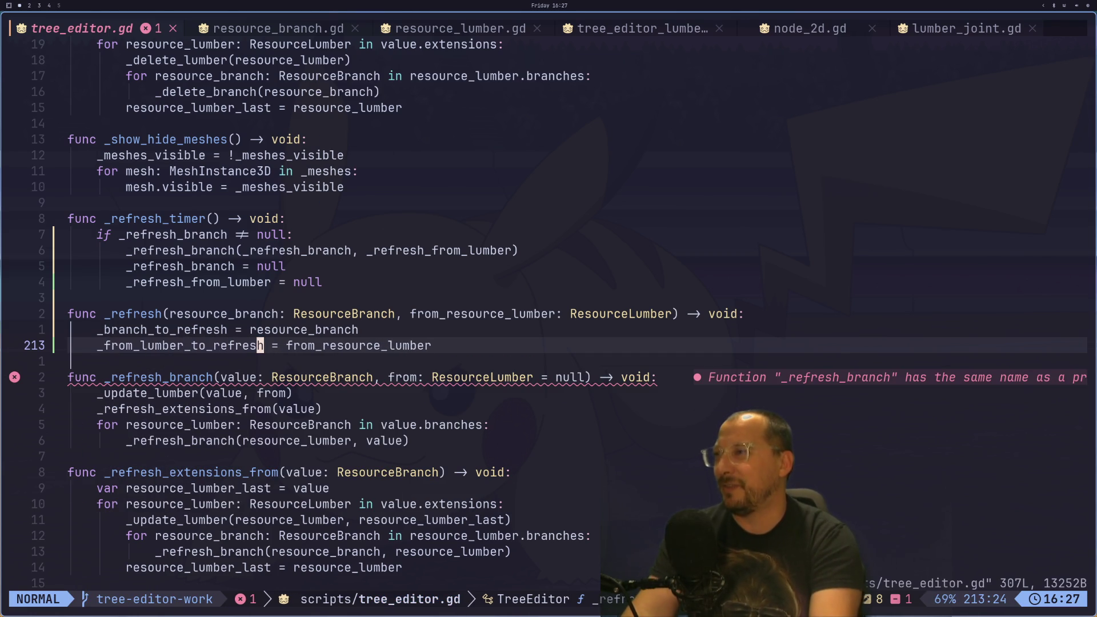
- Copy the new name _branch_to_refresh from line 212
{"action": "key", "text": "k"}
{"action": "key", "text": "k"}
{"action": "key", "text": "k"}
{"action": "key", "text": "b"}
{"action": "key", "text": "0"}
{"action": "key", "text": "j"}
{"action": "key", "text": "j"}
{"action": "key", "text": "j"}
{"action": "key", "text": "w"}
{"action": "key", "text": "v"}
{"action": "key", "text": "l"}
{"action": "key", "text": "e"}
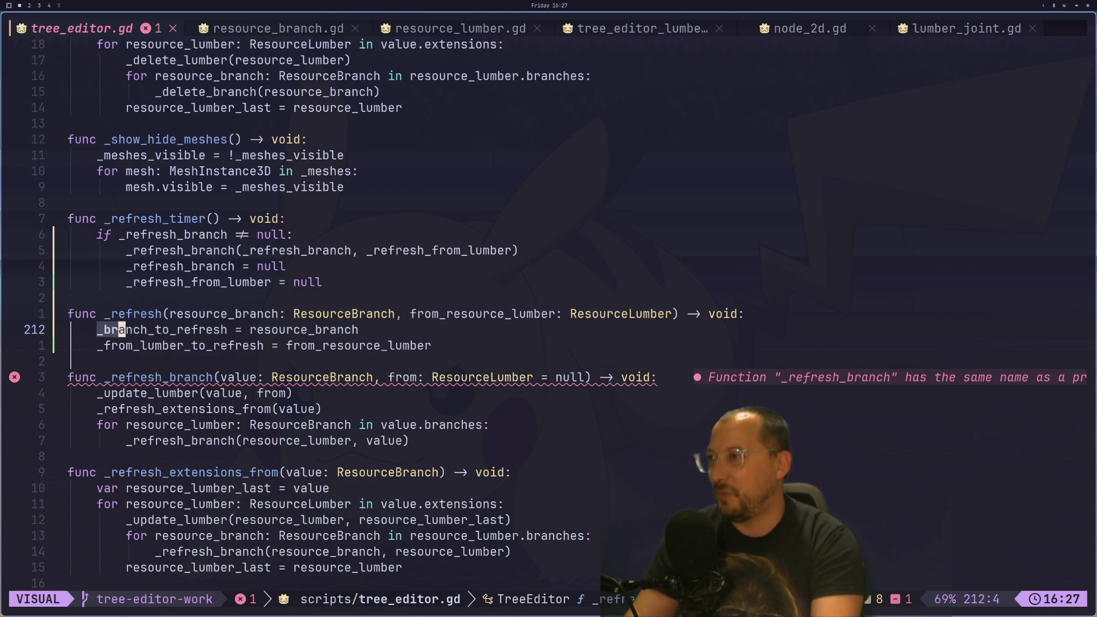
{"action": "key", "text": "y"}
- Rename _refresh_branch to _branch_to_refresh in the _refresh_timer null check
{"action": "key", "text": "k"}
{"action": "key", "text": "k"}
{"action": "key", "text": "k"}
{"action": "key", "text": "l"}
{"action": "key", "text": "l"}
{"action": "key", "text": "k"}
{"action": "key", "text": "k"}
{"action": "key", "text": "k"}
{"action": "key", "text": "l"}
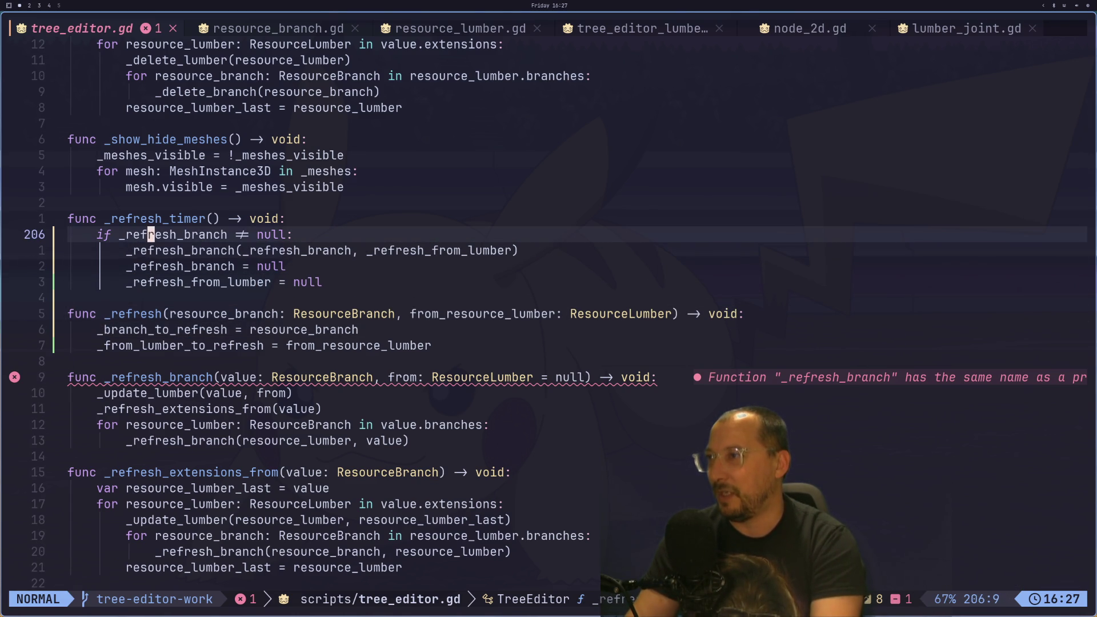
{"action": "key", "text": "a"}
{"action": "key", "text": "BackSpace"}
{"action": "key", "text": "BackSpace"}
{"action": "key", "text": "BackSpace"}
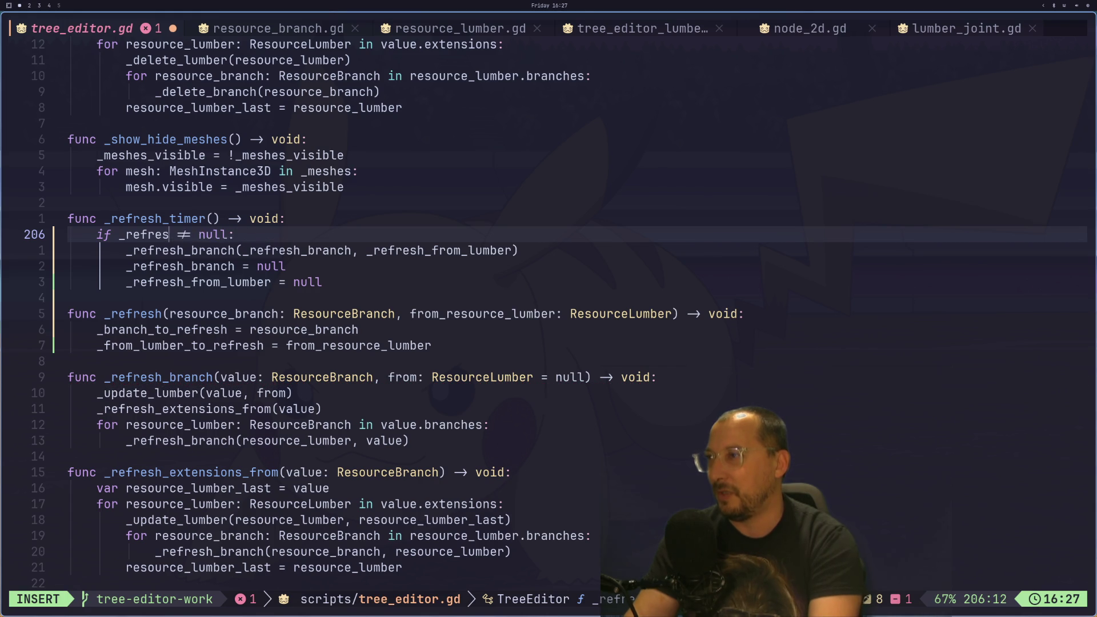
{"action": "type", "text": "_branch_to_refresh"}
{"action": "key", "text": "Escape"}
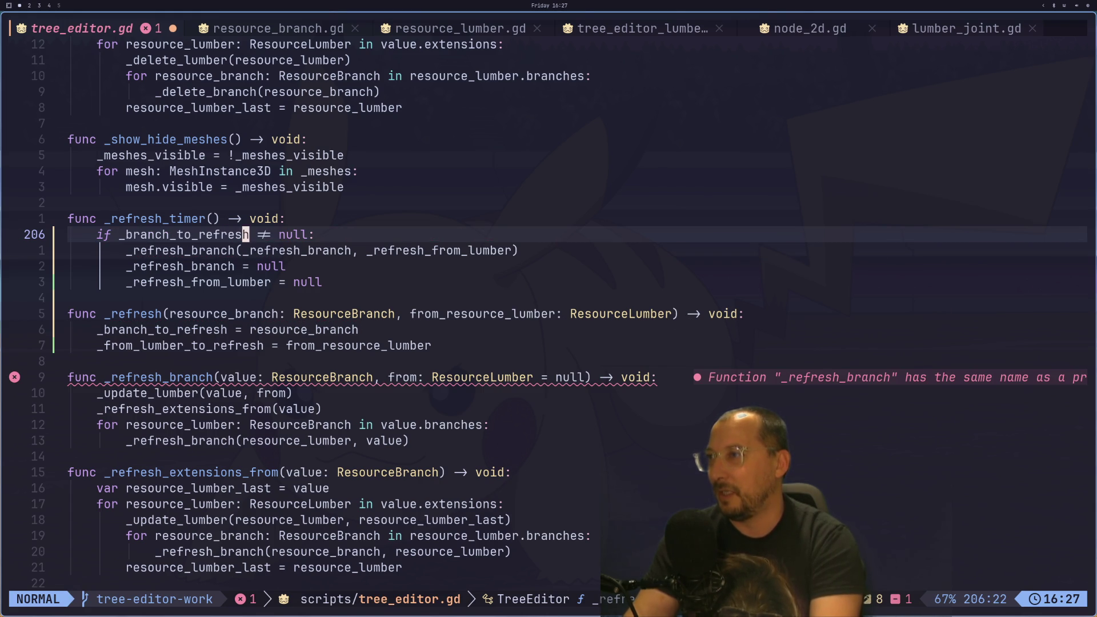
- Pass _branch_to_refresh as the first argument of the _refresh_branch call, undoing an accidental function rename
{"action": "key", "text": "j"}
{"action": "key", "text": "s"}
{"action": "key", "text": "BackSpace"}
{"action": "key", "text": "BackSpace"}
{"action": "key", "text": "BackSpace"}
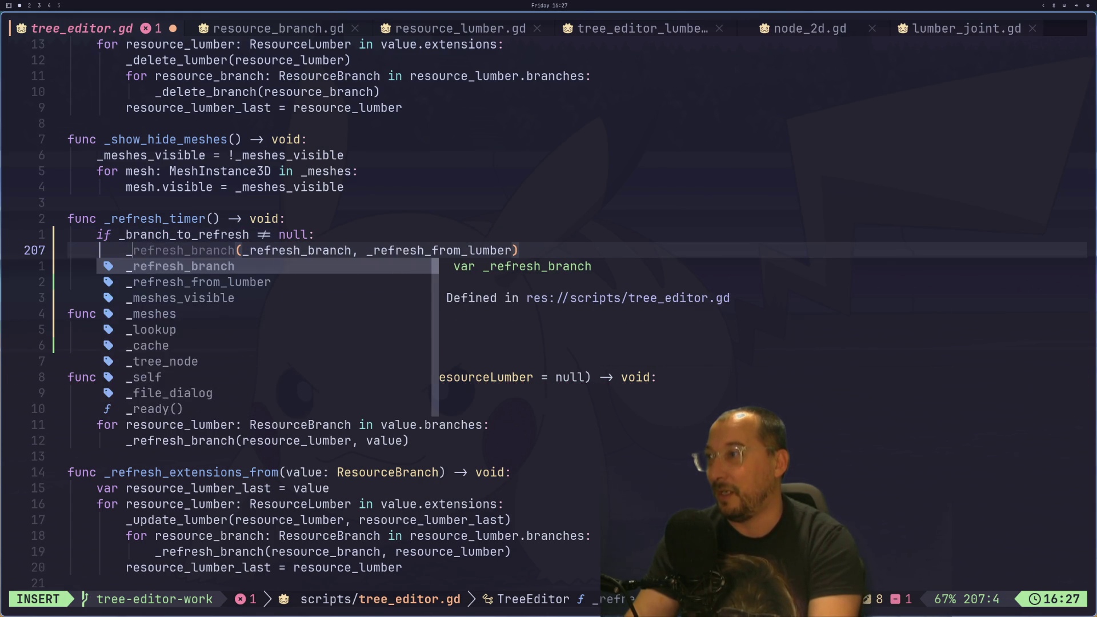
{"action": "type", "text": "branch_to_refresh"}
{"action": "key", "text": "Escape"}
{"action": "key", "text": "w"}
{"action": "key", "text": "f"}
{"action": "key", "text": "b"}
{"action": "key", "text": "u"}
{"action": "key", "text": "u"}
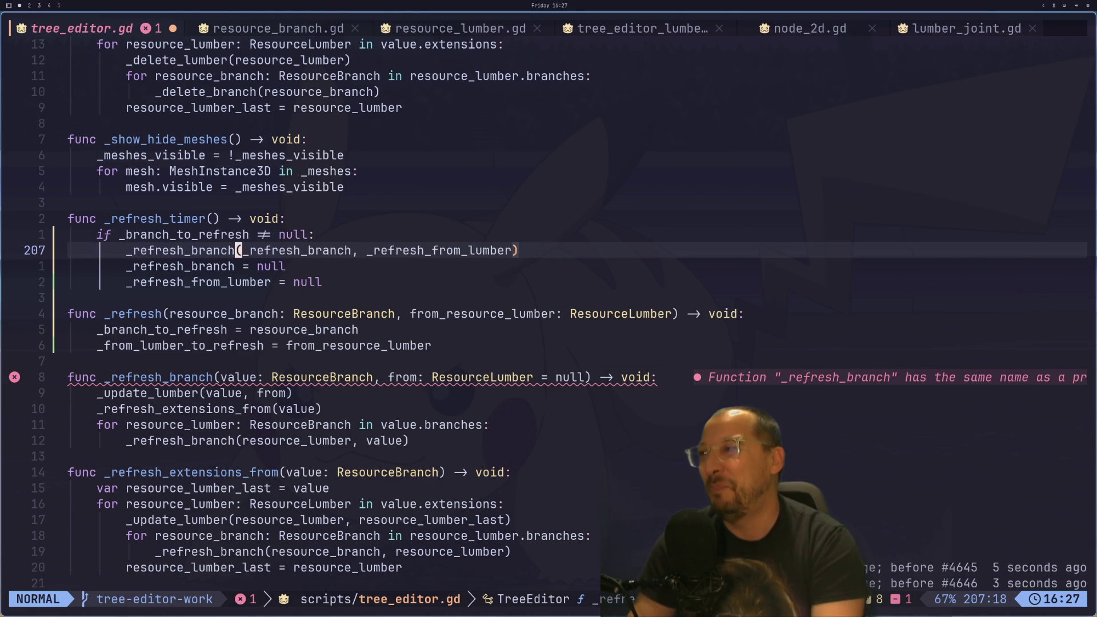
{"action": "key", "text": "l"}
{"action": "key", "text": "l"}
{"action": "key", "text": "l"}
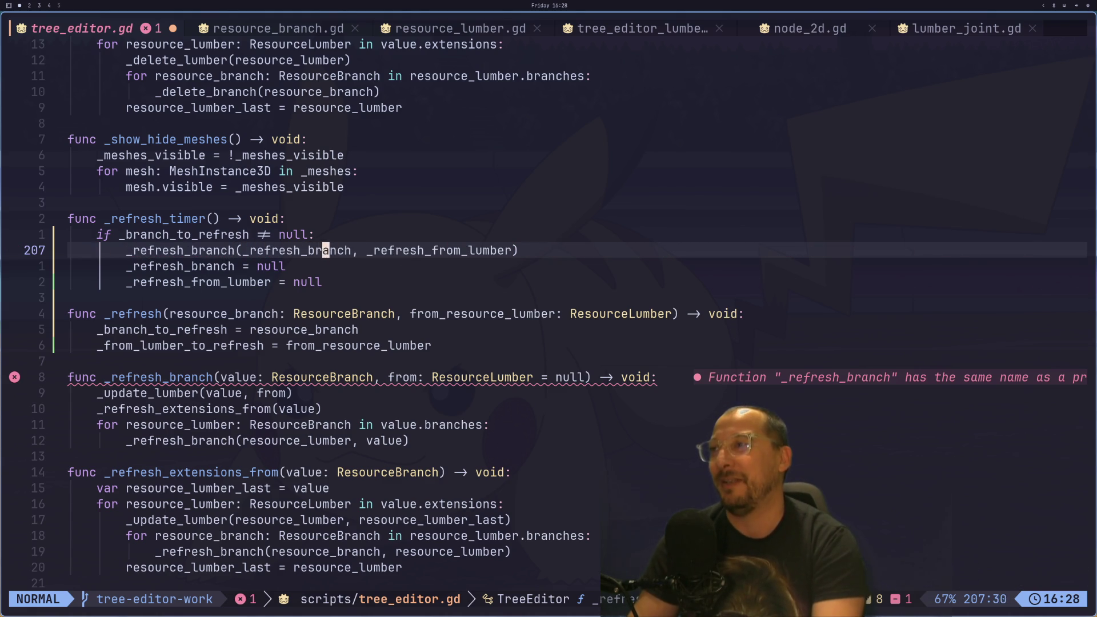
{"action": "key", "text": "a"}
{"action": "key", "text": "BackSpace"}
{"action": "key", "text": "BackSpace"}
{"action": "key", "text": "BackSpace"}
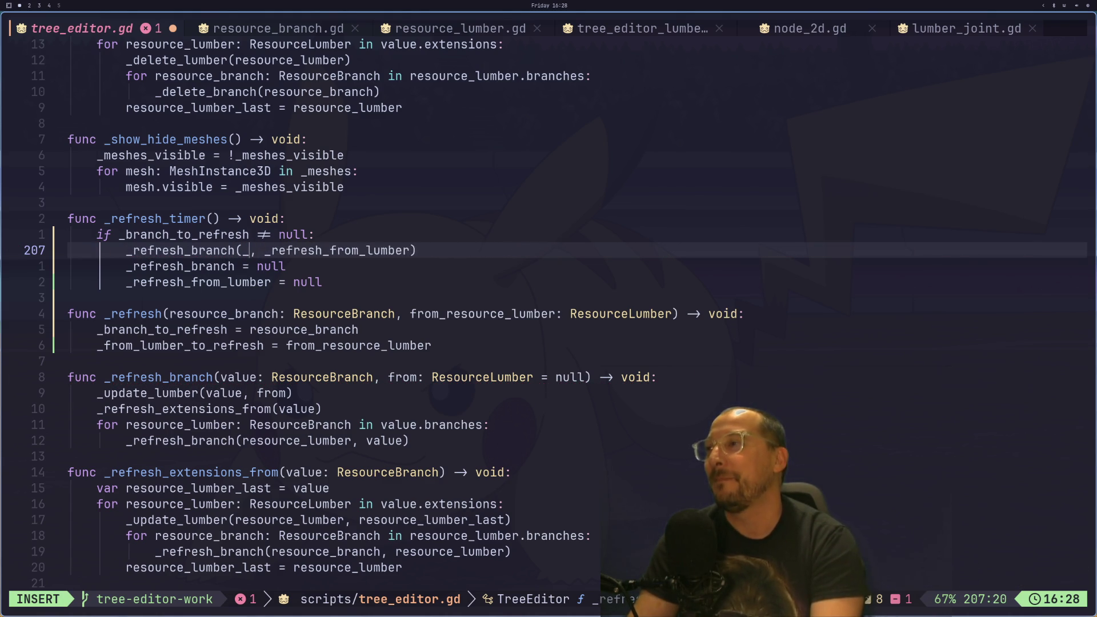
{"action": "key", "text": "Escape"}
{"action": "key", "text": "p"}
{"action": "key", "text": "j"}
- Make the branch reset line set _branch_to_refresh to null
{"action": "key", "text": "h"}
{"action": "key", "text": "h"}
{"action": "key", "text": "asciicircum"}
{"action": "type", "text": "w_re"}
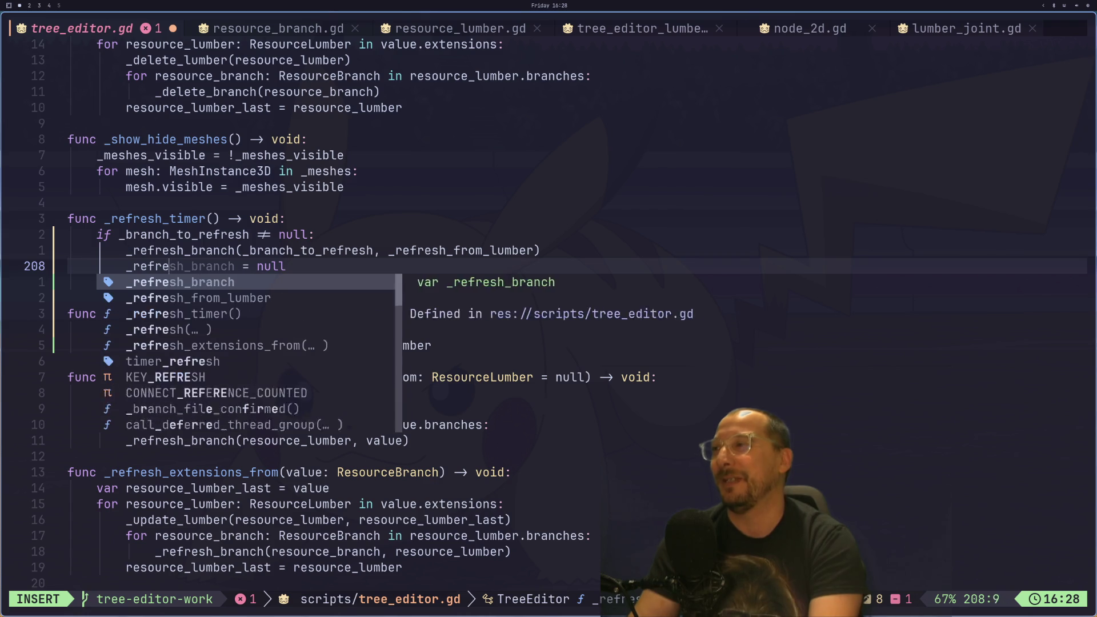
{"action": "key", "text": "BackSpace"}
{"action": "key", "text": "BackSpace"}
{"action": "key", "text": "Escape"}
{"action": "key", "text": "quotedbl"}
{"action": "key", "text": "0"}
{"action": "key", "text": "p"}
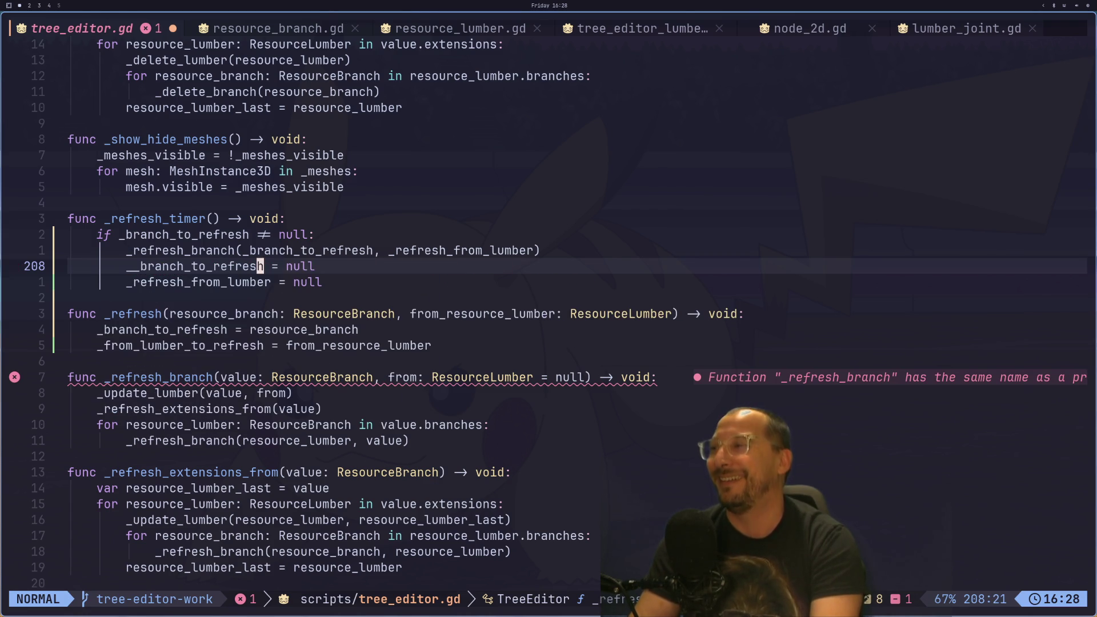
- Copy _from_lumber_to_refresh and use it in the lumber reset line
{"action": "key", "text": "j"}
{"action": "key", "text": "j"}
{"action": "key", "text": "j"}
{"action": "key", "text": "v"}
{"action": "key", "text": "l"}
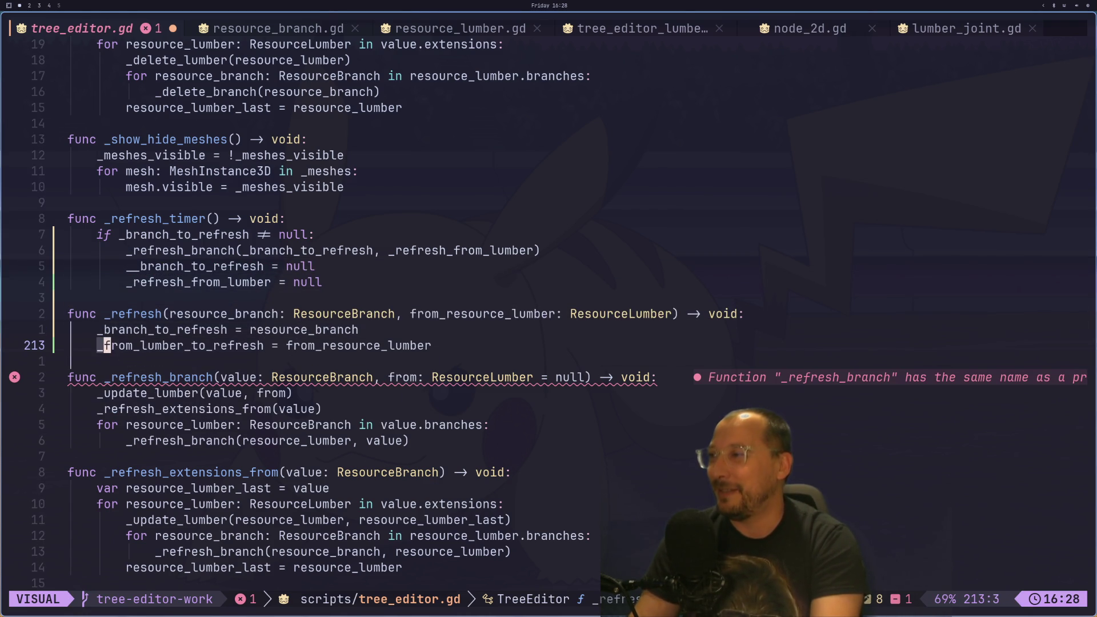
{"action": "key", "text": "l"}
{"action": "key", "text": "l"}
{"action": "key", "text": "l"}
{"action": "key", "text": "y"}
{"action": "key", "text": "k"}
{"action": "key", "text": "k"}
{"action": "key", "text": "k"}
{"action": "key", "text": "k"}
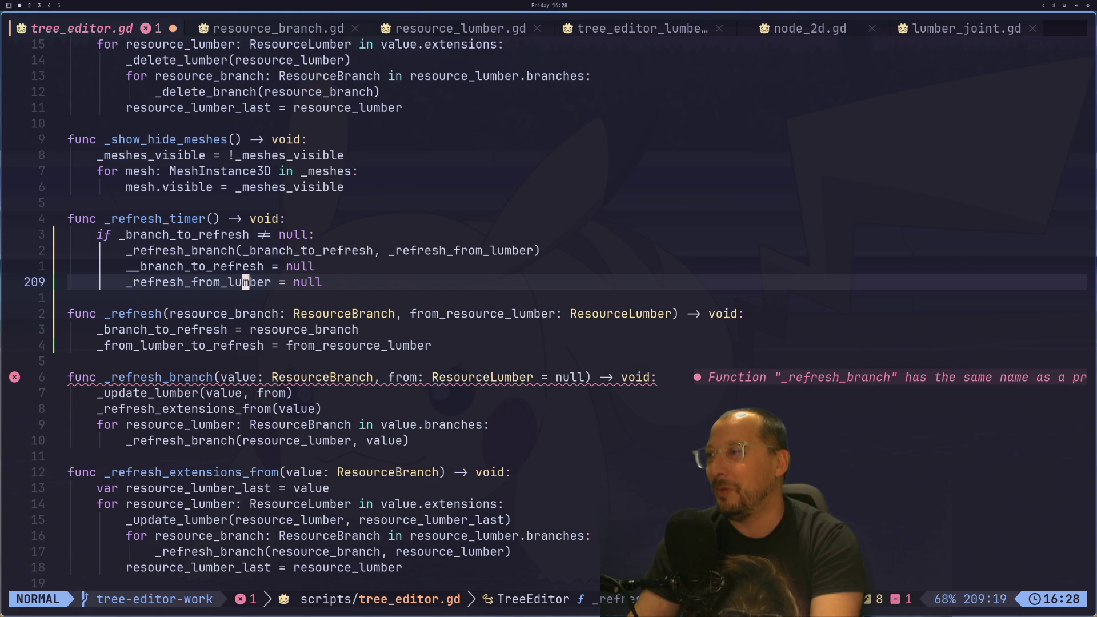
{"action": "key", "text": "l"}
{"action": "key", "text": "s"}
{"action": "key", "text": "BackSpace"}
{"action": "key", "text": "BackSpace"}
{"action": "key", "text": "BackSpace"}
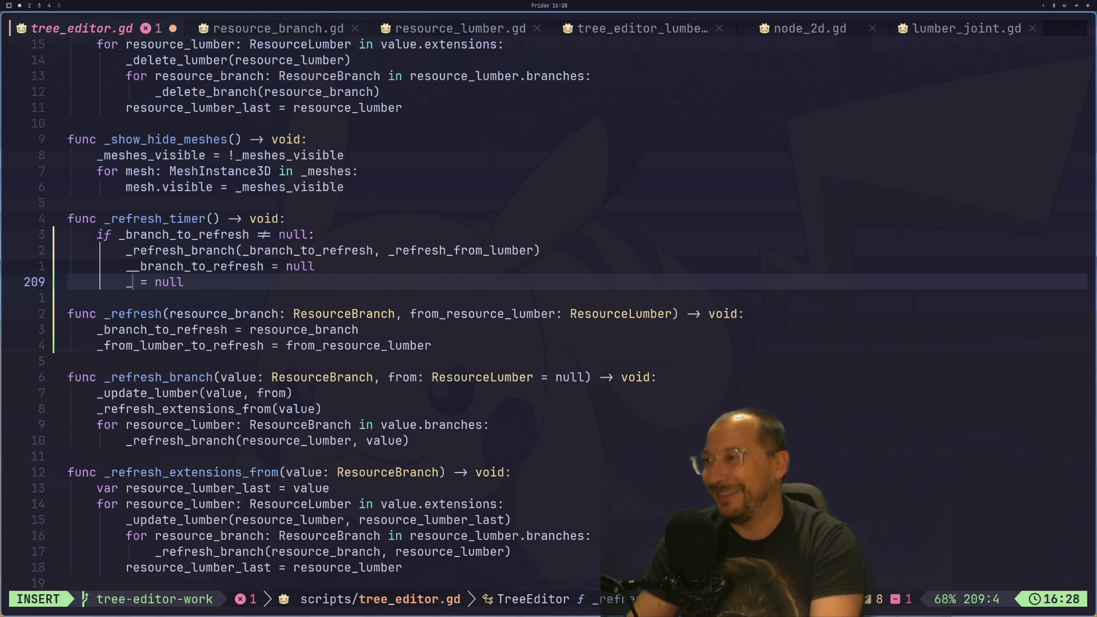
{"action": "key", "text": "Escape"}
{"action": "key", "text": "p"}
- Attempt to replace the lumber argument in the call, undoing a stray blank line
{"action": "key", "text": "k"}
{"action": "key", "text": "k"}
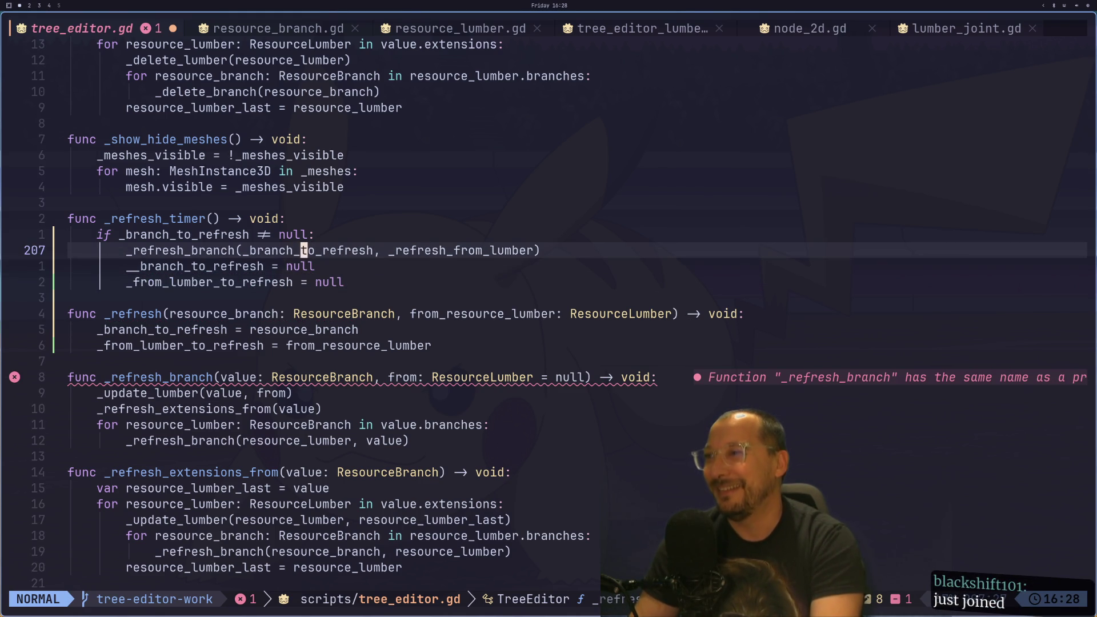
{"action": "key", "text": "l"}
{"action": "key", "text": "s"}
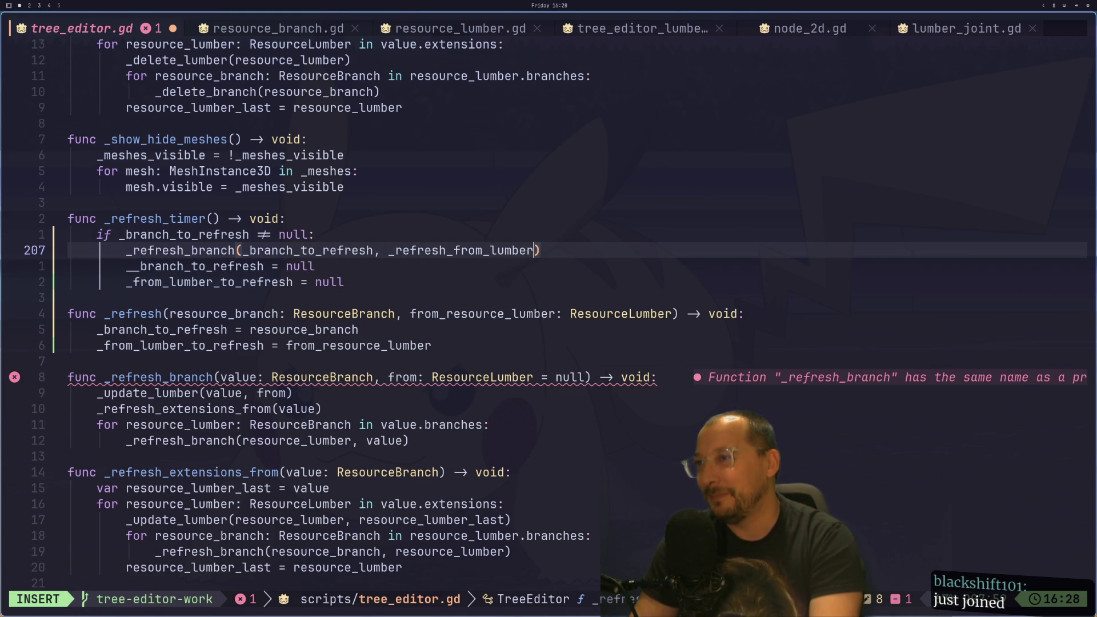
{"action": "key", "text": "BackSpace"}
{"action": "key", "text": "BackSpace"}
{"action": "key", "text": "BackSpace"}
{"action": "key", "text": "Escape"}
{"action": "key", "text": "o"}
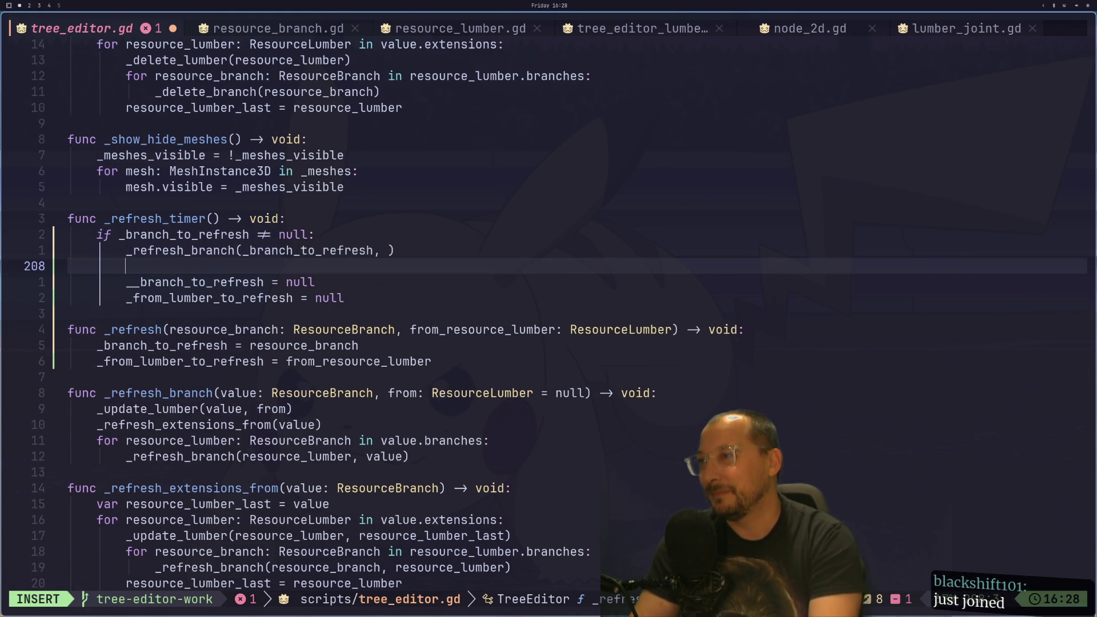
{"action": "key", "text": "Escape"}
{"action": "key", "text": "u"}
{"action": "key", "text": "u"}
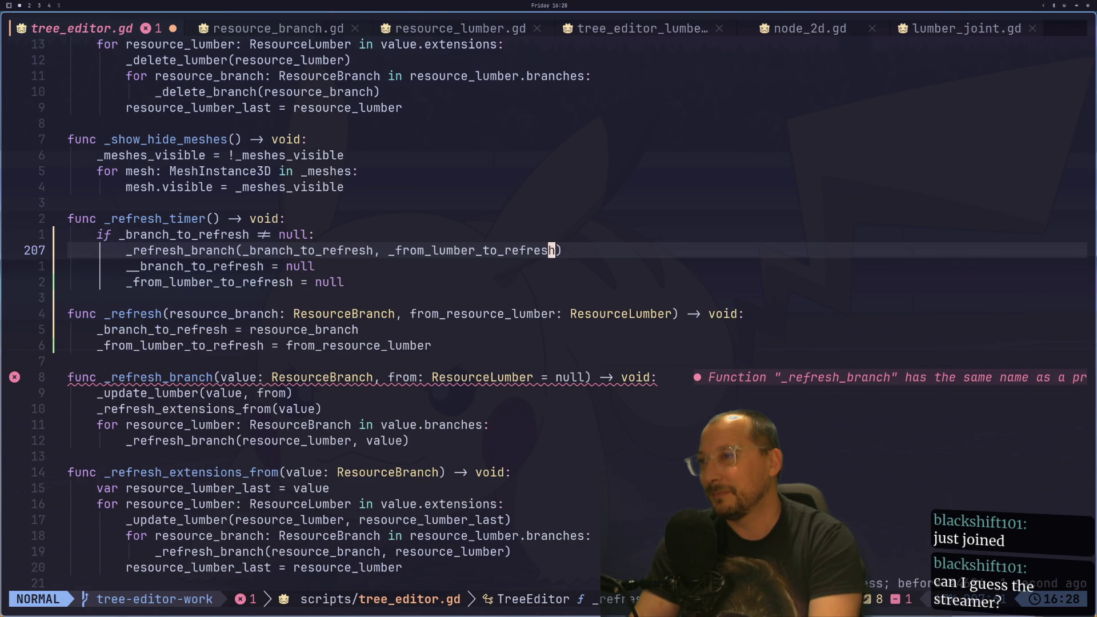
- Remove the doubled underscore before branch_to_refresh and save the script with :w
{"action": "key", "text": "j"}
{"action": "key", "text": "h"}
{"action": "key", "text": "h"}
{"action": "key", "text": "h"}
{"action": "key", "text": "i"}
{"action": "key", "text": "BackSpace"}
{"action": "key", "text": "Escape"}
{"action": "key", "text": "colon"}
{"action": "type", "text": "w"}
{"action": "key", "text": "Return"}
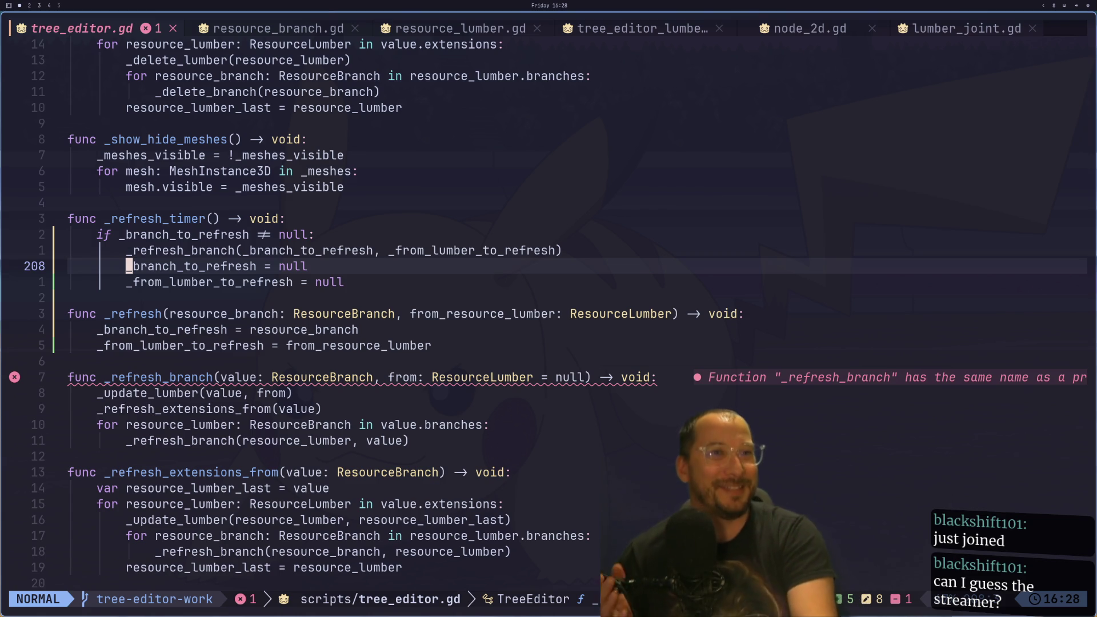
- Rename the _refresh_branch declaration to _branch_to_refresh
{"action": "scroll", "scroll_direction": "up", "scroll_amount": 3}
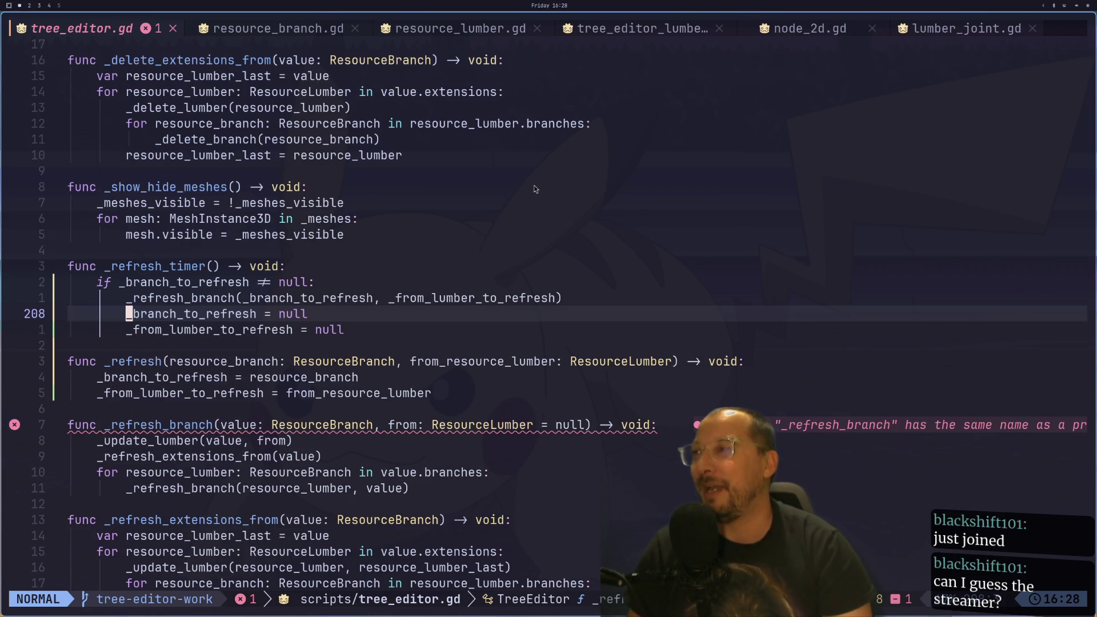
{"action": "left_click", "coordinate": [530, 280]}
{"action": "key", "text": "g"}
{"action": "key", "text": "g"}
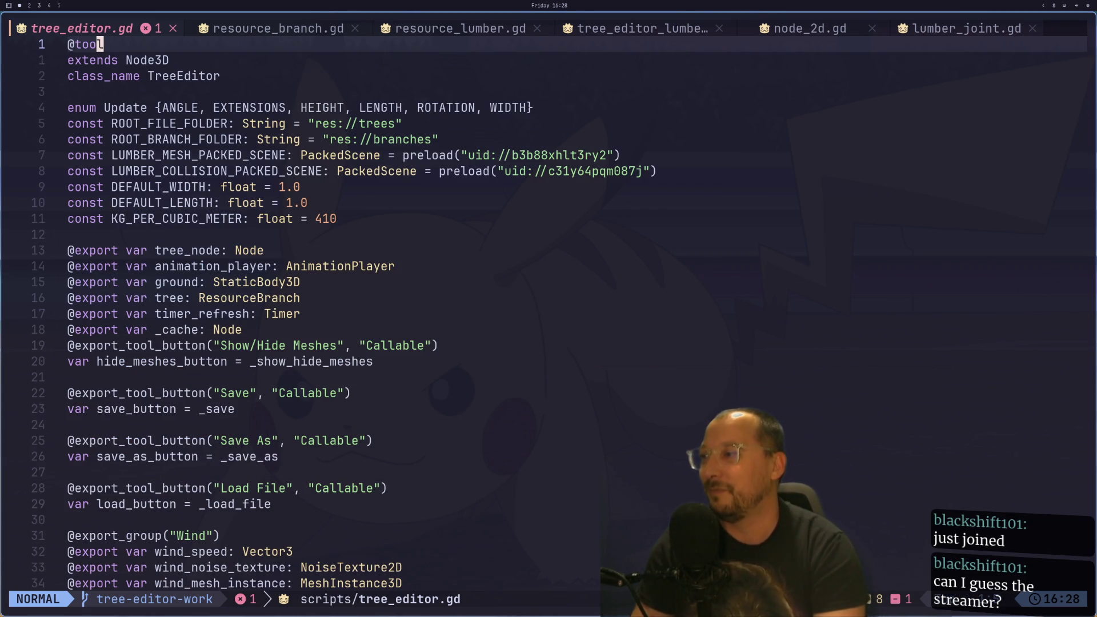
{"action": "key", "text": "j"}
{"action": "key", "text": "j"}
{"action": "key", "text": "j"}
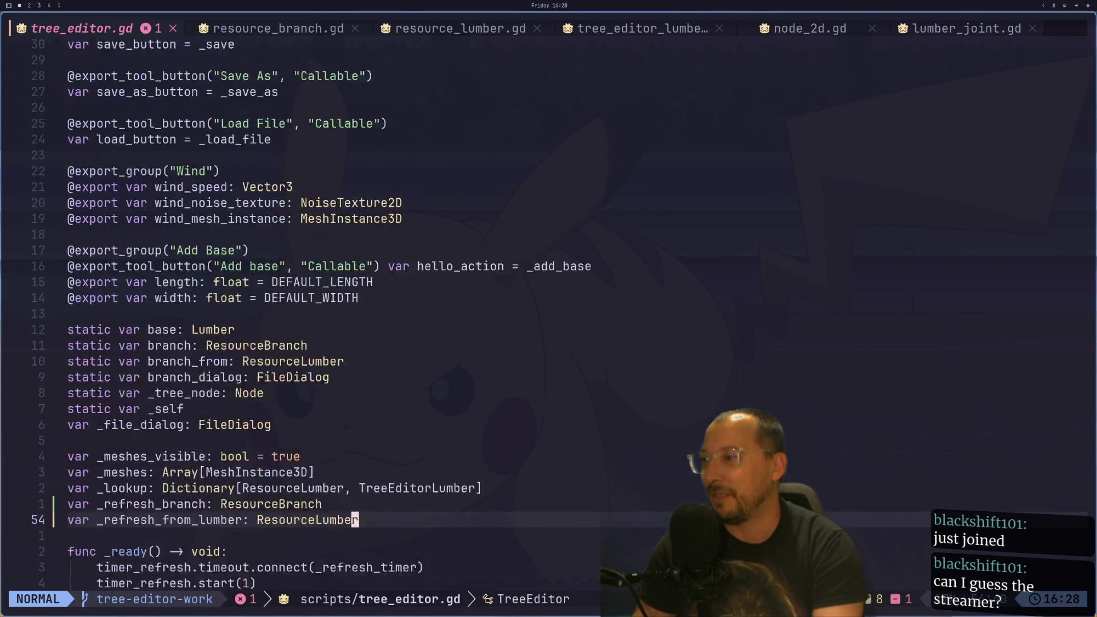
{"action": "key", "text": "k"}
{"action": "key", "text": "k"}
{"action": "key", "text": "k"}
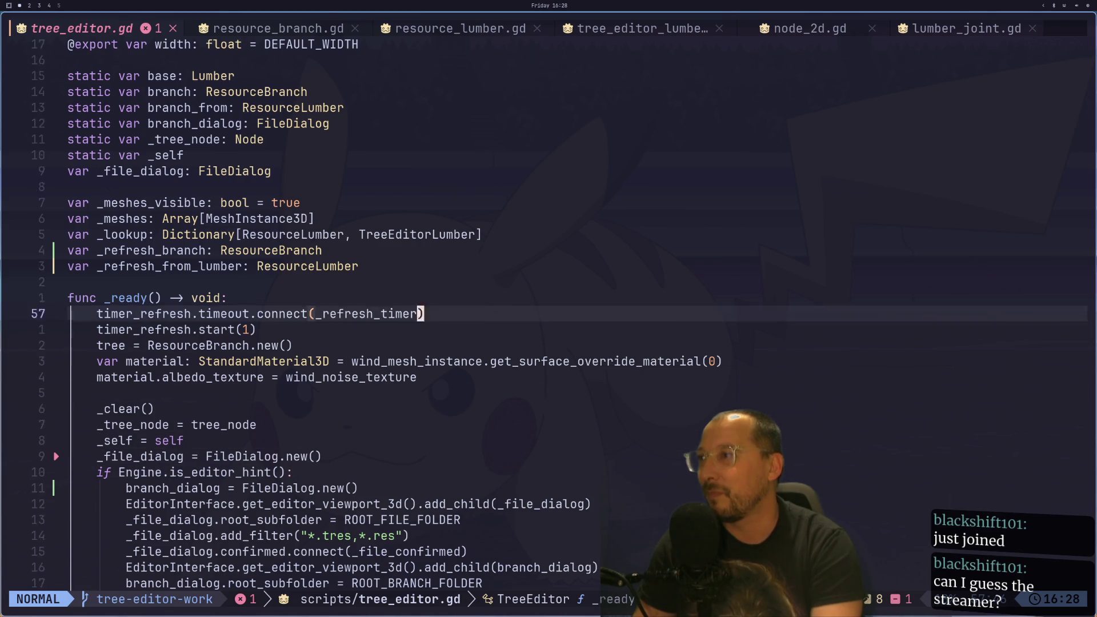
{"action": "key", "text": "k"}
{"action": "key", "text": "h"}
{"action": "key", "text": "h"}
{"action": "key", "text": "h"}
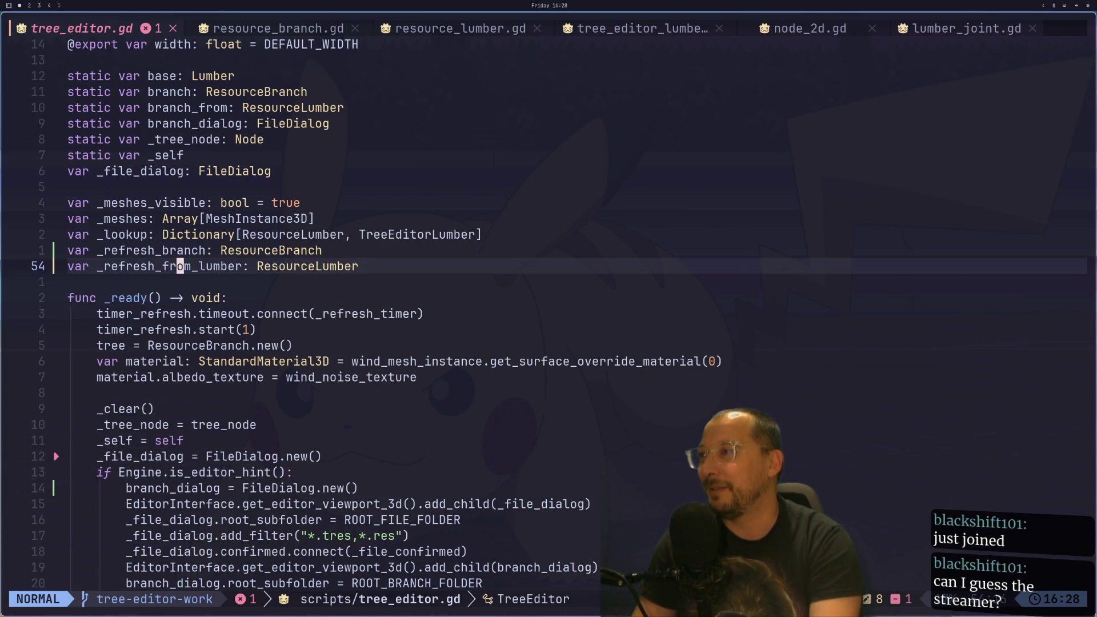
{"action": "key", "text": "k"}
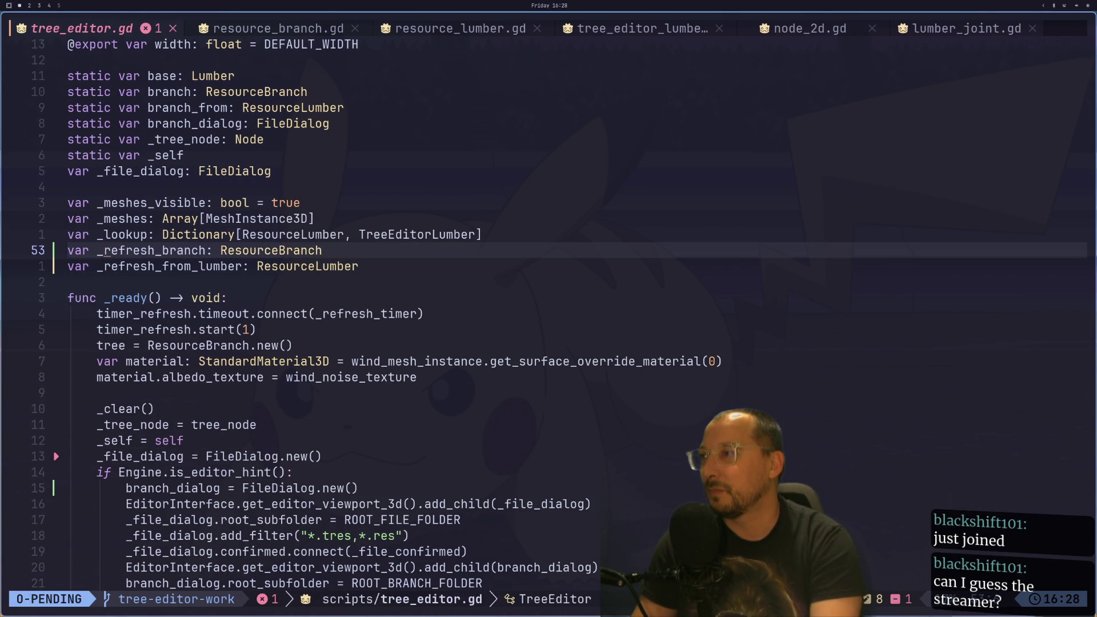
{"action": "type", "text": "wibranc"}
{"action": "type", "text": "h_t"}
{"action": "key", "text": "Return"}
{"action": "key", "text": "Escape"}
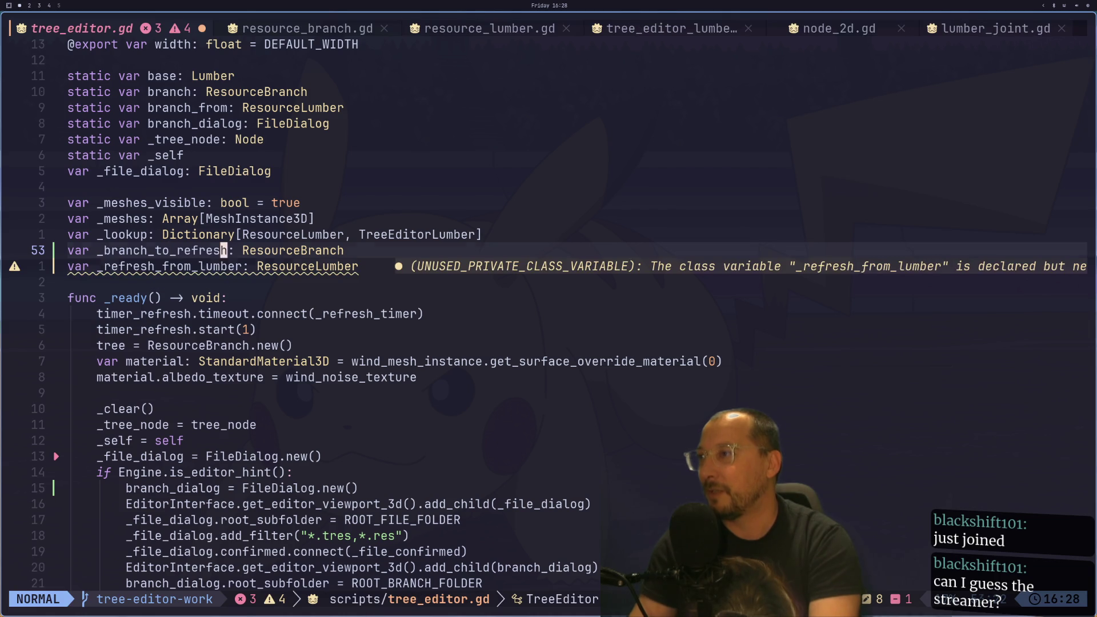
- Rename the _refresh_from_lumber declaration to _from_lumber_to_refresh and save with :w
{"action": "key", "text": "j"}
{"action": "key", "text": "F_"}
{"action": "key", "text": "i"}
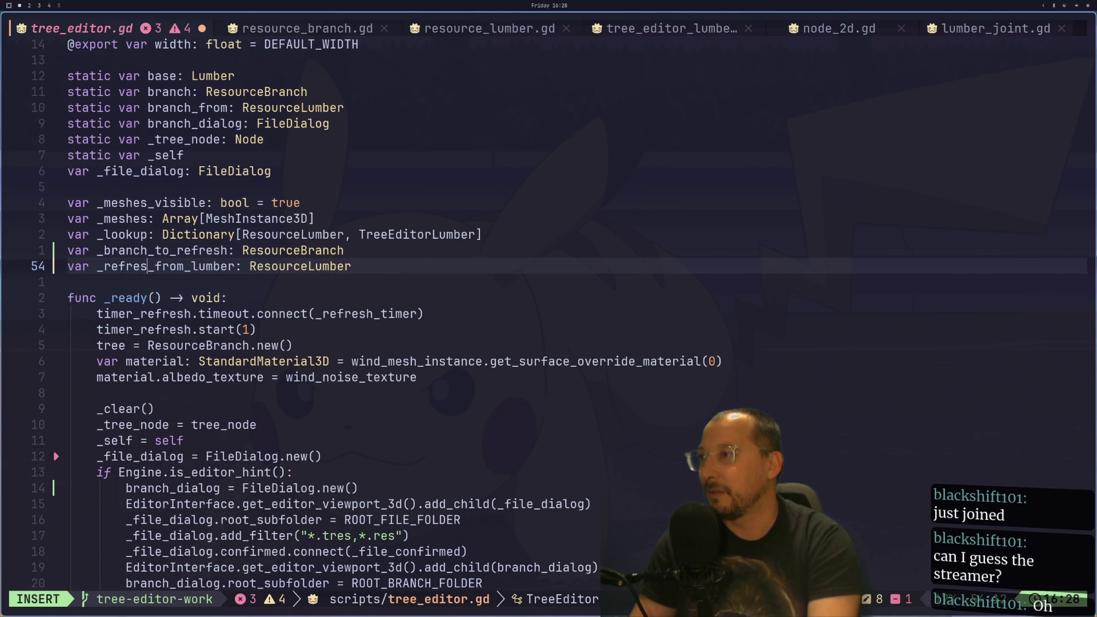
{"action": "key", "text": "BackSpace"}
{"action": "key", "text": "BackSpace"}
{"action": "key", "text": "BackSpace"}
{"action": "key", "text": "BackSpace"}
{"action": "key", "text": "BackSpace"}
{"action": "key", "text": "Escape"}
{"action": "key", "text": "k"}
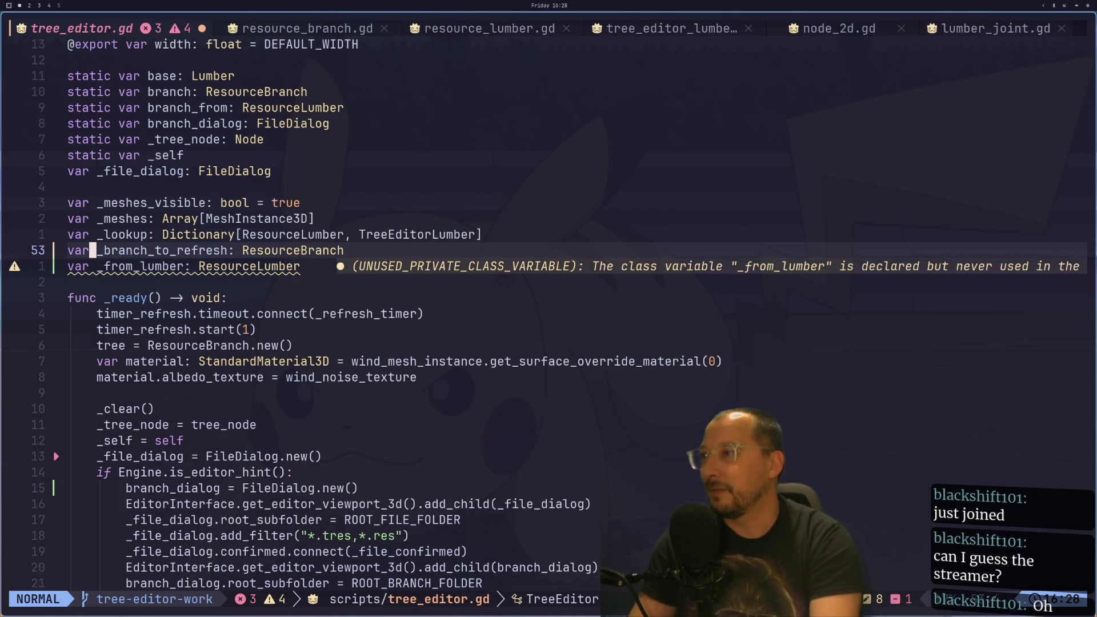
{"action": "key", "text": "j"}
{"action": "key", "text": "l"}
{"action": "type", "text": "a_tr"}
{"action": "type", "text": "efresh"}
{"action": "key", "text": "Escape"}
{"action": "type", "text": ":w"}
{"action": "key", "text": "Return"}
- Search for other uses of _from_lumber_to_refresh, then clear the highlights
{"action": "key", "text": "j"}
{"action": "key", "text": "1"}
{"action": "key", "text": "0"}
{"action": "key", "text": "j"}
{"action": "key", "text": "k"}
{"action": "key", "text": "1"}
{"action": "key", "text": "1"}
{"action": "key", "text": "k"}
{"action": "key", "text": "b"}
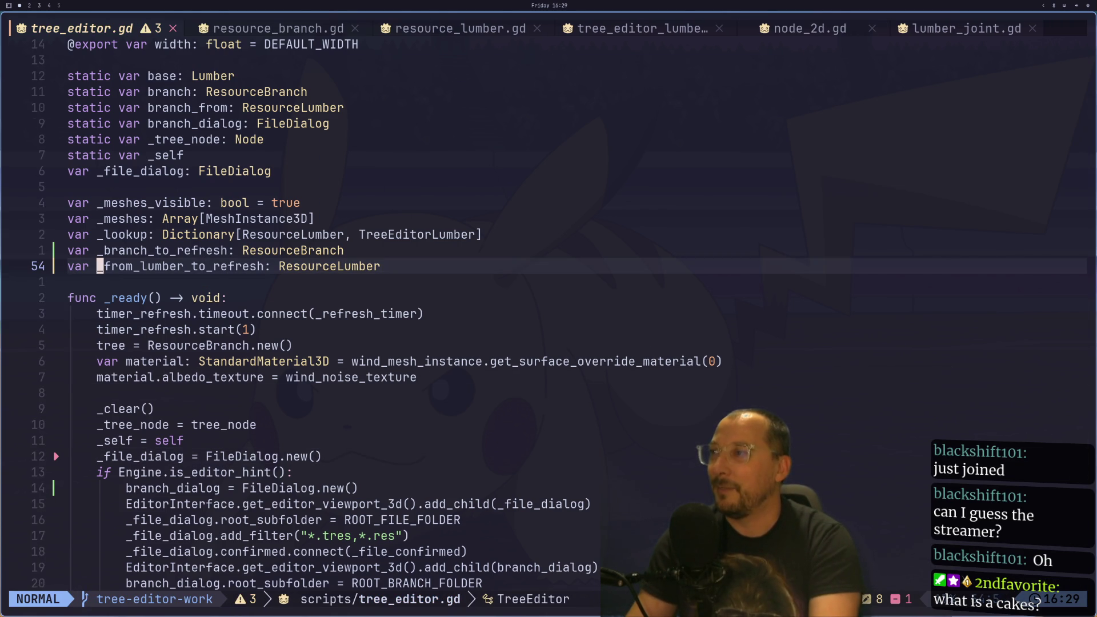
{"action": "key", "text": "asterisk"}
{"action": "key", "text": "Escape"}
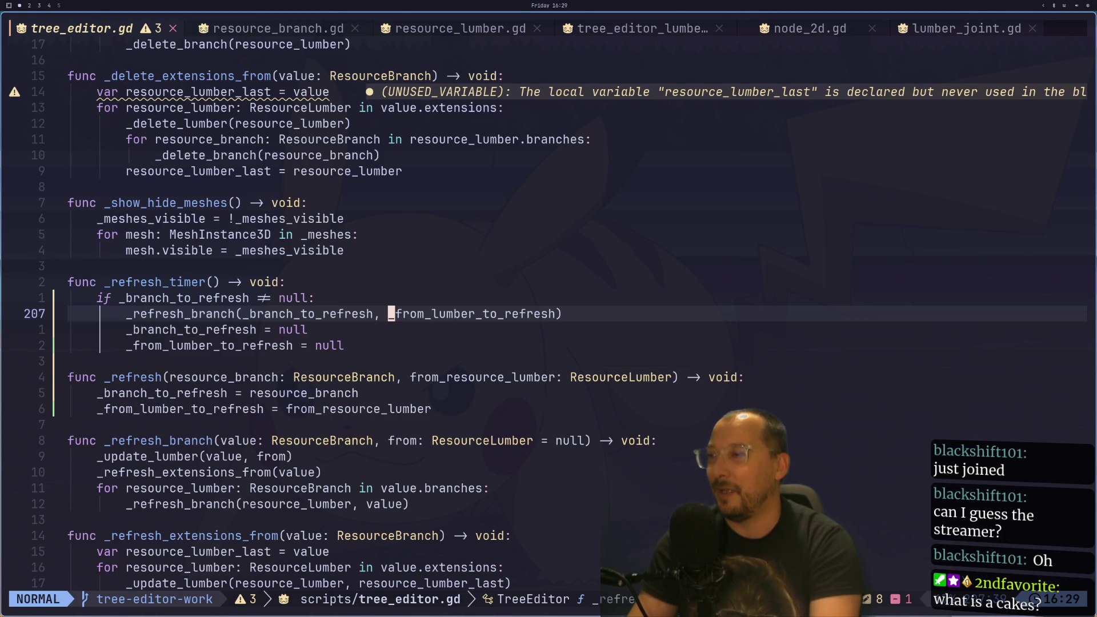
{"action": "key", "text": "j"}
{"action": "key", "text": "j"}
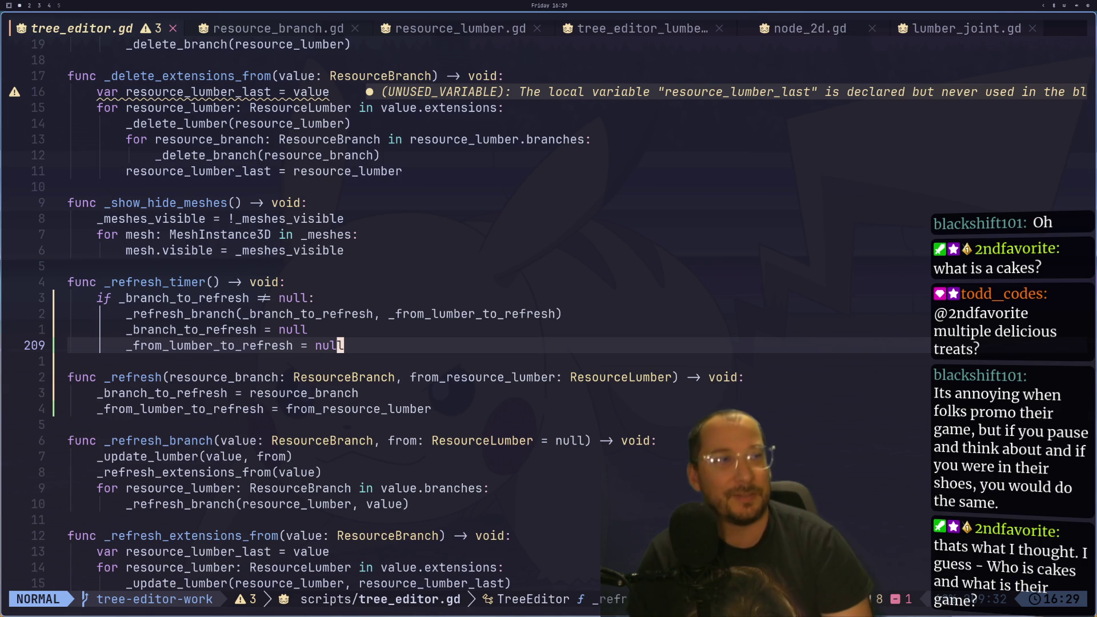
{"action": "key", "text": "super+4"}
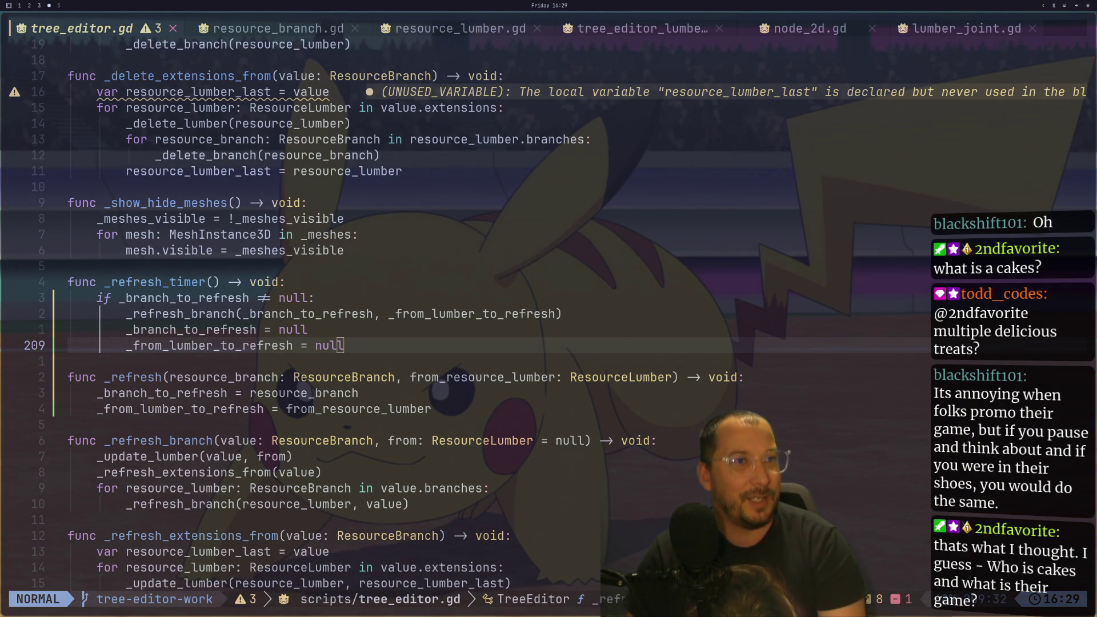